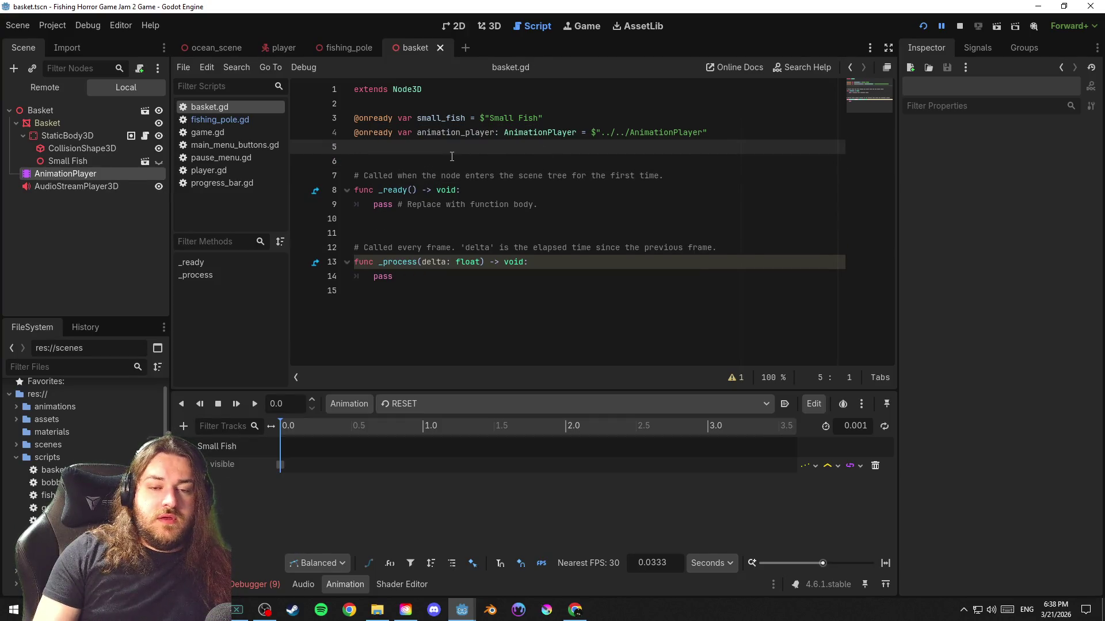
Step: Rename the animation_player variable in basket.gd to anim_player and save
{"action": "key", "text": "ctrl+s"}
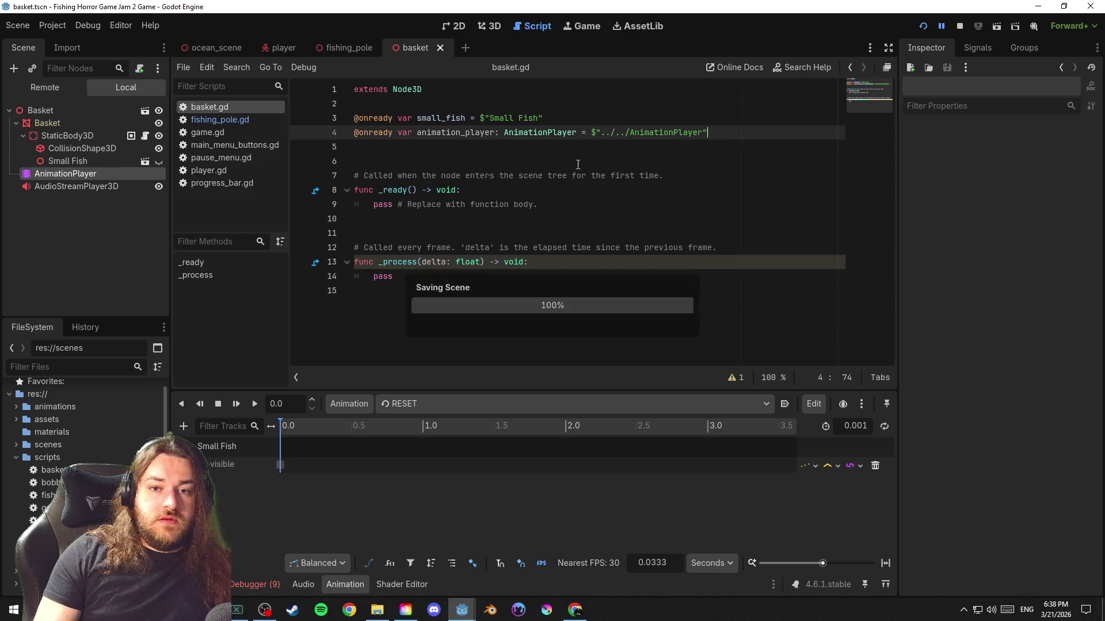
{"action": "left_click", "coordinate": [517, 166]}
{"action": "left_click_drag", "start_coordinate": [417, 133], "coordinate": [496, 133]}
{"action": "type", "text": "anim_player"}
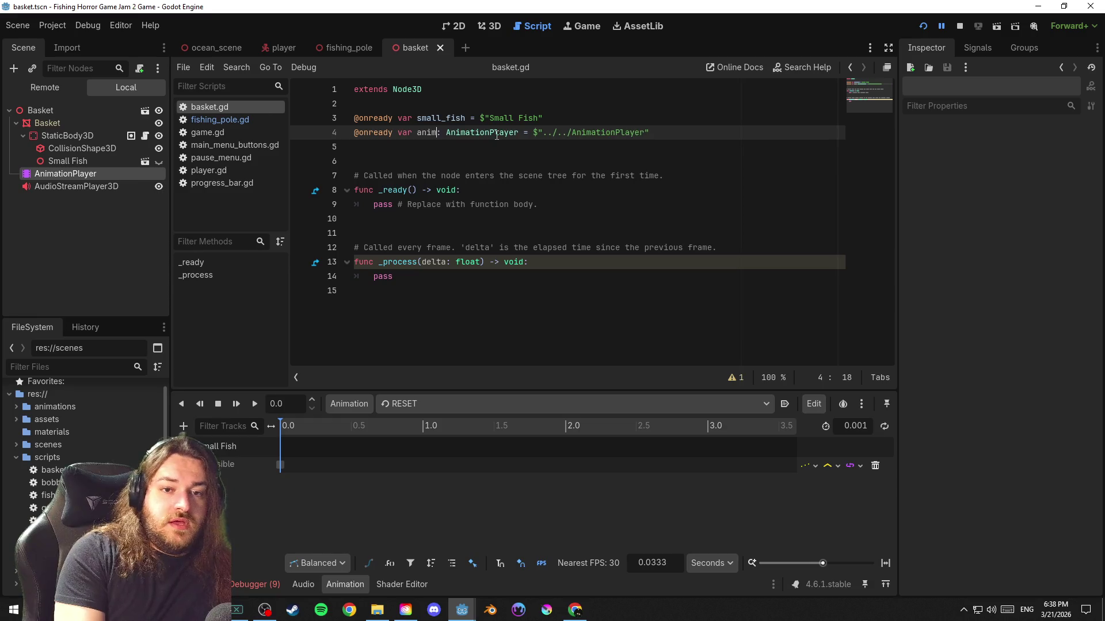
{"action": "left_click", "coordinate": [486, 146]}
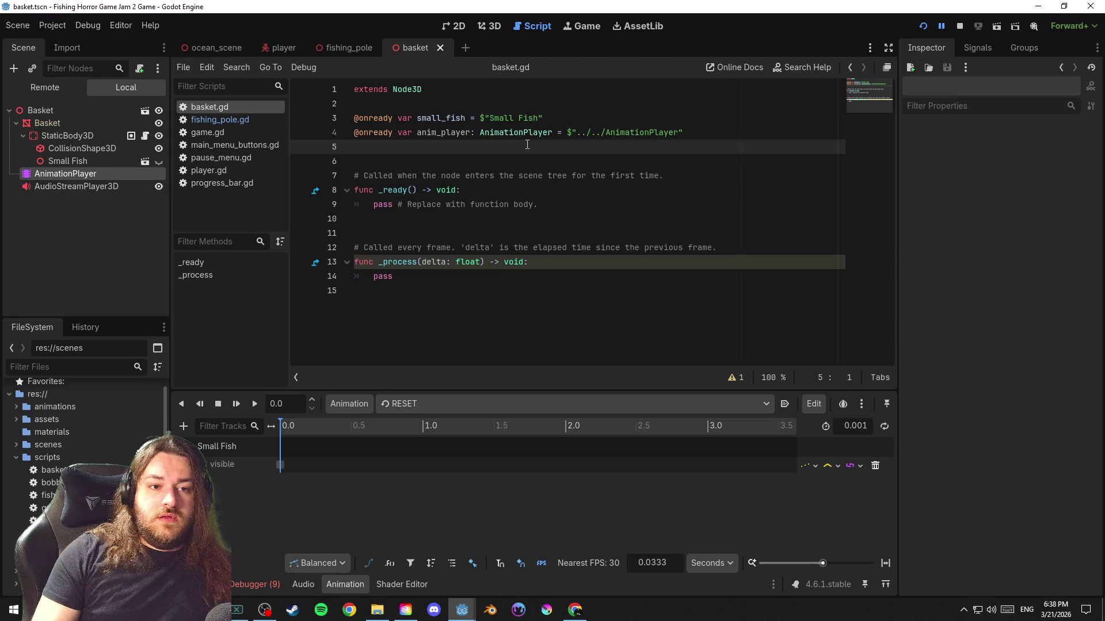
{"action": "key", "text": "ctrl+s"}
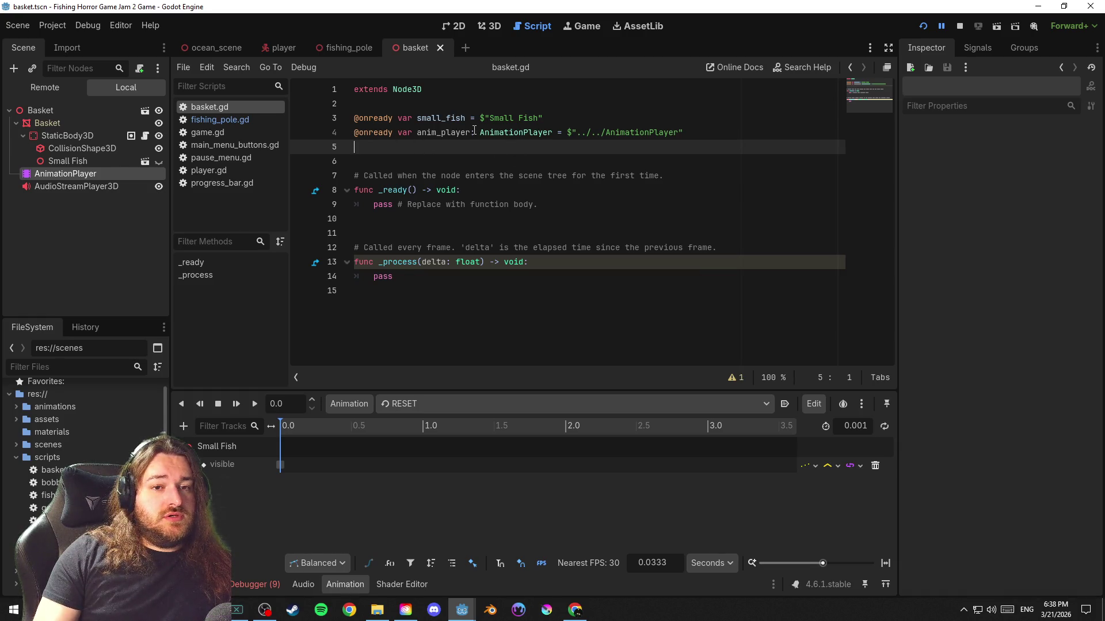
Step: Move the anim_player declaration above the small_fish line and tidy the blank lines
{"action": "left_click_drag", "start_coordinate": [695, 138], "coordinate": [353, 133]}
{"action": "key", "text": "ctrl+c"}
{"action": "right_click", "coordinate": [390, 136]}
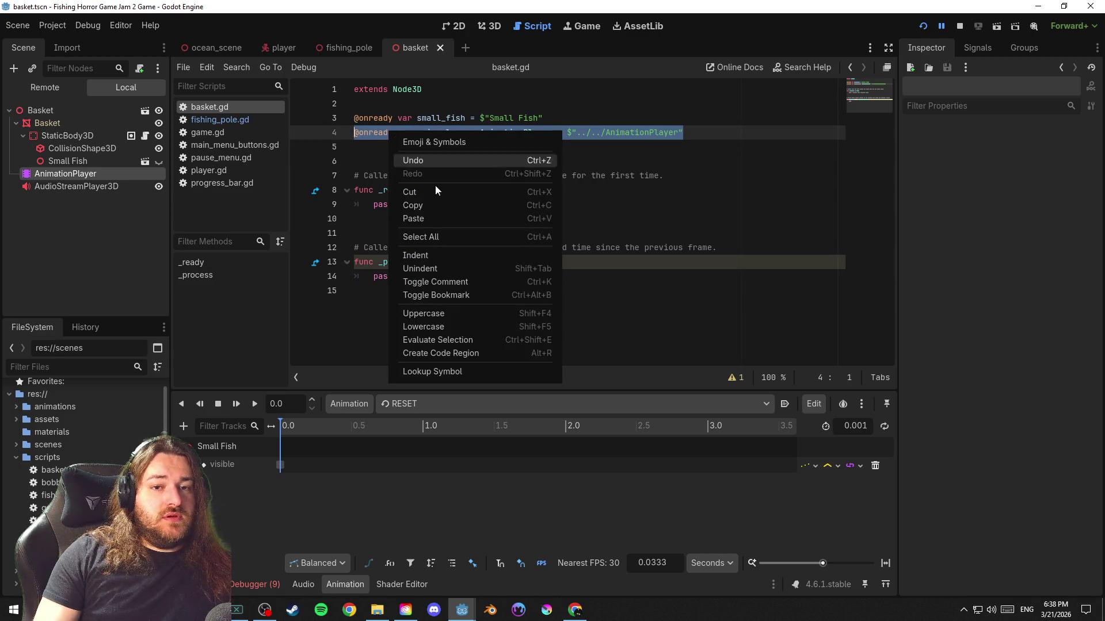
{"action": "left_click", "coordinate": [409, 192]}
{"action": "left_click", "coordinate": [410, 105]}
{"action": "key", "text": "Return"}
{"action": "key", "text": "ctrl+v"}
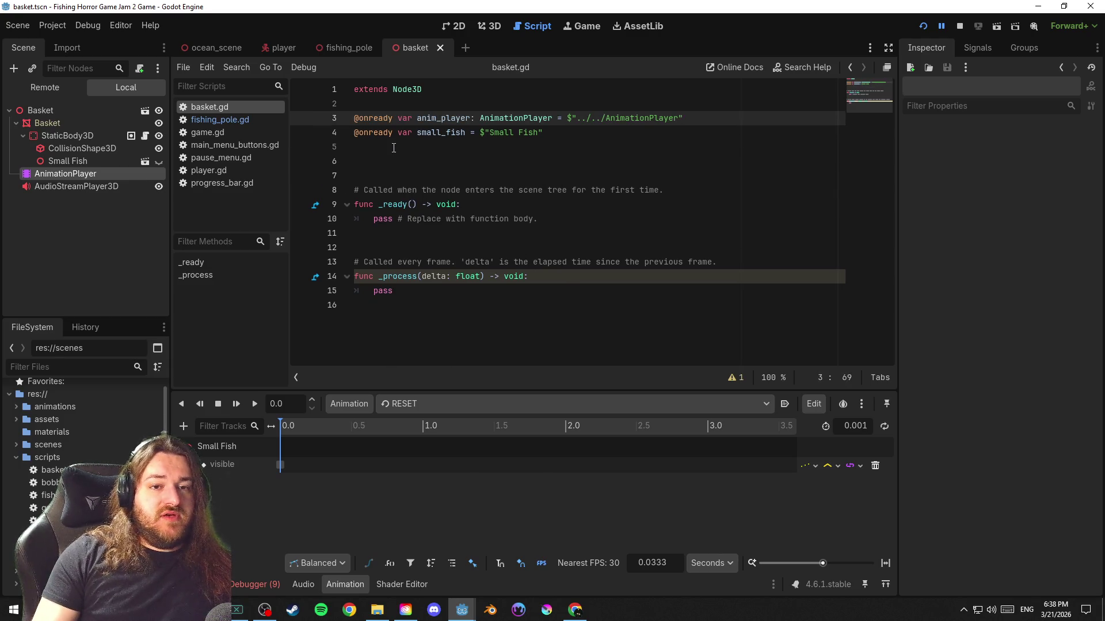
{"action": "left_click", "coordinate": [394, 148]}
{"action": "key", "text": "Delete"}
{"action": "key", "text": "Delete"}
{"action": "key", "text": "ctrl+z"}
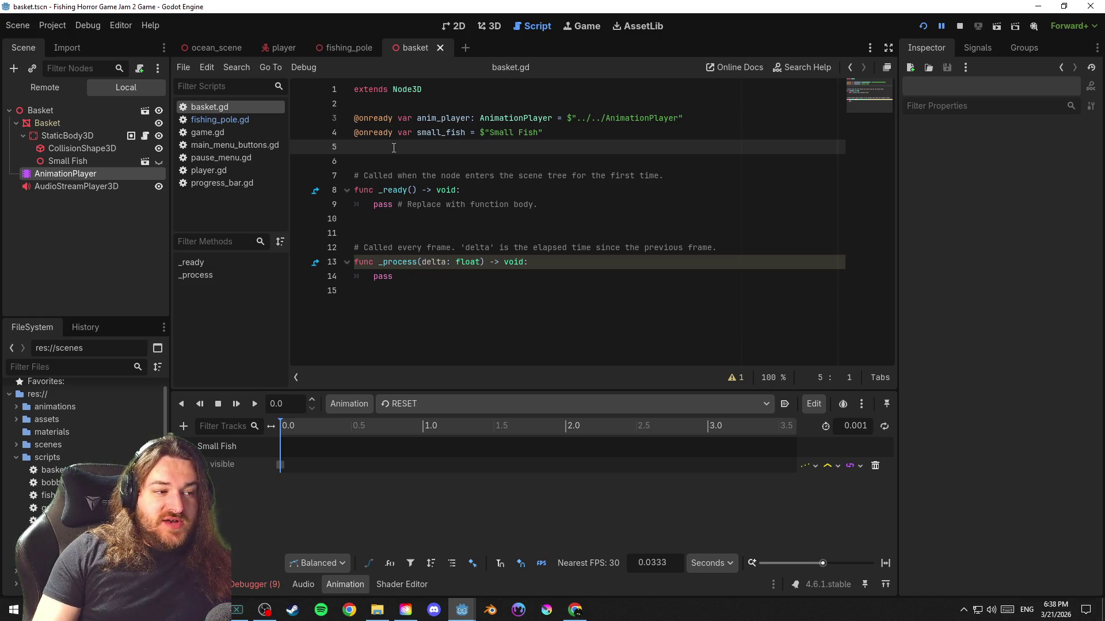
Step: Save basket.gd and bring up the basket's animation list
{"action": "left_click", "coordinate": [498, 194]}
{"action": "key", "text": "ctrl+s"}
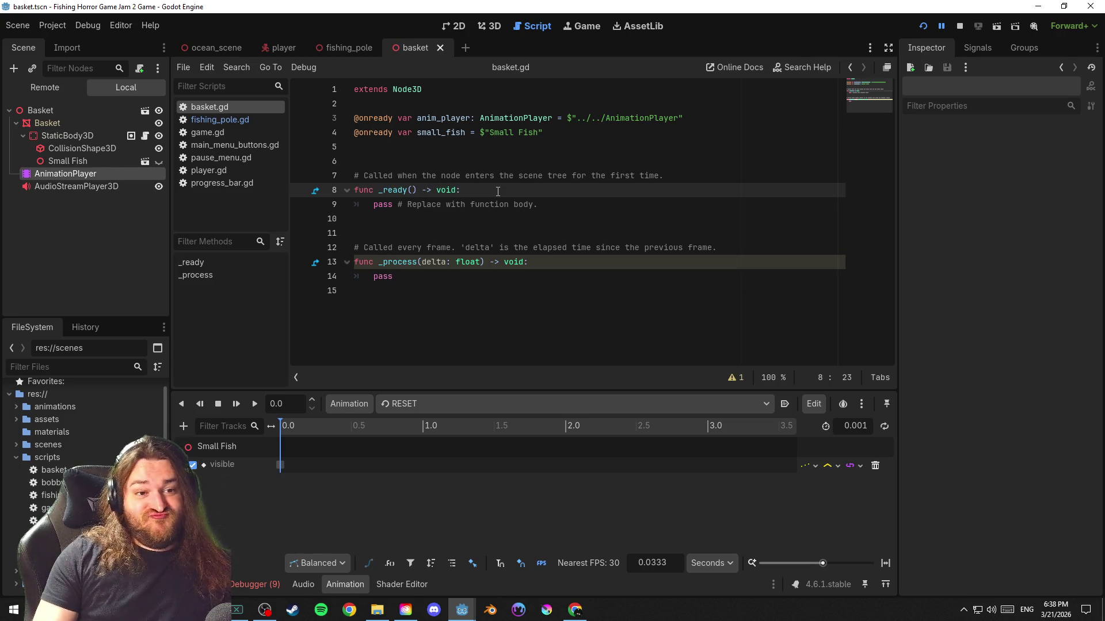
{"action": "left_click", "coordinate": [480, 230]}
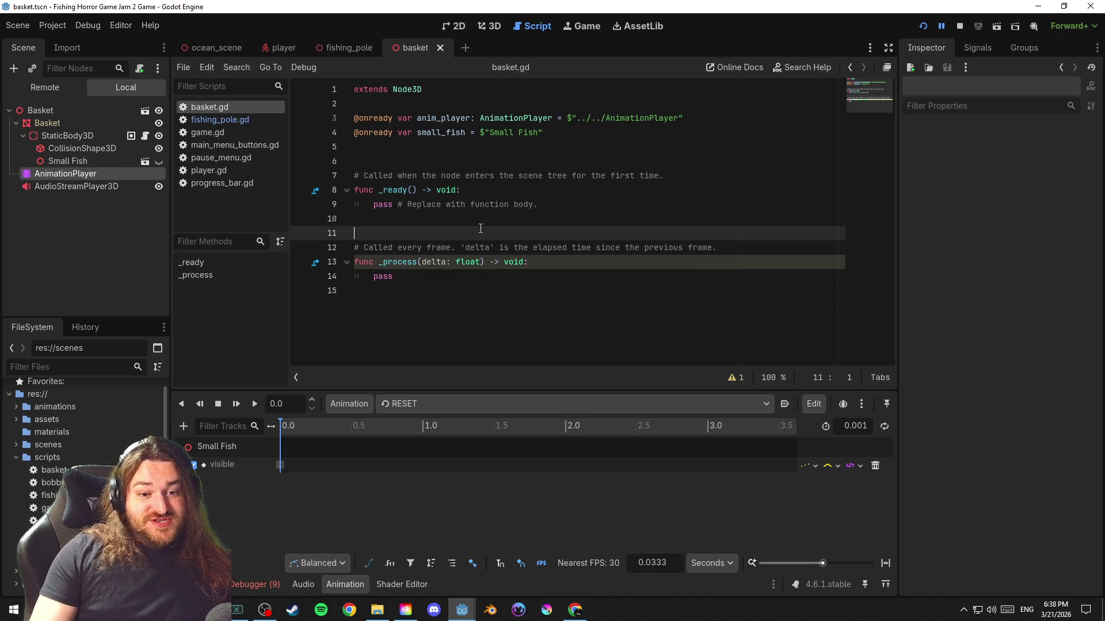
{"action": "left_click", "coordinate": [461, 405]}
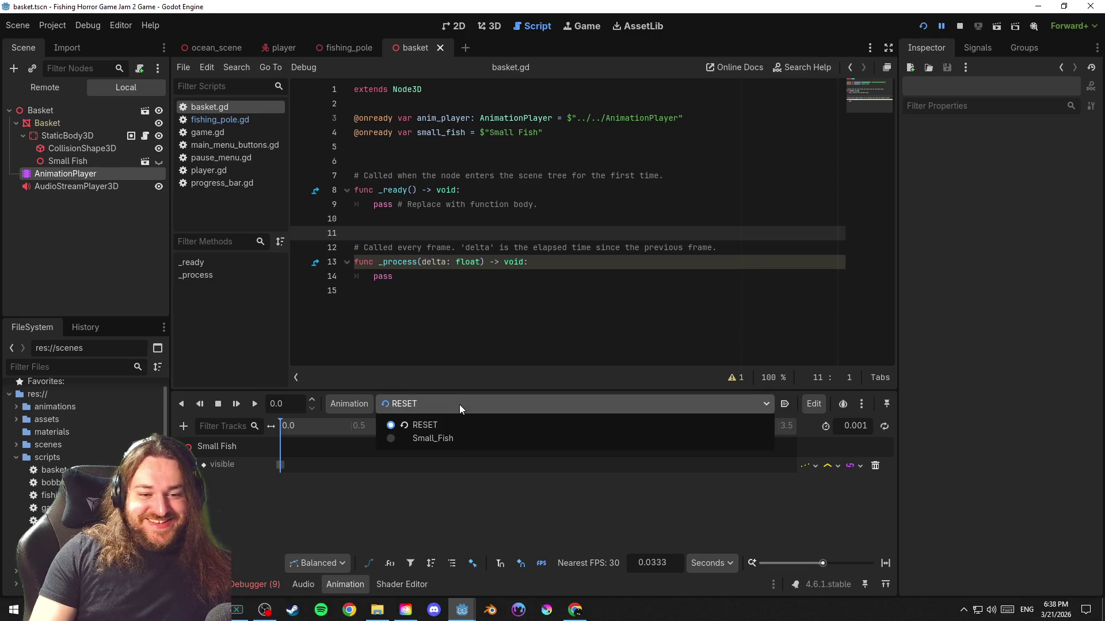
Step: Preview the basket's Small_Fish animation, then switch back to RESET
{"action": "left_click", "coordinate": [457, 439]}
{"action": "left_click", "coordinate": [451, 403]}
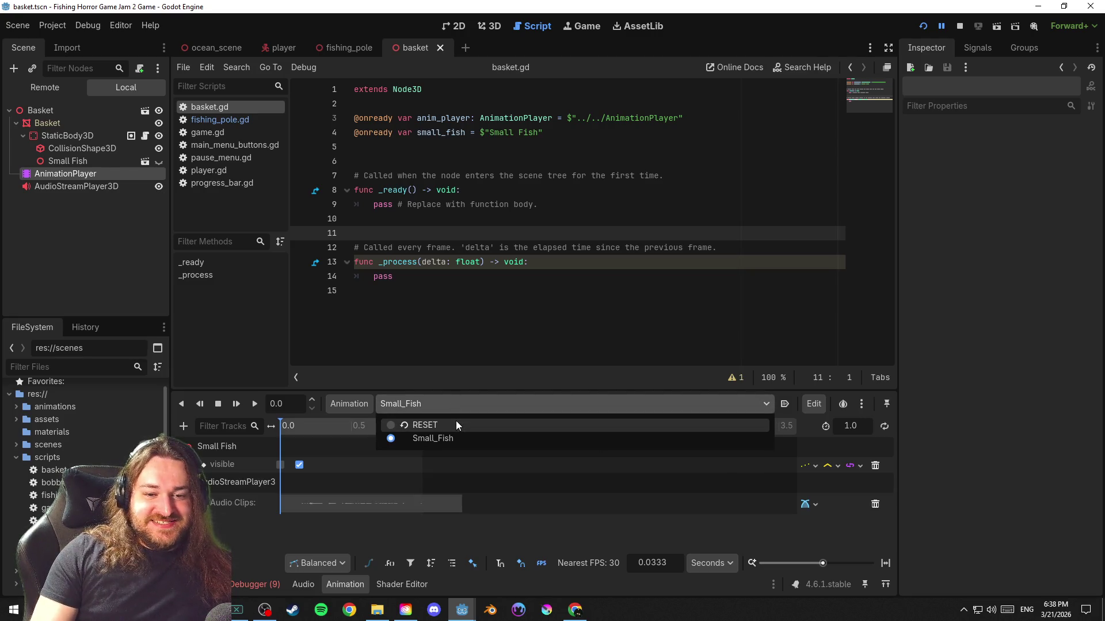
{"action": "left_click", "coordinate": [456, 424]}
{"action": "left_click", "coordinate": [443, 307]}
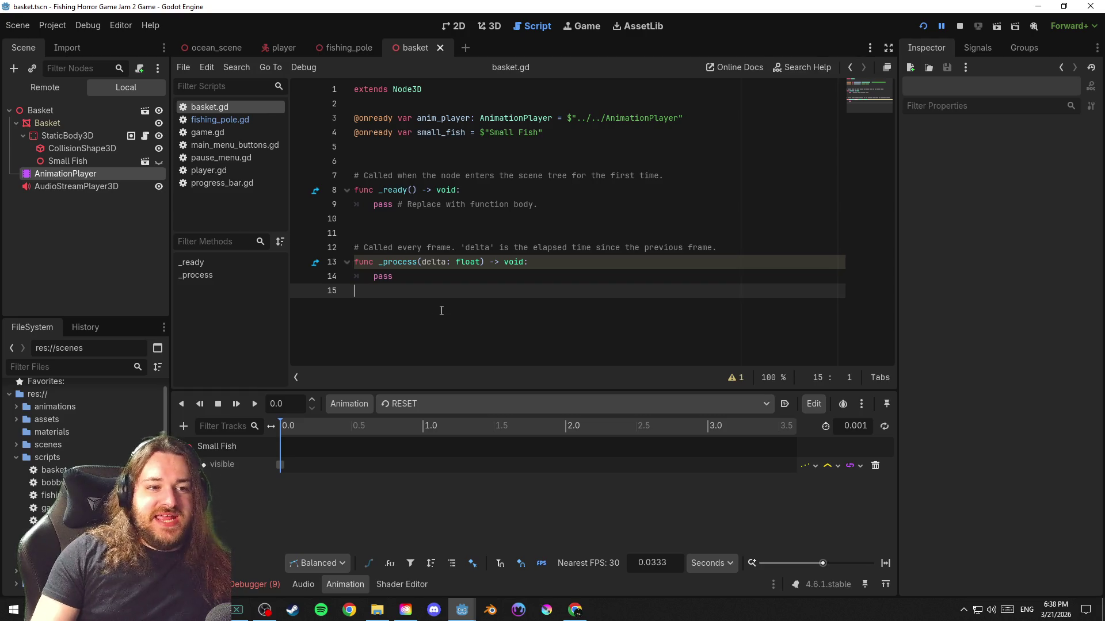
Step: Open fishing_pole.gd, run the game with F5, then close it again
{"action": "left_click", "coordinate": [224, 129]}
{"action": "left_click", "coordinate": [228, 122]}
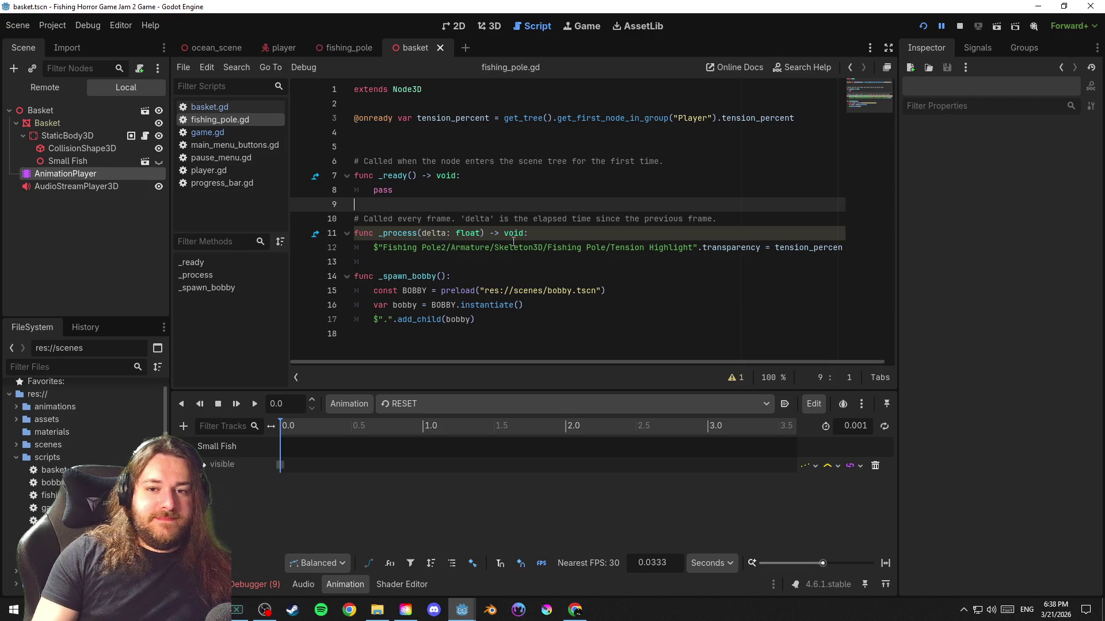
{"action": "left_click", "coordinate": [621, 266]}
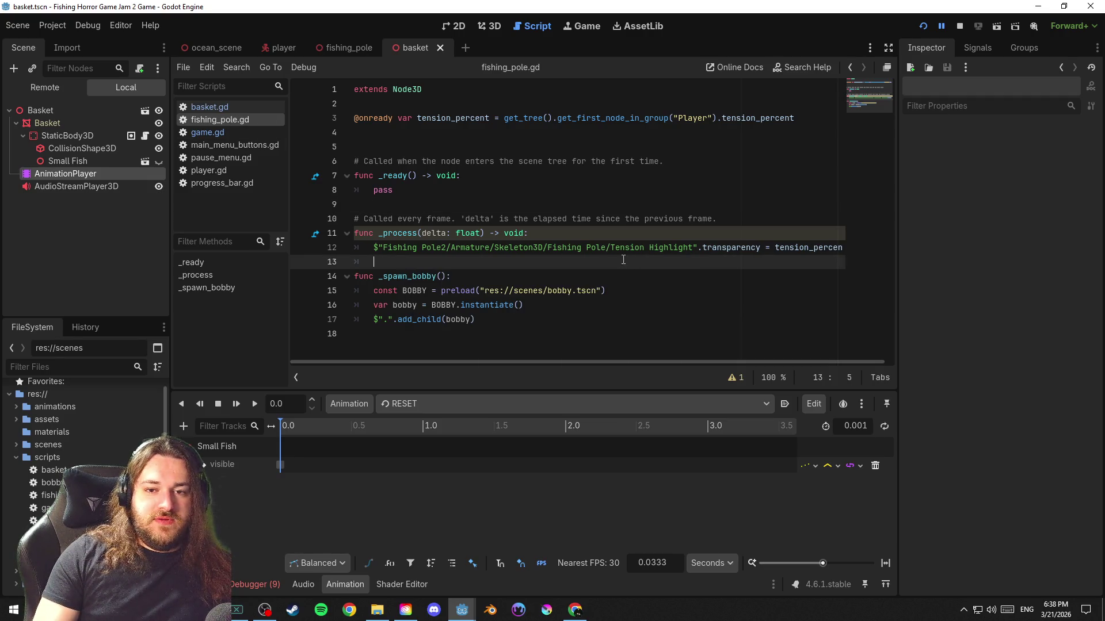
{"action": "key", "text": "F5"}
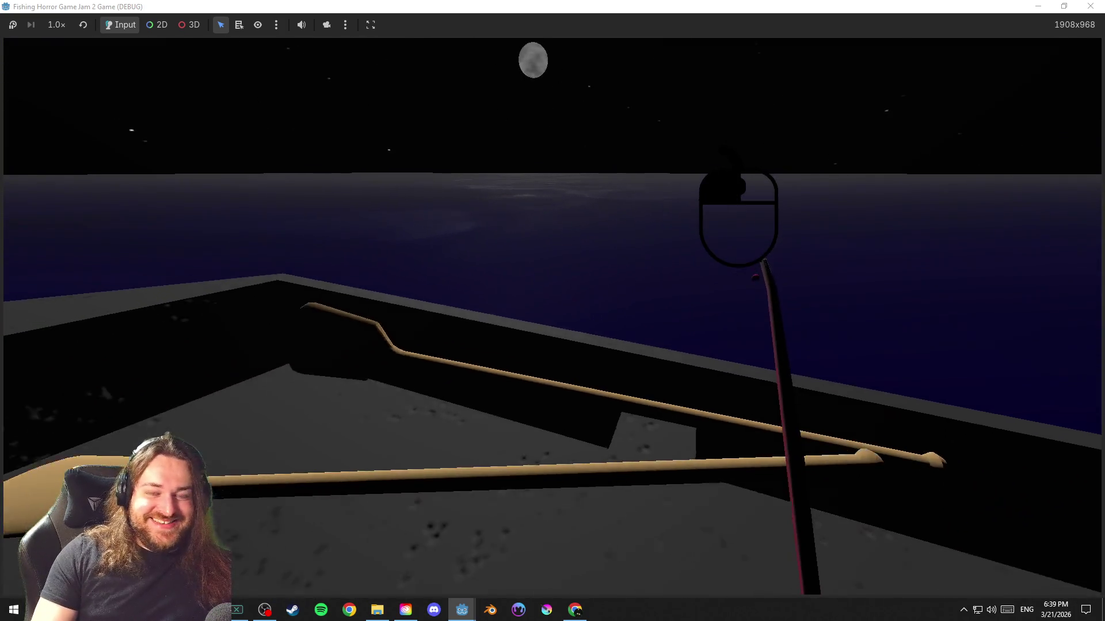
{"action": "key", "text": "alt+F4"}
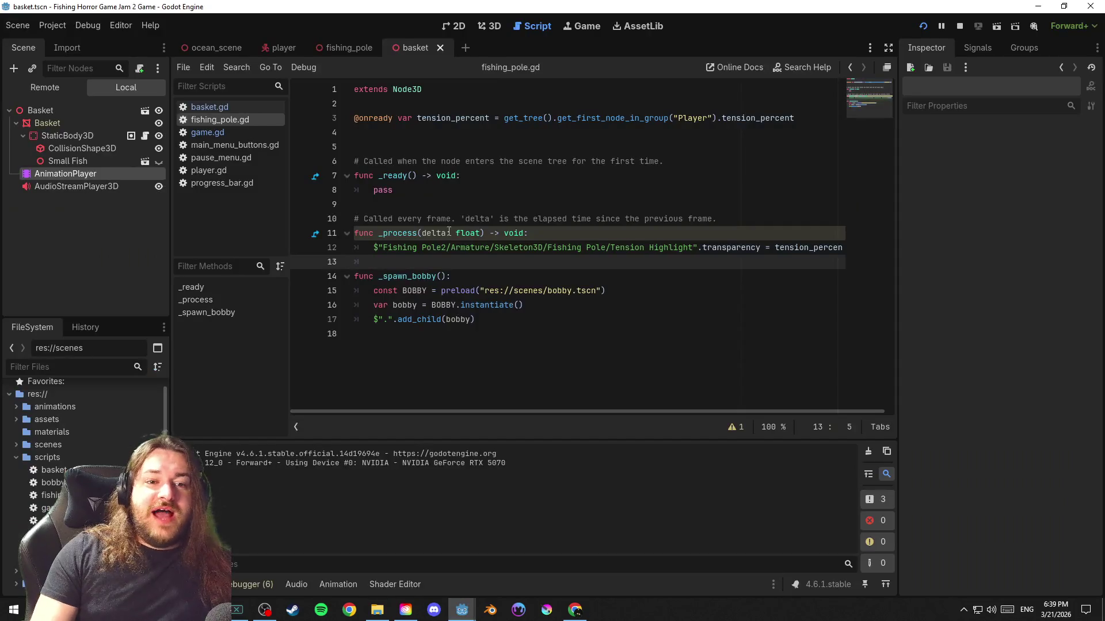
{"action": "left_click", "coordinate": [475, 203]}
{"action": "left_click", "coordinate": [238, 144]}
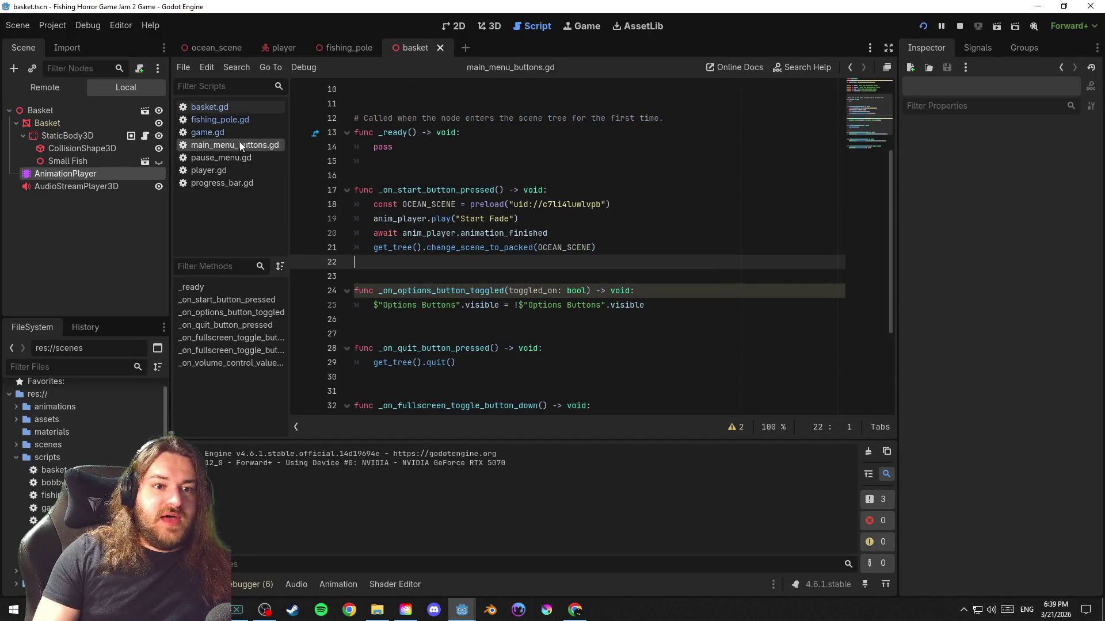
Step: Browse pause_menu.gd, player.gd and game.gd, searching game.gd for 'progre'
{"action": "left_click", "coordinate": [236, 159]}
{"action": "left_click", "coordinate": [233, 168]}
{"action": "left_click", "coordinate": [225, 133]}
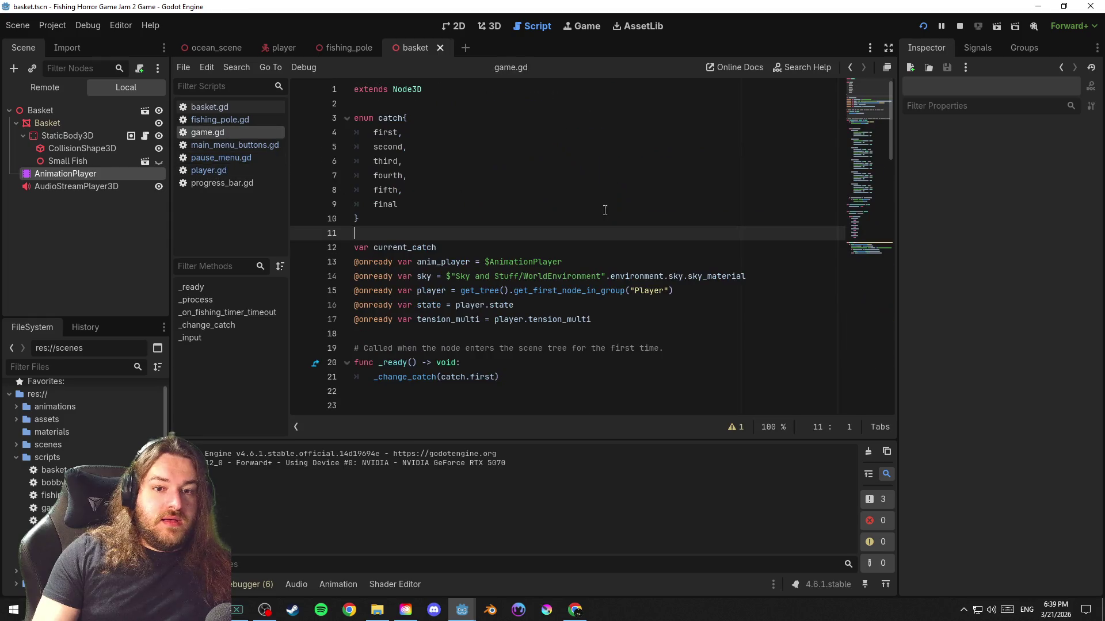
{"action": "left_click", "coordinate": [614, 220]}
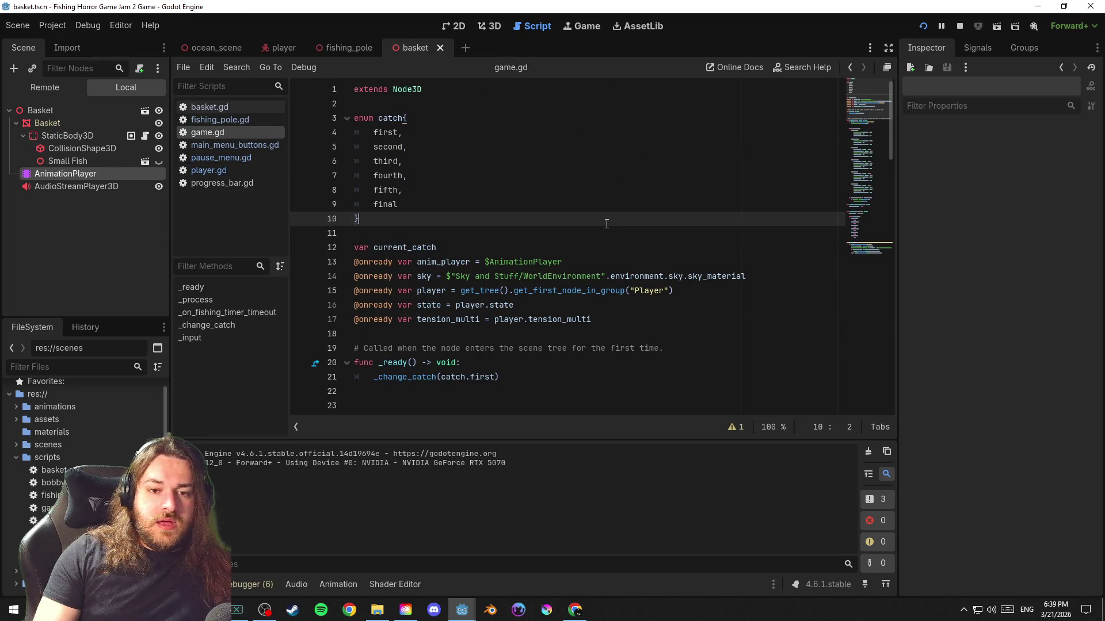
{"action": "key", "text": "ctrl+f"}
{"action": "type", "text": "progrees"}
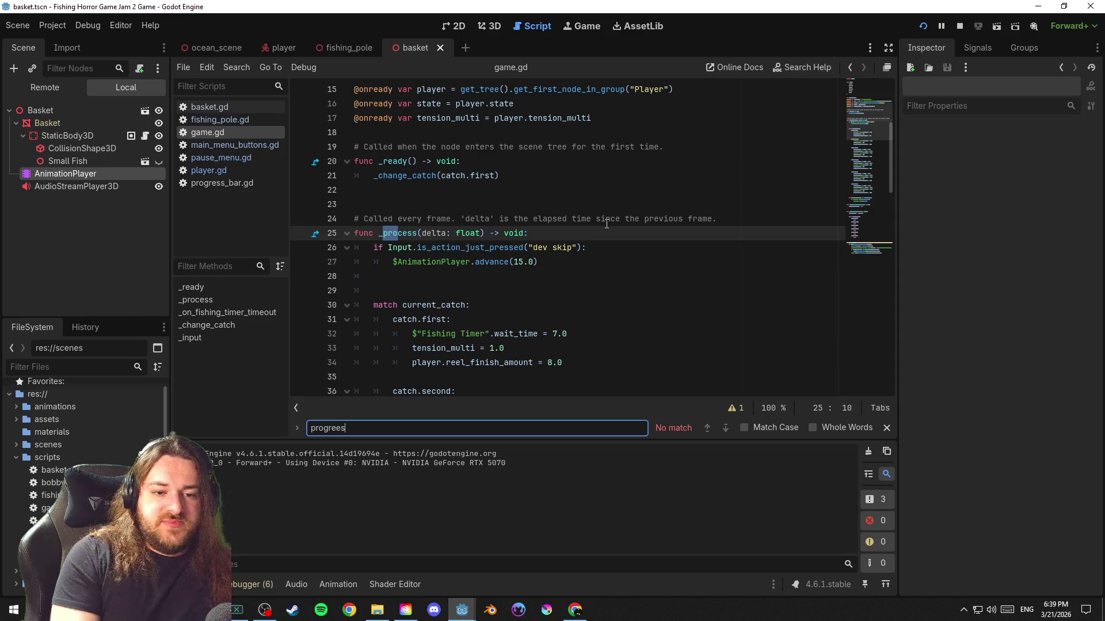
{"action": "key", "text": "BackSpace"}
{"action": "key", "text": "BackSpace"}
{"action": "key", "text": "BackSpace"}
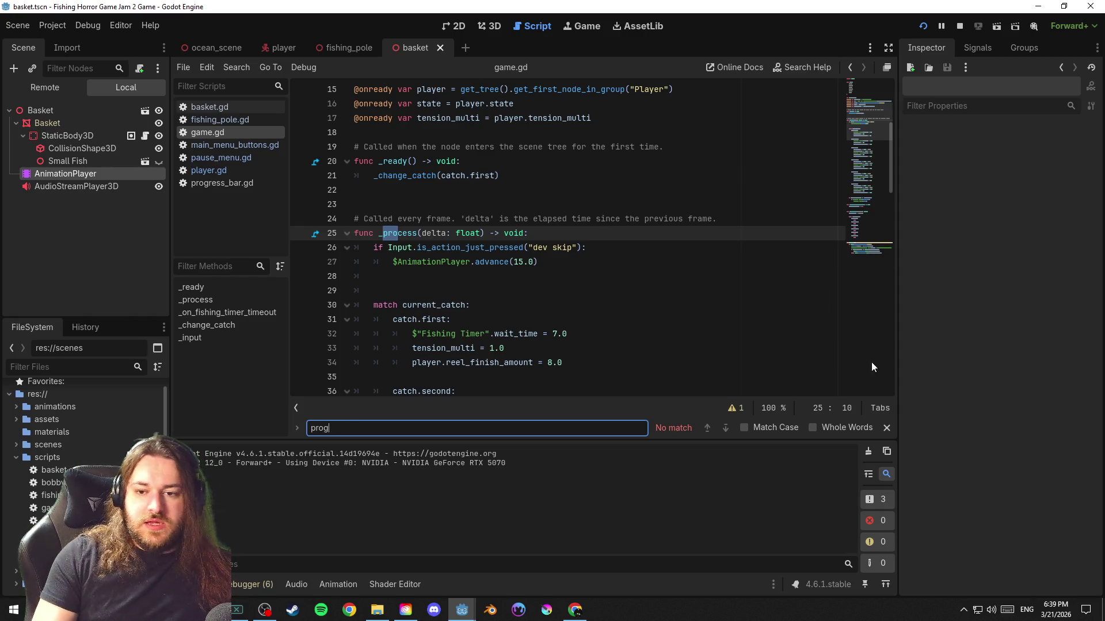
{"action": "left_click", "coordinate": [887, 429]}
{"action": "left_click", "coordinate": [633, 291]}
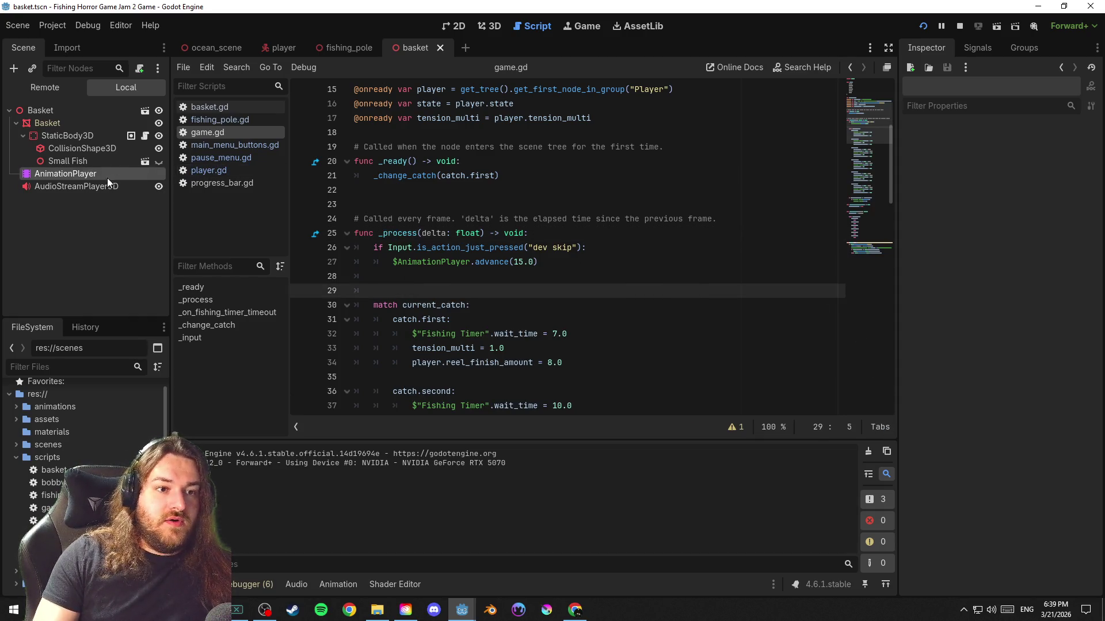
Step: Search player.gd for 'prog' and step through the matches
{"action": "left_click", "coordinate": [232, 162]}
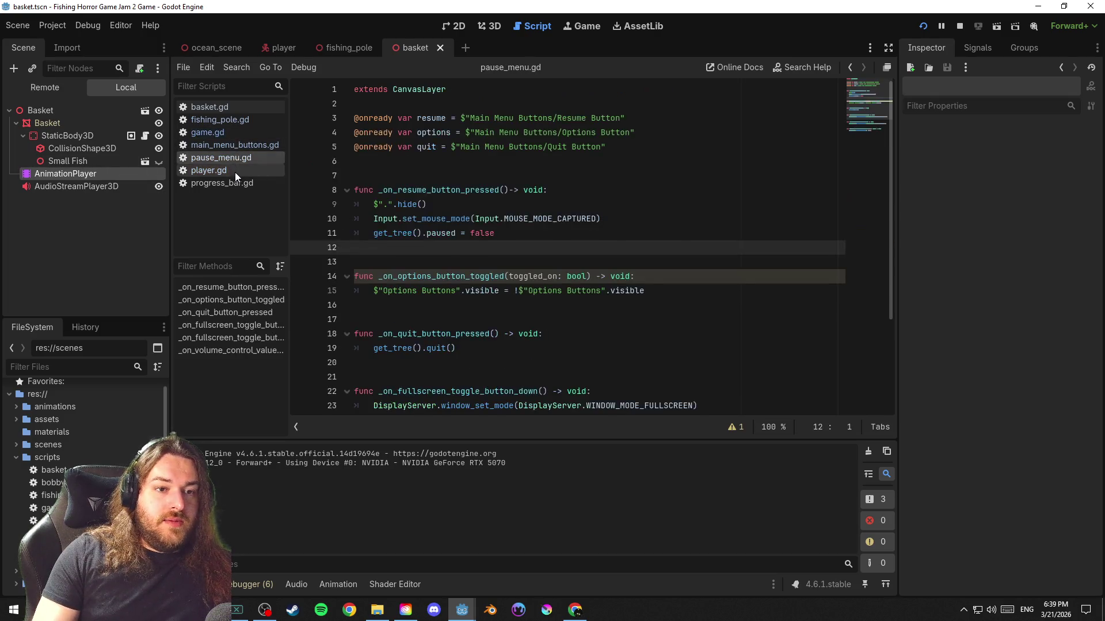
{"action": "left_click", "coordinate": [235, 170]}
{"action": "left_click", "coordinate": [604, 275]}
{"action": "key", "text": "ctrl+f"}
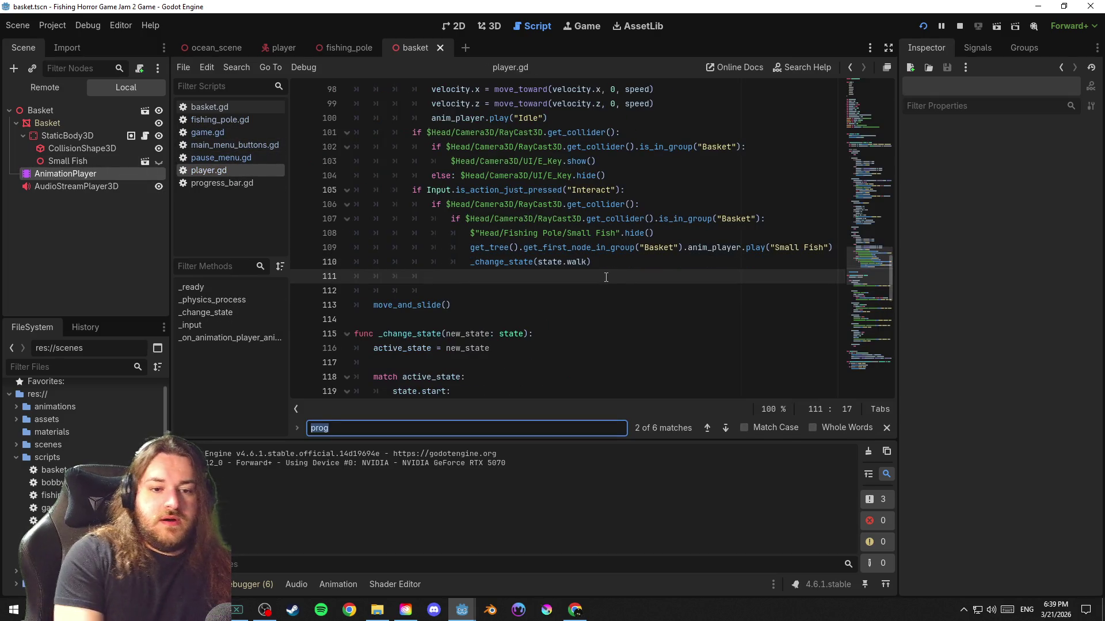
{"action": "type", "text": "progg"}
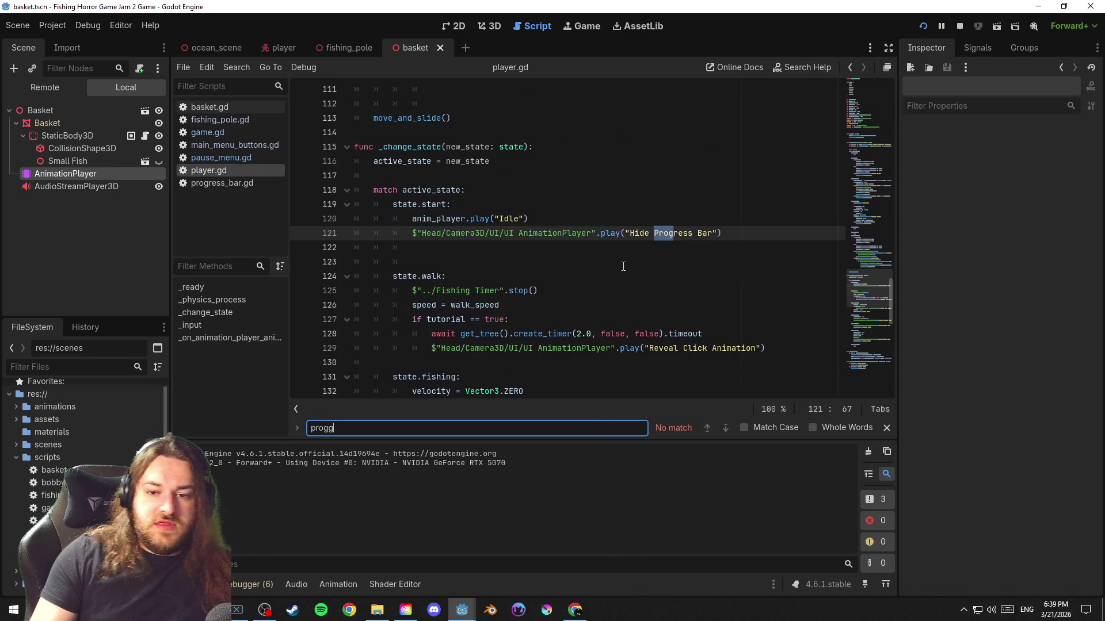
{"action": "key", "text": "BackSpace"}
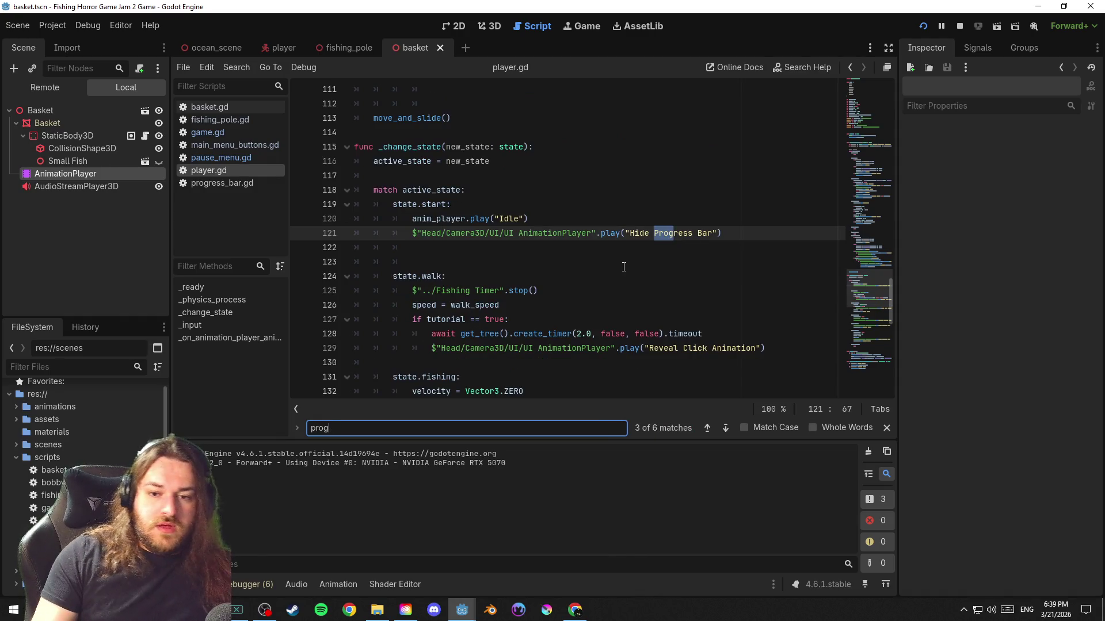
{"action": "left_click", "coordinate": [708, 433]}
{"action": "left_click", "coordinate": [708, 433]}
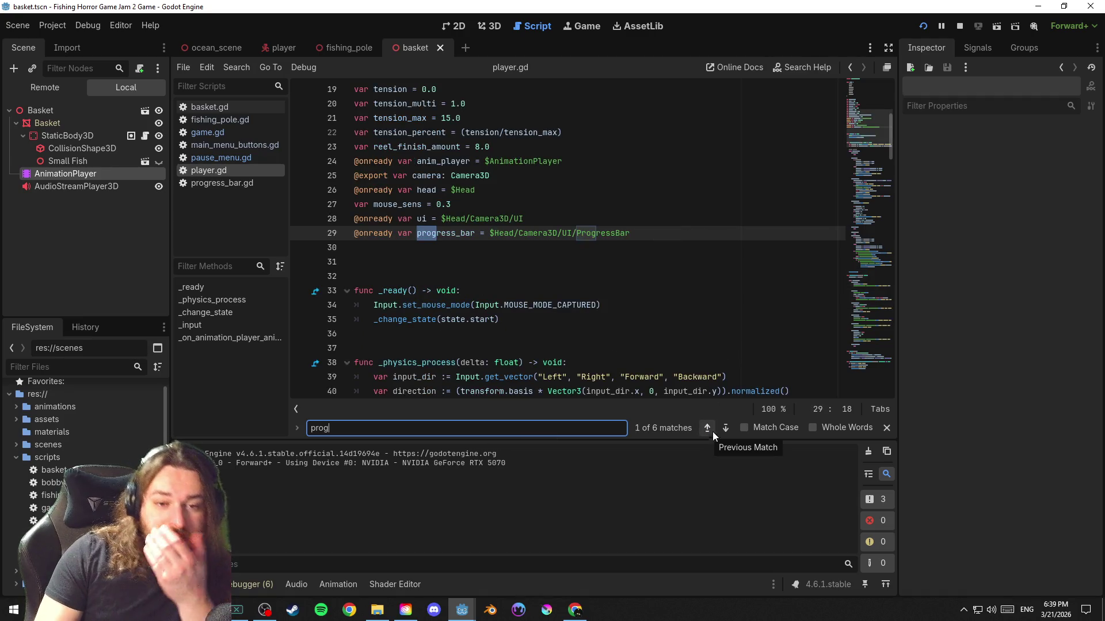
{"action": "left_click", "coordinate": [727, 430]}
{"action": "left_click", "coordinate": [727, 429]}
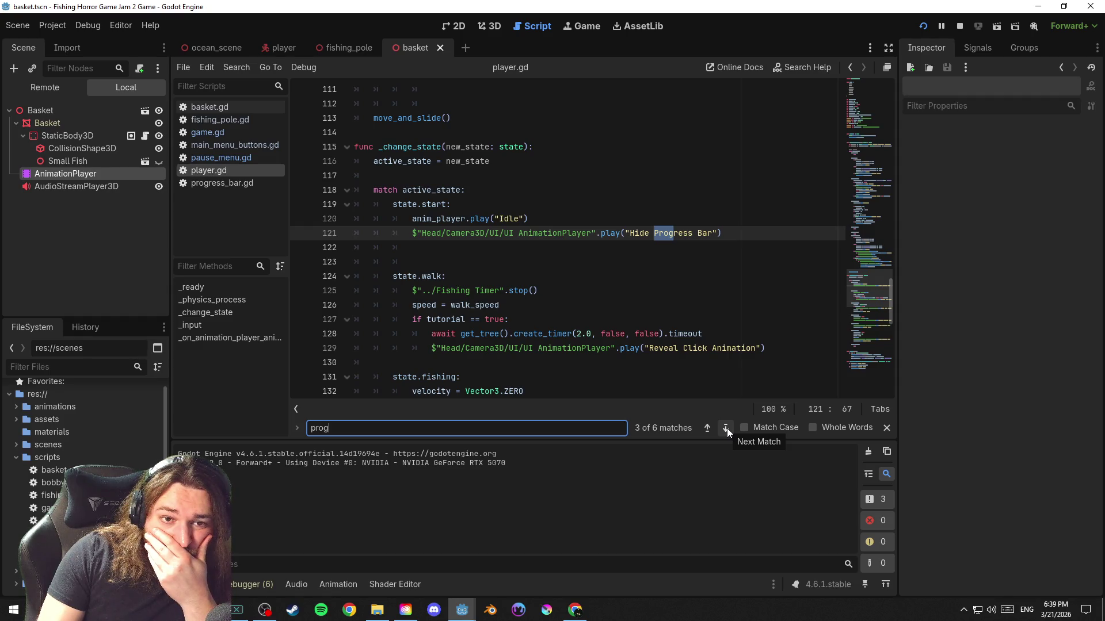
{"action": "left_click", "coordinate": [727, 428]}
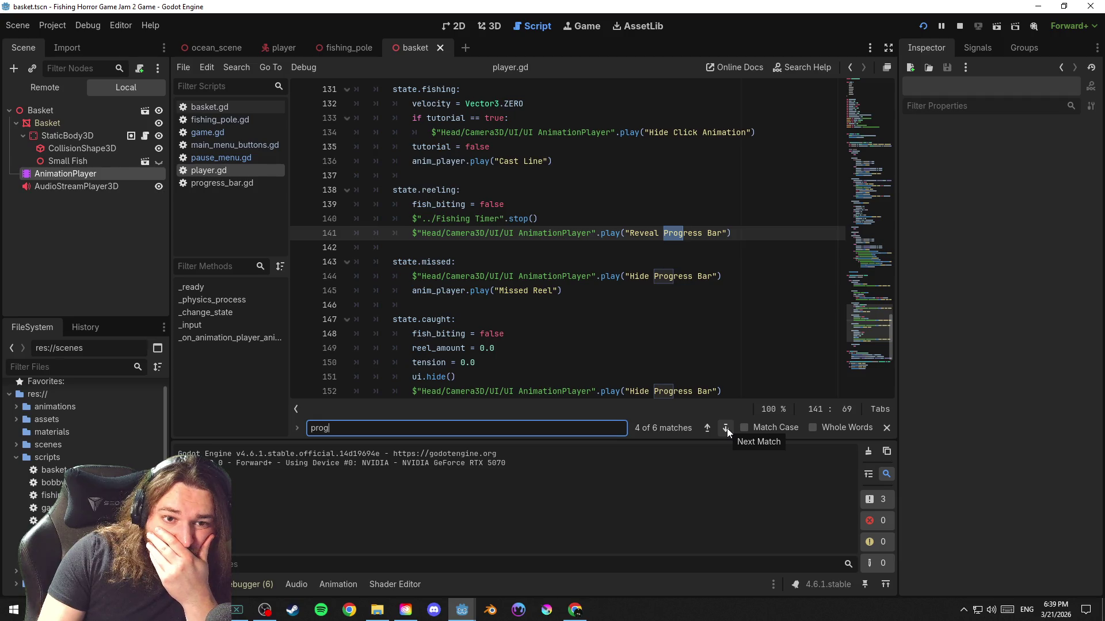
{"action": "scroll", "coordinate": [674, 294], "scroll_direction": "up", "scroll_amount": 8}
{"action": "scroll", "coordinate": [674, 294], "scroll_direction": "down", "scroll_amount": 9}
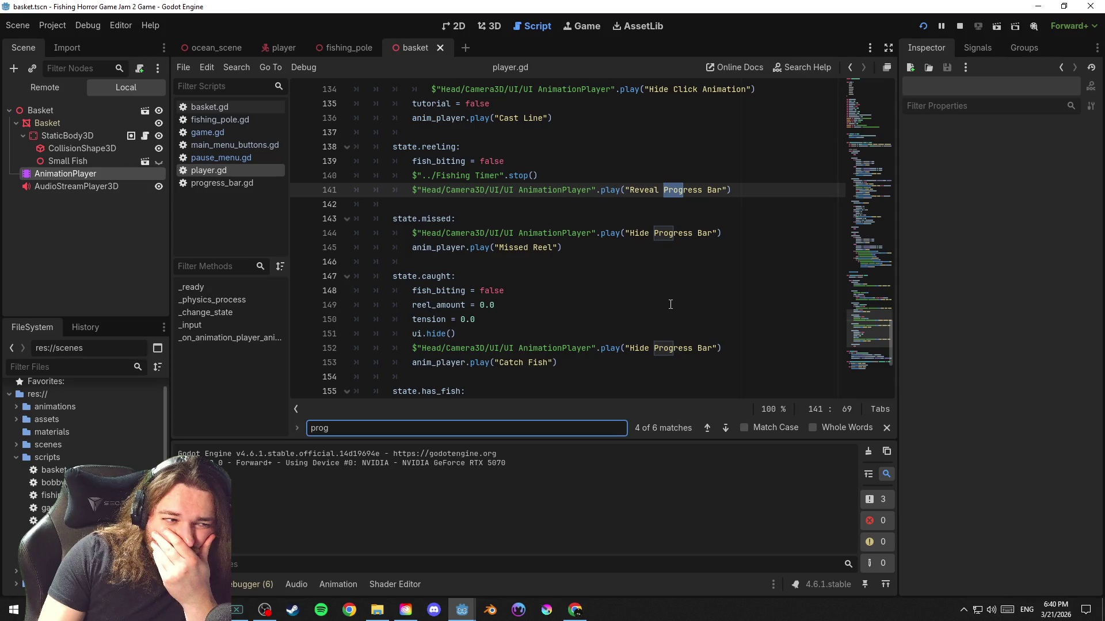
Step: Save the basket scene via Scene > Save Scene and switch to the player scene
{"action": "left_click", "coordinate": [516, 205]}
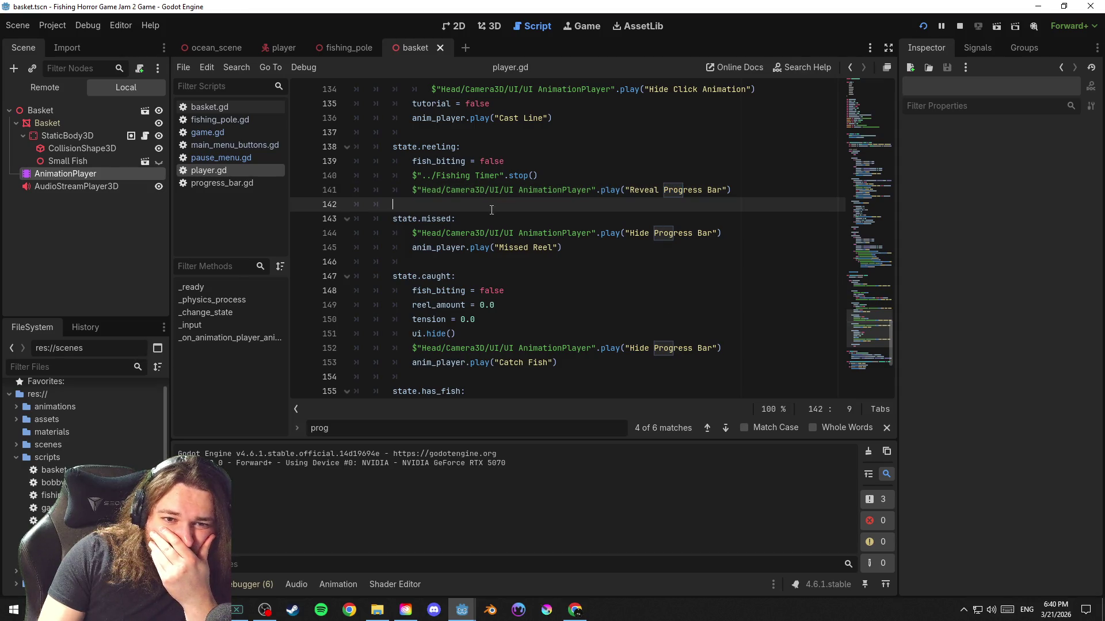
{"action": "left_click", "coordinate": [17, 25]}
{"action": "left_click", "coordinate": [98, 115]}
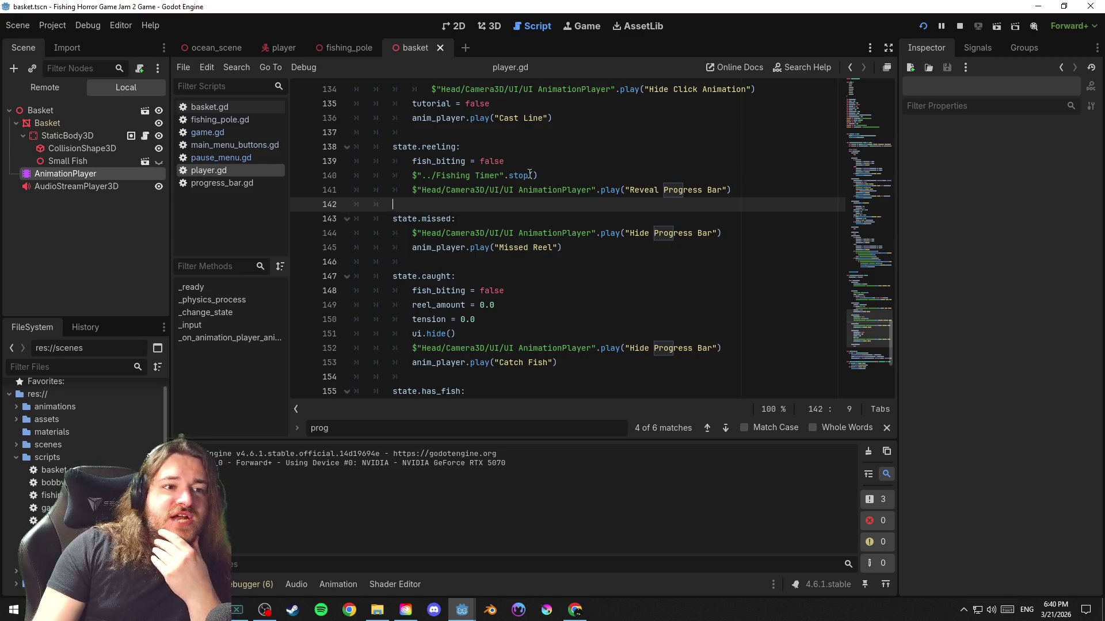
{"action": "left_click", "coordinate": [287, 46]}
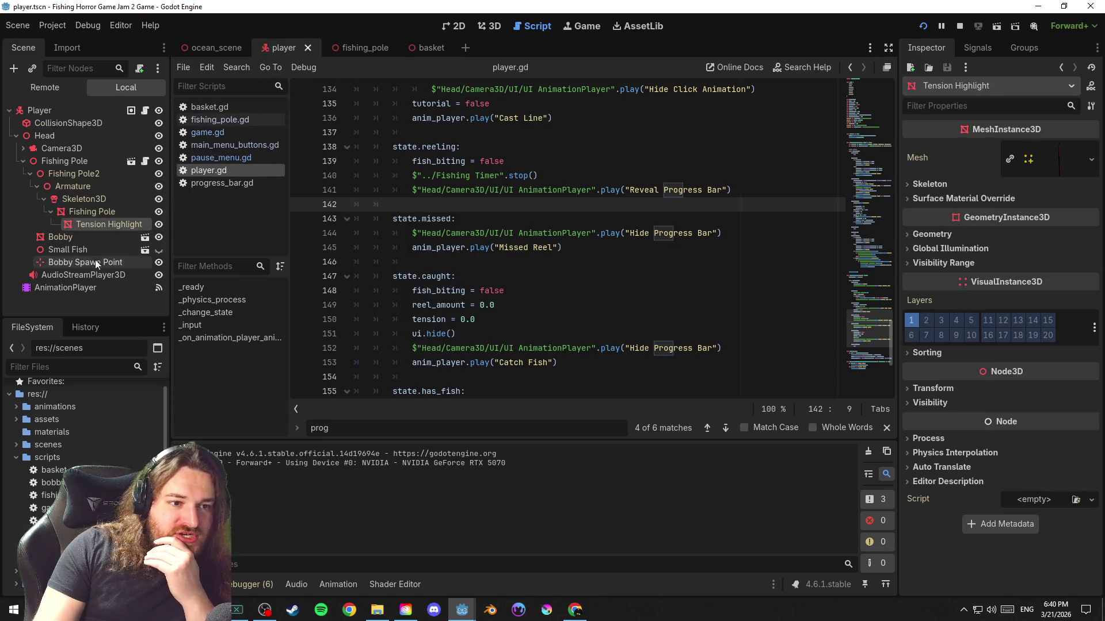
Step: Review the list of the player's AnimationPlayer animations
{"action": "left_click", "coordinate": [71, 290]}
{"action": "left_click", "coordinate": [397, 405]}
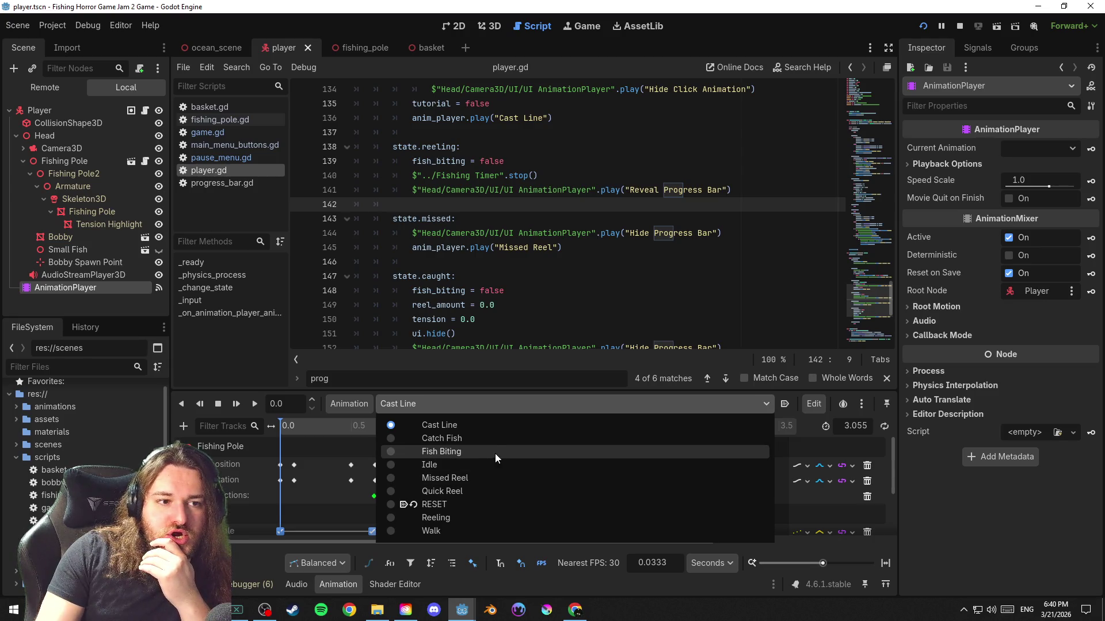
{"action": "left_click", "coordinate": [23, 149]}
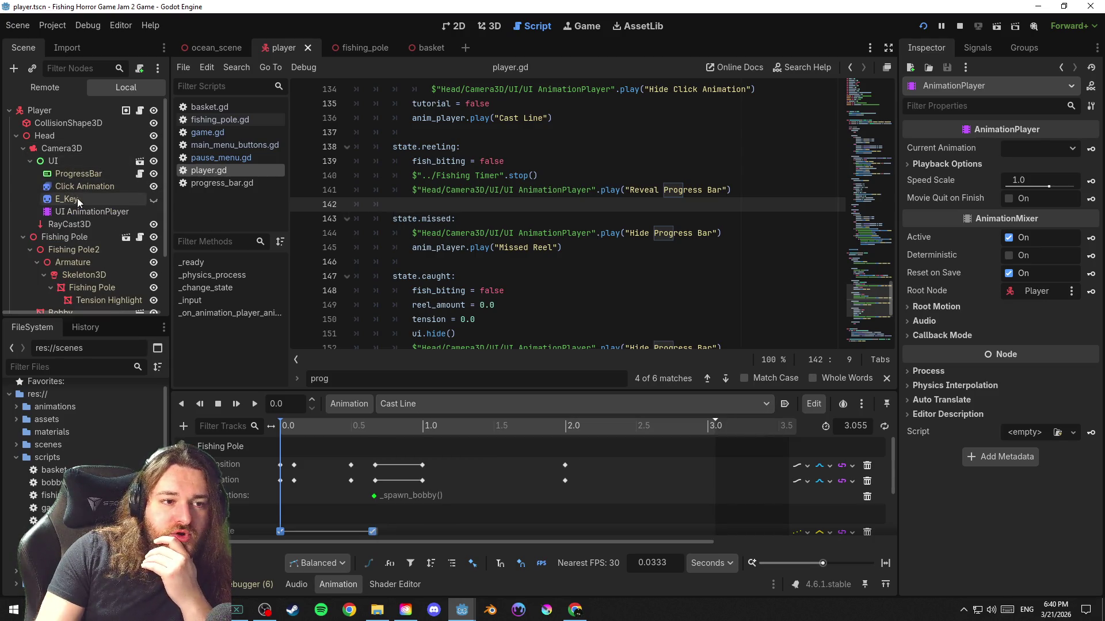
Step: Under Camera3D > UI, view Reveal Click Animation, then Reveal Progress Bar
{"action": "left_click", "coordinate": [71, 161]}
{"action": "left_click", "coordinate": [78, 213]}
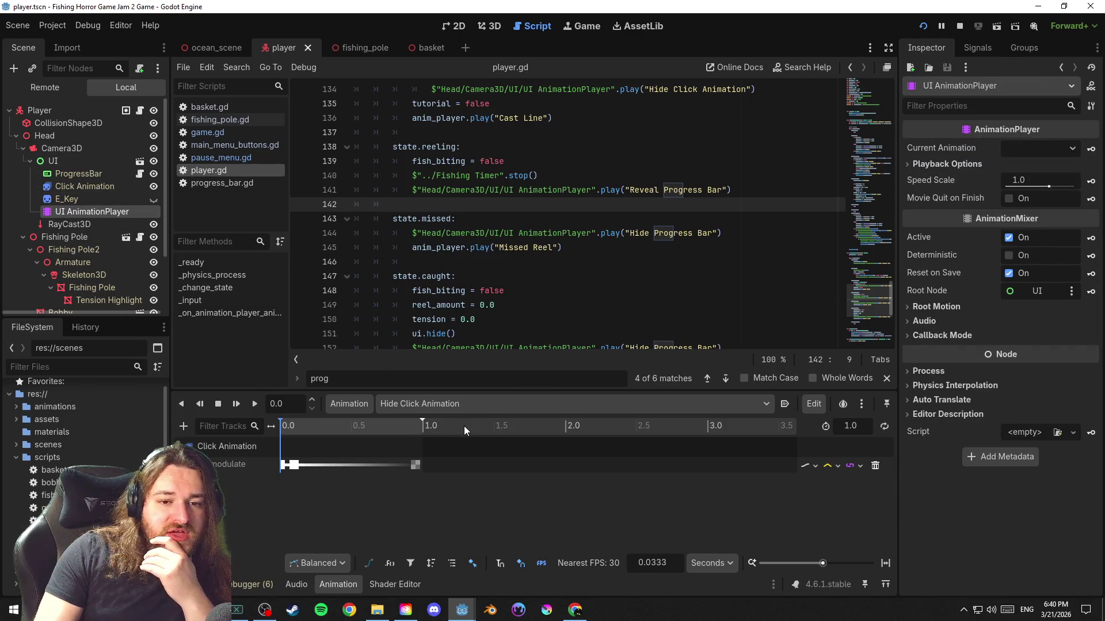
{"action": "left_click", "coordinate": [463, 409]}
{"action": "left_click", "coordinate": [474, 465]}
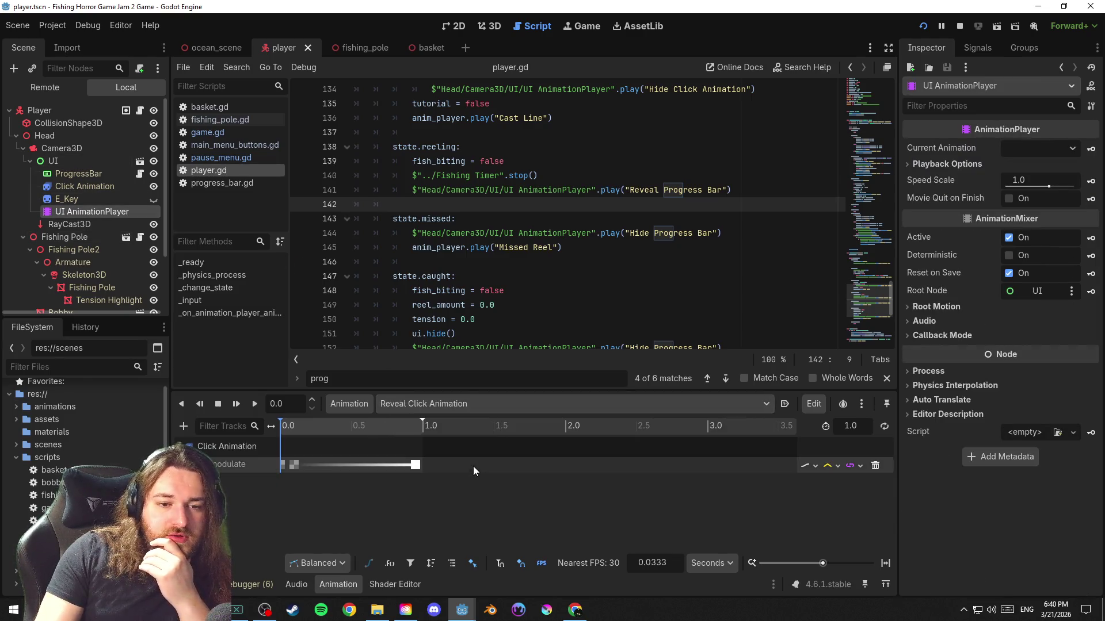
{"action": "left_click", "coordinate": [457, 406]}
{"action": "left_click", "coordinate": [484, 478]}
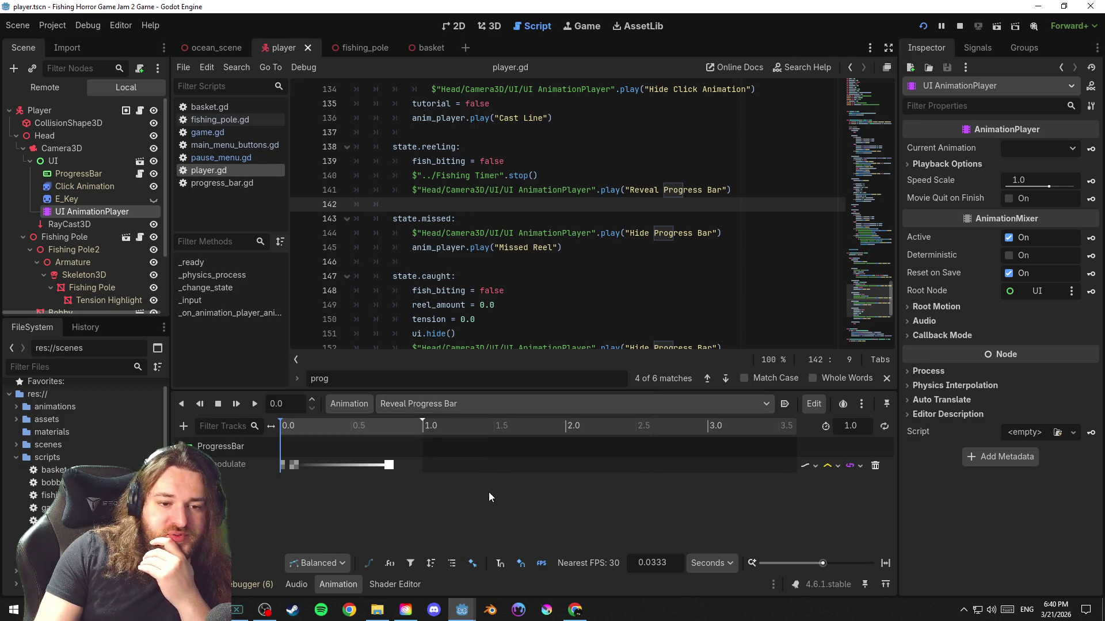
Step: Review the state.missed and state.reeling cases in player.gd and save
{"action": "left_click", "coordinate": [558, 266]}
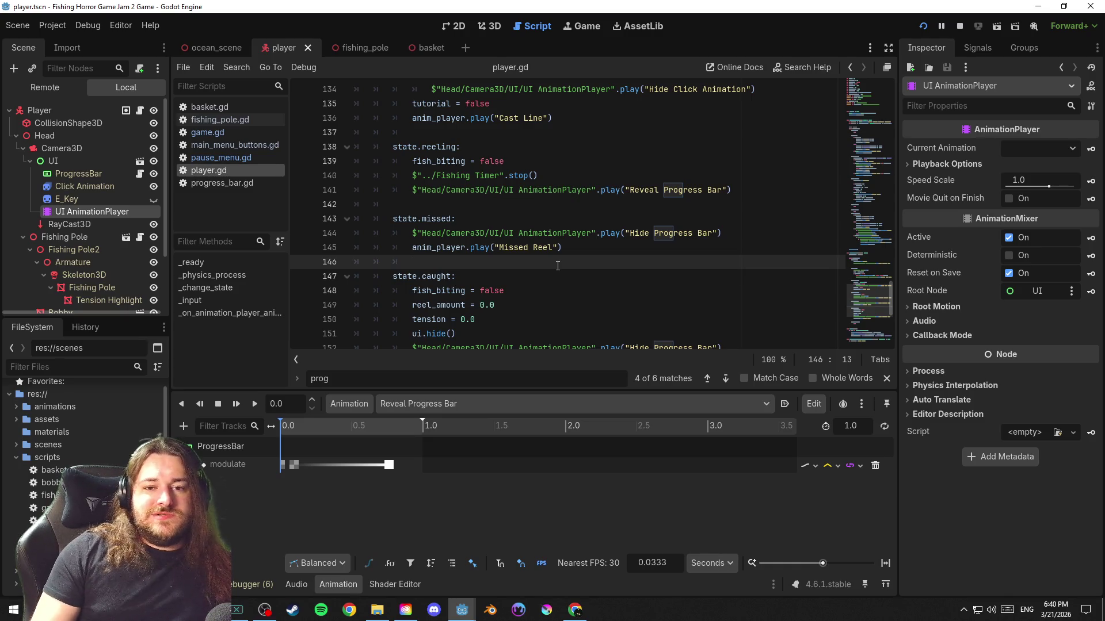
{"action": "left_click", "coordinate": [598, 217]}
{"action": "scroll", "coordinate": [610, 221], "scroll_direction": "up", "scroll_amount": 3}
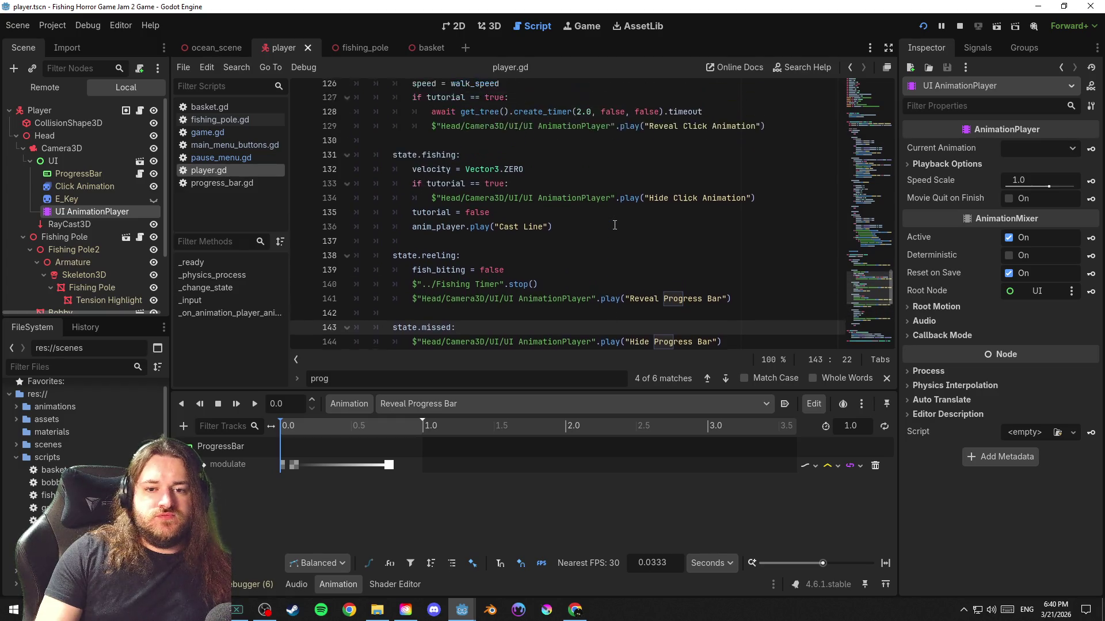
{"action": "left_click", "coordinate": [544, 268]}
{"action": "key", "text": "ctrl+s"}
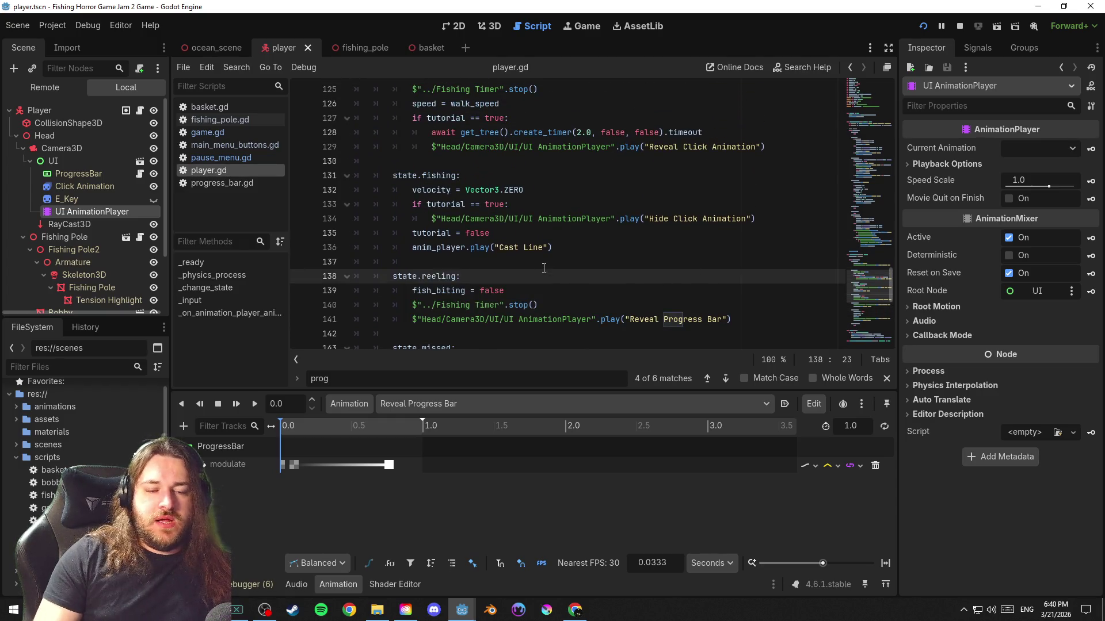
{"action": "left_click", "coordinate": [574, 262]}
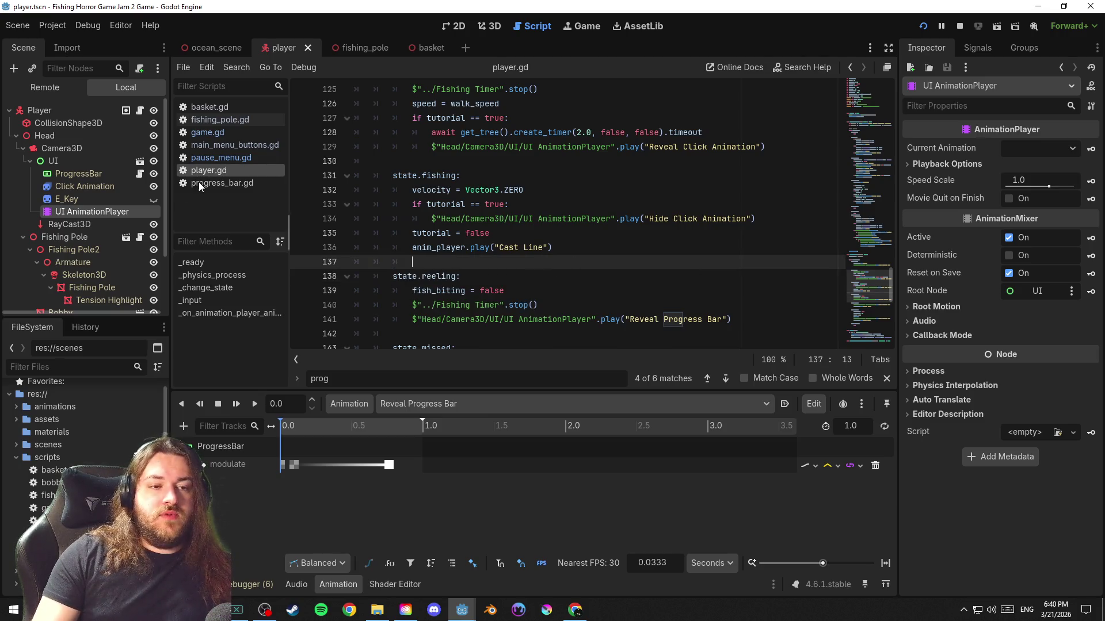
Step: Inspect the ProgressBar node's properties, then review player.gd and save again
{"action": "left_click", "coordinate": [107, 175]}
{"action": "scroll", "coordinate": [1034, 418], "scroll_direction": "down", "scroll_amount": 5}
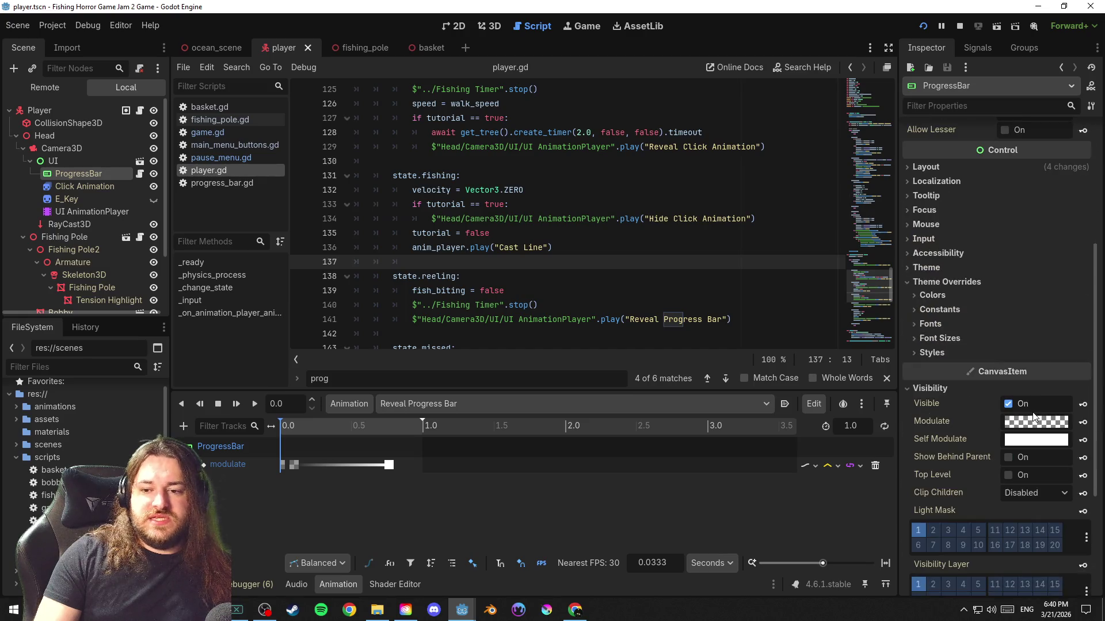
{"action": "key", "text": "ctrl+s"}
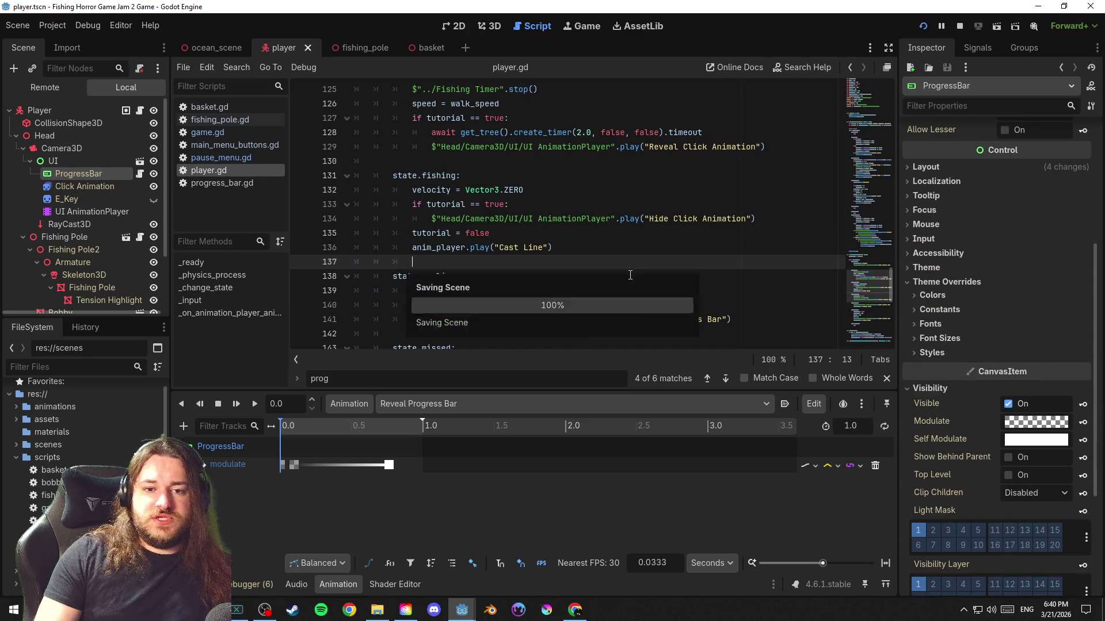
{"action": "scroll", "coordinate": [595, 276], "scroll_direction": "up", "scroll_amount": 4}
{"action": "scroll", "coordinate": [594, 276], "scroll_direction": "up", "scroll_amount": 6}
{"action": "left_click", "coordinate": [503, 333]}
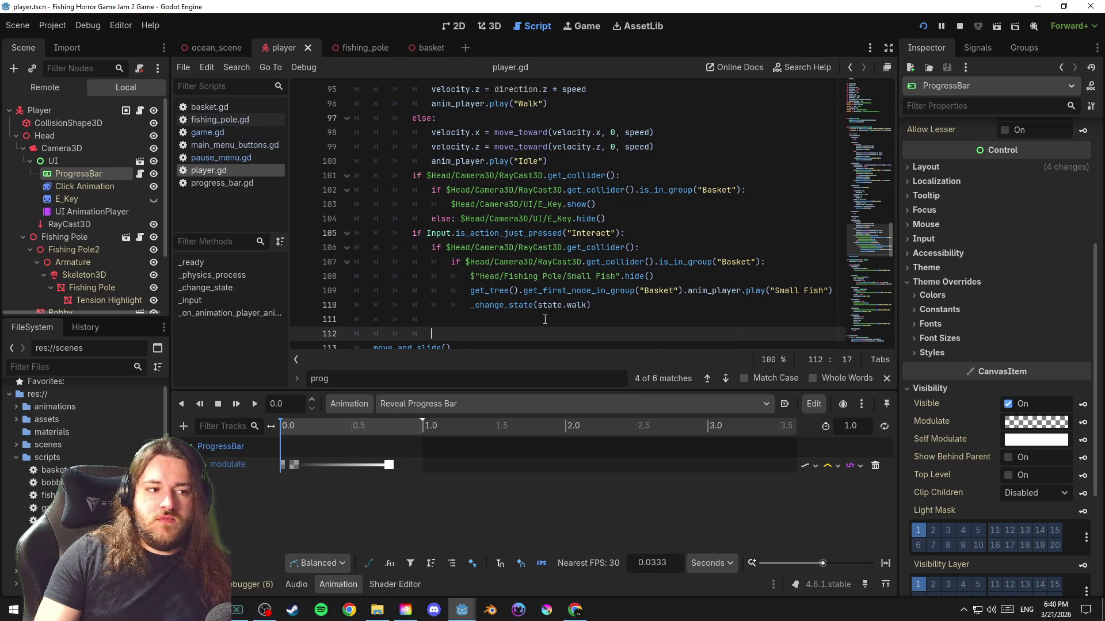
{"action": "scroll", "coordinate": [545, 320], "scroll_direction": "down", "scroll_amount": 7}
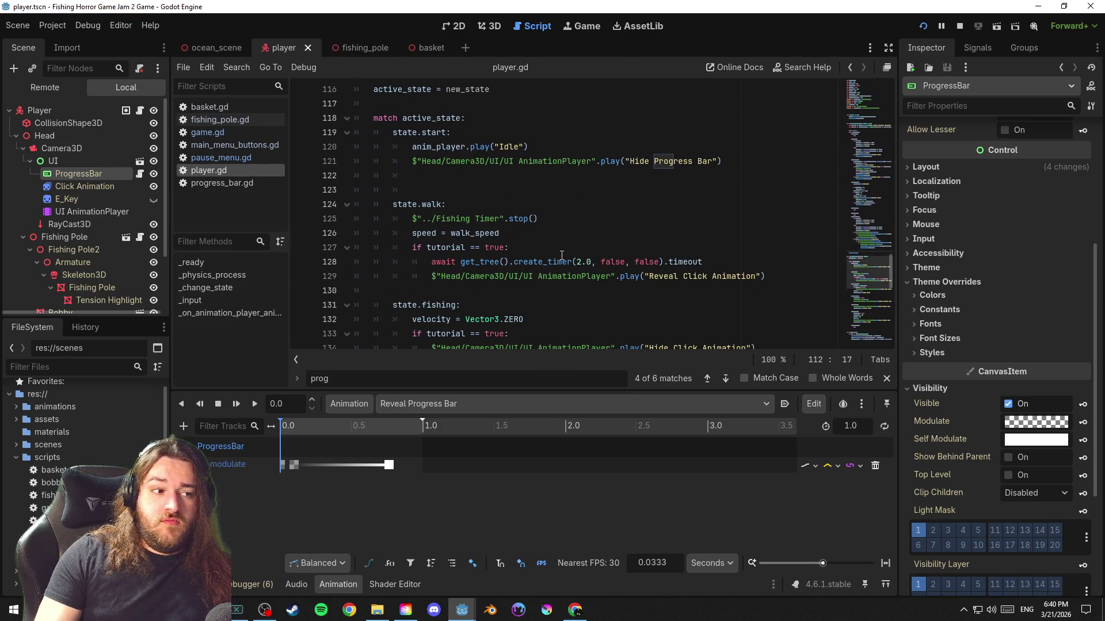
{"action": "mouse_move", "coordinate": [561, 255]}
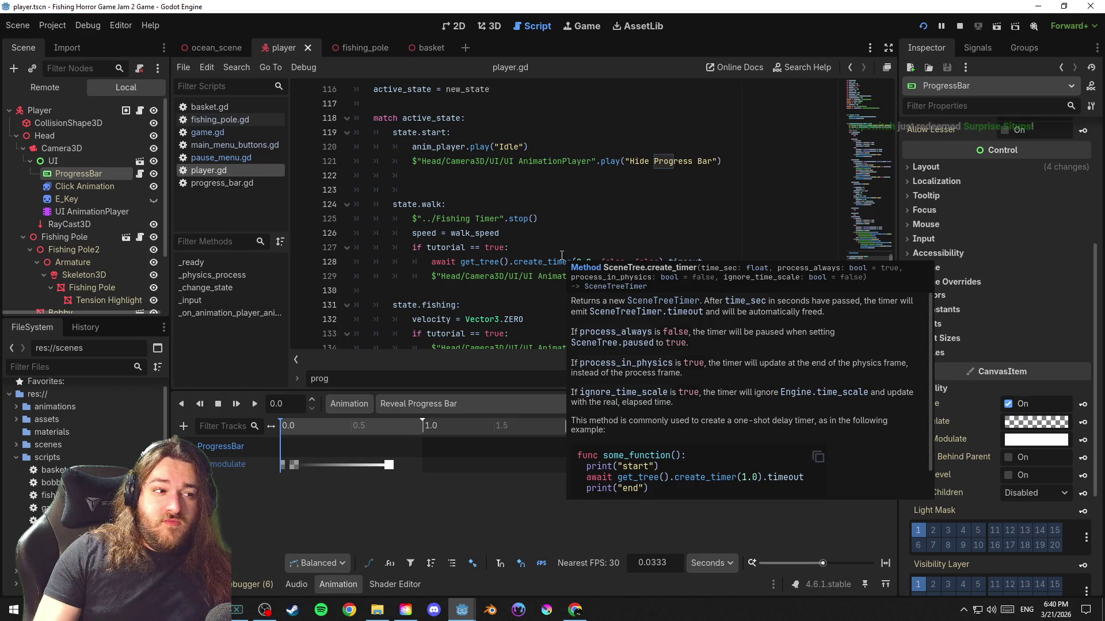
{"action": "left_click", "coordinate": [517, 188]}
{"action": "key", "text": "ctrl+s"}
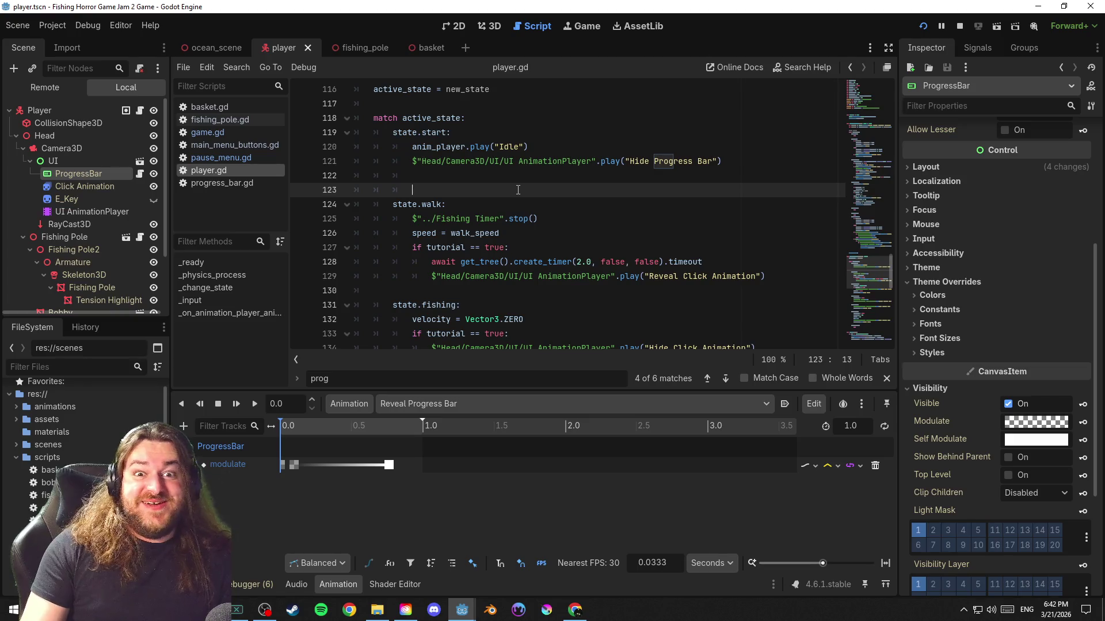
Step: Scroll through player.gd's state cases around state.fishing and save
{"action": "key", "text": "ctrl+s"}
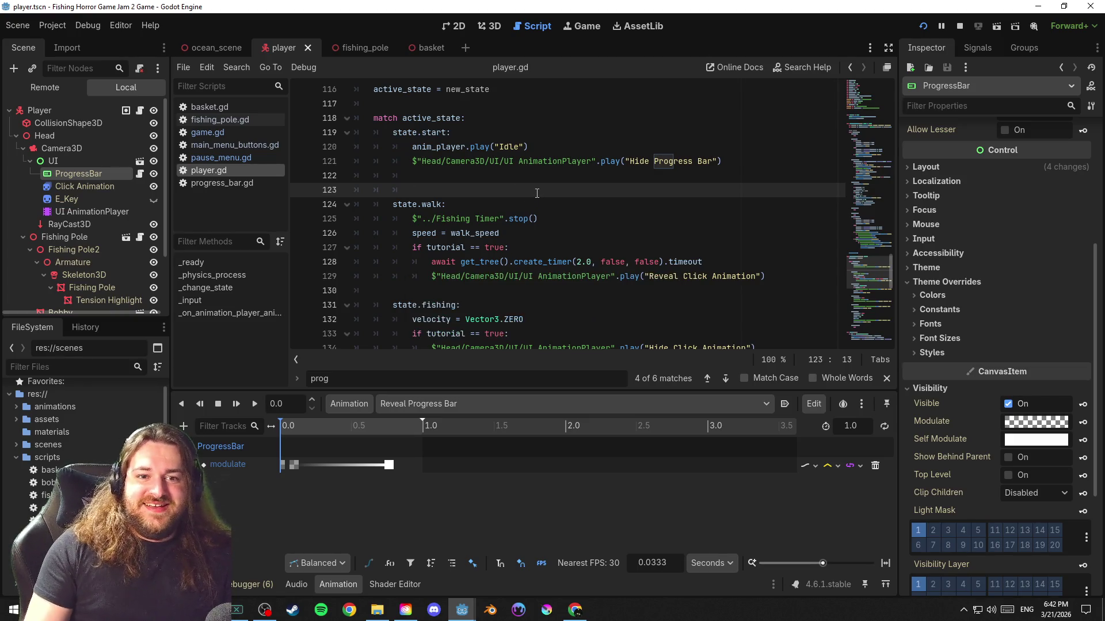
{"action": "scroll", "coordinate": [536, 193], "scroll_direction": "up", "scroll_amount": 6}
{"action": "scroll", "coordinate": [590, 249], "scroll_direction": "down", "scroll_amount": 6}
{"action": "scroll", "coordinate": [581, 230], "scroll_direction": "down", "scroll_amount": 1}
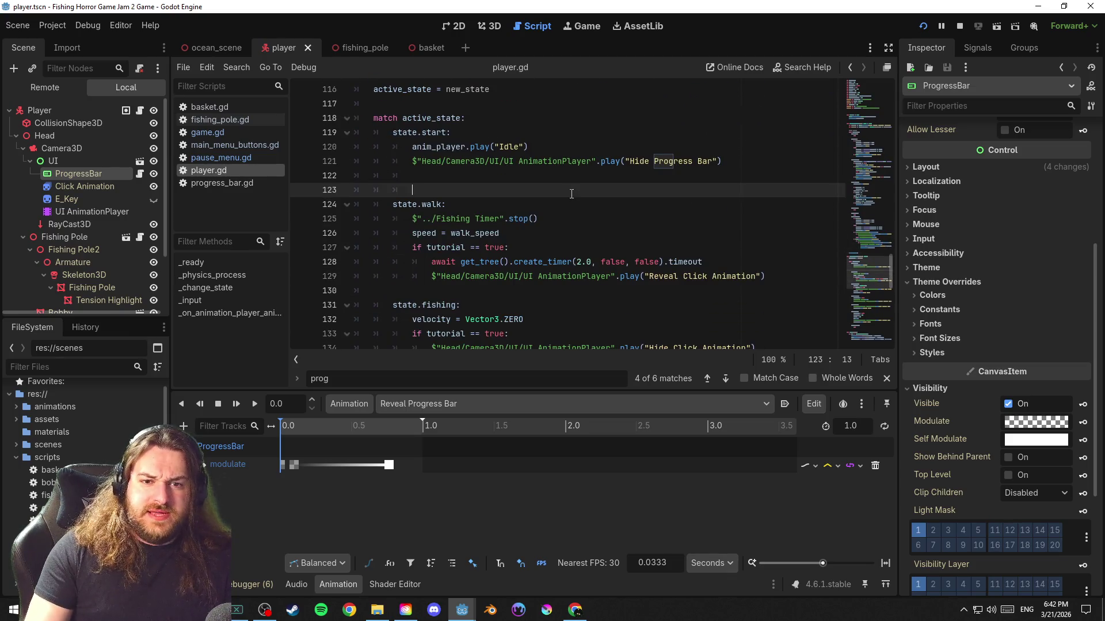
{"action": "scroll", "coordinate": [604, 219], "scroll_direction": "down", "scroll_amount": 3}
{"action": "left_click", "coordinate": [598, 175]}
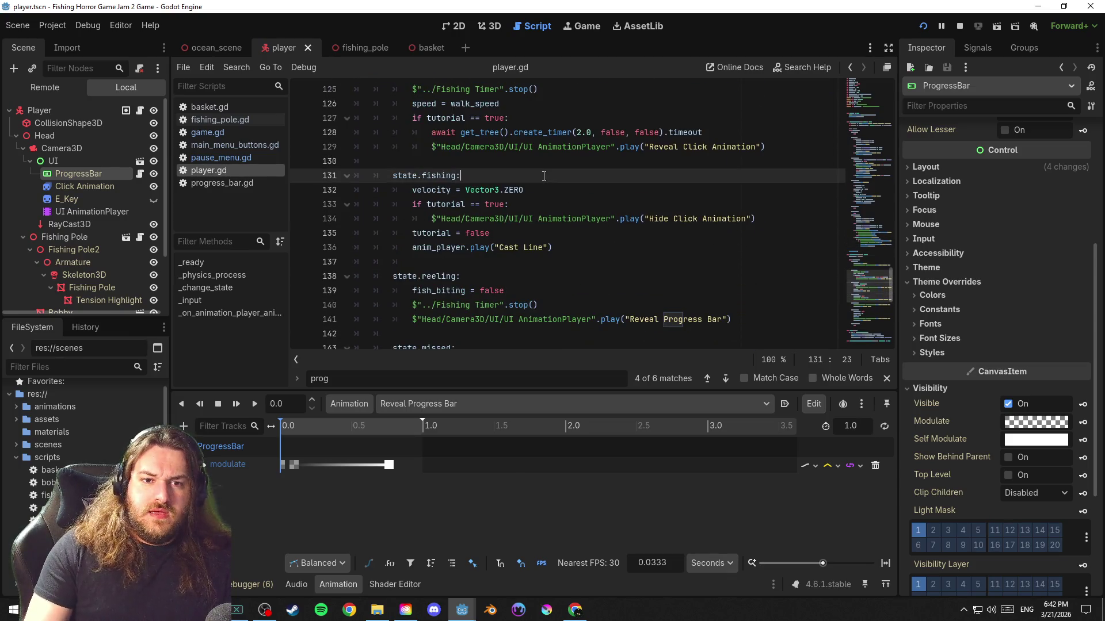
{"action": "left_click", "coordinate": [613, 203]}
{"action": "key", "text": "ctrl+s"}
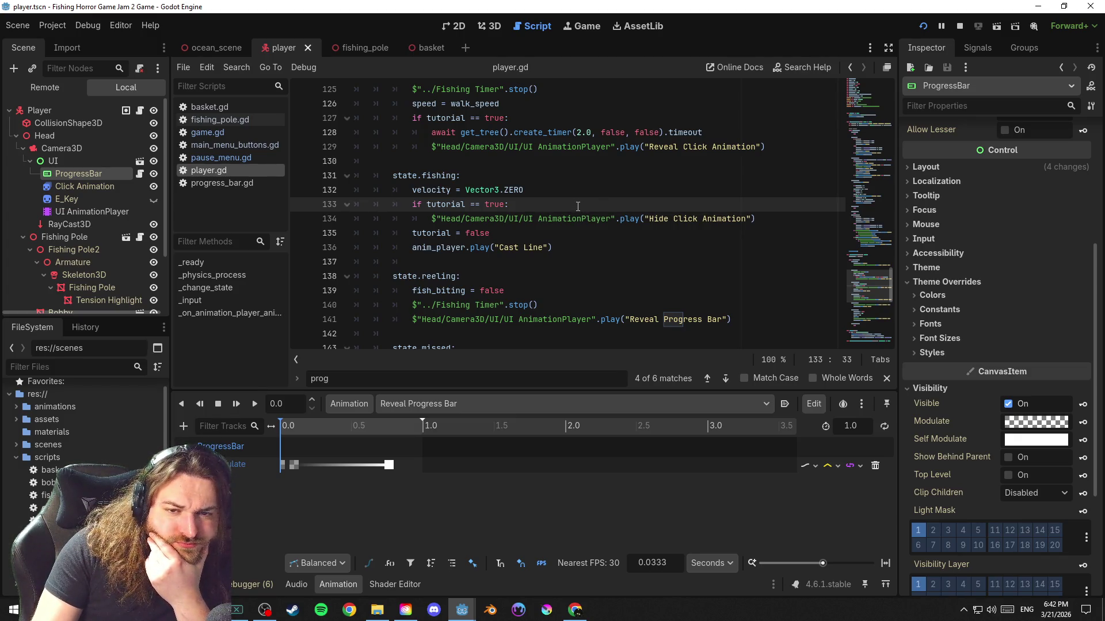
Step: Check the Reveal Progress Bar call, then show Click Animation's two-frame Mouse Click sprite frames
{"action": "scroll", "coordinate": [584, 212], "scroll_direction": "up", "scroll_amount": 7}
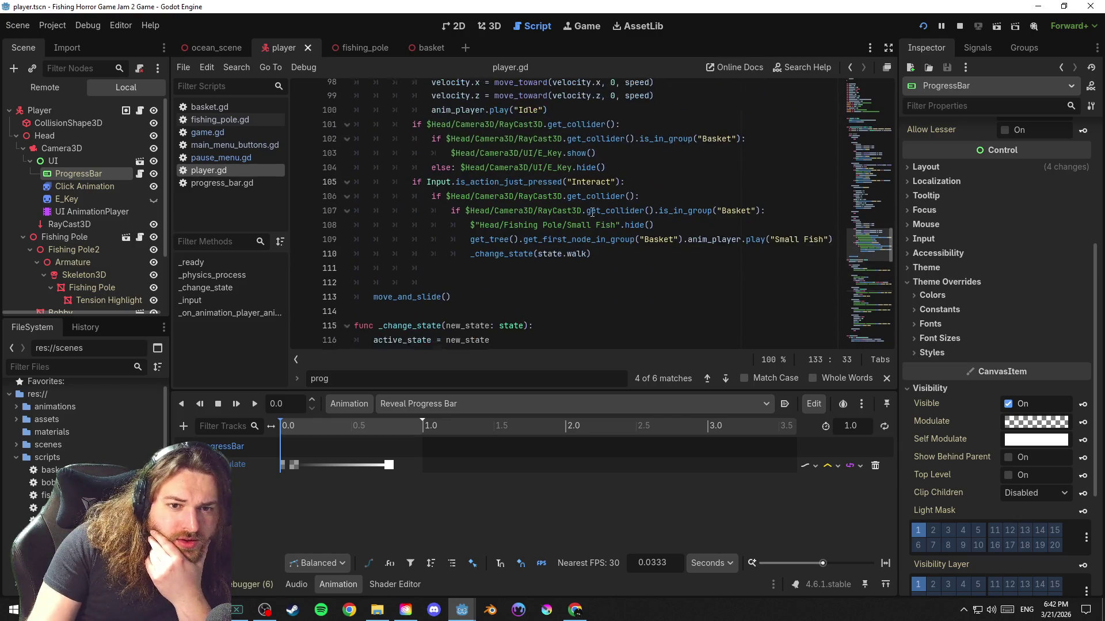
{"action": "scroll", "coordinate": [587, 216], "scroll_direction": "down", "scroll_amount": 6}
{"action": "left_click", "coordinate": [587, 204]}
{"action": "scroll", "coordinate": [549, 214], "scroll_direction": "down", "scroll_amount": 2}
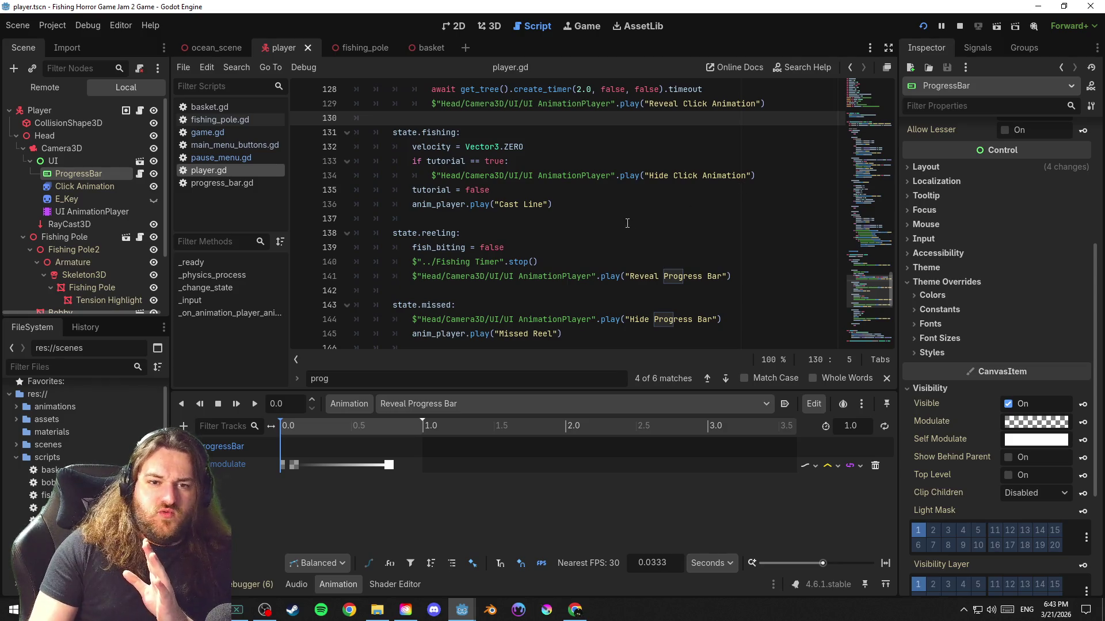
{"action": "scroll", "coordinate": [627, 224], "scroll_direction": "down", "scroll_amount": 2}
{"action": "left_click", "coordinate": [779, 191]}
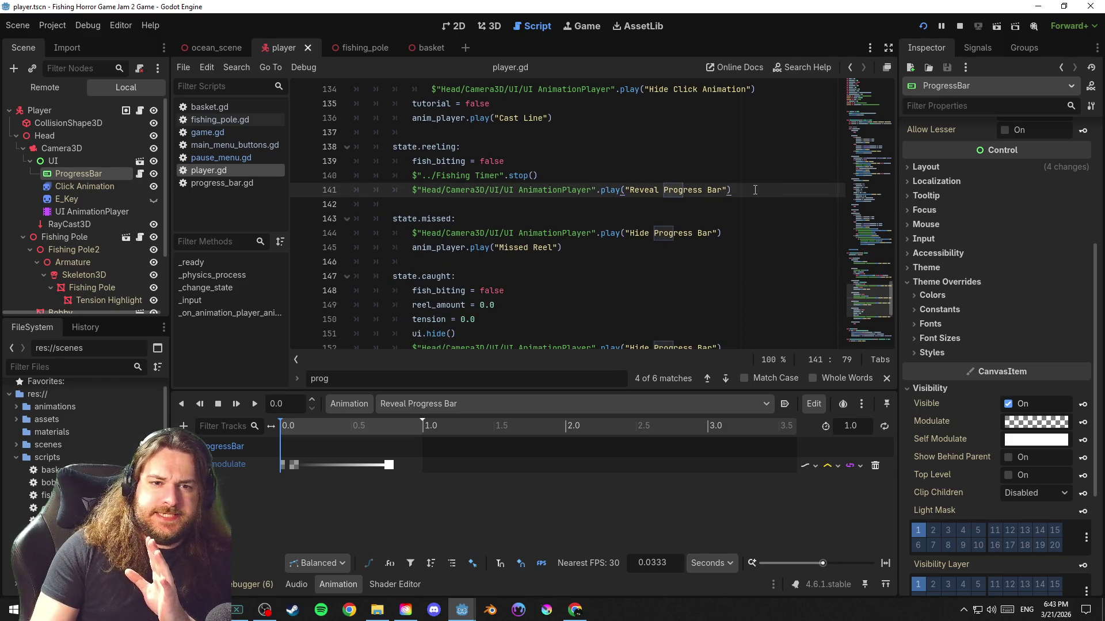
{"action": "scroll", "coordinate": [749, 196], "scroll_direction": "up", "scroll_amount": 2}
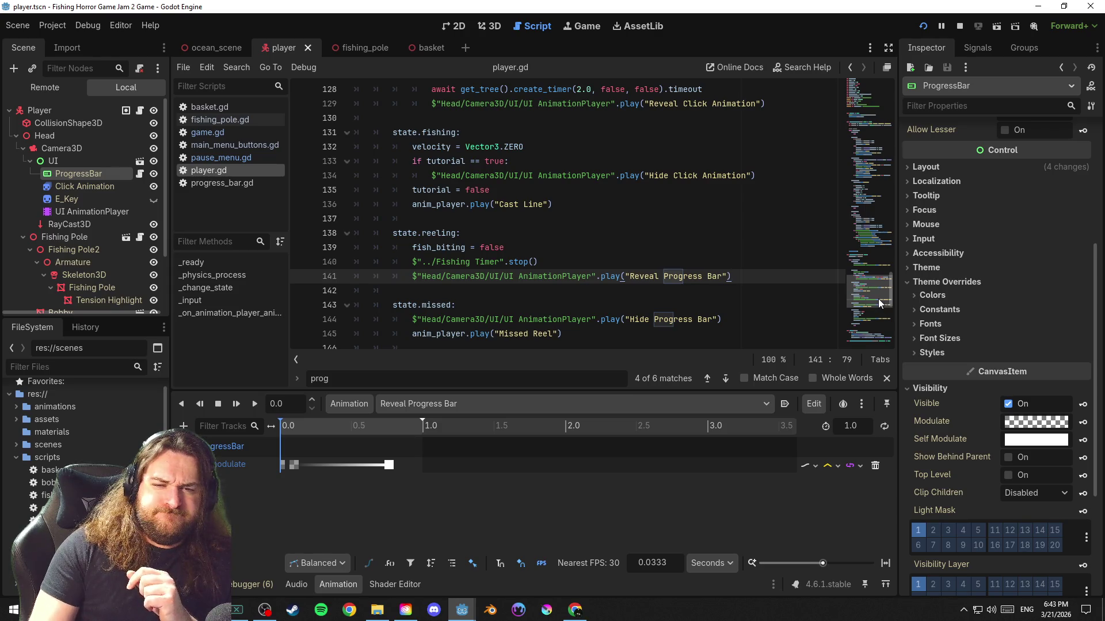
{"action": "left_click", "coordinate": [540, 219]}
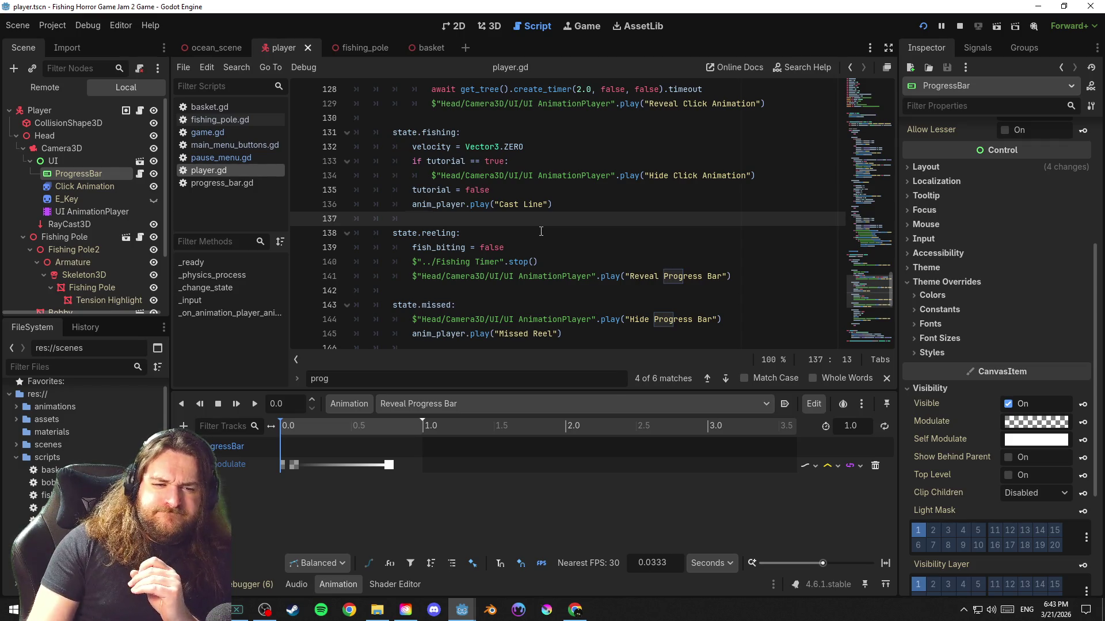
{"action": "left_click", "coordinate": [87, 188]}
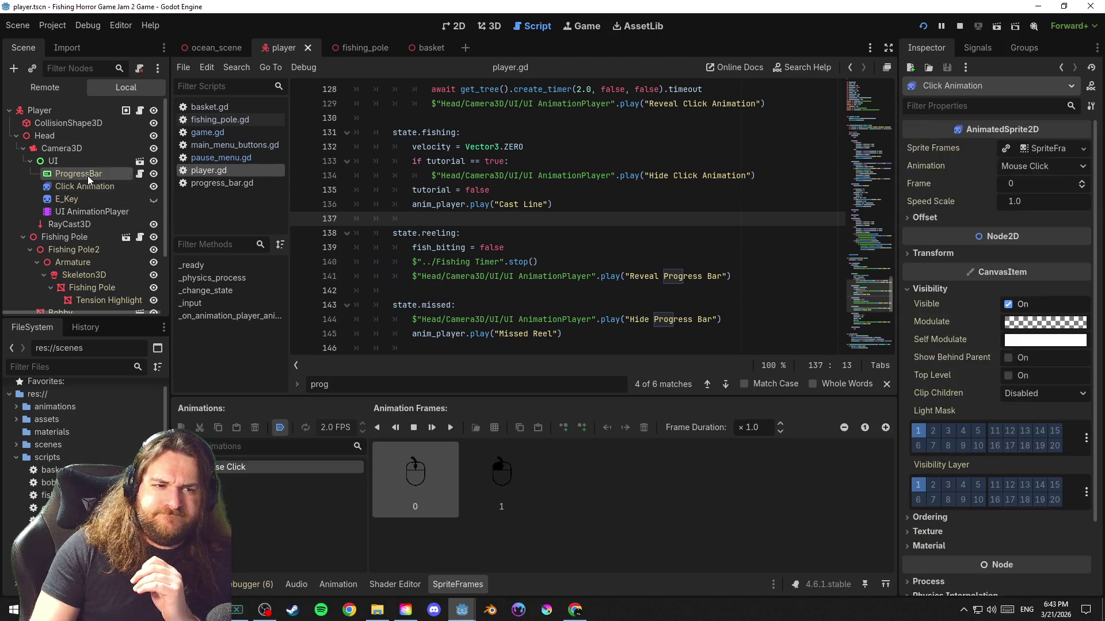
Step: Inspect the ProgressBar, Click Animation and E_Key nodes in the Scene dock
{"action": "left_click", "coordinate": [87, 173]}
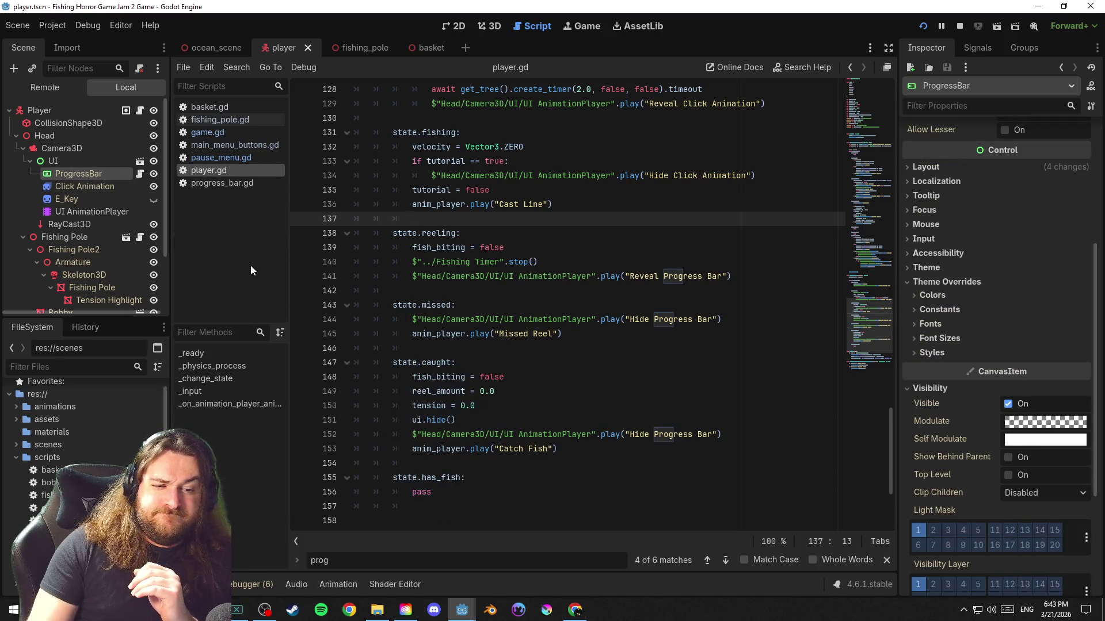
{"action": "left_click", "coordinate": [337, 584]}
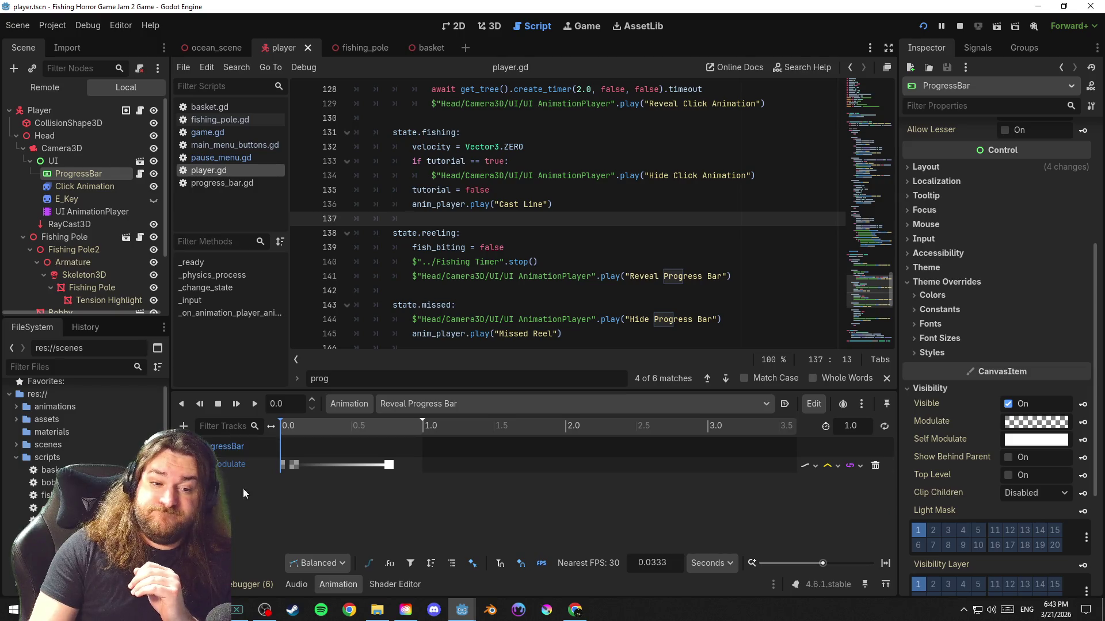
{"action": "left_click", "coordinate": [68, 185]}
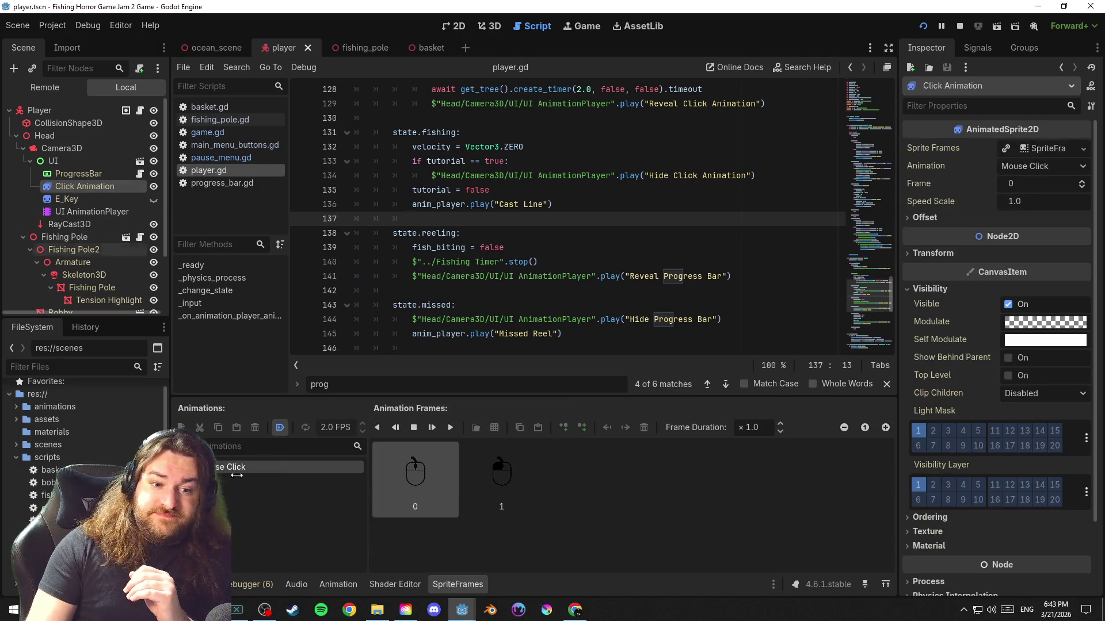
{"action": "left_click", "coordinate": [105, 174]}
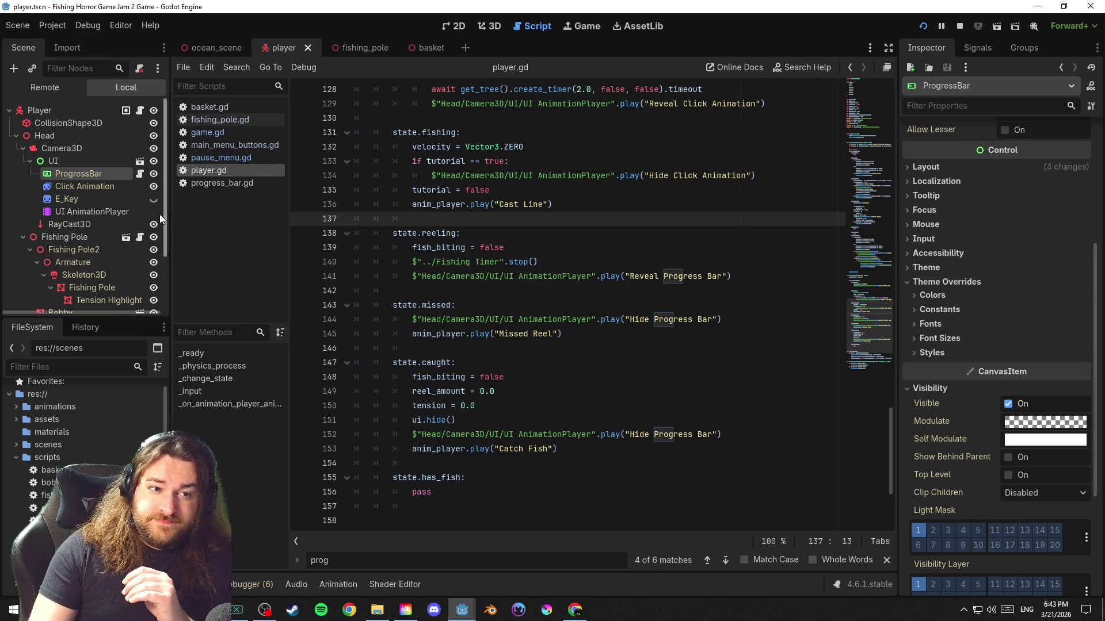
{"action": "left_click", "coordinate": [81, 199]}
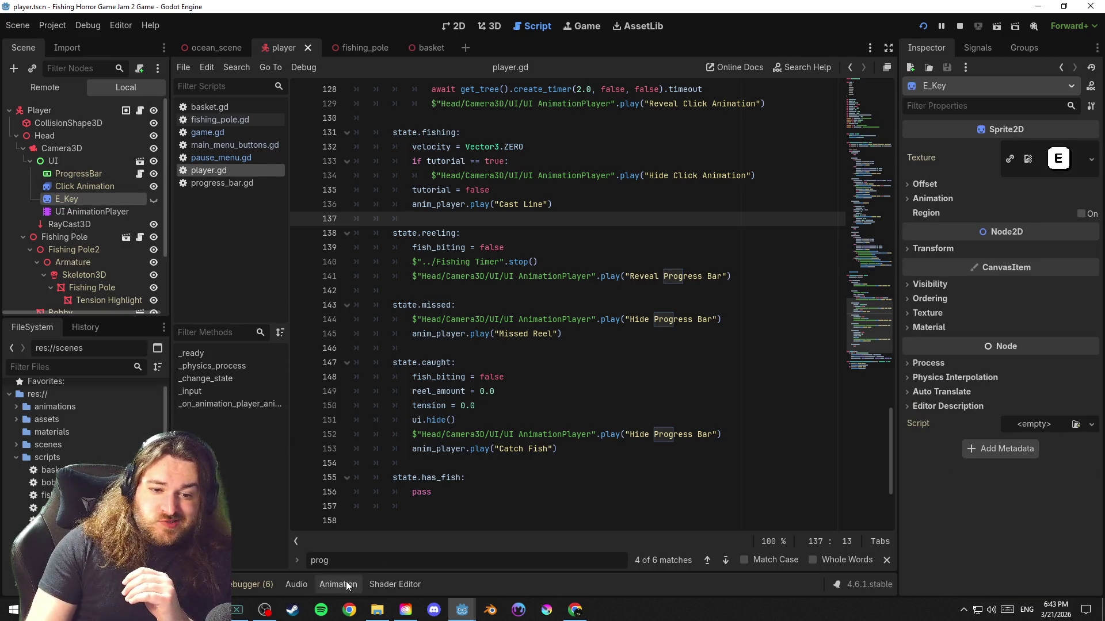
Step: Select the ProgressBar modulate track in Reveal Progress Bar and save the player scene
{"action": "left_click", "coordinate": [338, 584]}
{"action": "left_click", "coordinate": [247, 448]}
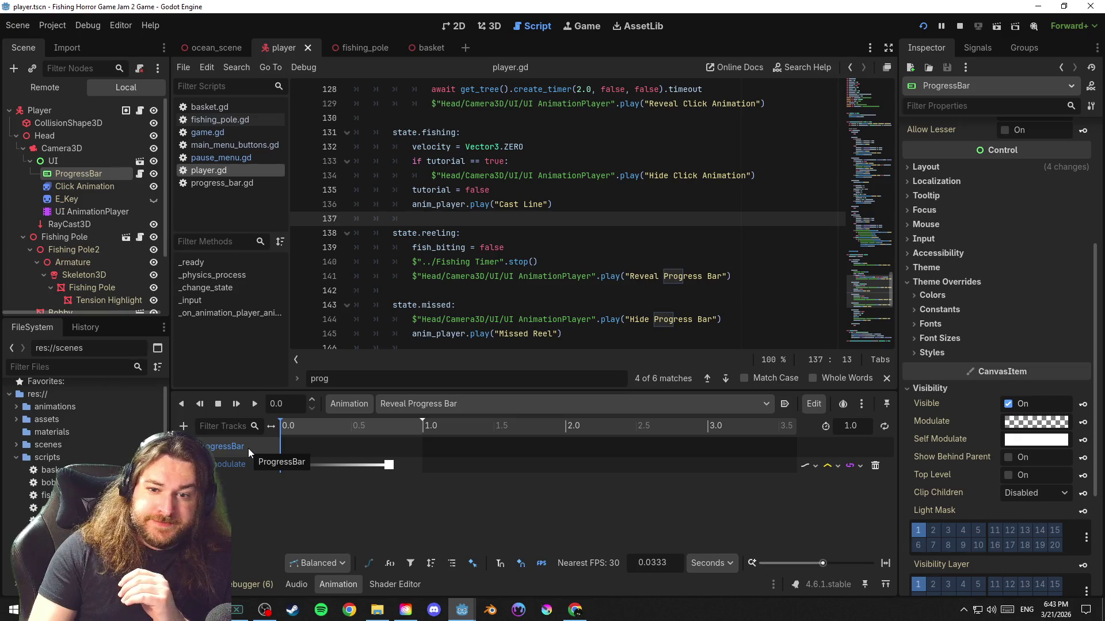
{"action": "left_click", "coordinate": [584, 290]}
{"action": "key", "text": "ctrl+s"}
{"action": "left_click", "coordinate": [504, 220]}
{"action": "key", "text": "ctrl+s"}
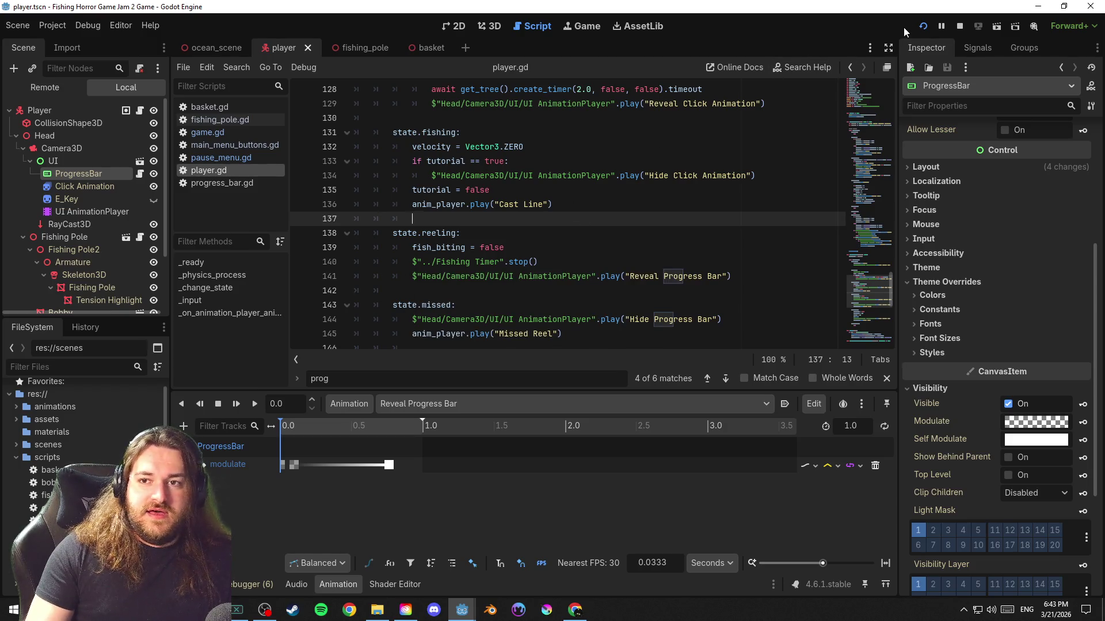
Step: Run the project, start a new game to check the fishing pole, then quit and save
{"action": "left_click", "coordinate": [923, 25]}
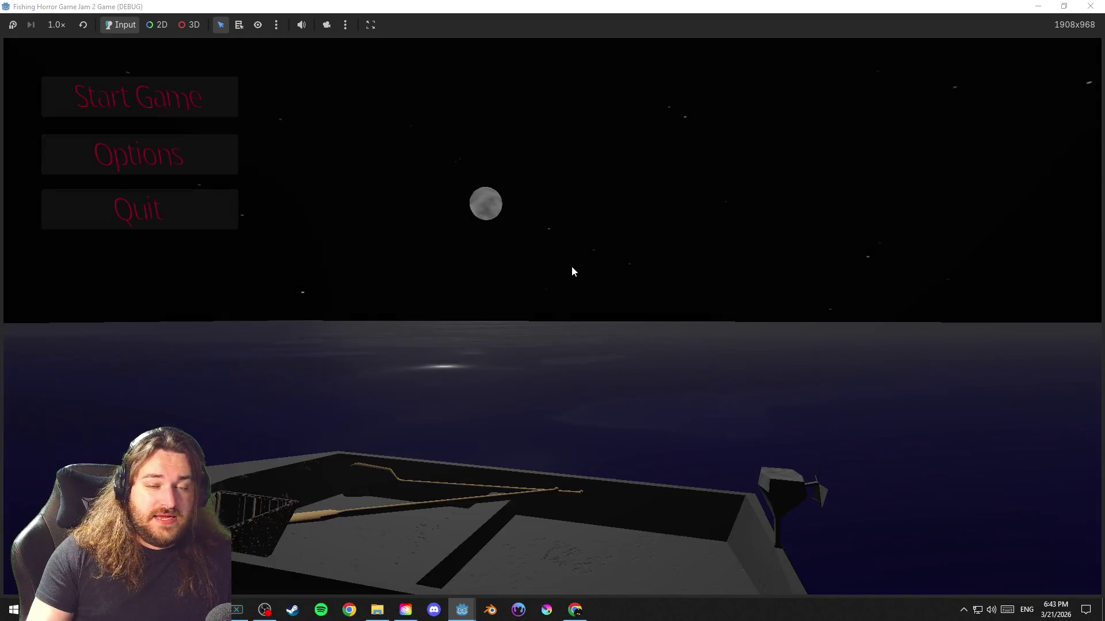
{"action": "left_click", "coordinate": [179, 103]}
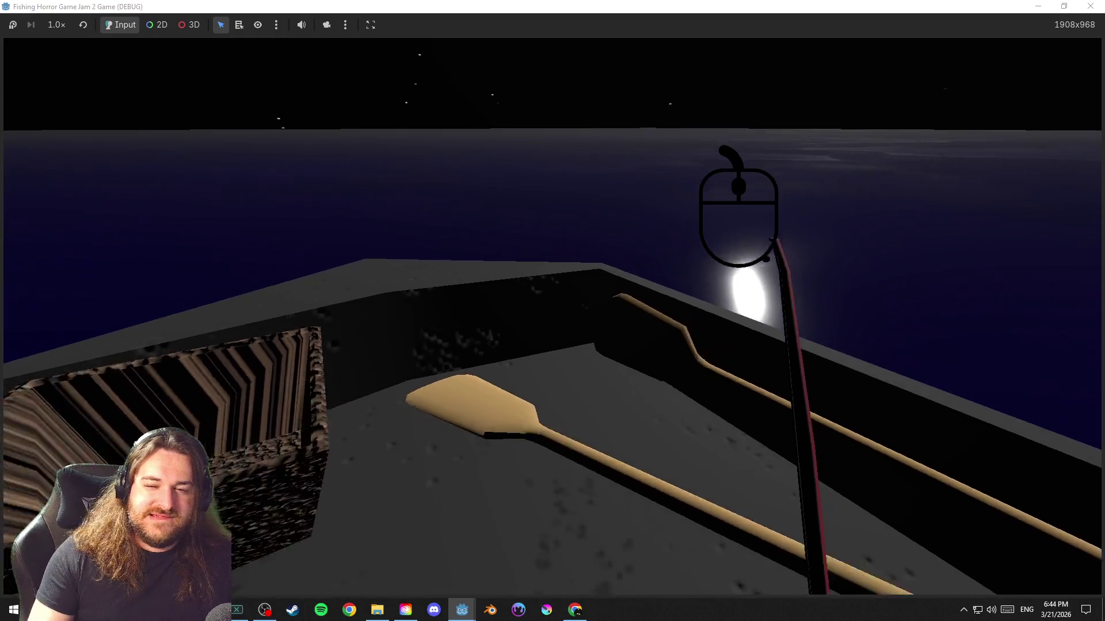
{"action": "key", "text": "F8"}
{"action": "left_click", "coordinate": [576, 231]}
{"action": "key", "text": "ctrl+s"}
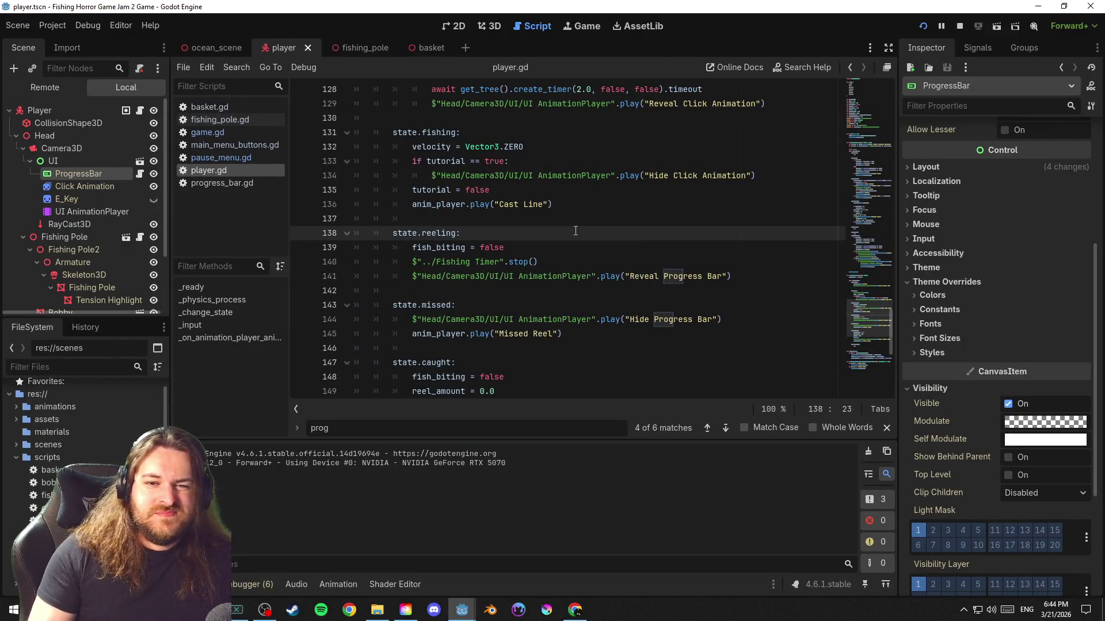
Step: Switch to the fishing_pole scene and save it
{"action": "left_click", "coordinate": [589, 221]}
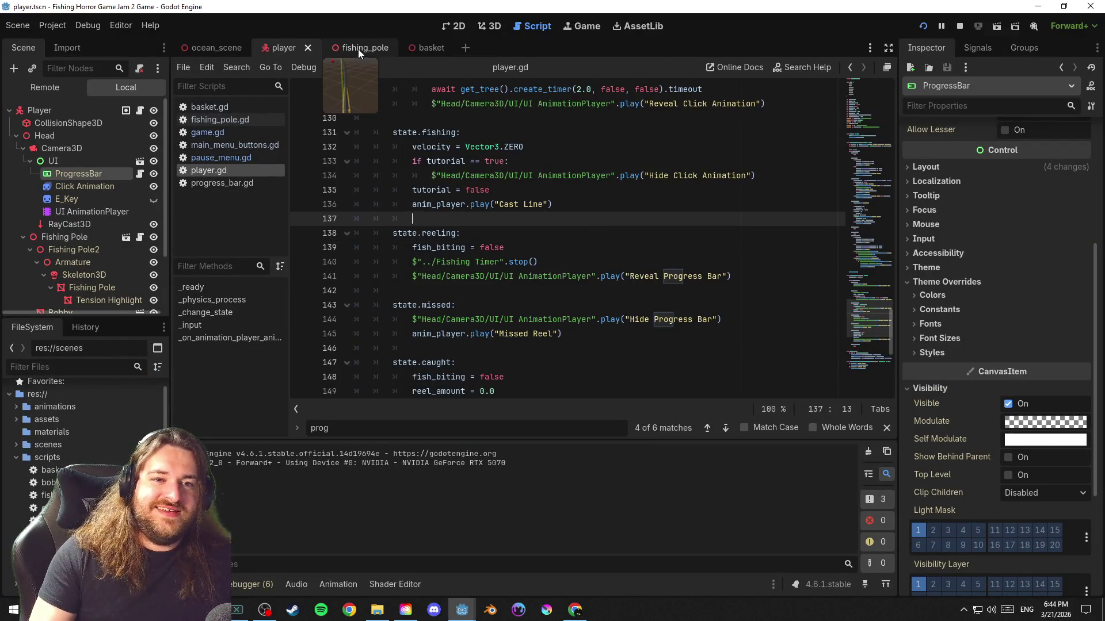
{"action": "left_click", "coordinate": [357, 48]}
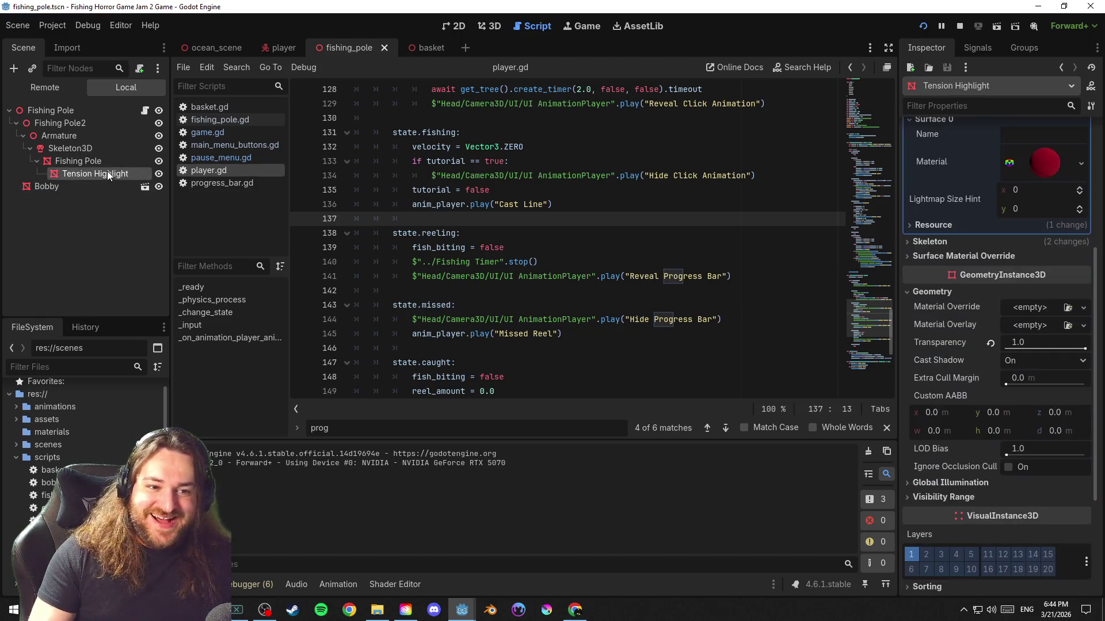
{"action": "scroll", "coordinate": [1102, 306], "scroll_direction": "up", "scroll_amount": 1}
{"action": "scroll", "coordinate": [1082, 287], "scroll_direction": "up", "scroll_amount": 5}
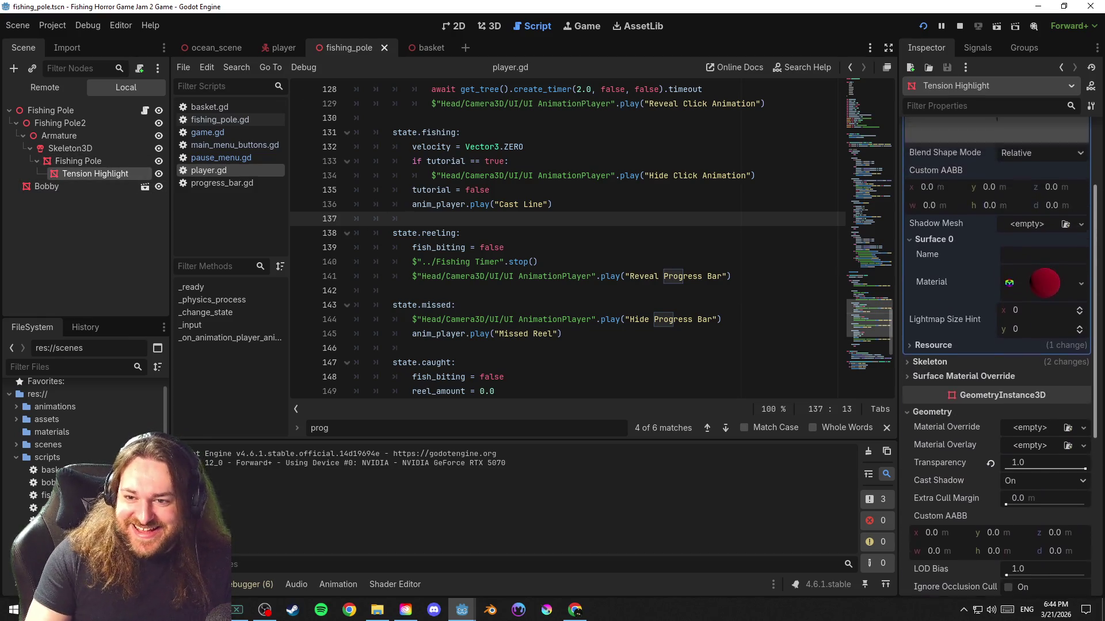
{"action": "key", "text": "ctrl+s"}
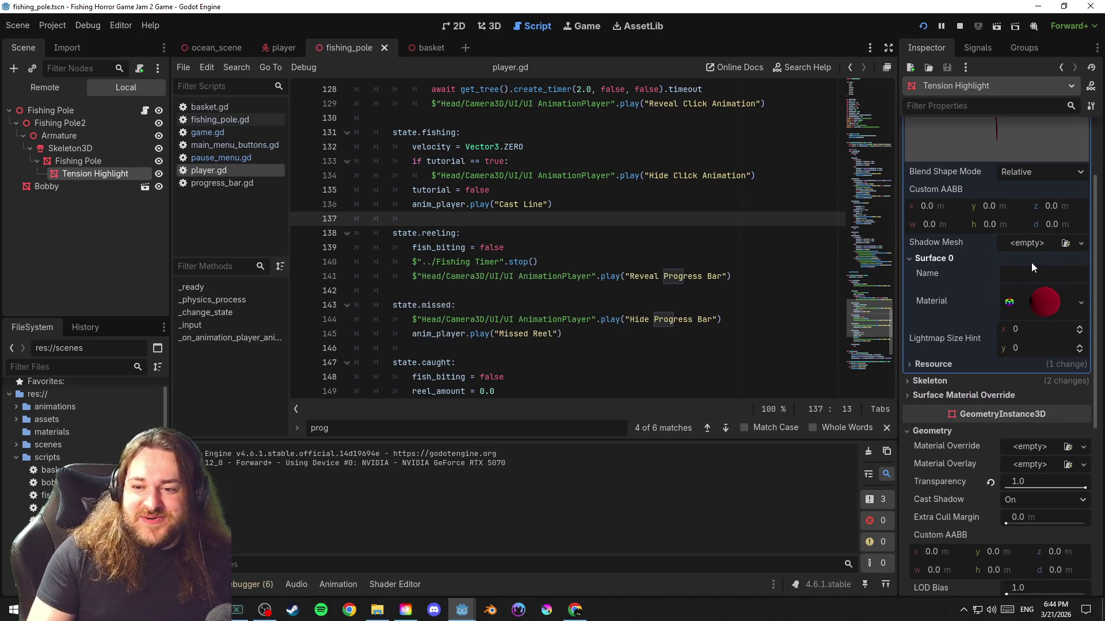
Step: Open the Tension Highlight material's Albedo colour (9b001b, alpha 255) for editing
{"action": "left_click", "coordinate": [989, 483]}
{"action": "key", "text": "ctrl+s"}
{"action": "left_click", "coordinate": [1050, 294]}
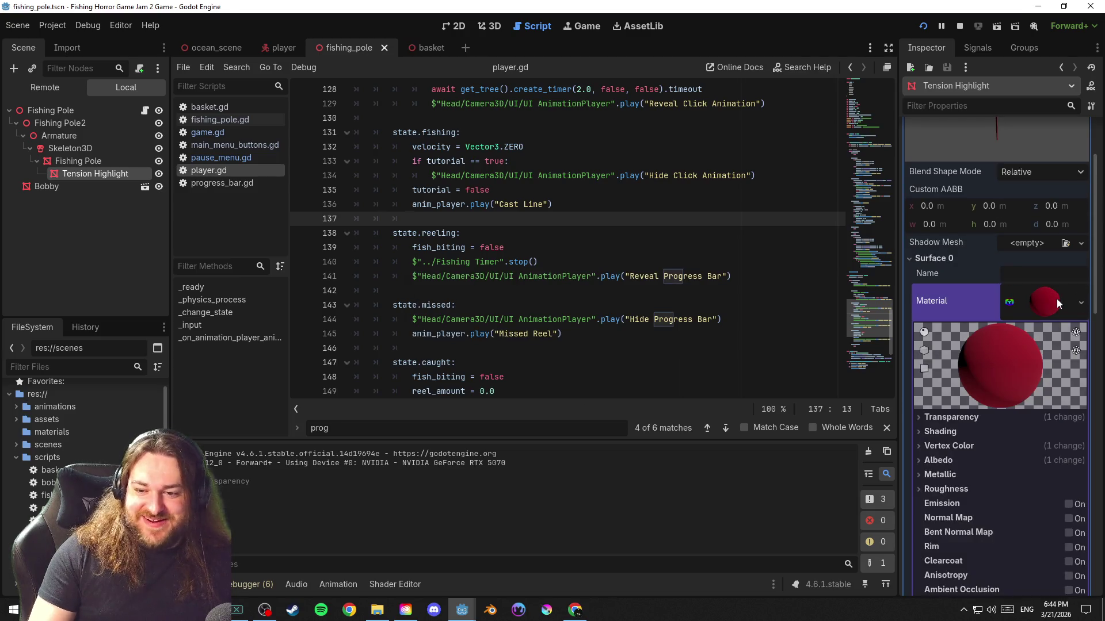
{"action": "scroll", "coordinate": [1056, 298], "scroll_direction": "down", "scroll_amount": 3}
{"action": "left_click", "coordinate": [962, 330]}
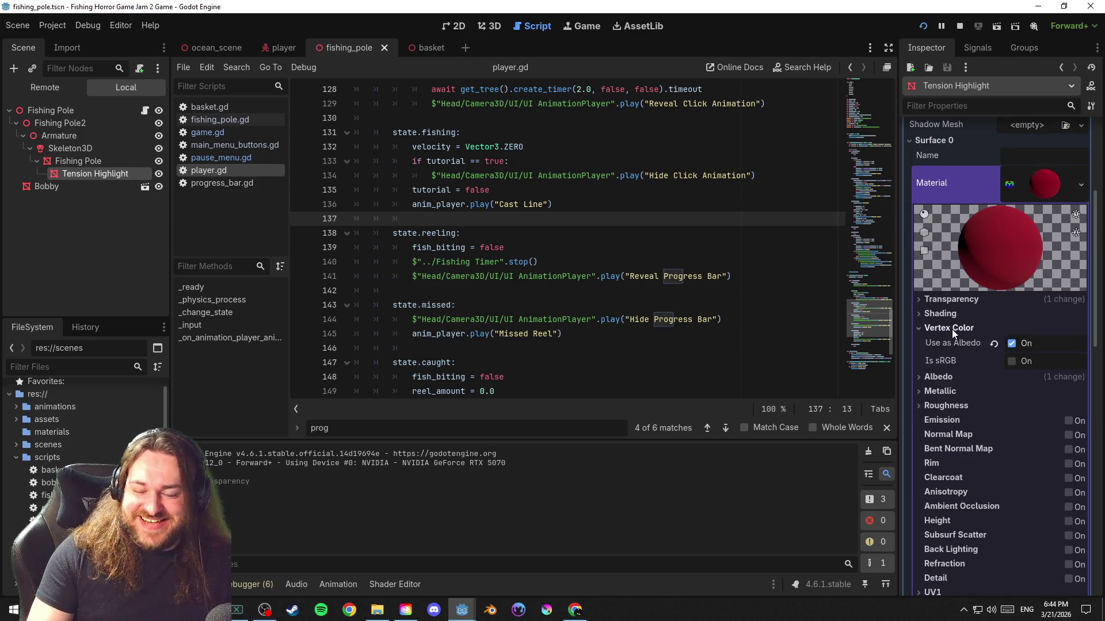
{"action": "left_click", "coordinate": [951, 329]}
{"action": "left_click", "coordinate": [948, 343]}
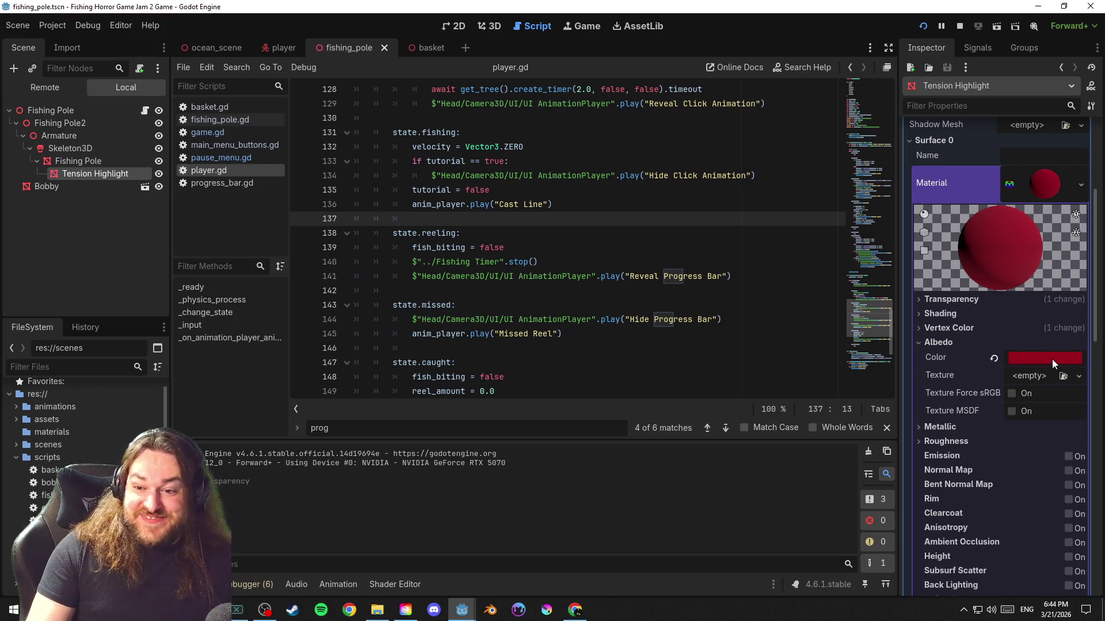
{"action": "left_click", "coordinate": [1052, 359]}
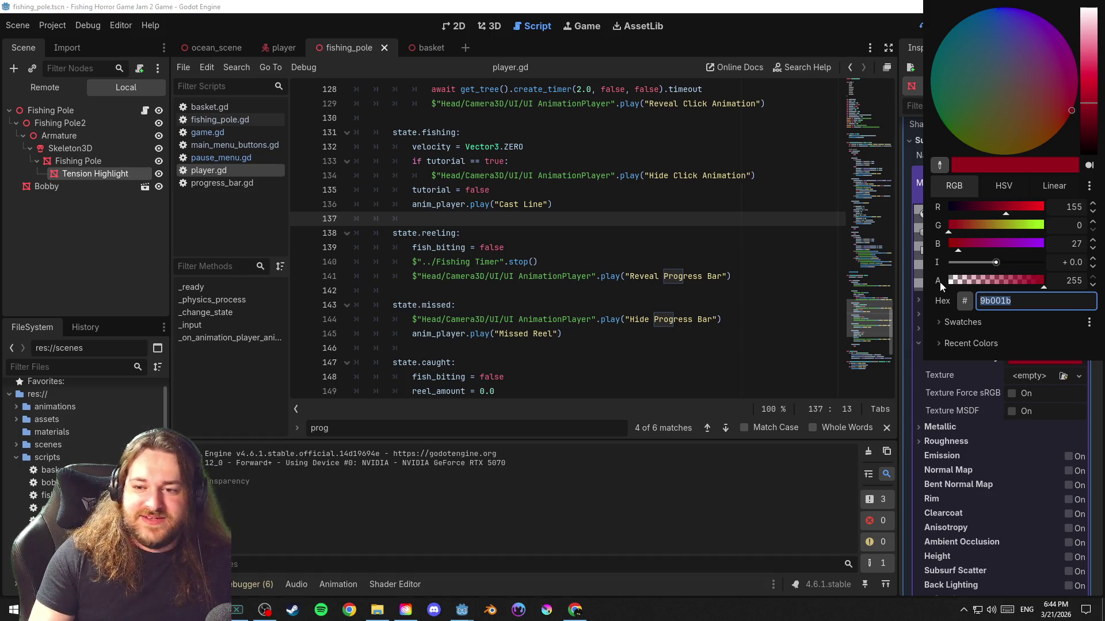
{"action": "left_click", "coordinate": [1061, 369]}
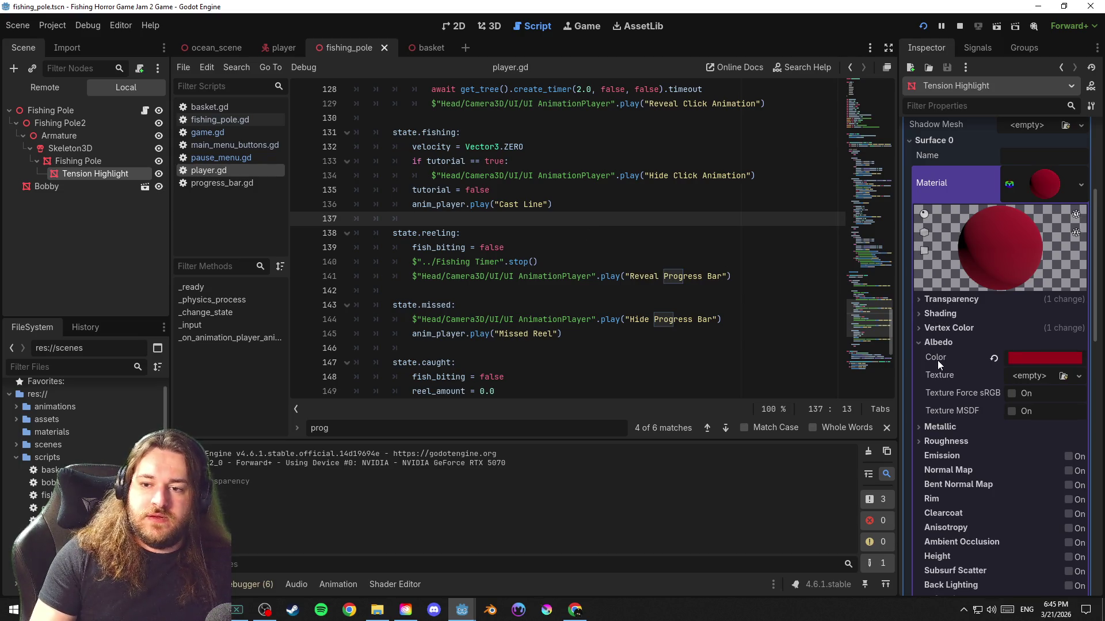
Step: Confirm the albedo stays R 0.60, G 0.00, B 0.10, alpha 1.00 and save
{"action": "mouse_move", "coordinate": [1043, 361]}
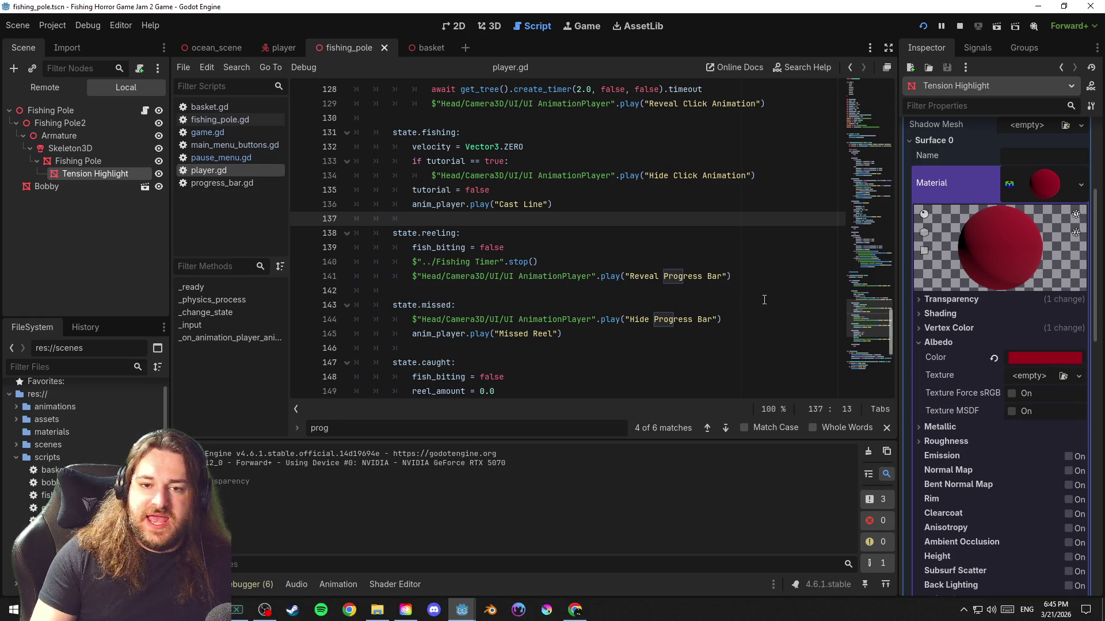
{"action": "key", "text": "ctrl+s"}
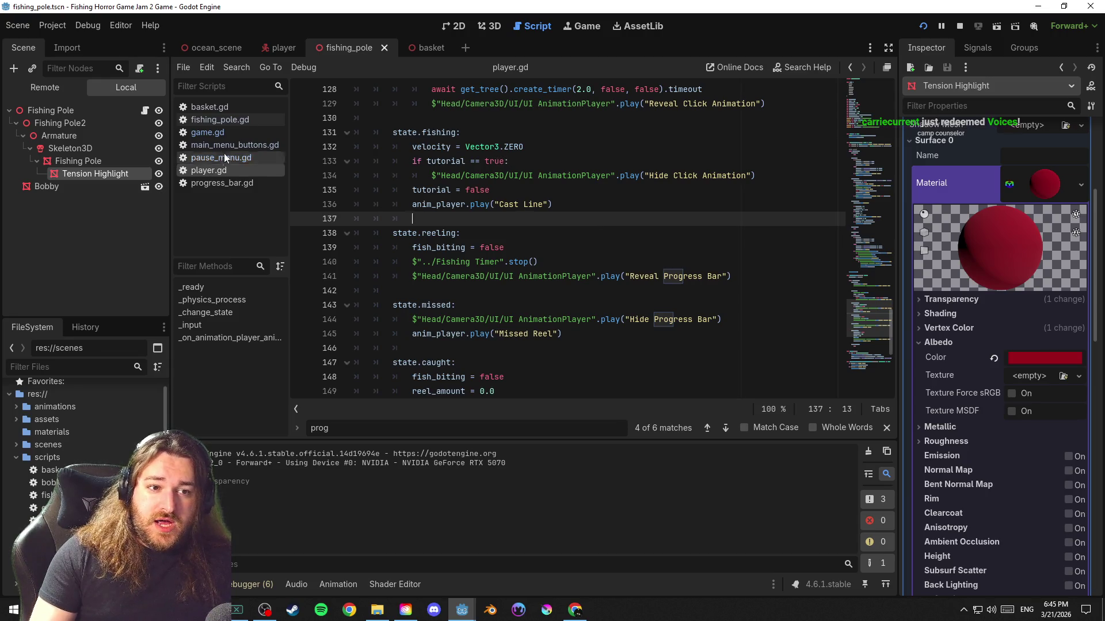
Step: In fishing_pole.gd line 12, replace 'transparency' with 'material.color' and save
{"action": "left_click", "coordinate": [226, 124]}
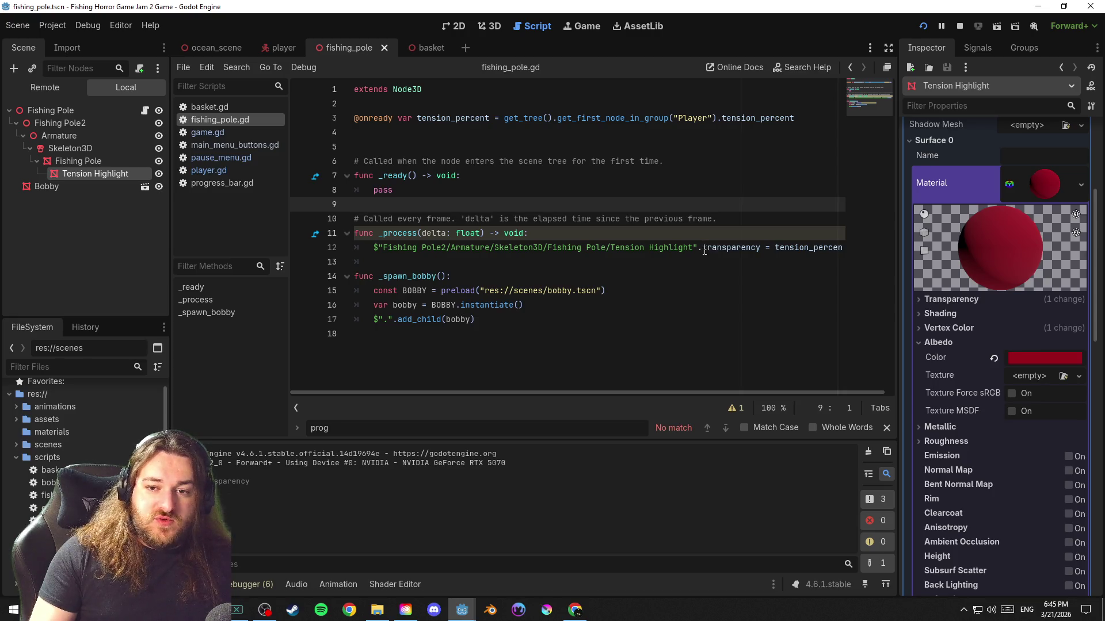
{"action": "left_click_drag", "start_coordinate": [703, 248], "coordinate": [761, 248]}
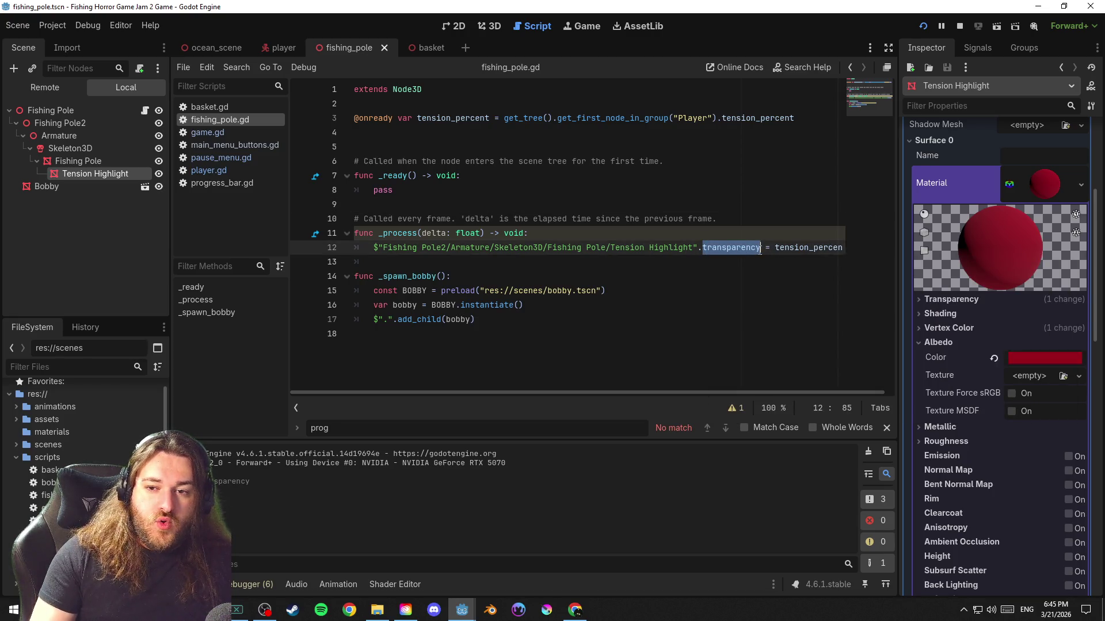
{"action": "left_click", "coordinate": [761, 249]}
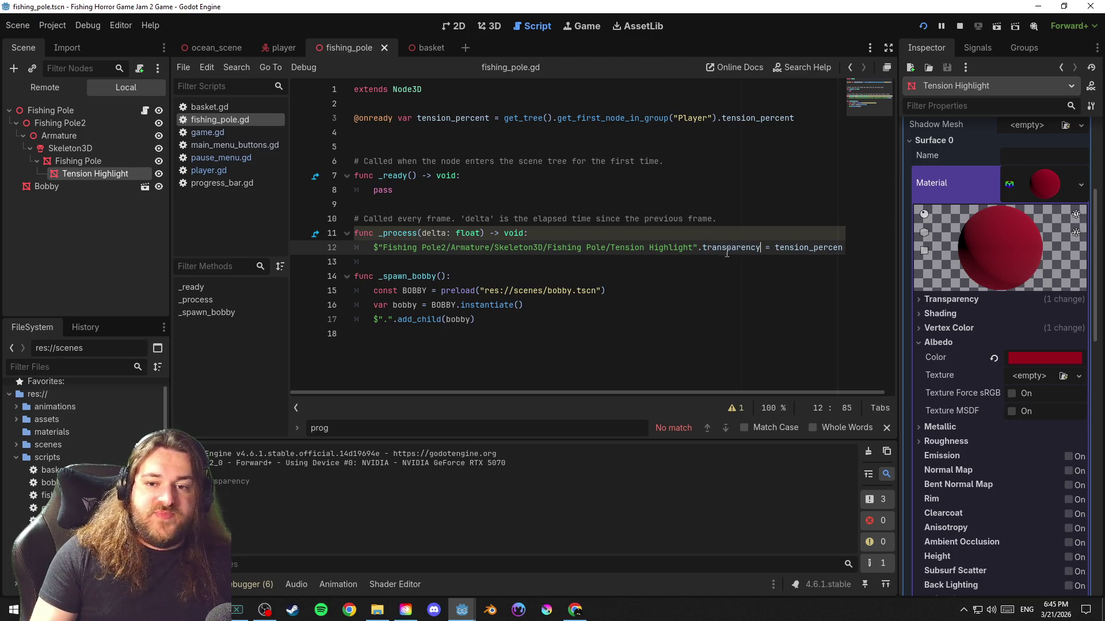
{"action": "left_click_drag", "start_coordinate": [704, 251], "coordinate": [759, 253]}
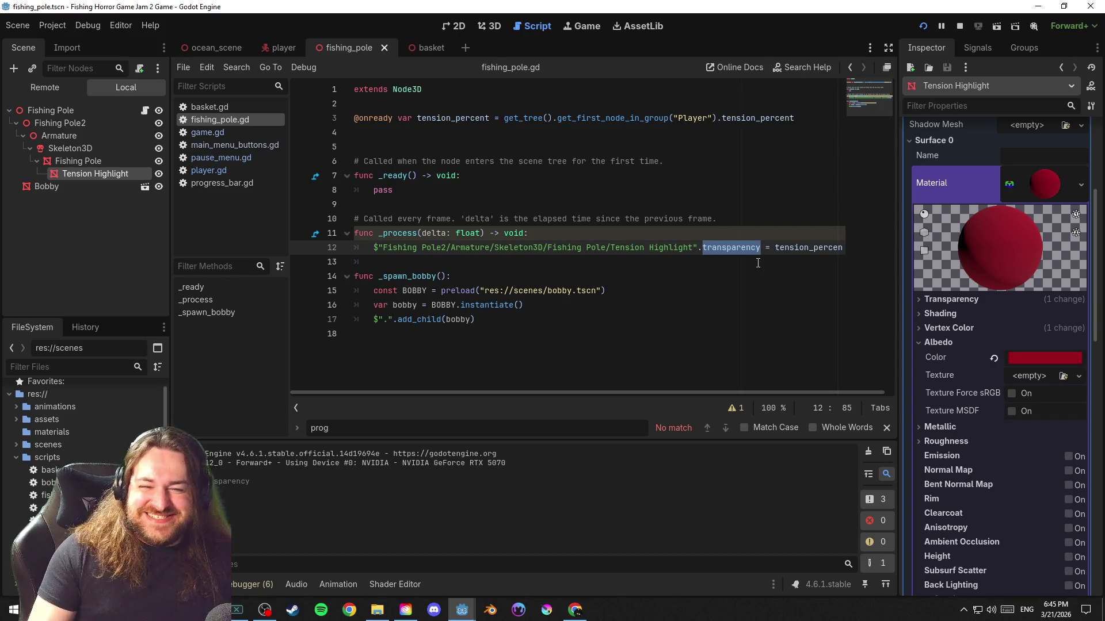
{"action": "left_click", "coordinate": [769, 255]}
{"action": "left_click_drag", "start_coordinate": [761, 252], "coordinate": [702, 253]}
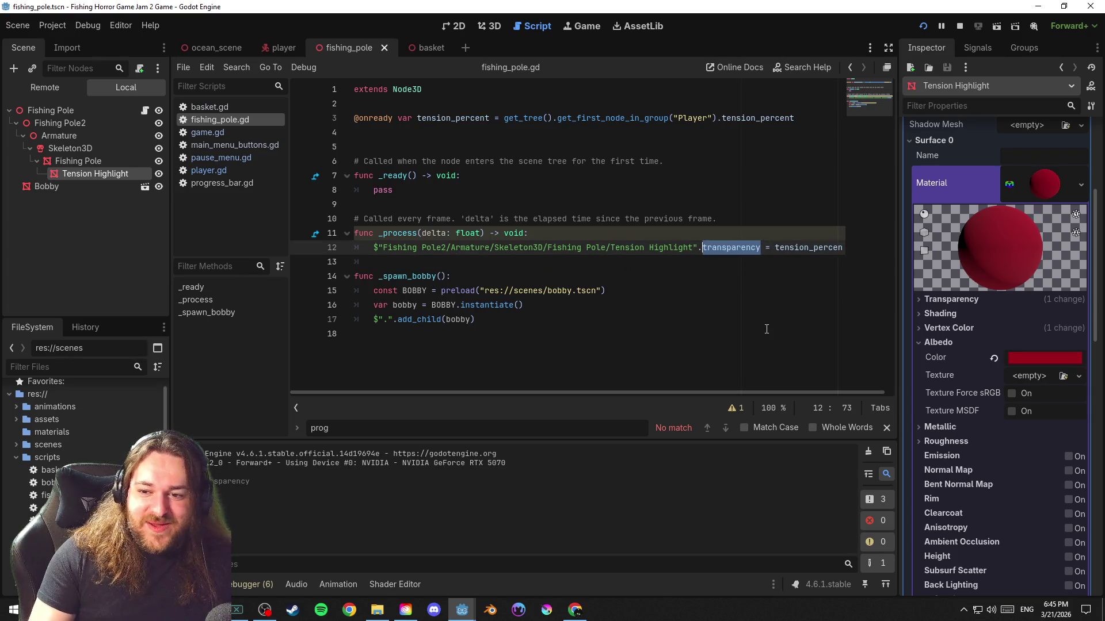
{"action": "type", "text": "color"}
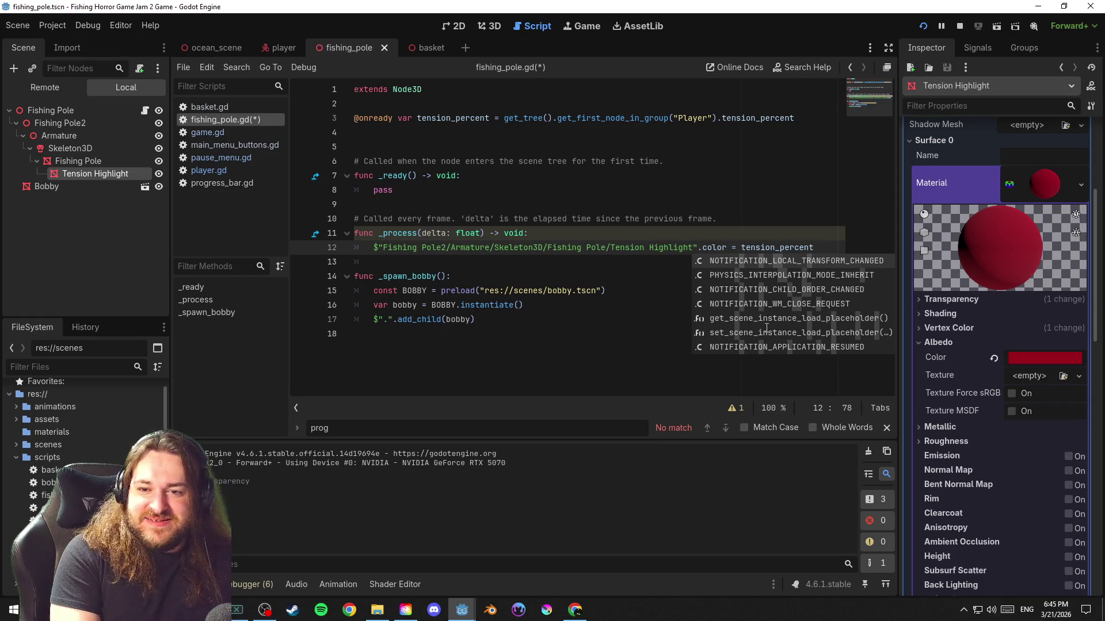
{"action": "key", "text": "BackSpace"}
{"action": "key", "text": "BackSpace"}
{"action": "key", "text": "BackSpace"}
{"action": "type", "text": "material.col"}
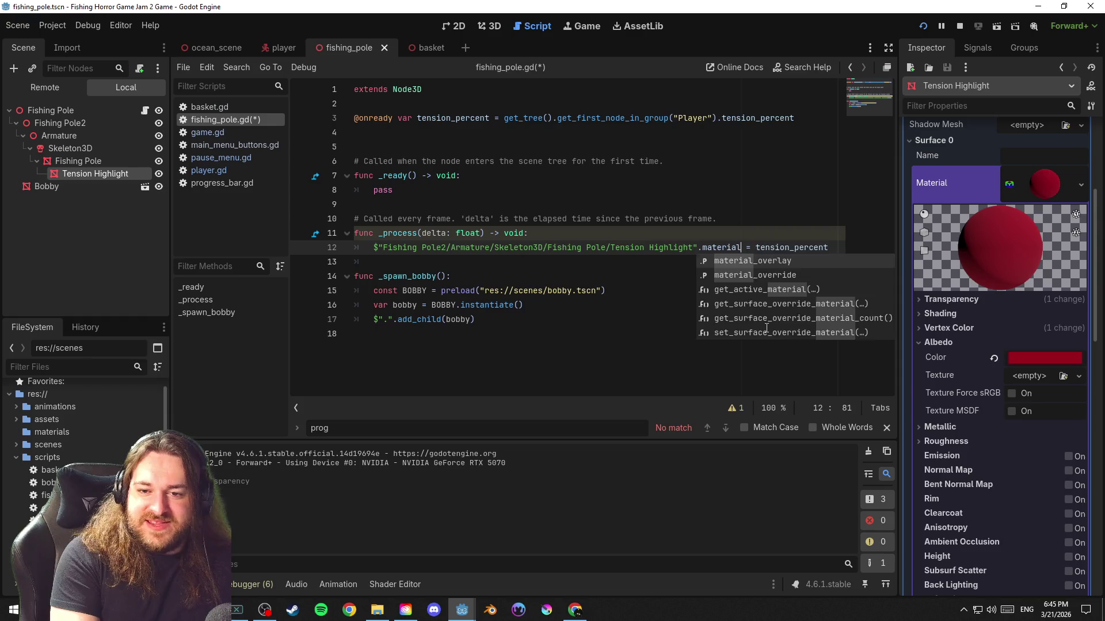
{"action": "type", "text": "or"}
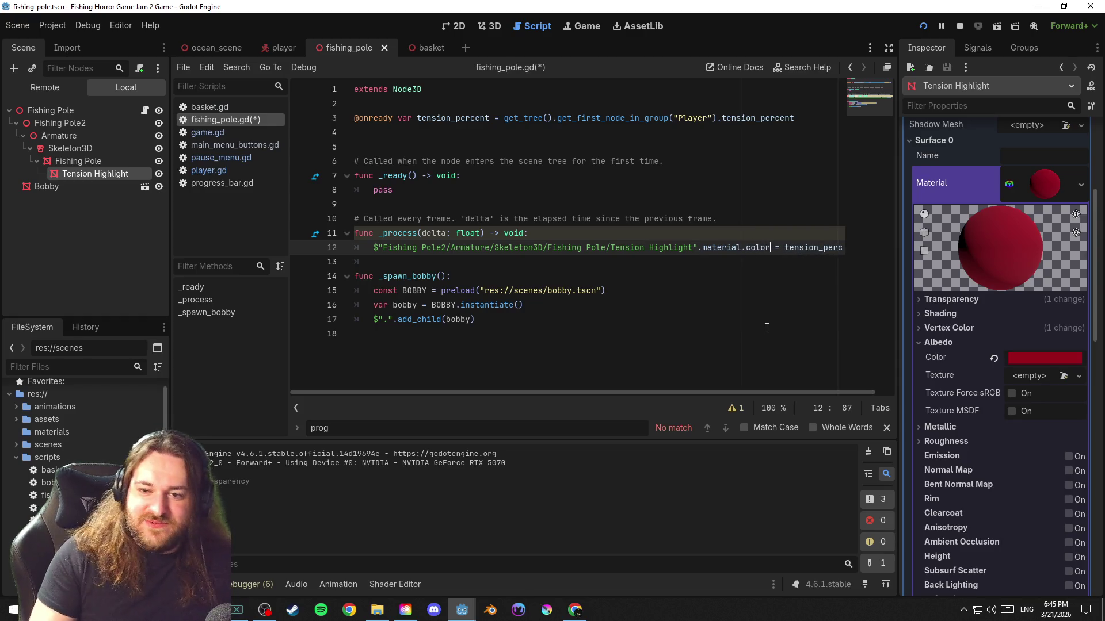
{"action": "key", "text": "ctrl+s"}
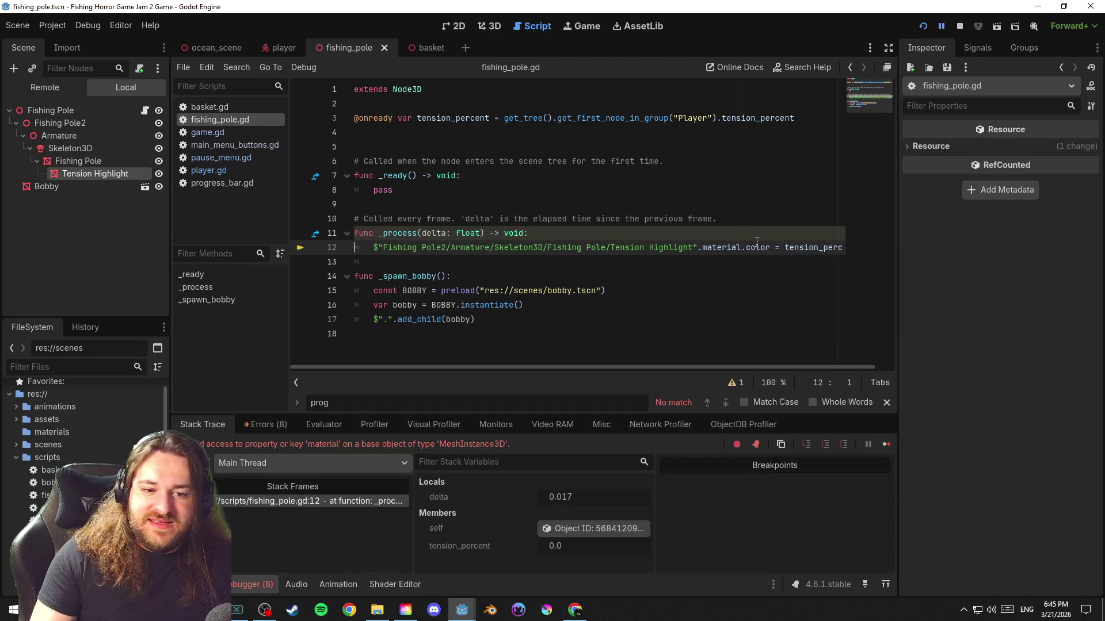
Step: Stop the game and make line 12 assign to .color, starting a range call before tension_percent
{"action": "left_click", "coordinate": [960, 27]}
{"action": "left_click_drag", "start_coordinate": [770, 249], "coordinate": [703, 253]}
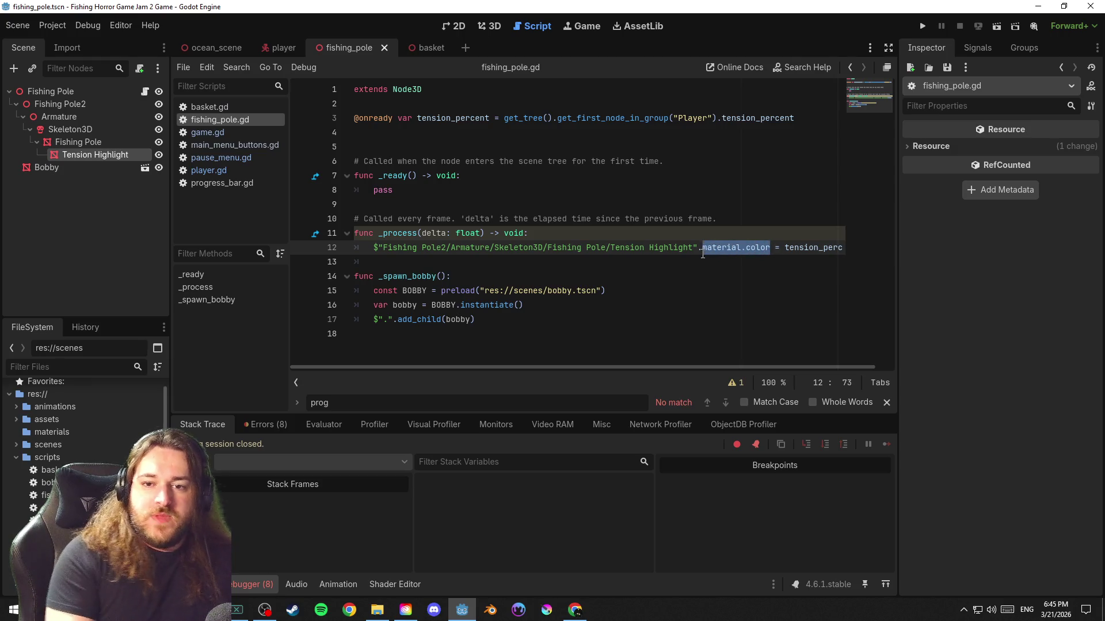
{"action": "type", "text": "color"}
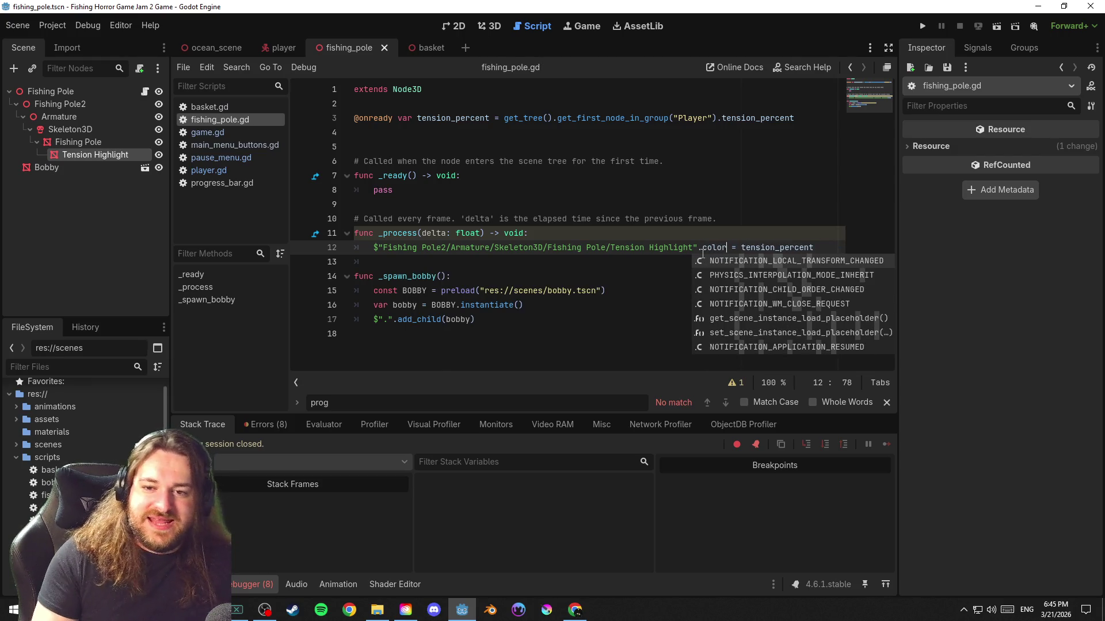
{"action": "left_click", "coordinate": [720, 233]}
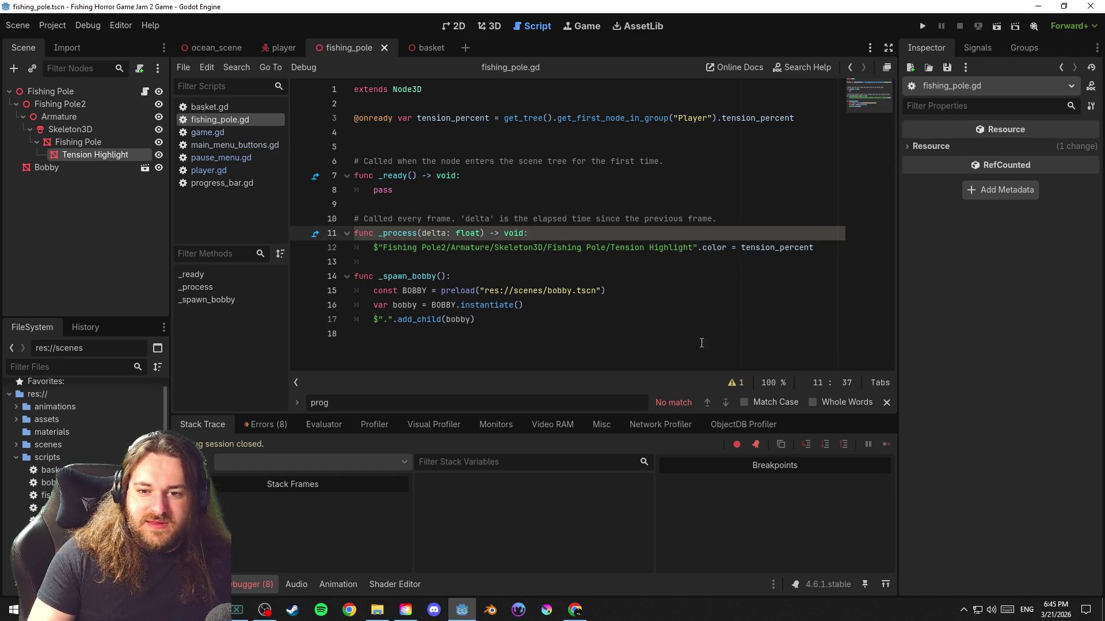
{"action": "left_click", "coordinate": [743, 249]}
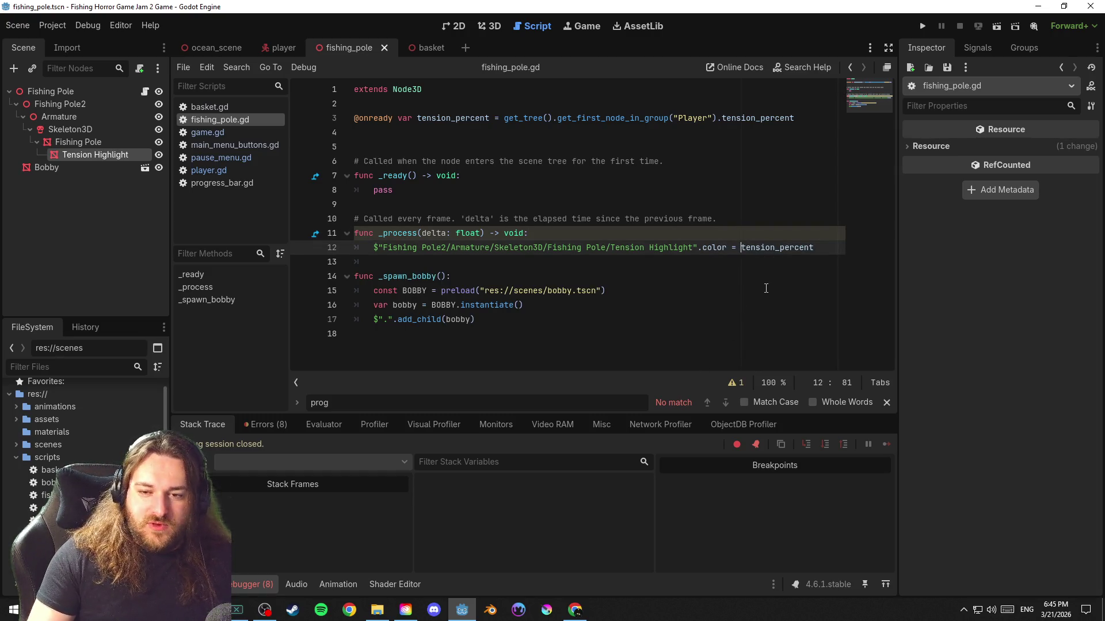
{"action": "type", "text": "irange"}
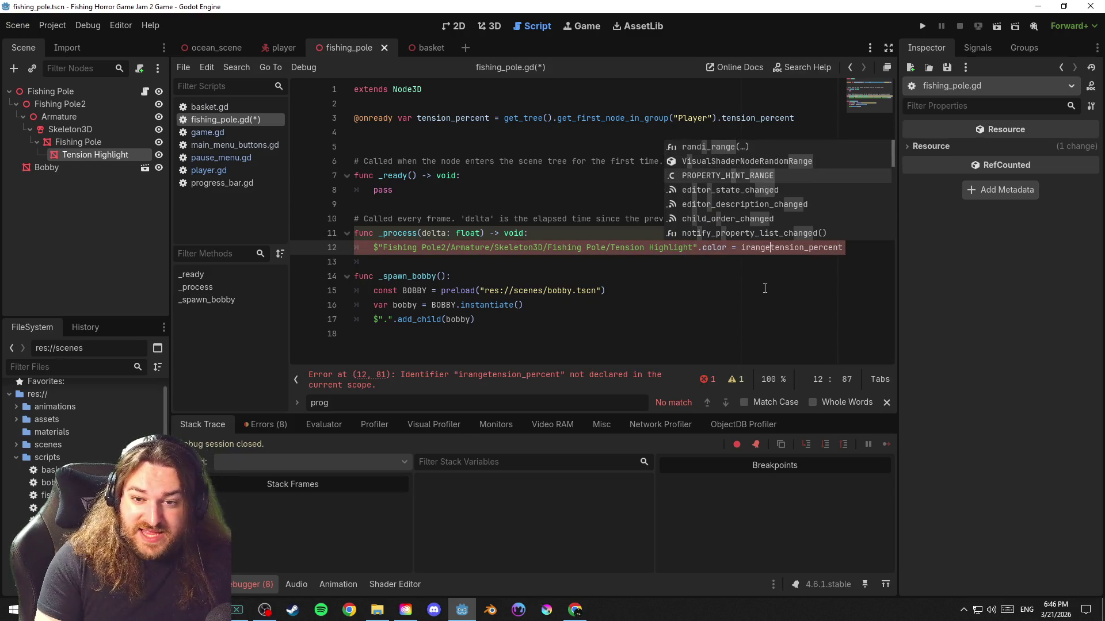
Step: Fix the misspelled range on line 12 and accept the range() suggestion
{"action": "left_click", "coordinate": [747, 249]}
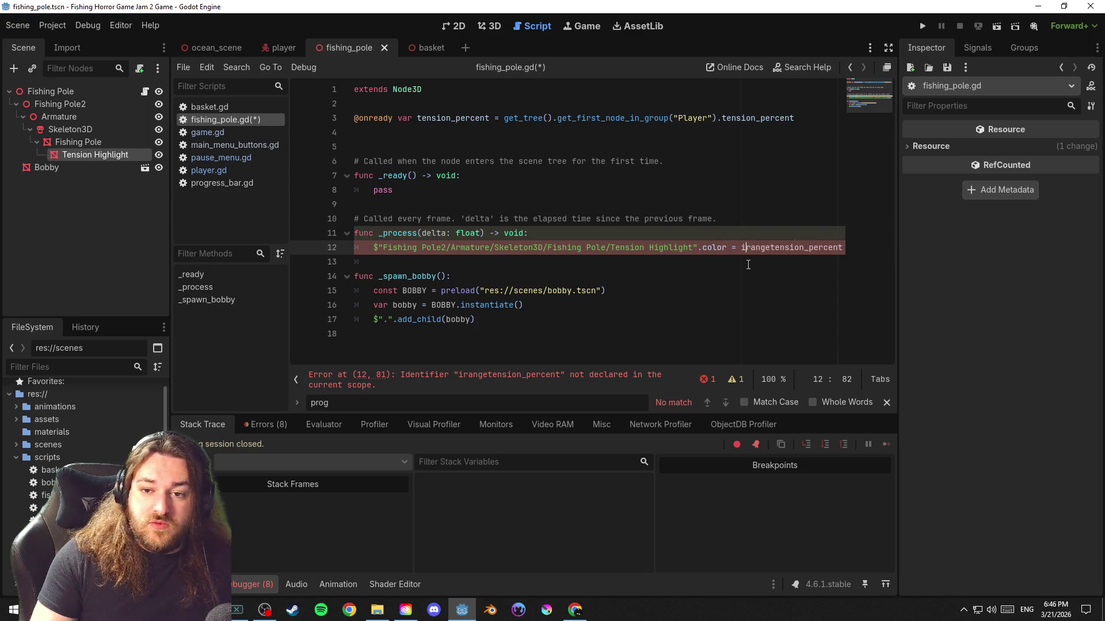
{"action": "key", "text": "BackSpace"}
{"action": "left_click_drag", "start_coordinate": [841, 247], "coordinate": [741, 250]}
{"action": "type", "text": "ange"}
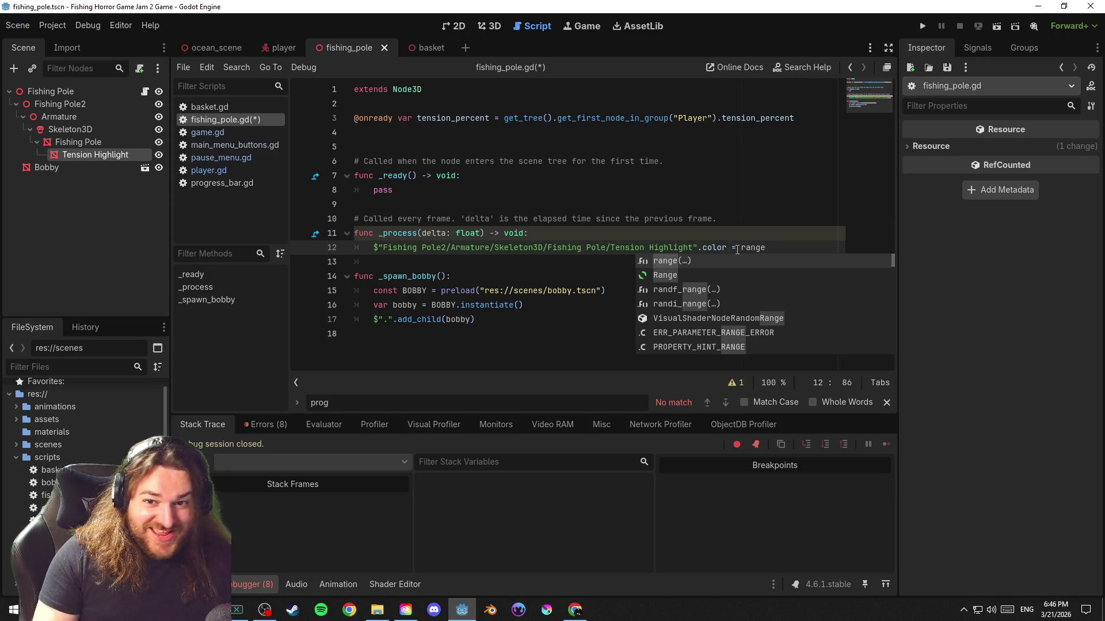
{"action": "key", "text": "Return"}
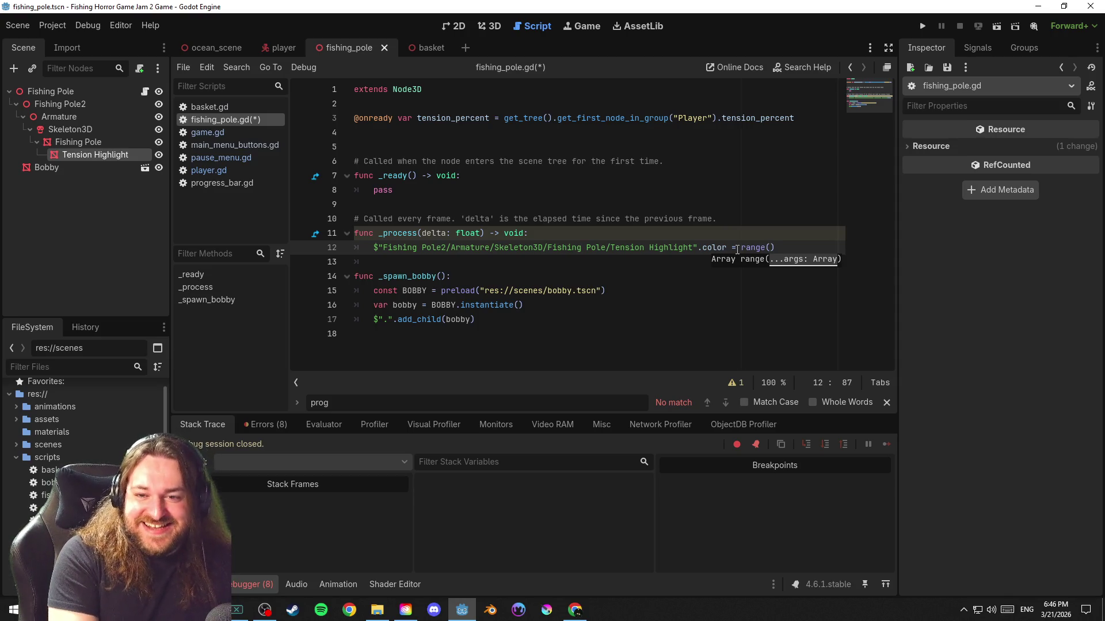
Step: Fill range() with Vector4(60, 0, 10, 0.0) and Vector4(60, 0, 10, 1.0), then save the script
{"action": "type", "text": "Vector4"}
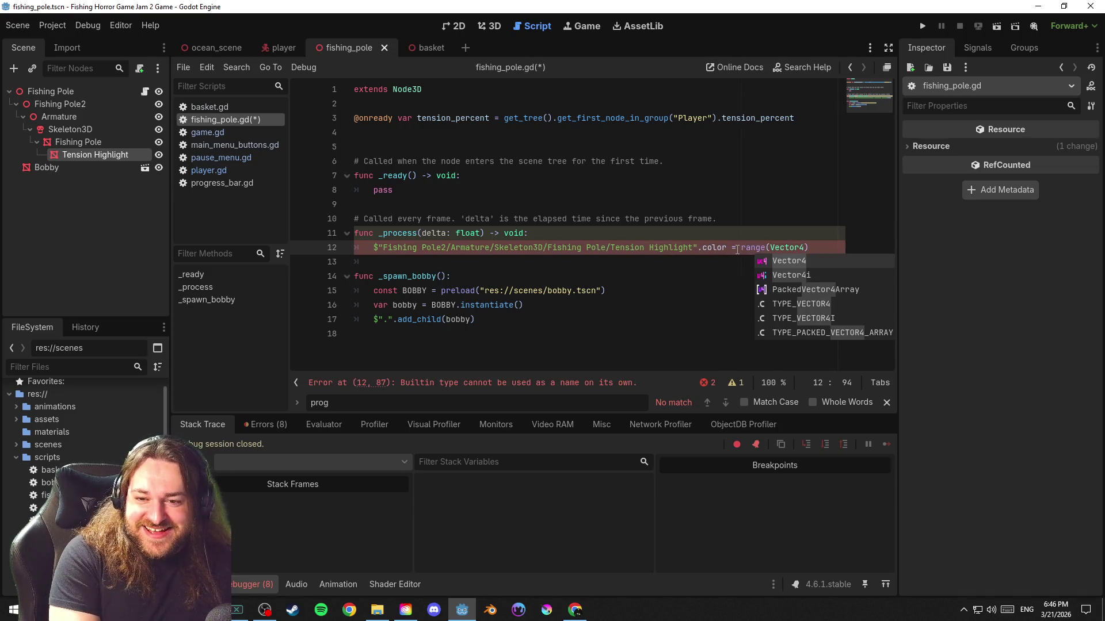
{"action": "type", "text": "("}
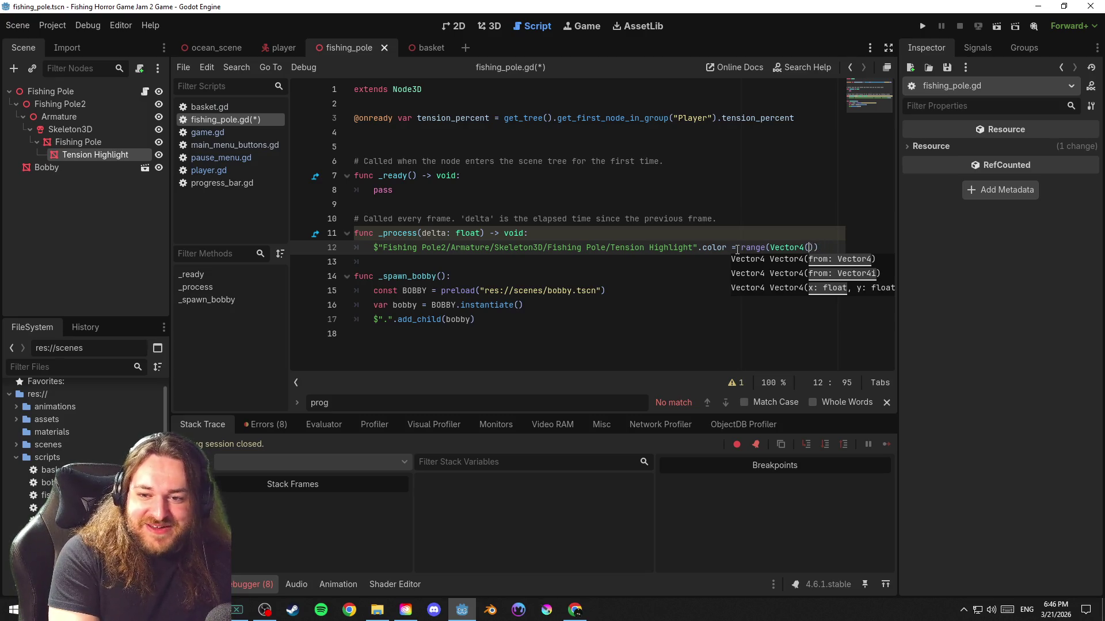
{"action": "type", "text": "60, "}
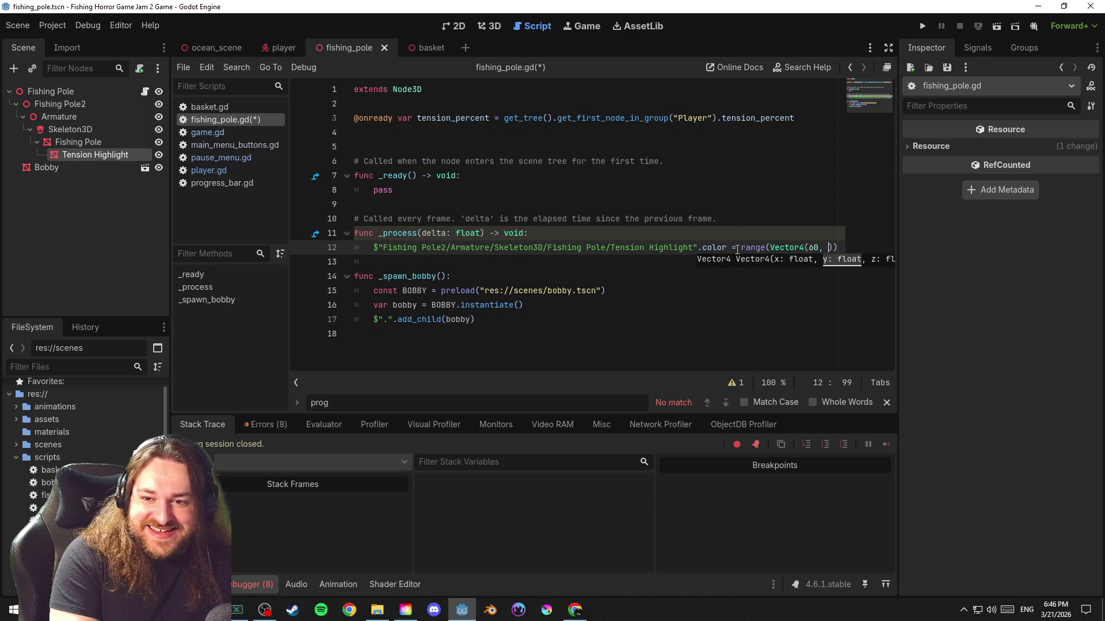
{"action": "type", "text": "0, 10, "}
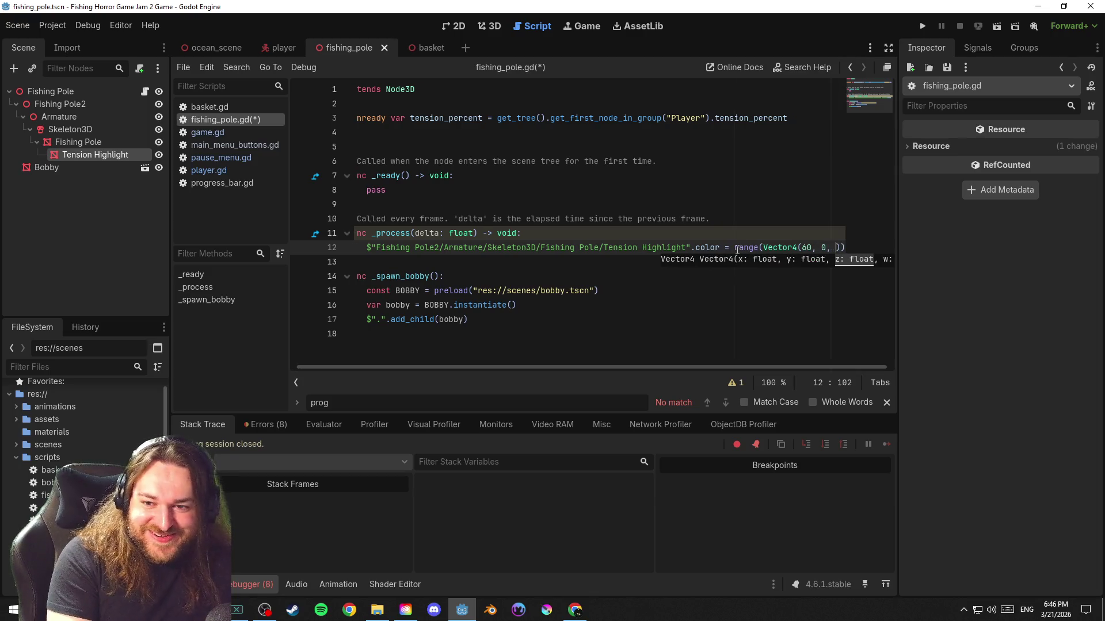
{"action": "type", "text": "0"}
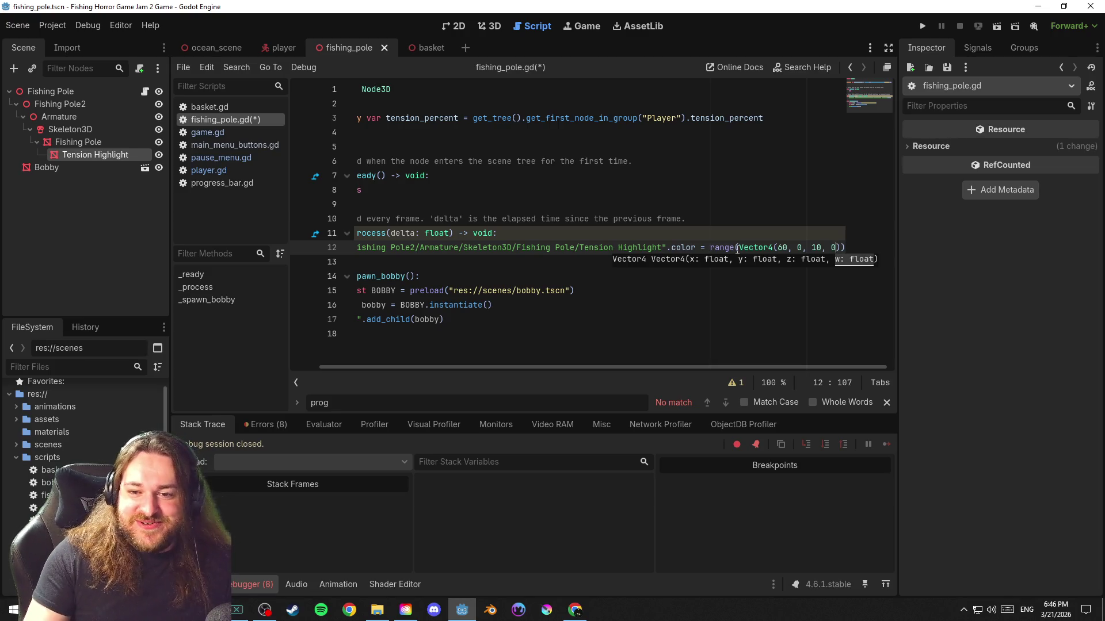
{"action": "type", "text": ")"}
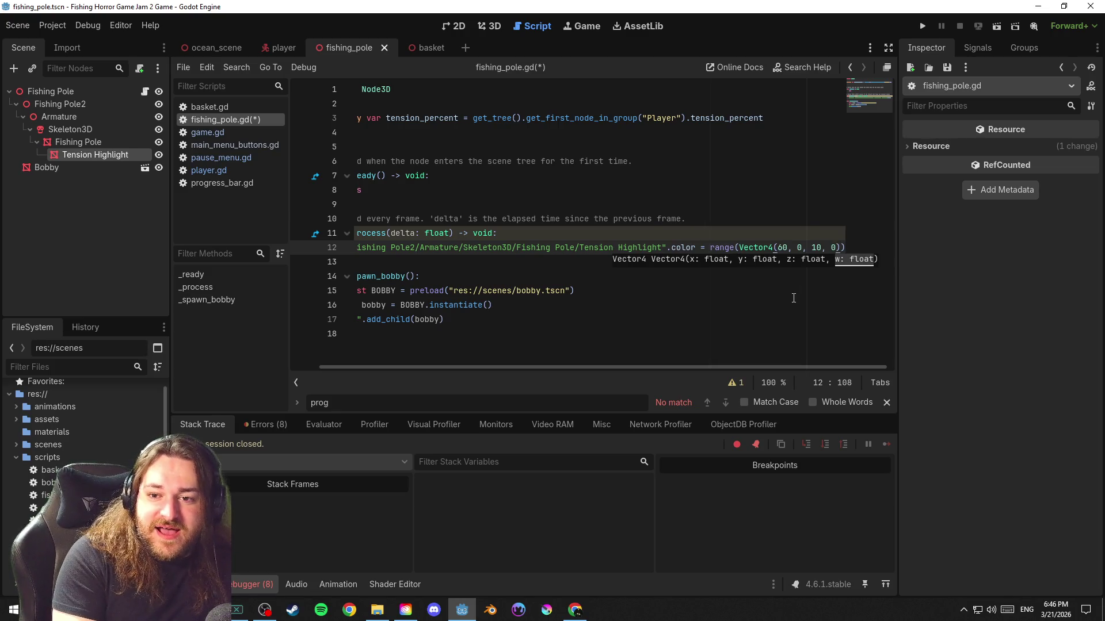
{"action": "type", "text": ", Vector"}
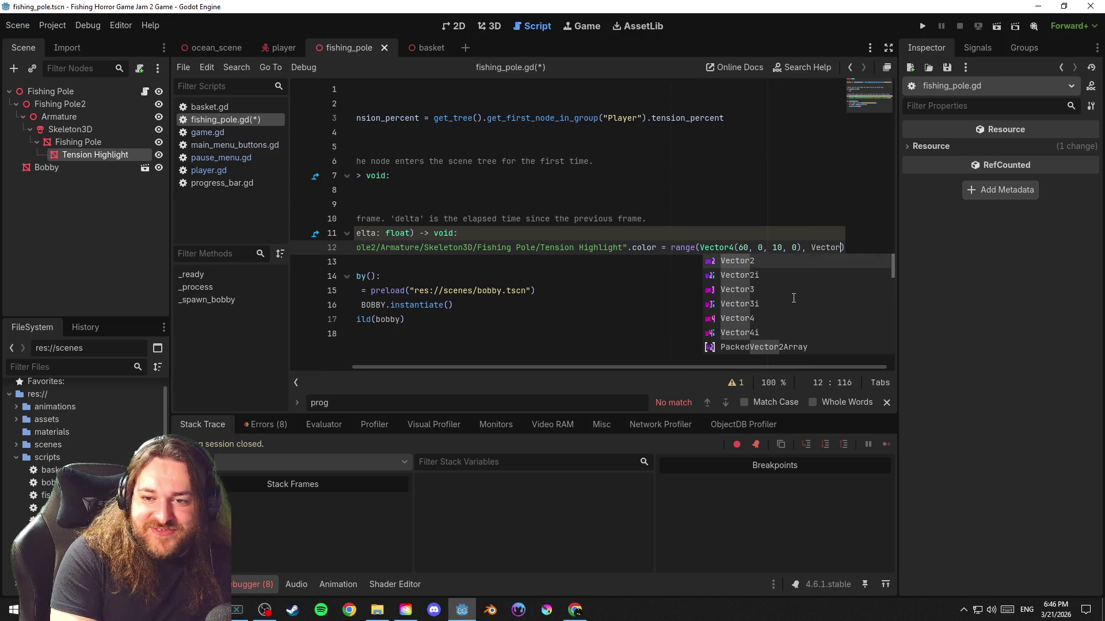
{"action": "type", "text": "4(60, 0, "}
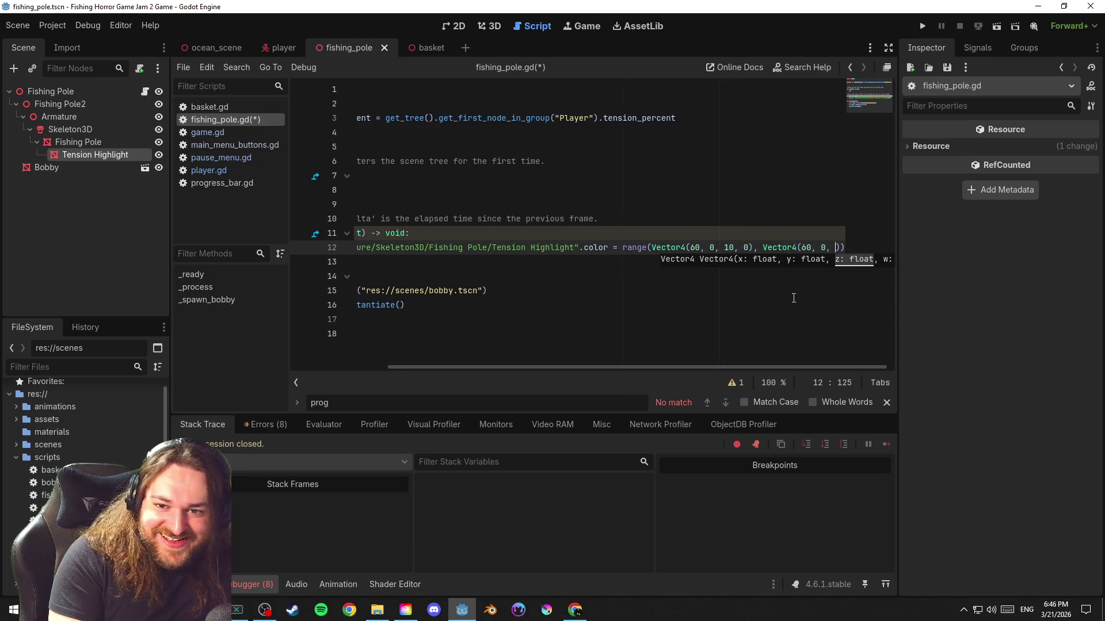
{"action": "type", "text": "10, 1.0"}
{"action": "left_click", "coordinate": [714, 247]}
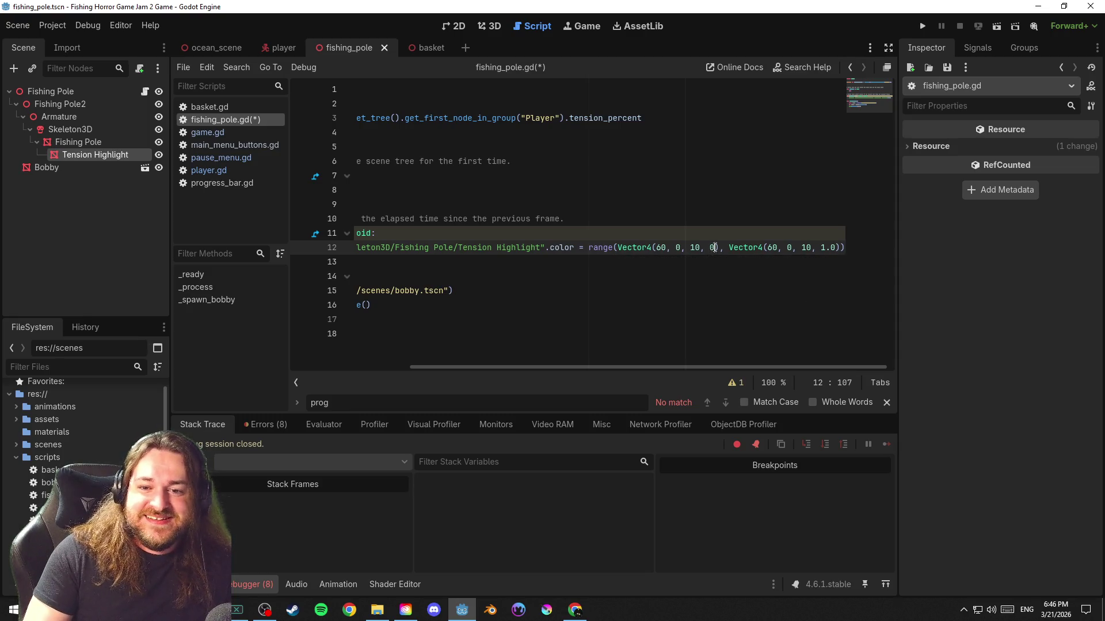
{"action": "type", "text": ".0"}
{"action": "left_click", "coordinate": [730, 237]}
{"action": "key", "text": "ctrl+s"}
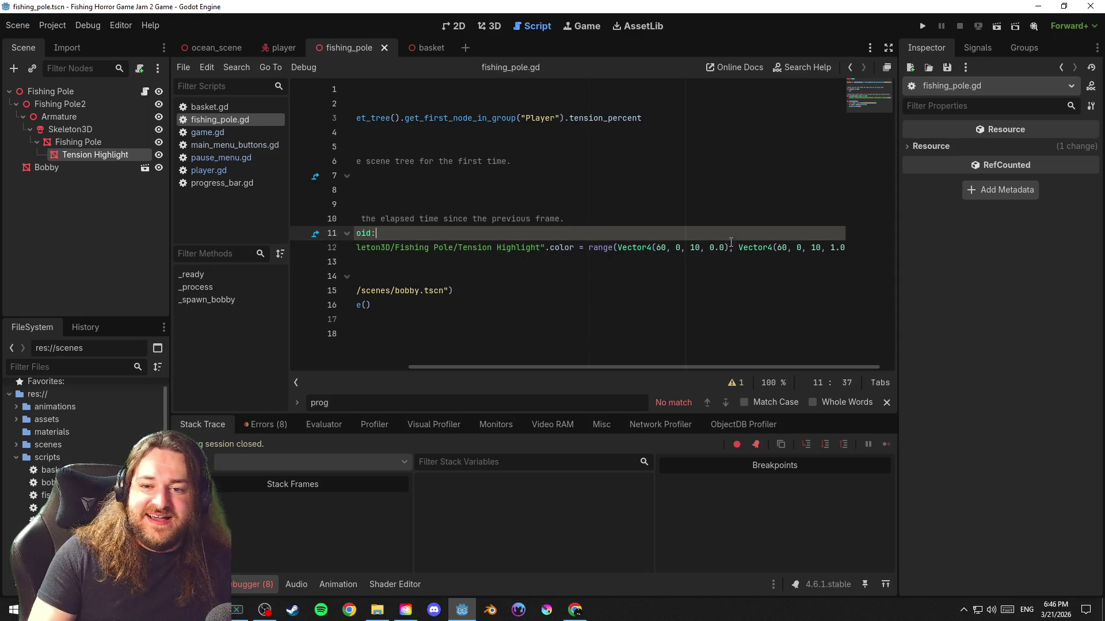
{"action": "mouse_move", "coordinate": [606, 252]}
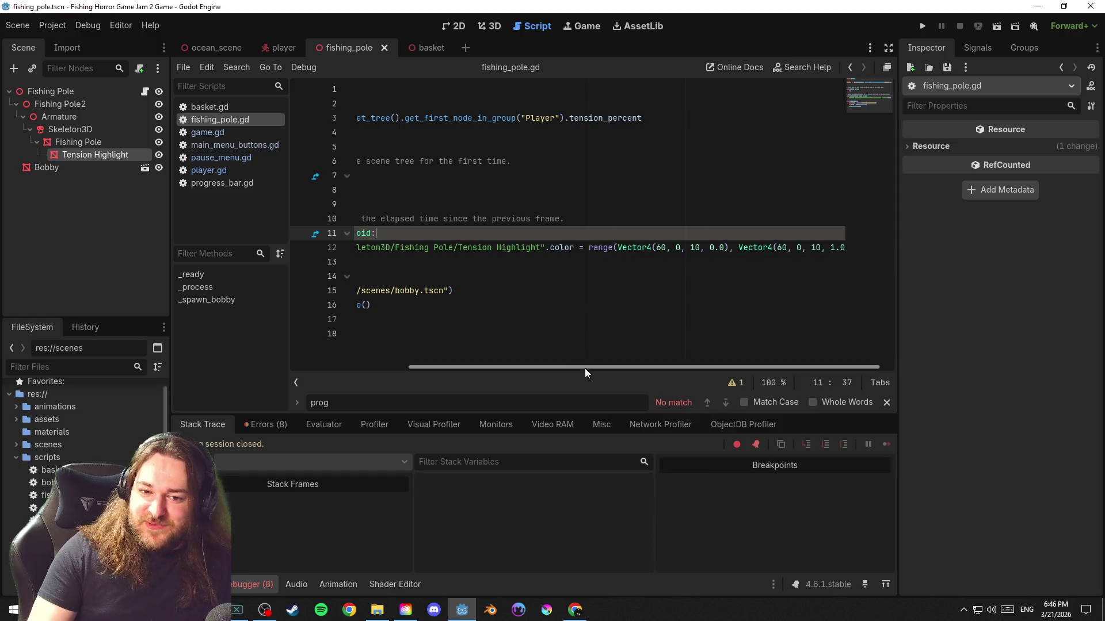
{"action": "left_click", "coordinate": [596, 264]}
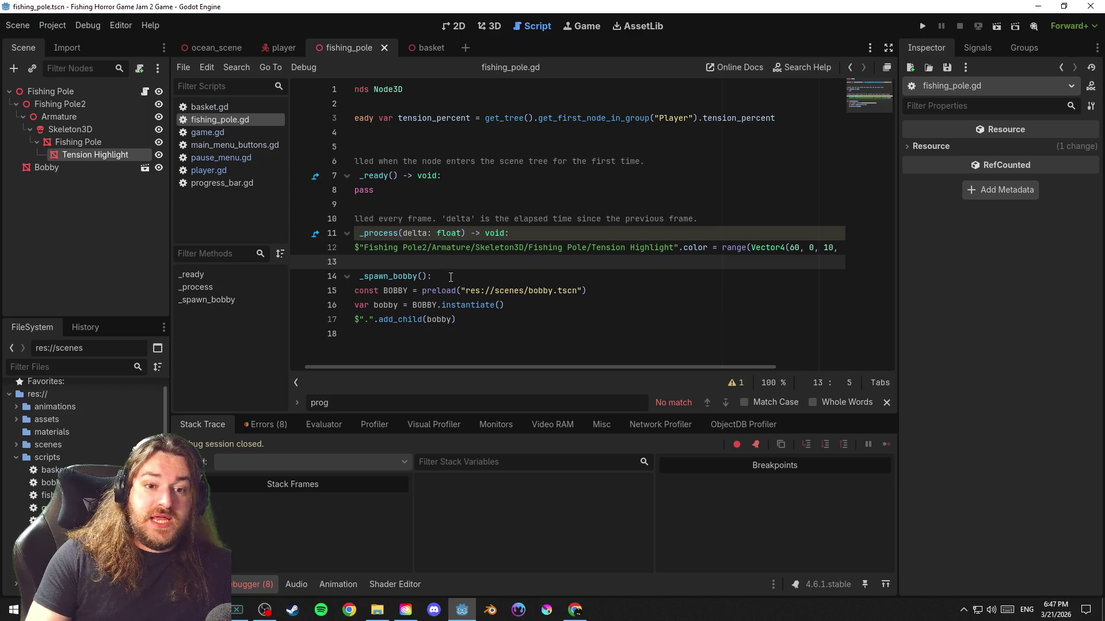
{"action": "scroll", "coordinate": [730, 371], "scroll_direction": "right", "scroll_amount": 5}
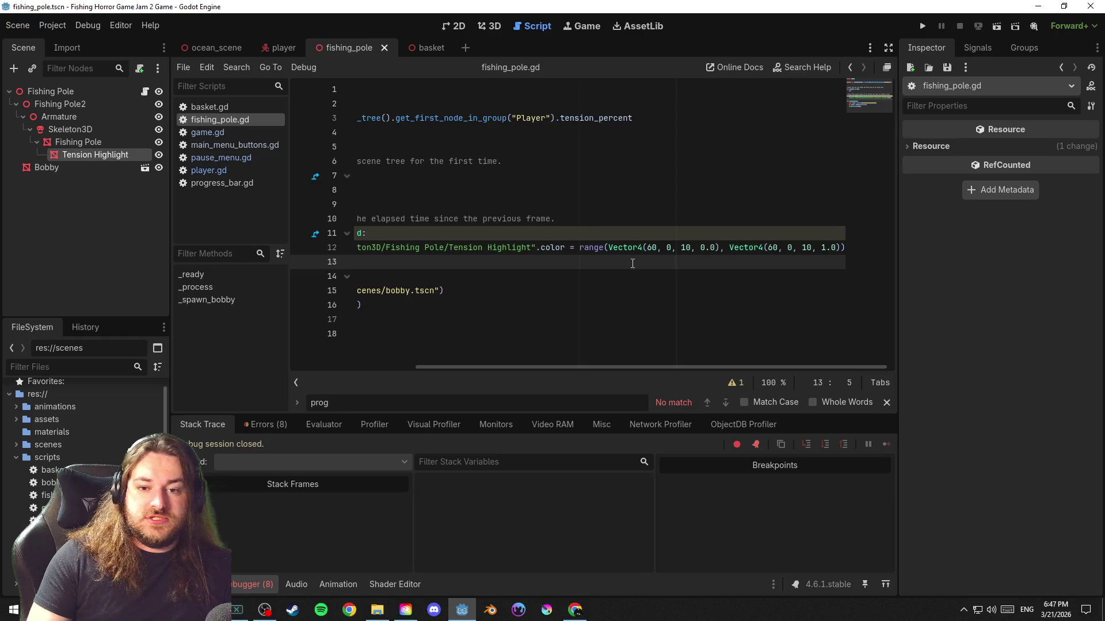
{"action": "scroll", "coordinate": [648, 276], "scroll_direction": "left", "scroll_amount": 5}
{"action": "left_click_drag", "start_coordinate": [681, 367], "coordinate": [891, 363]}
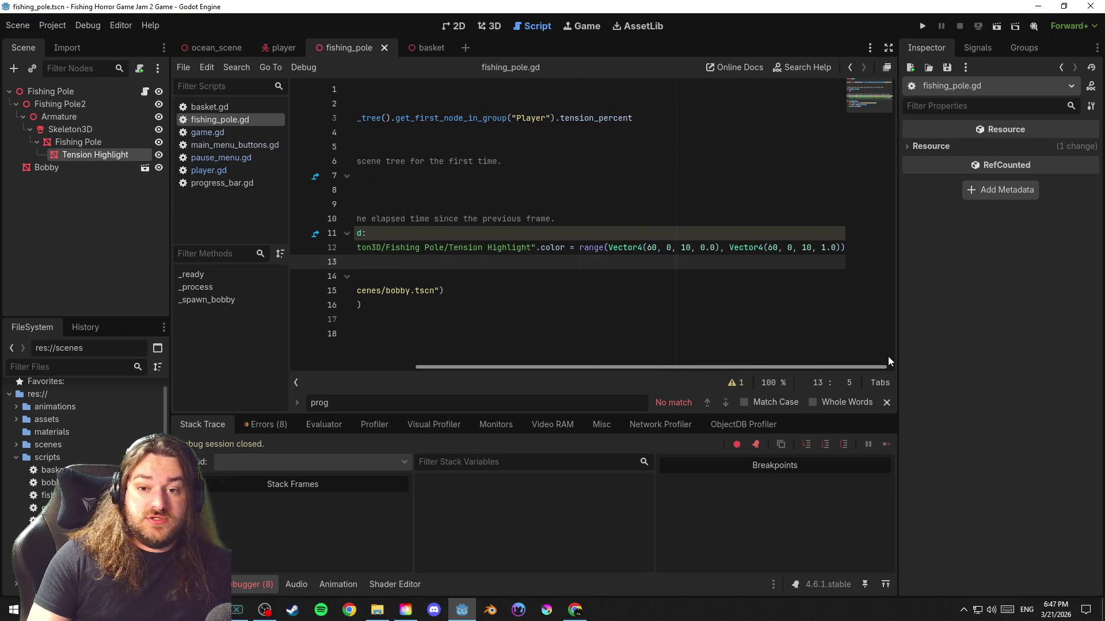
{"action": "scroll", "coordinate": [813, 262], "scroll_direction": "left", "scroll_amount": 4}
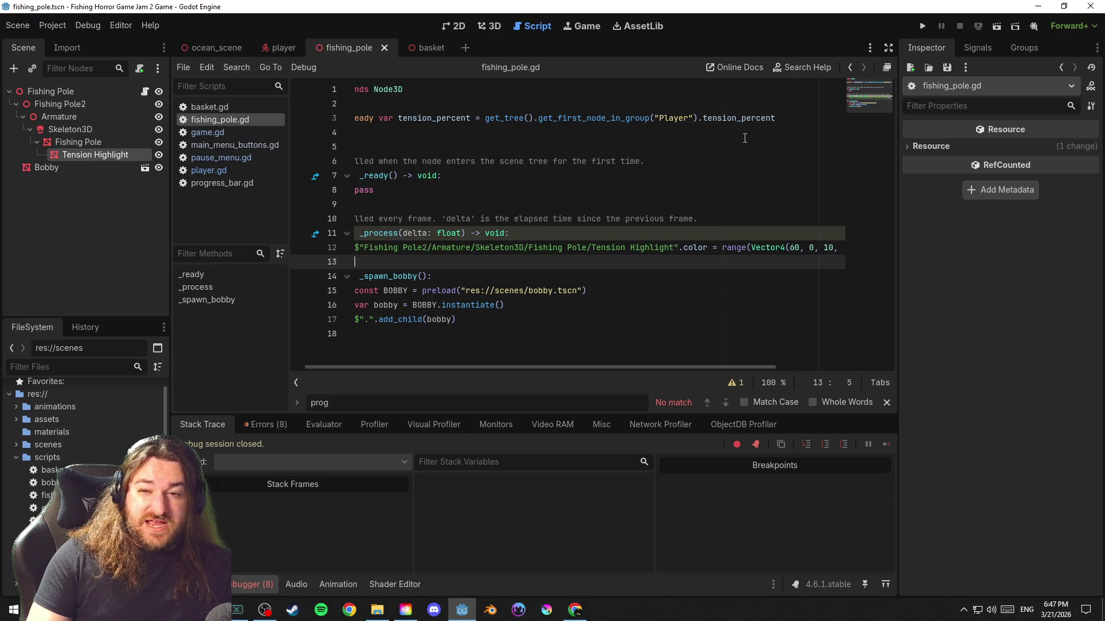
{"action": "left_click", "coordinate": [780, 119]}
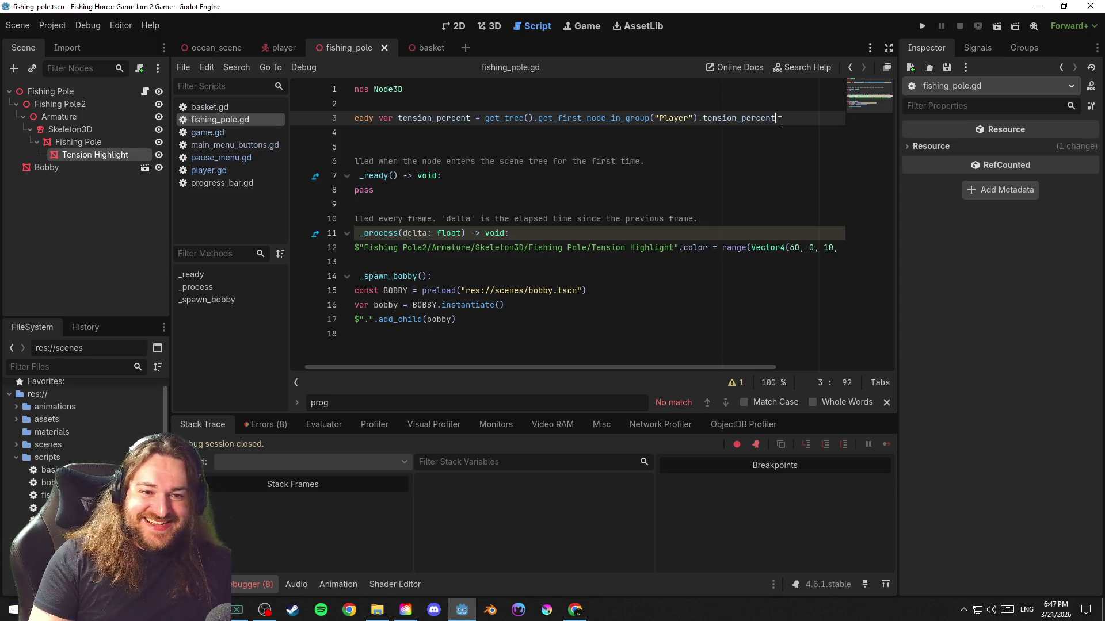
{"action": "key", "text": "Return"}
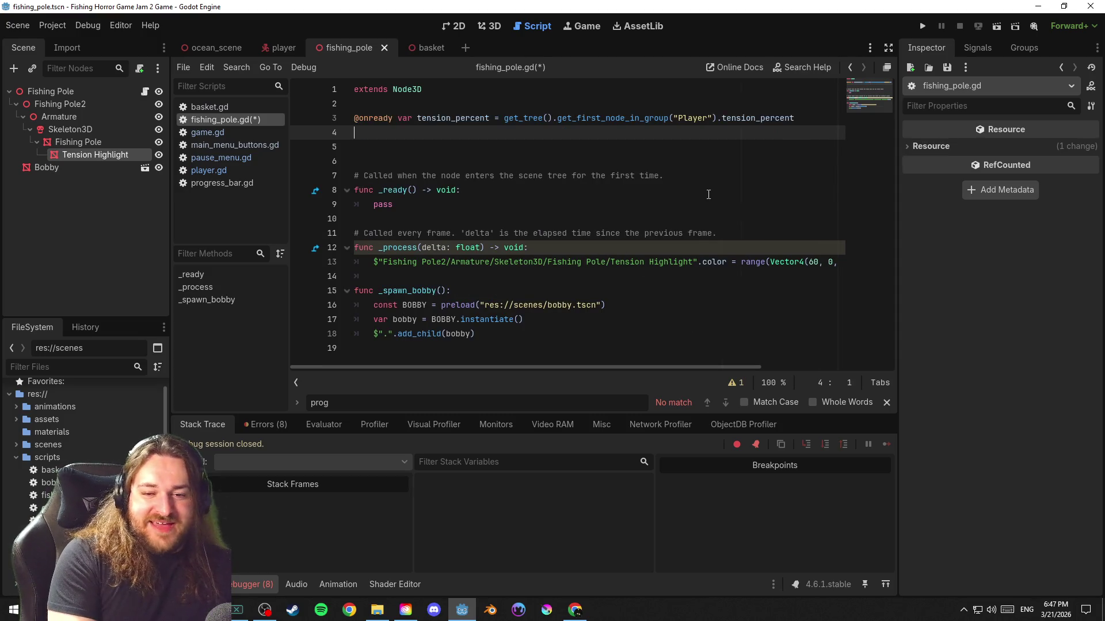
{"action": "type", "text": "var"}
{"action": "key", "text": "ctrl+BackSpace"}
{"action": "type", "text": "@onready var highlight_color ="}
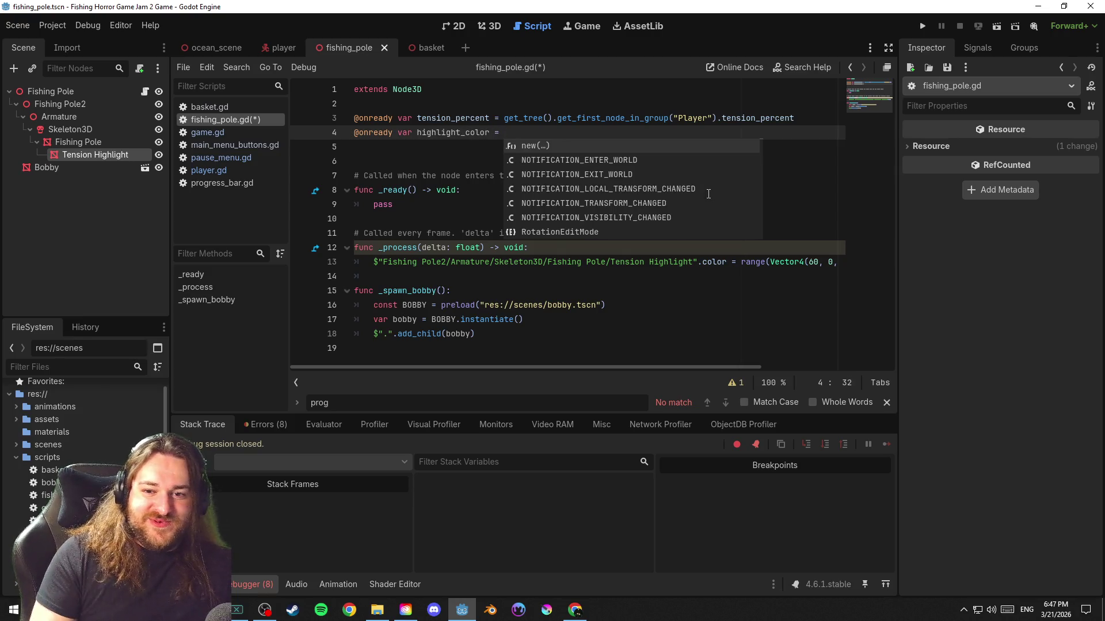
{"action": "left_click", "coordinate": [726, 262]}
{"action": "left_click_drag", "start_coordinate": [727, 262], "coordinate": [374, 262]}
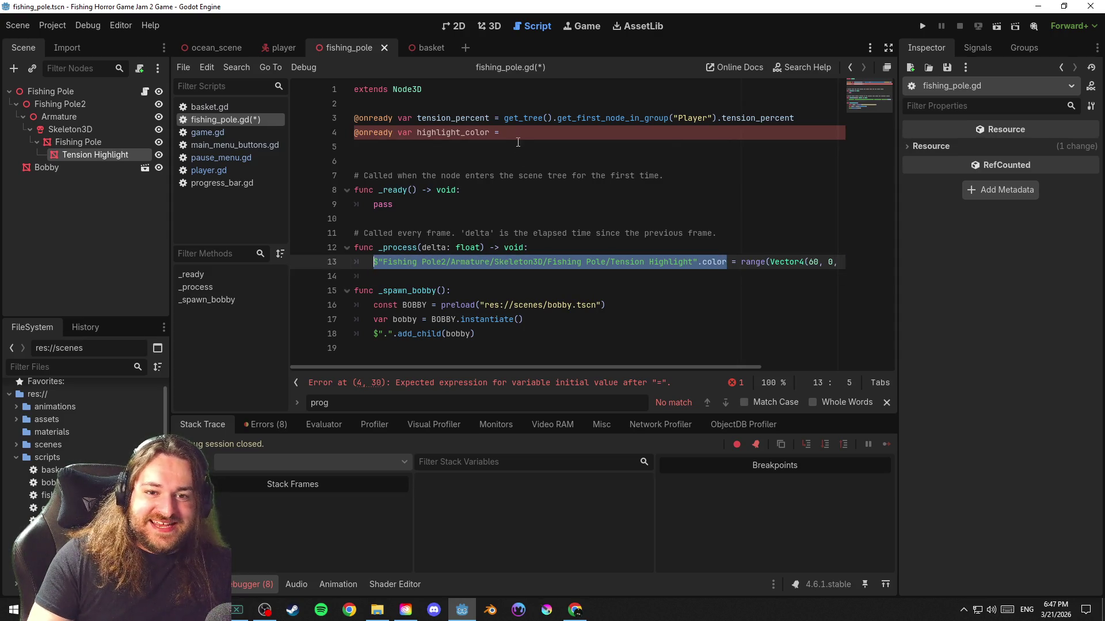
{"action": "key", "text": "ctrl+c"}
{"action": "left_click", "coordinate": [518, 143]}
{"action": "key", "text": "ctrl+v"}
Step: Replace the node path on line 13 with highlight_color and save the script
{"action": "left_click_drag", "start_coordinate": [437, 365], "coordinate": [432, 365]}
{"action": "left_click_drag", "start_coordinate": [701, 262], "coordinate": [373, 264]}
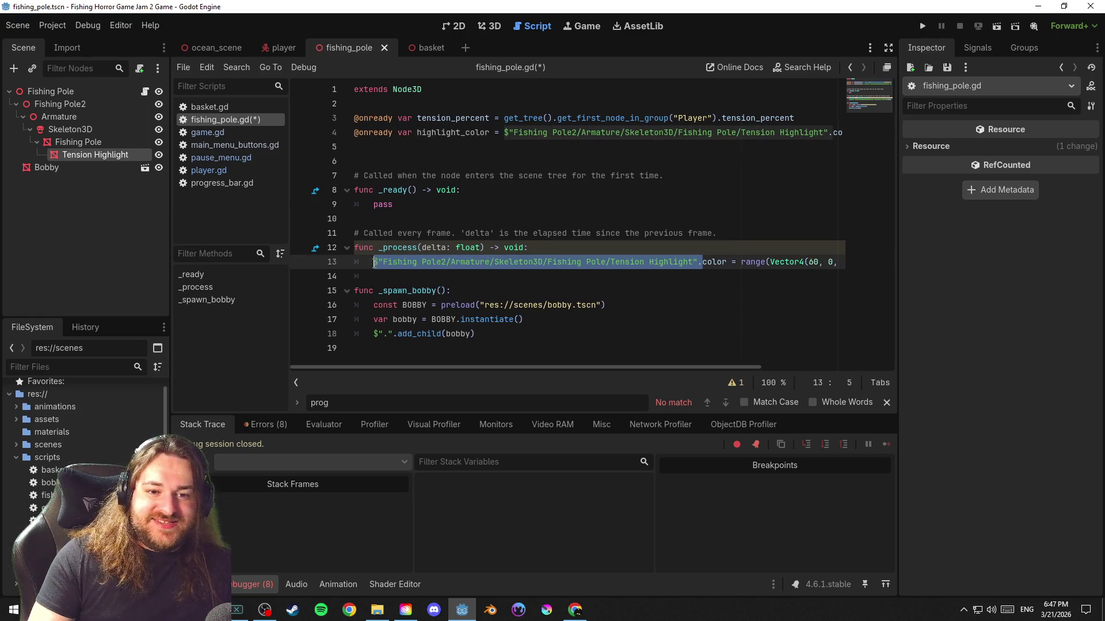
{"action": "type", "text": "highlight_color = range(Vector4(60, 0, 10, 0.0), Vector4(60, 0, 10, 1.0"}
{"action": "key", "text": "Return"}
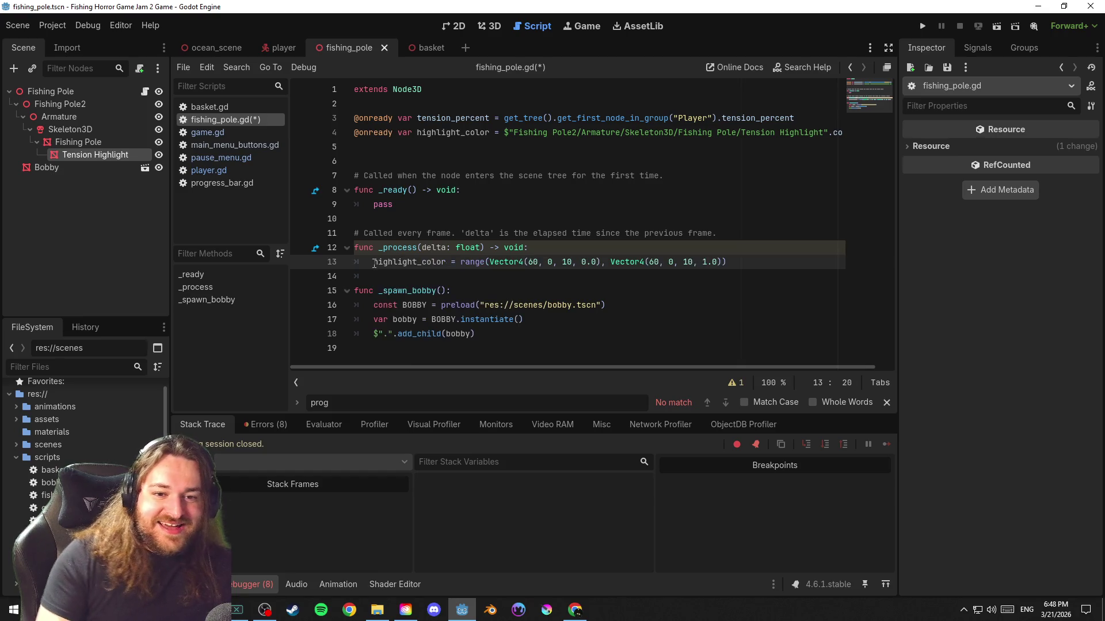
{"action": "left_click", "coordinate": [755, 266]}
{"action": "key", "text": "ctrl+s"}
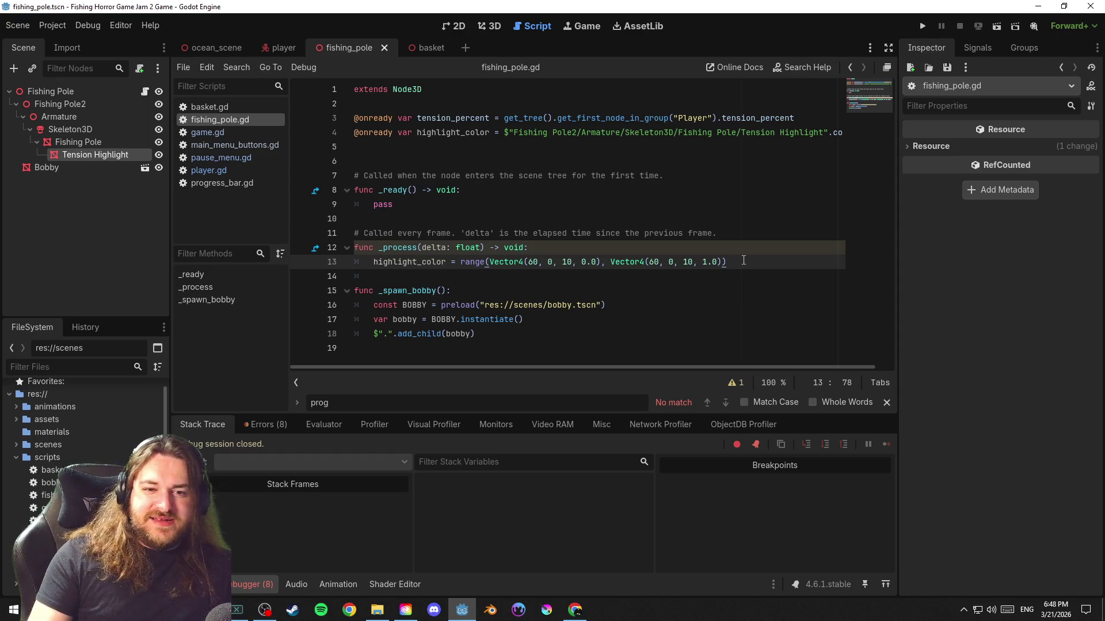
Step: Add a blank line after the range call and try replacing the Vector4 alphas with tension_percent
{"action": "left_click", "coordinate": [563, 278]}
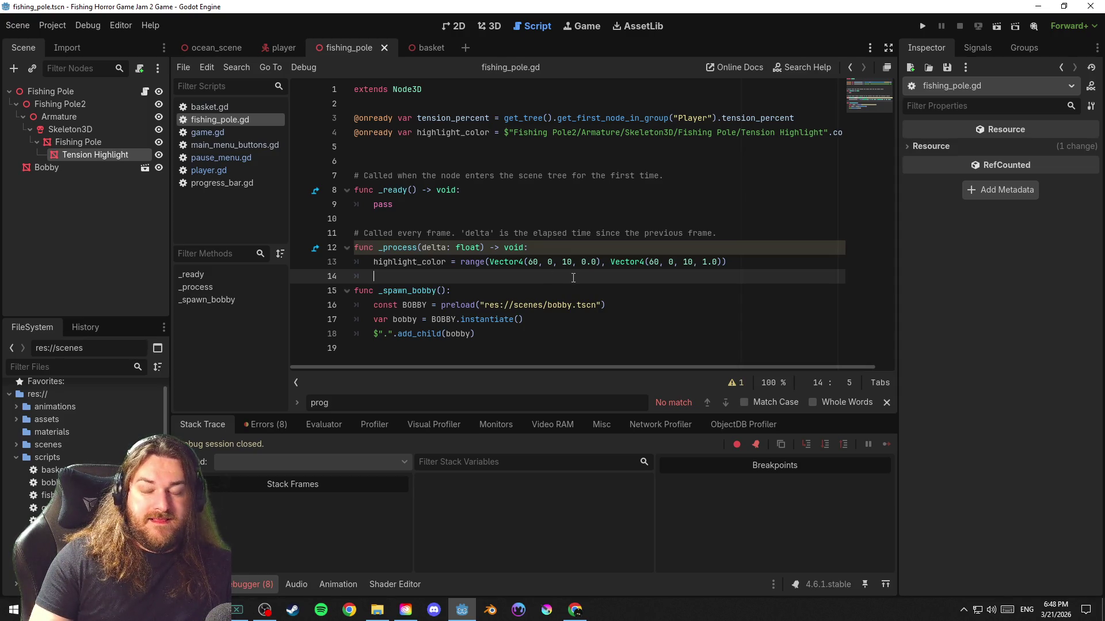
{"action": "left_click", "coordinate": [732, 262]}
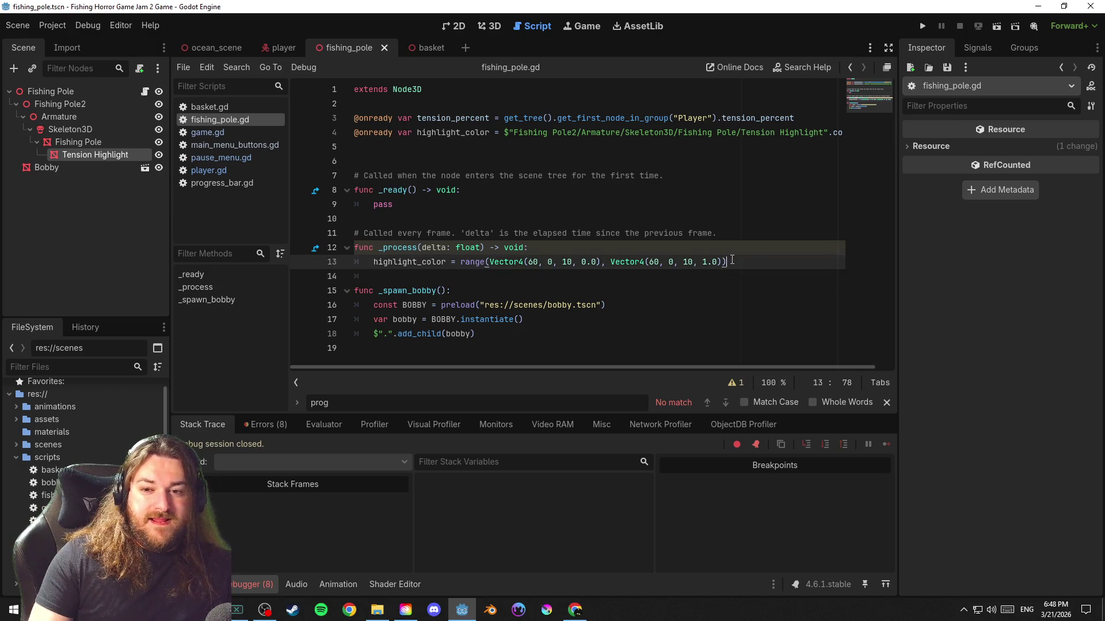
{"action": "key", "text": "Return"}
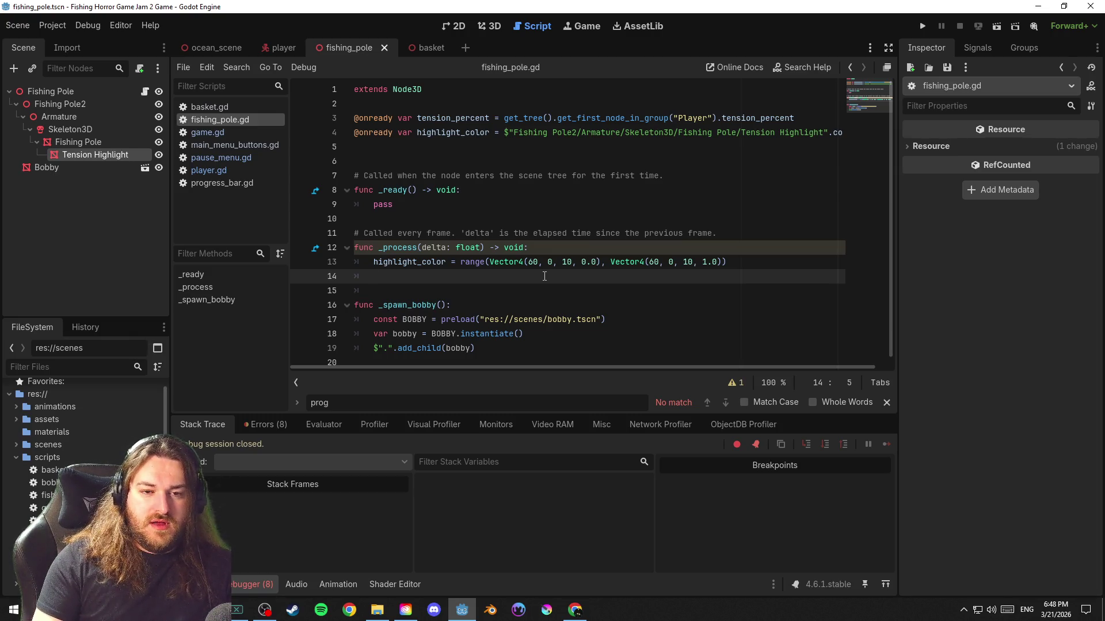
{"action": "double_click", "coordinate": [588, 262]}
{"action": "left_click", "coordinate": [581, 248]}
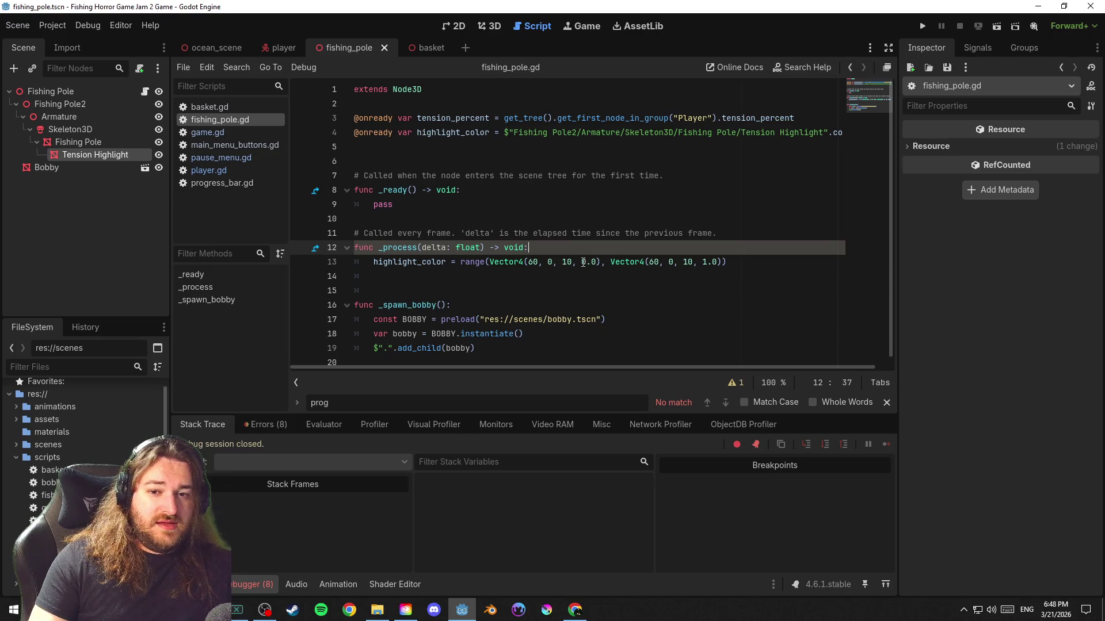
{"action": "double_click", "coordinate": [589, 262]}
{"action": "type", "text": "tension"}
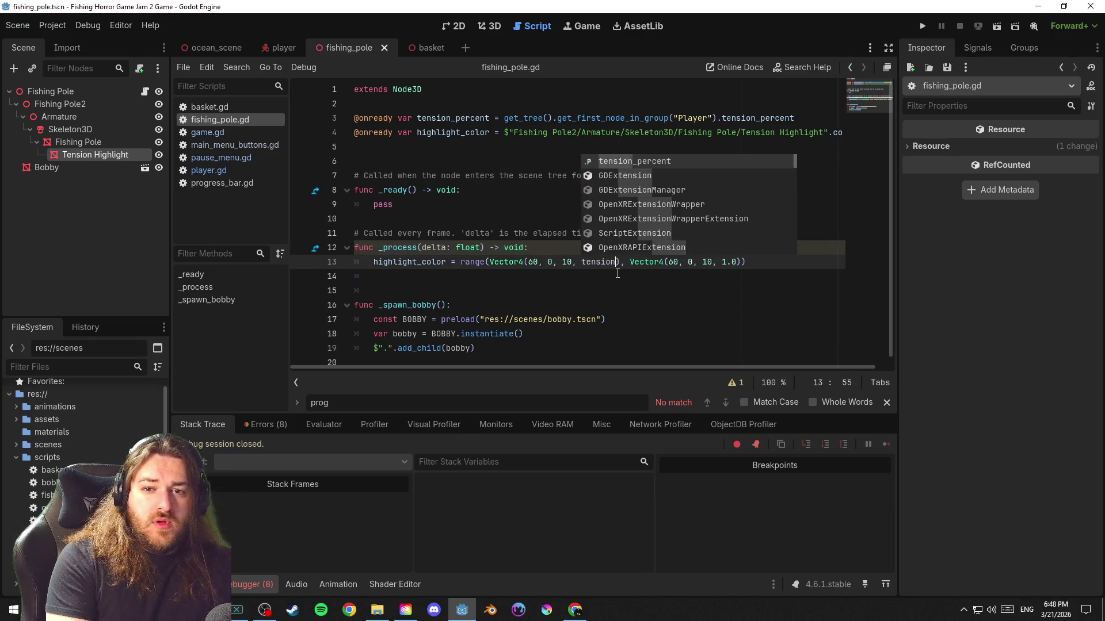
{"action": "key", "text": "Return"}
{"action": "left_click_drag", "start_coordinate": [762, 268], "coordinate": [775, 267]}
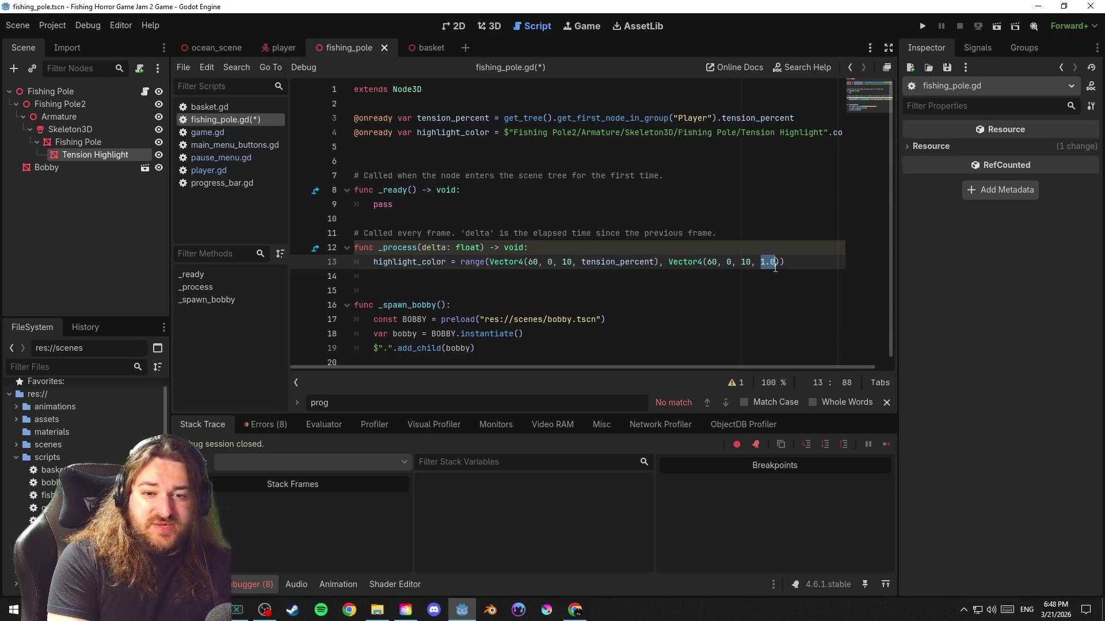
{"action": "type", "text": "tension"}
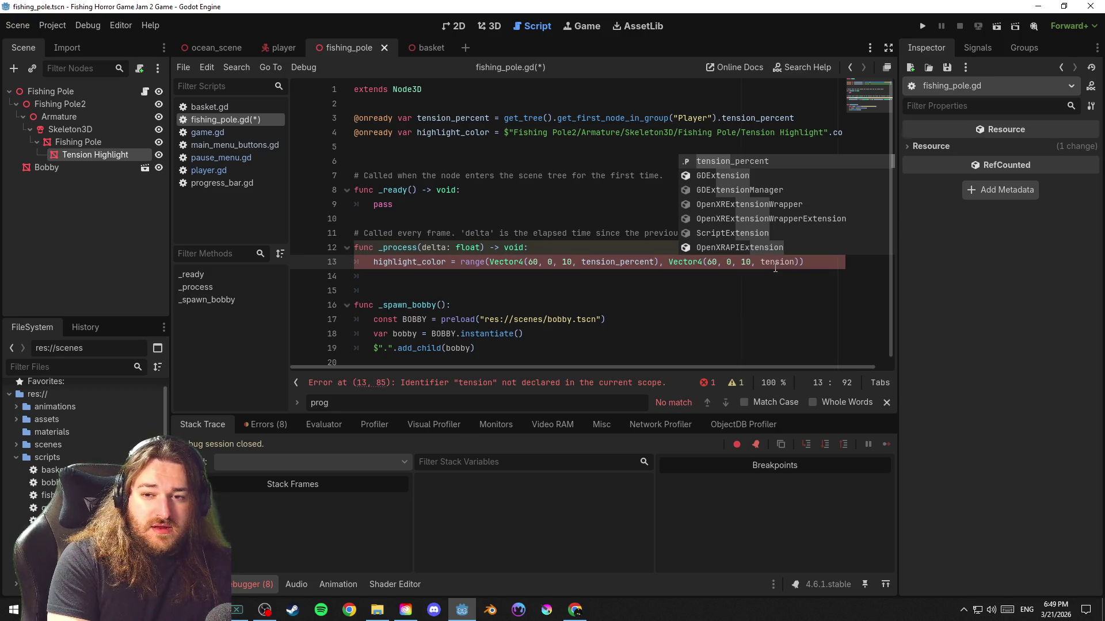
Step: Undo the alpha edits, restoring range(Vector4(60, 0, 10, 0.0), Vector4(60, 0, 10, 1.0))
{"action": "key", "text": "ctrl+z"}
{"action": "key", "text": "ctrl+z"}
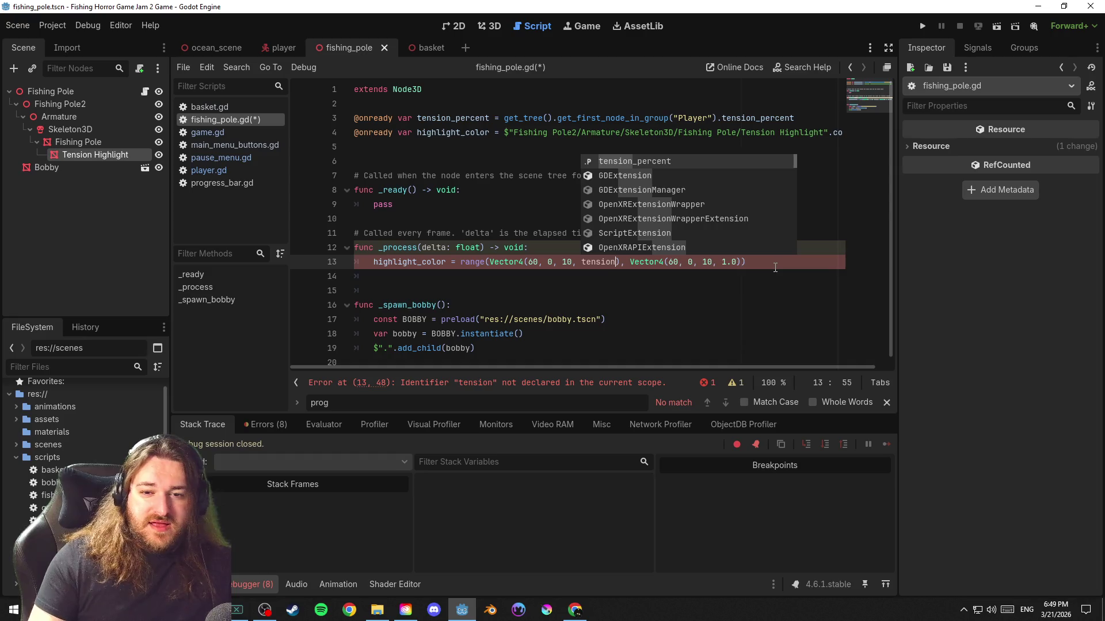
{"action": "key", "text": "ctrl+z"}
{"action": "left_click", "coordinate": [646, 279]}
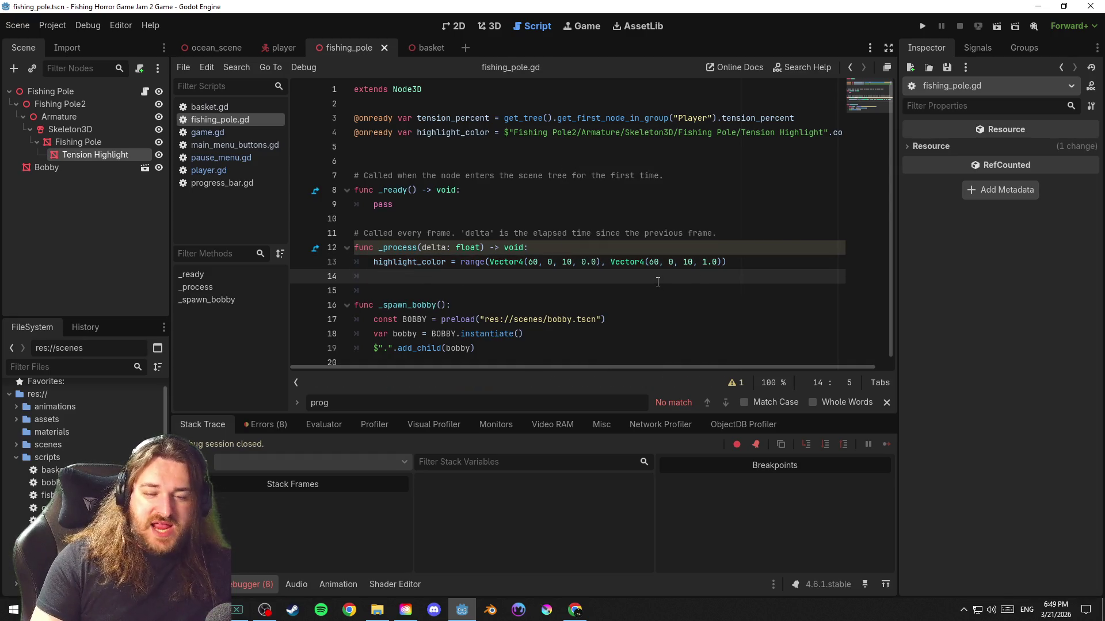
{"action": "left_click", "coordinate": [727, 262]}
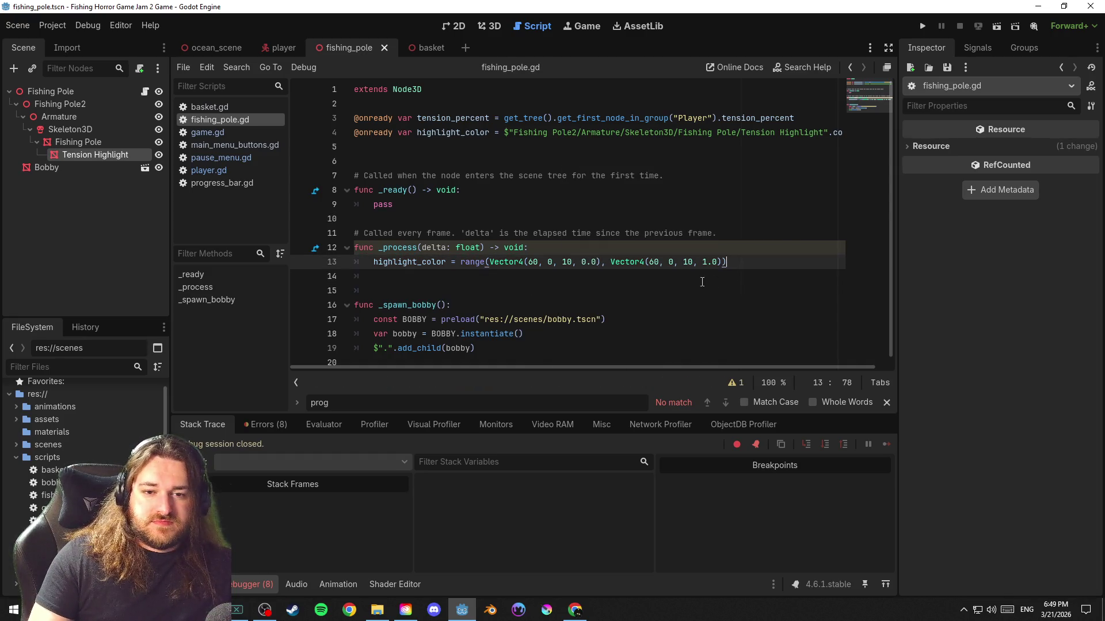
{"action": "left_click", "coordinate": [529, 273]}
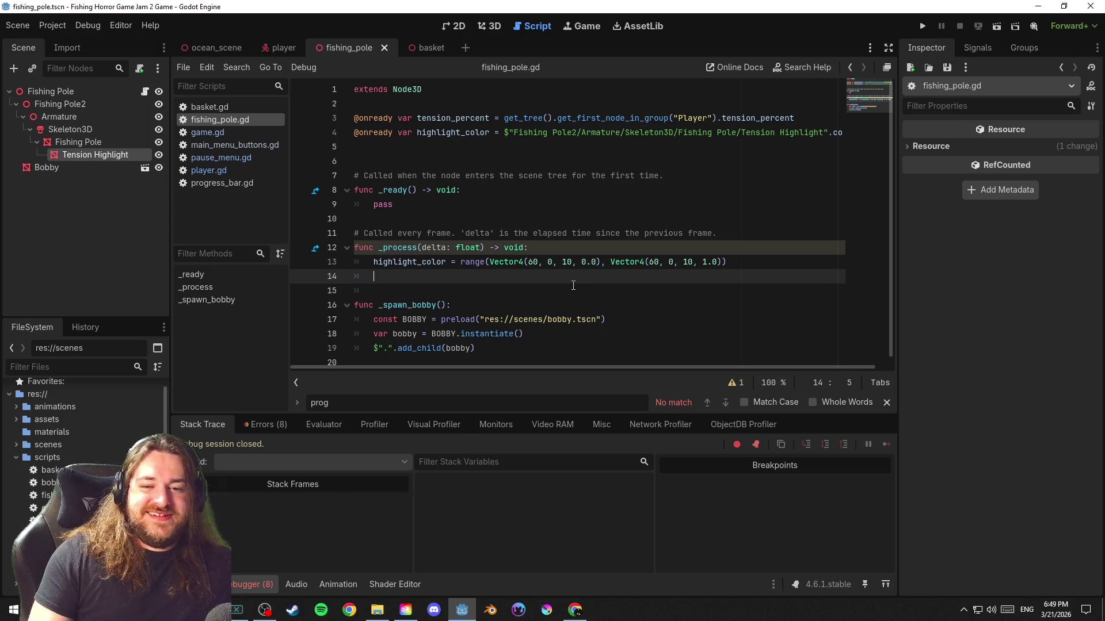
{"action": "scroll", "coordinate": [564, 279], "scroll_direction": "down", "scroll_amount": 1}
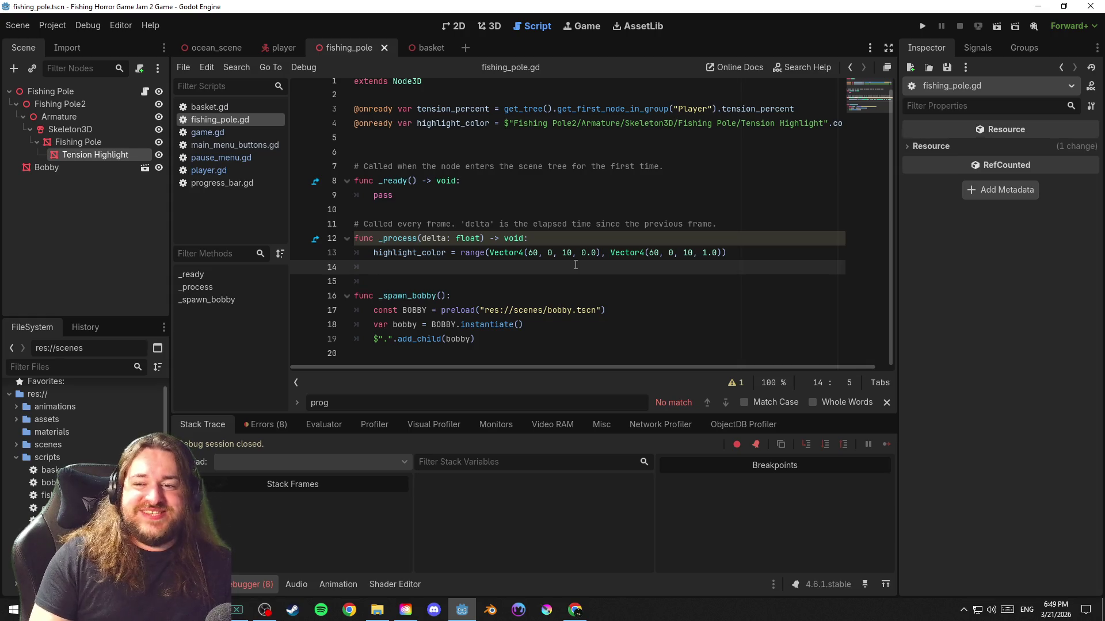
Step: Select Tension Highlight and check its material's transparency settings in the Inspector
{"action": "left_click", "coordinate": [70, 143]}
{"action": "left_click", "coordinate": [89, 153]}
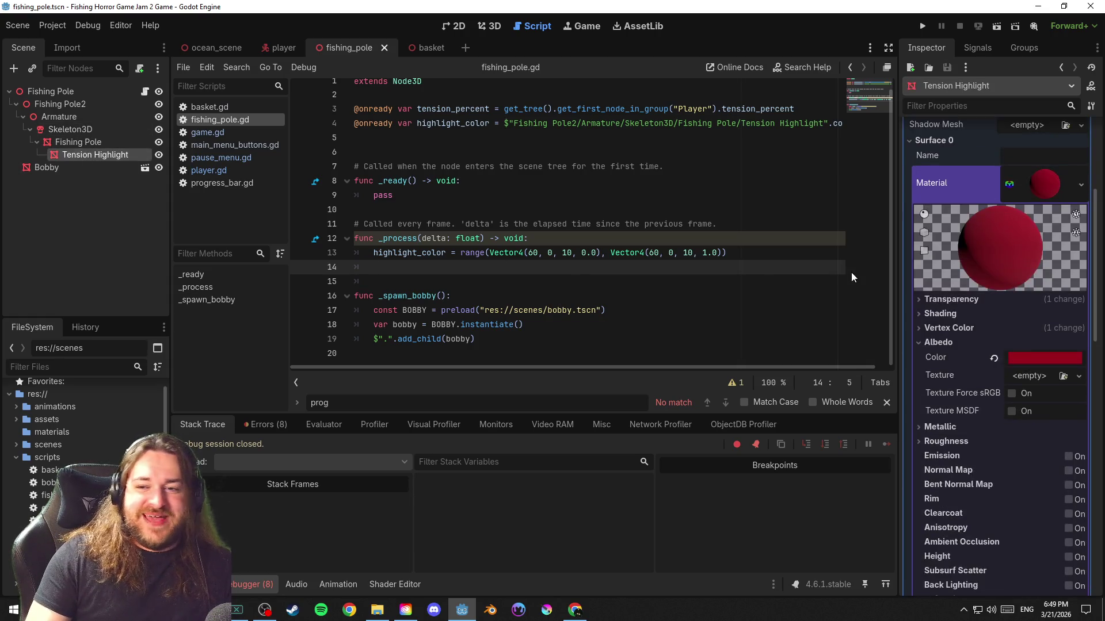
{"action": "left_click", "coordinate": [967, 299]}
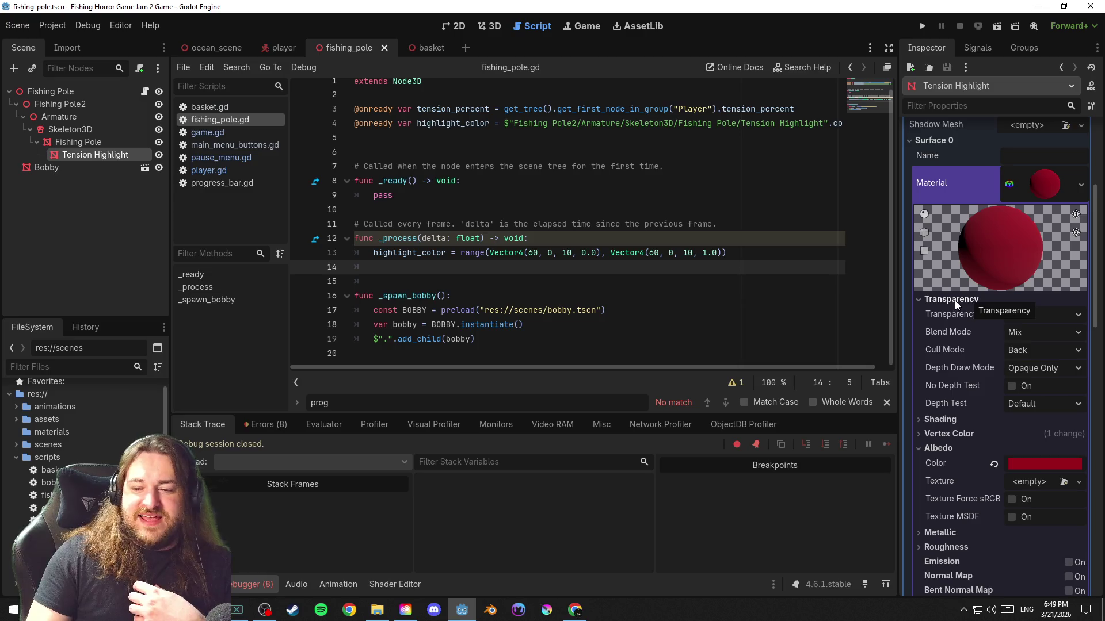
{"action": "left_click", "coordinate": [955, 300]}
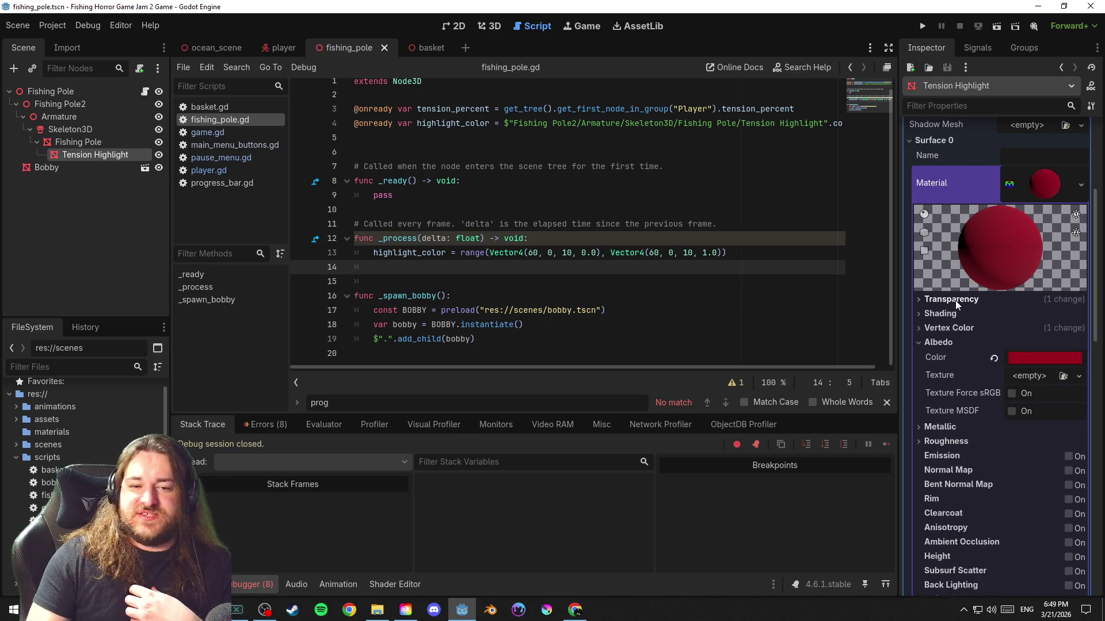
Step: Replace the highlight_color range statement on line 13 with pass and save
{"action": "type", "text": "alpha"}
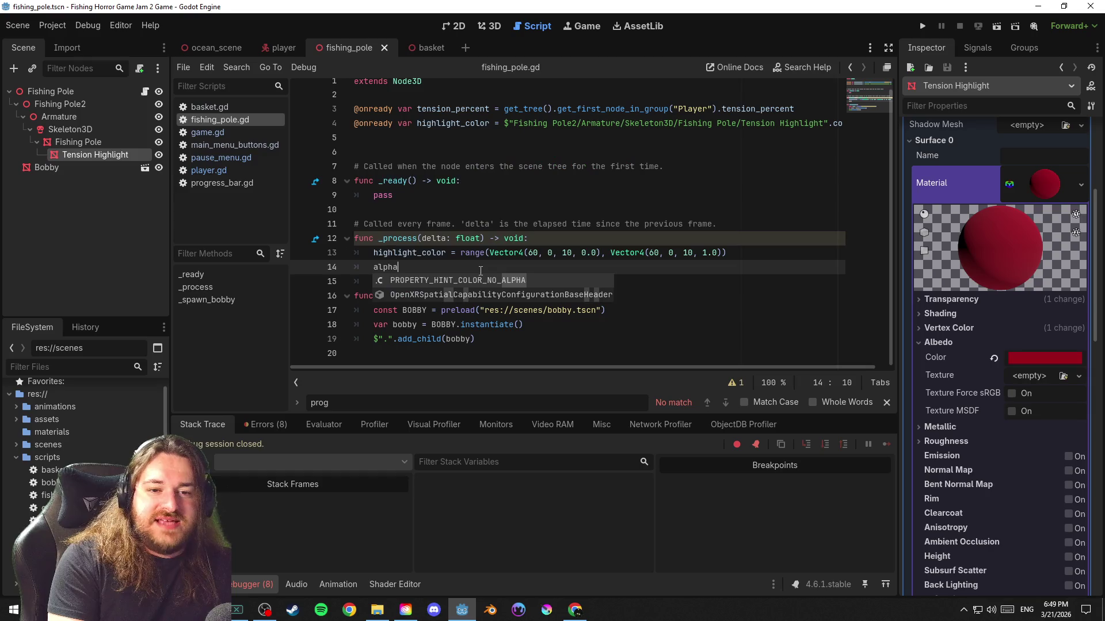
{"action": "key", "text": "BackSpace"}
{"action": "key", "text": "BackSpace"}
{"action": "key", "text": "BackSpace"}
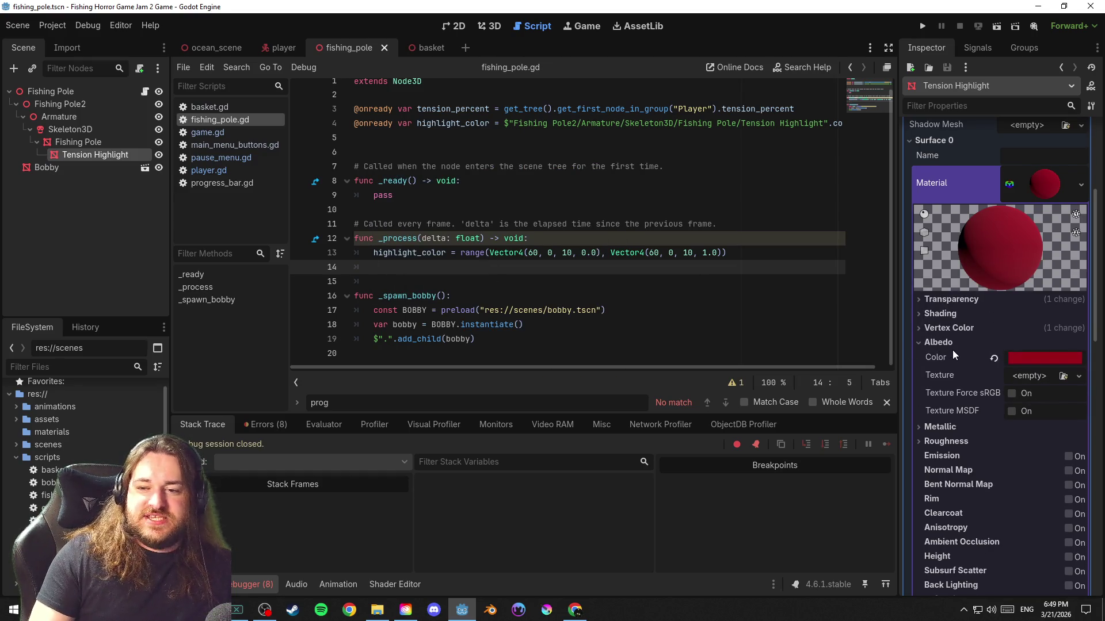
{"action": "mouse_move", "coordinate": [1059, 364]}
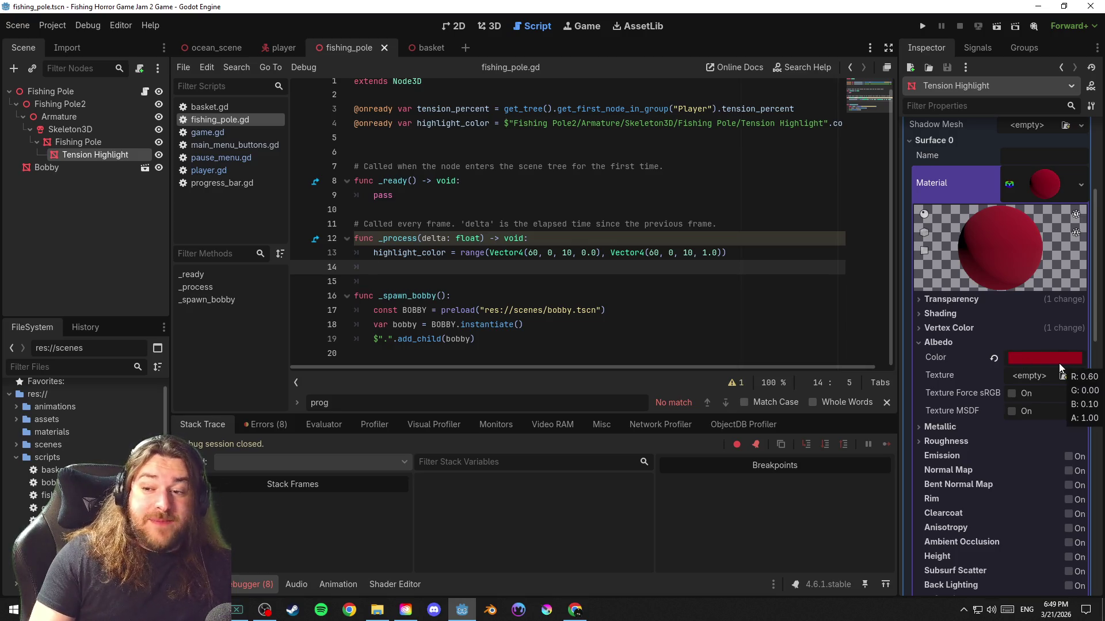
{"action": "scroll", "coordinate": [1096, 265], "scroll_direction": "up", "scroll_amount": 3}
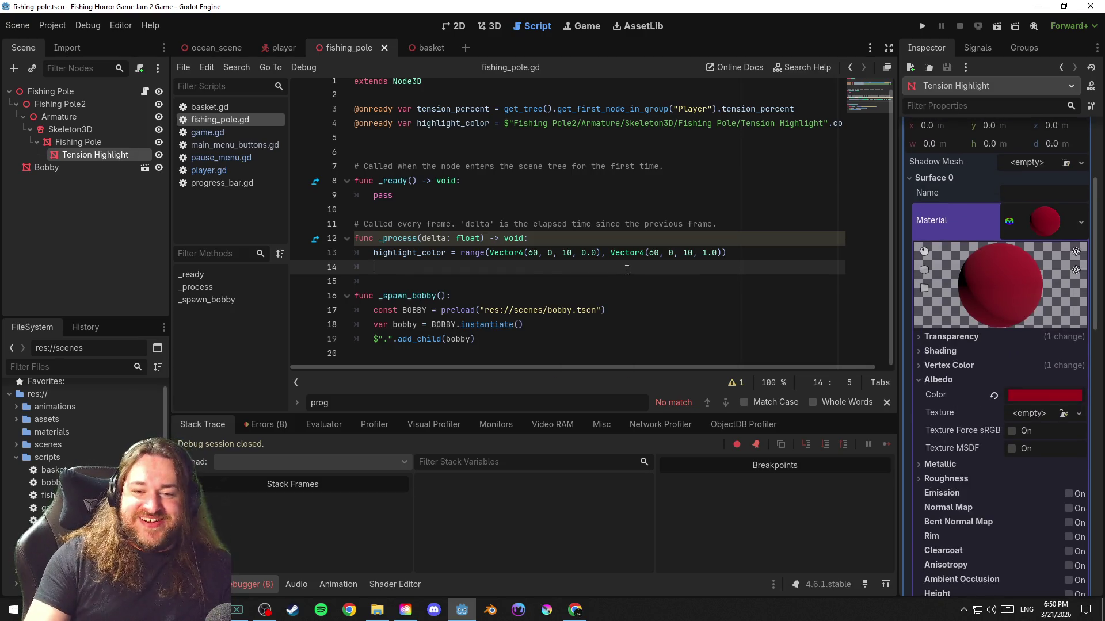
{"action": "left_click_drag", "start_coordinate": [755, 245], "coordinate": [373, 253]}
{"action": "type", "text": "pass"}
{"action": "key", "text": "ctrl+s"}
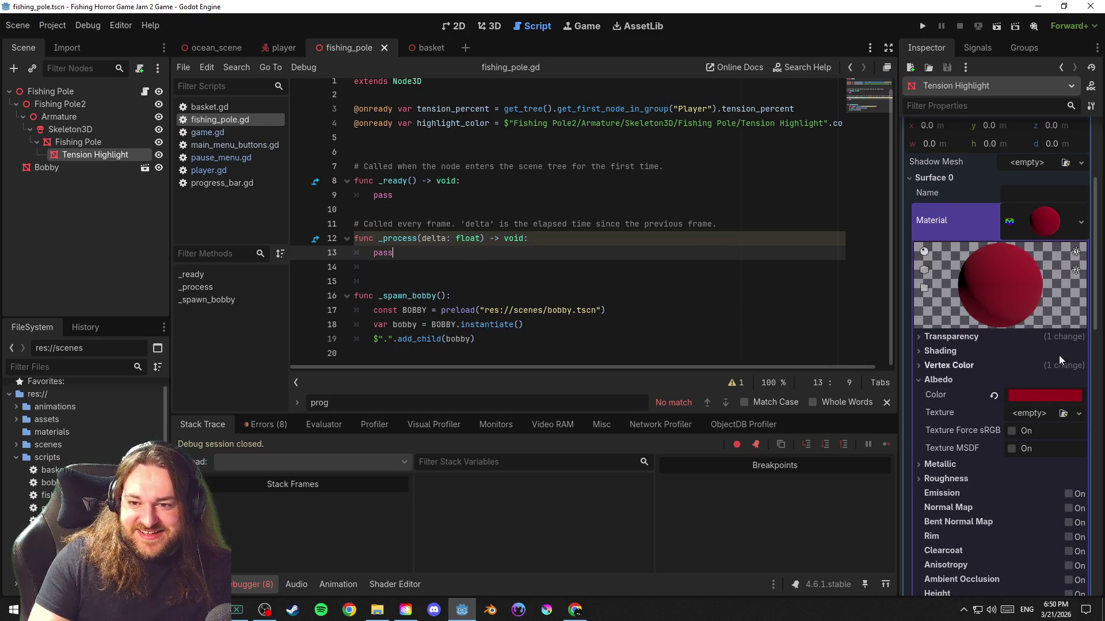
Step: Convert the Tension Highlight material to a ShaderMaterial and save the scene
{"action": "left_click", "coordinate": [1058, 224]}
{"action": "left_click", "coordinate": [1060, 225]}
{"action": "left_click", "coordinate": [1077, 224]}
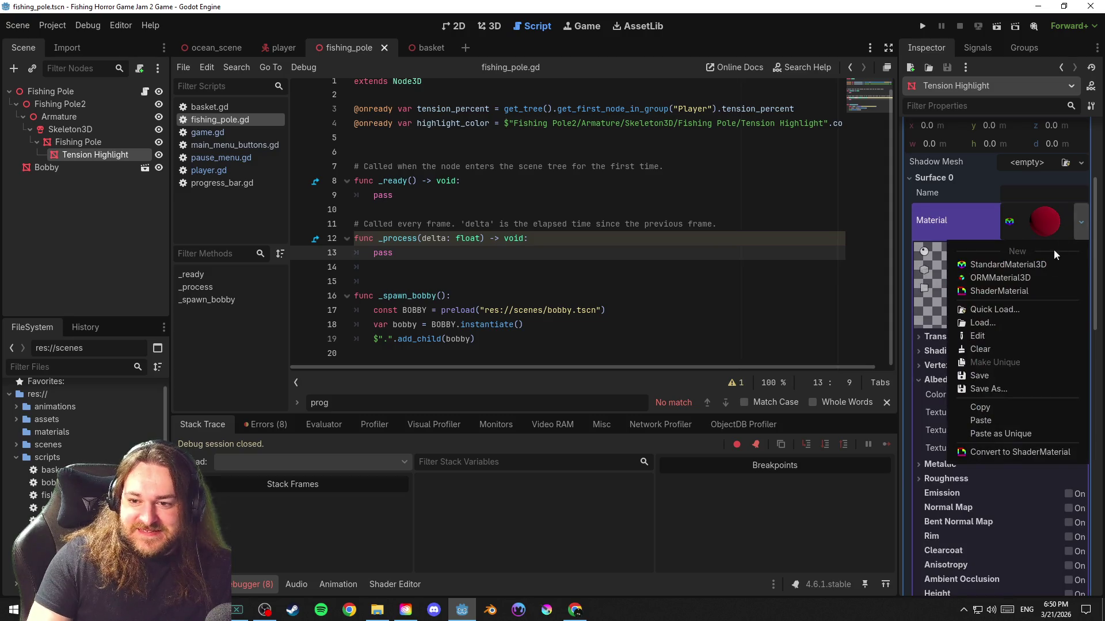
{"action": "left_click", "coordinate": [1031, 451]}
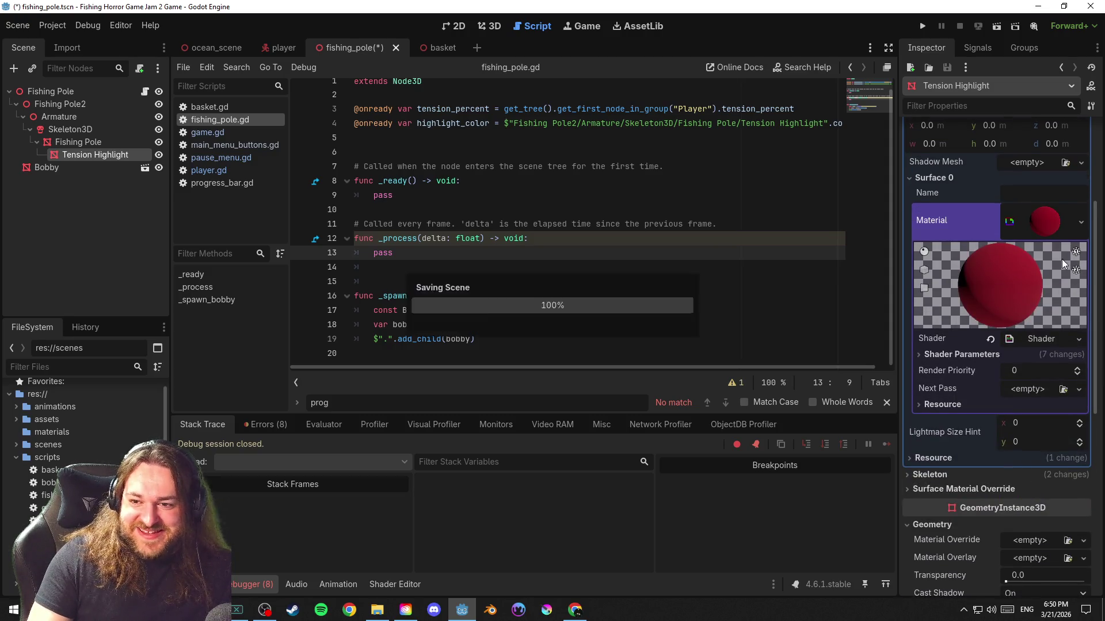
{"action": "key", "text": "ctrl+s"}
Step: Open the material's auto-converted shader in the Shader Editor and bring up its File options
{"action": "left_click", "coordinate": [1058, 233]}
{"action": "left_click", "coordinate": [1037, 221]}
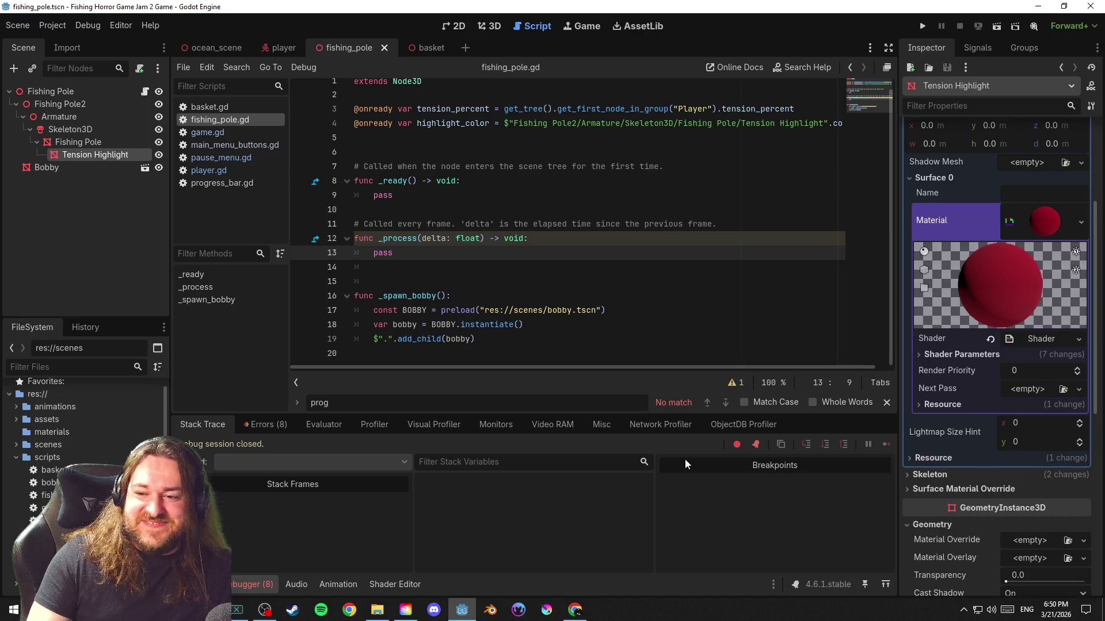
{"action": "left_click", "coordinate": [415, 583]}
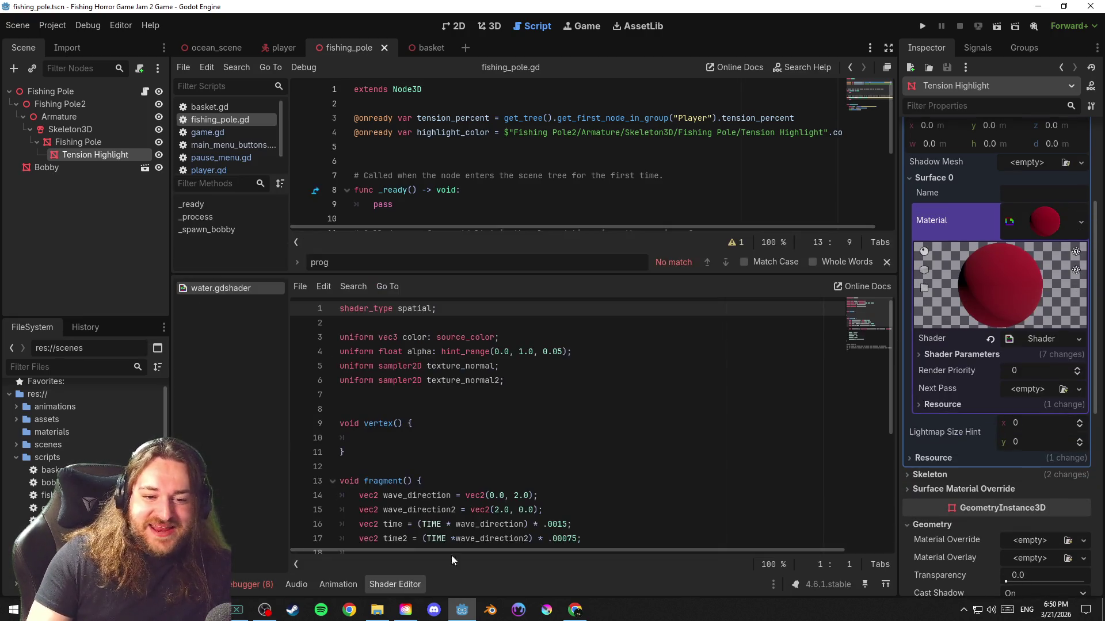
{"action": "key", "text": "Down"}
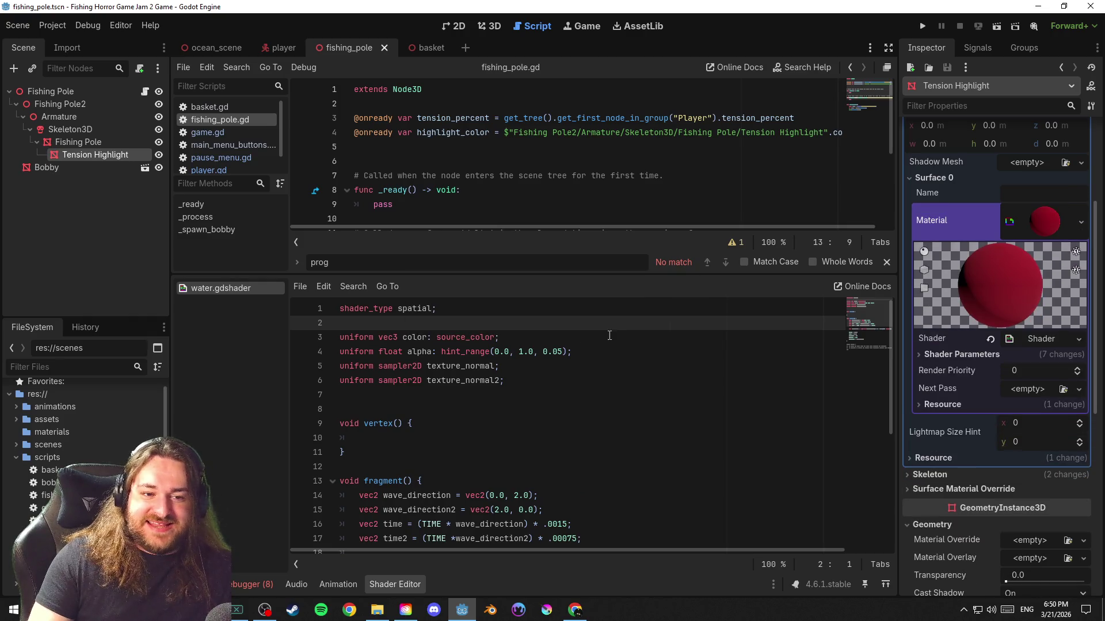
{"action": "left_click", "coordinate": [1045, 333]}
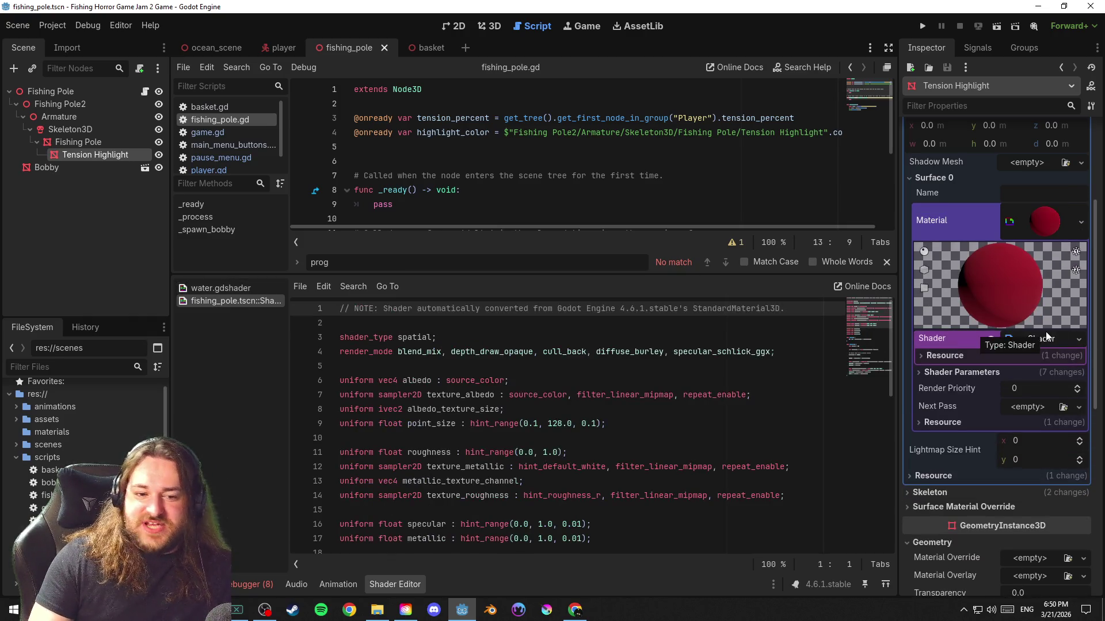
{"action": "left_click", "coordinate": [946, 357]}
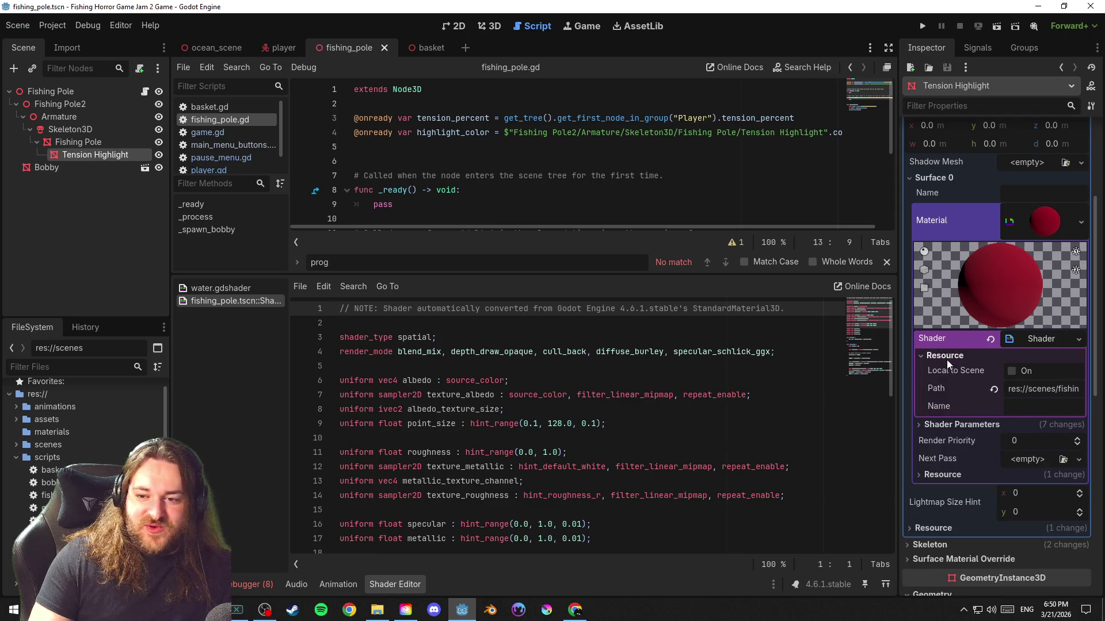
{"action": "left_click", "coordinate": [458, 337]}
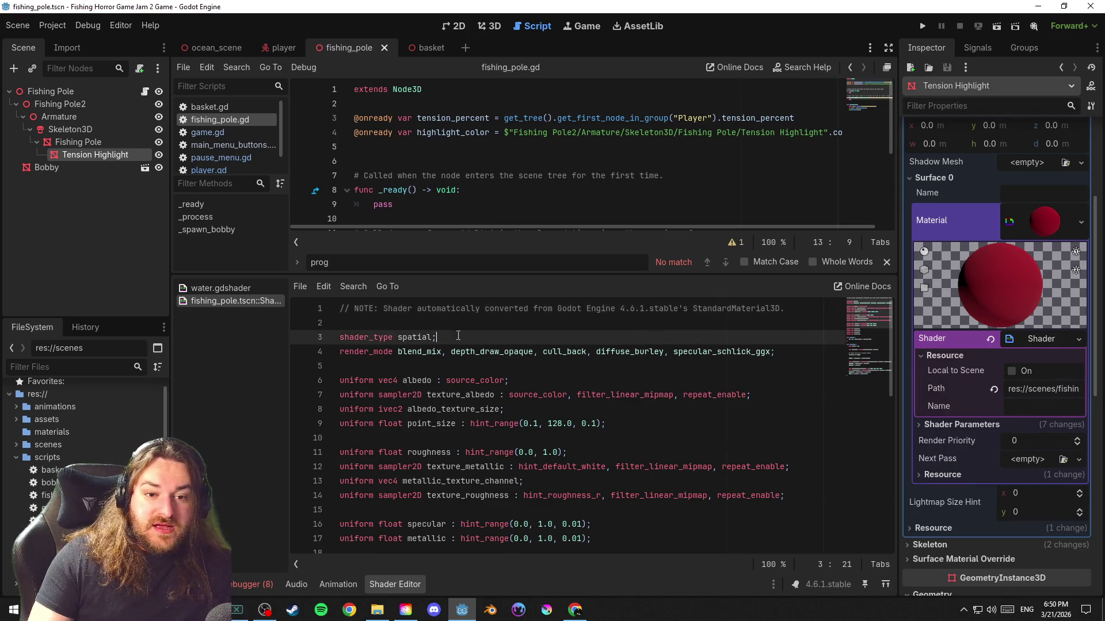
{"action": "left_click", "coordinate": [301, 287]}
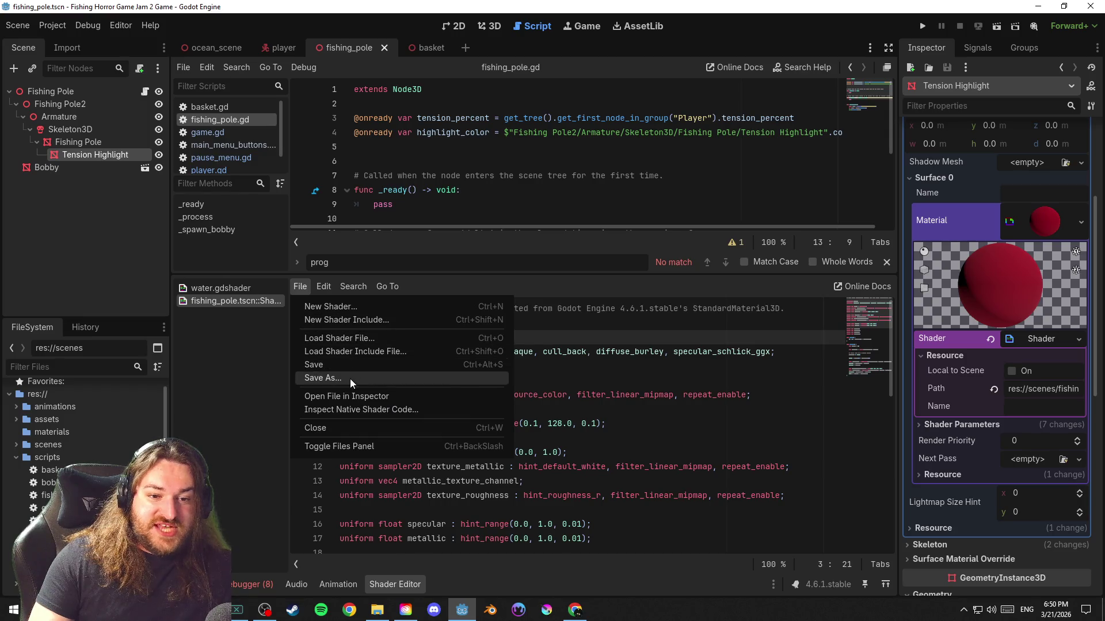
Step: Save the shader as tension_highlight.gdshader in res://shaders, adding the missing extension
{"action": "left_click", "coordinate": [350, 378]}
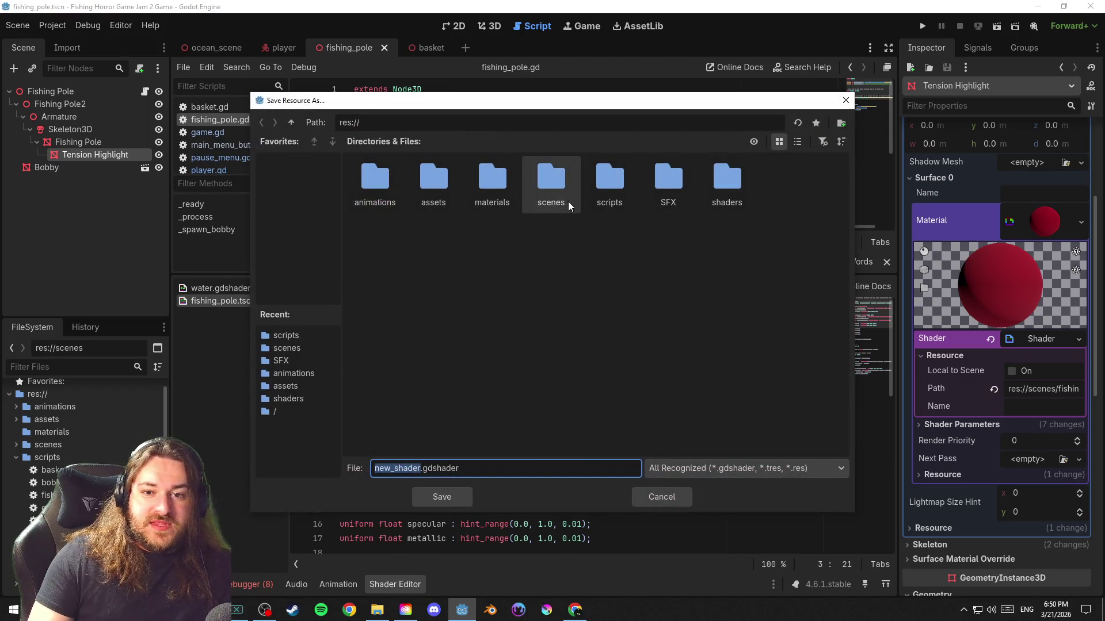
{"action": "double_click", "coordinate": [726, 183]}
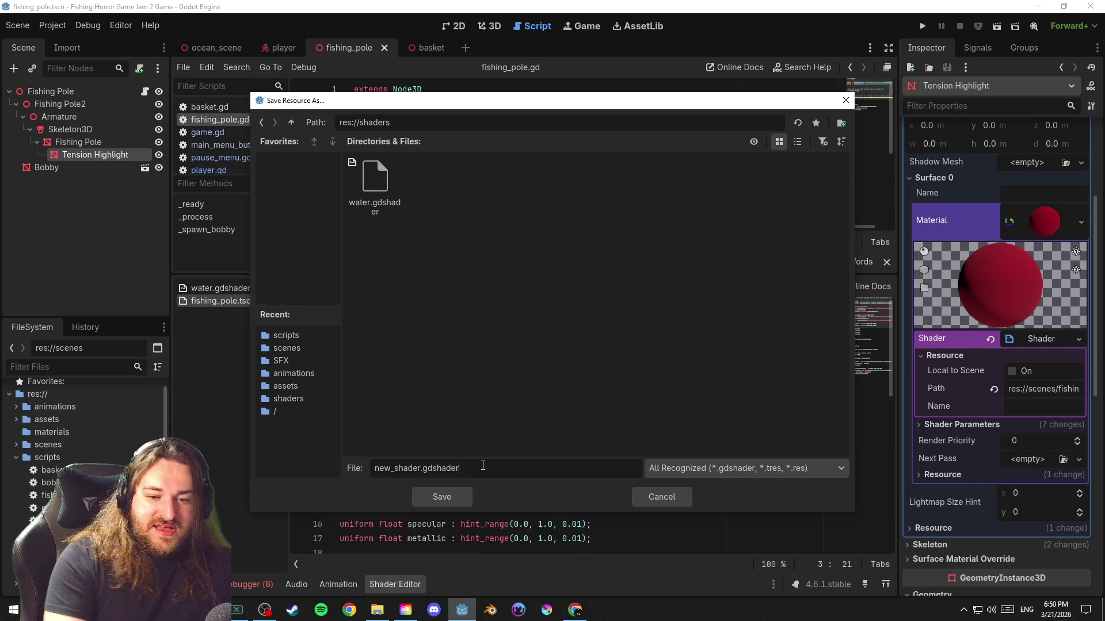
{"action": "triple_click", "coordinate": [483, 466]}
{"action": "type", "text": "tension_highli"}
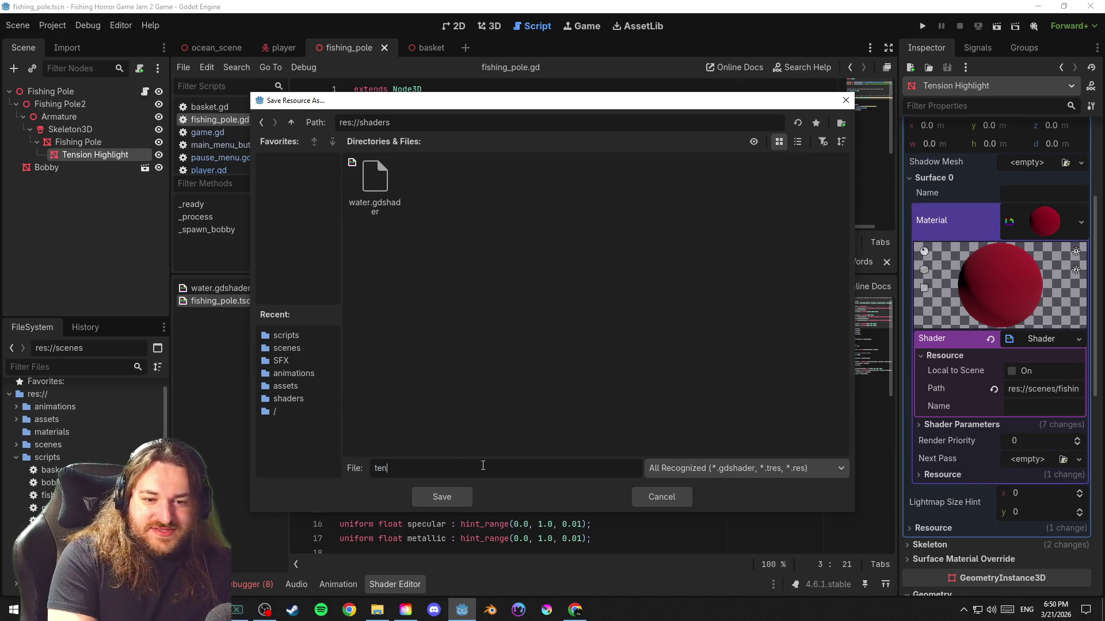
{"action": "type", "text": "ght"}
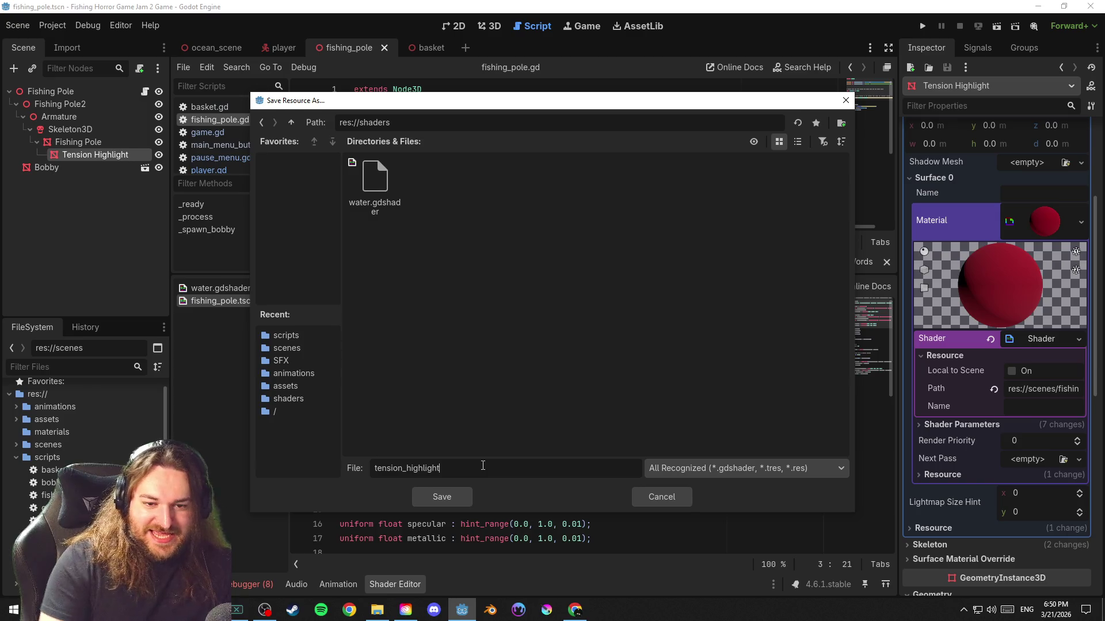
{"action": "key", "text": "Return"}
{"action": "left_click", "coordinate": [561, 328]}
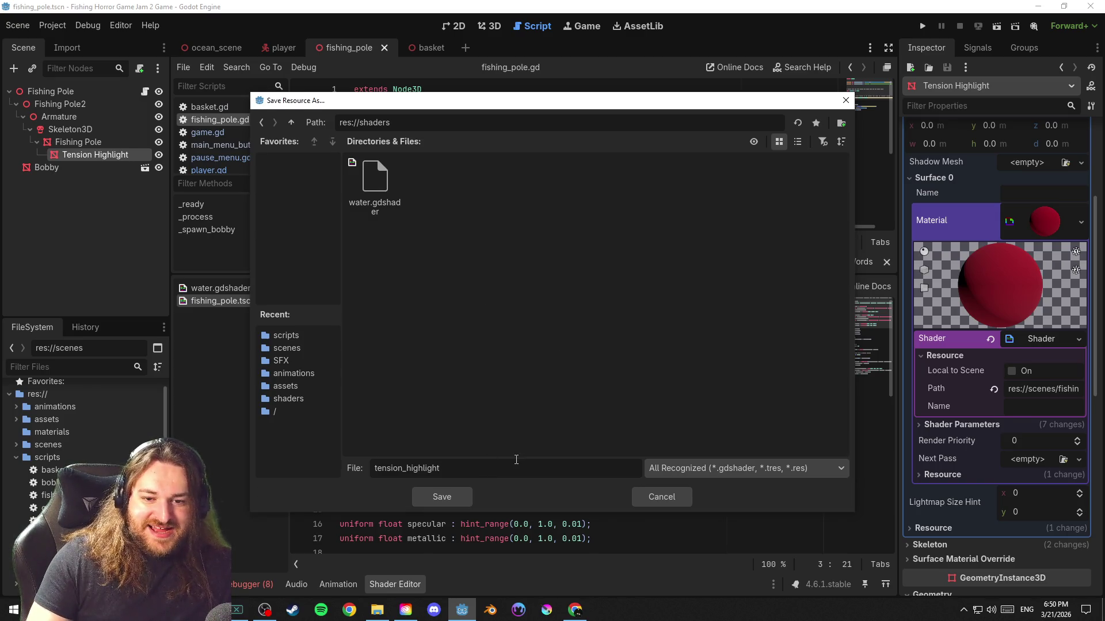
{"action": "type", "text": "gdshader"}
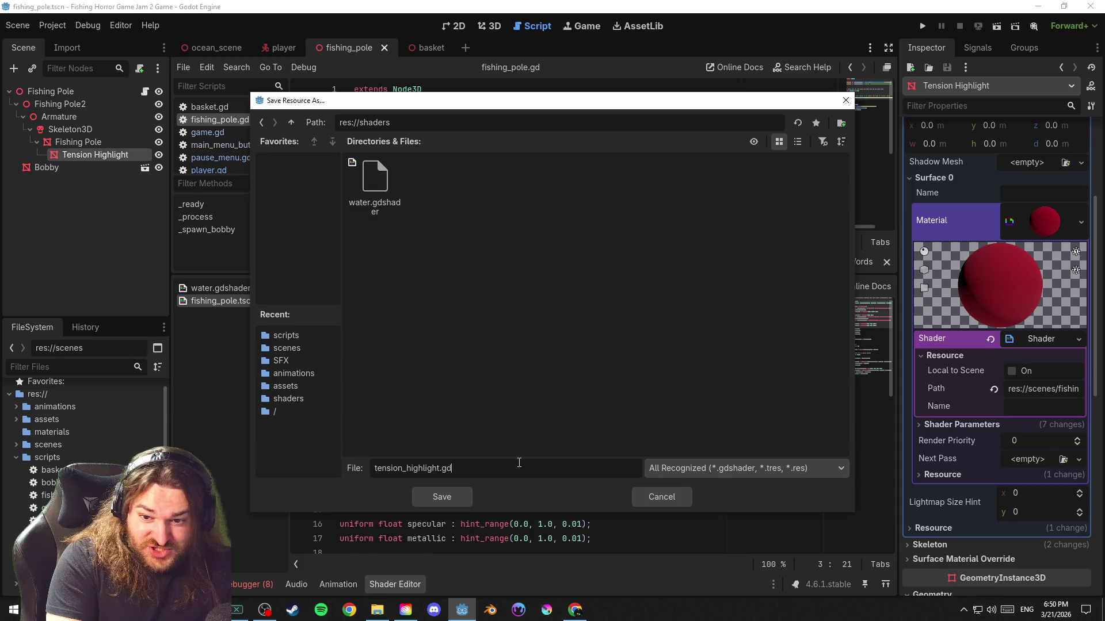
{"action": "left_click", "coordinate": [450, 499]}
Step: Scroll to line 45 and examine the ALPHA *= albedo.a * albedo_tex.a expression
{"action": "left_click", "coordinate": [537, 364]}
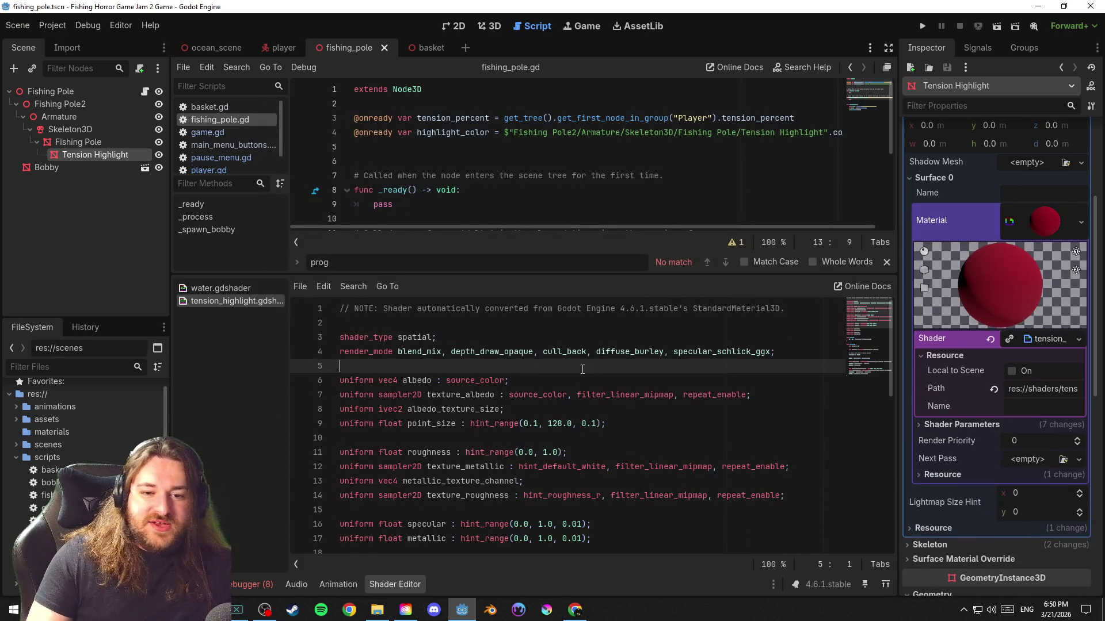
{"action": "scroll", "coordinate": [611, 377], "scroll_direction": "down", "scroll_amount": 1}
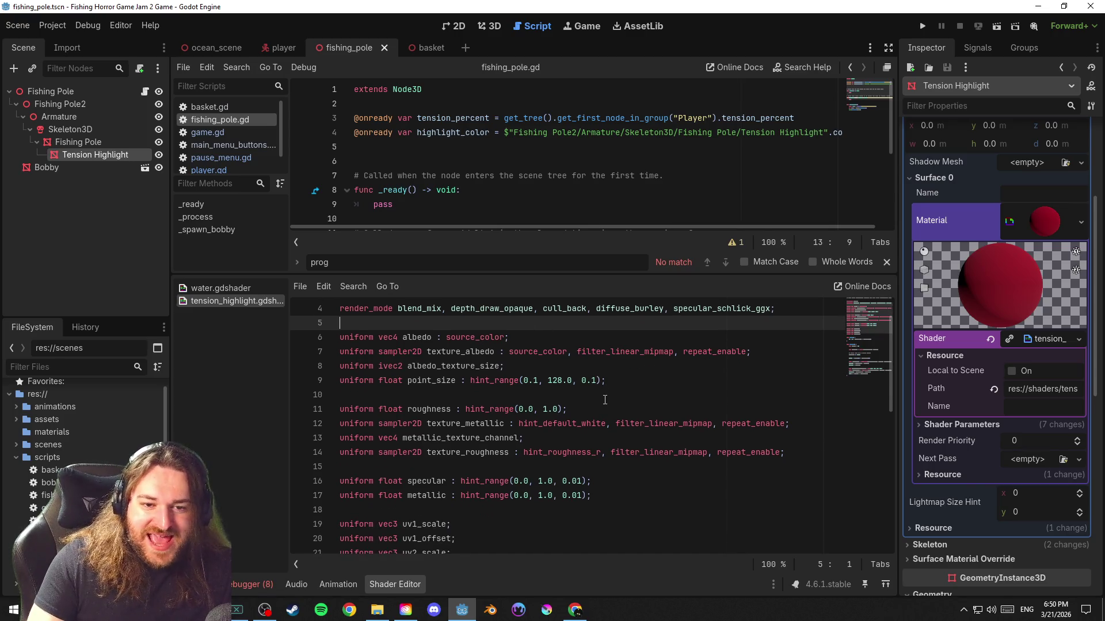
{"action": "scroll", "coordinate": [605, 399], "scroll_direction": "down", "scroll_amount": 1}
{"action": "scroll", "coordinate": [604, 400], "scroll_direction": "down", "scroll_amount": 8}
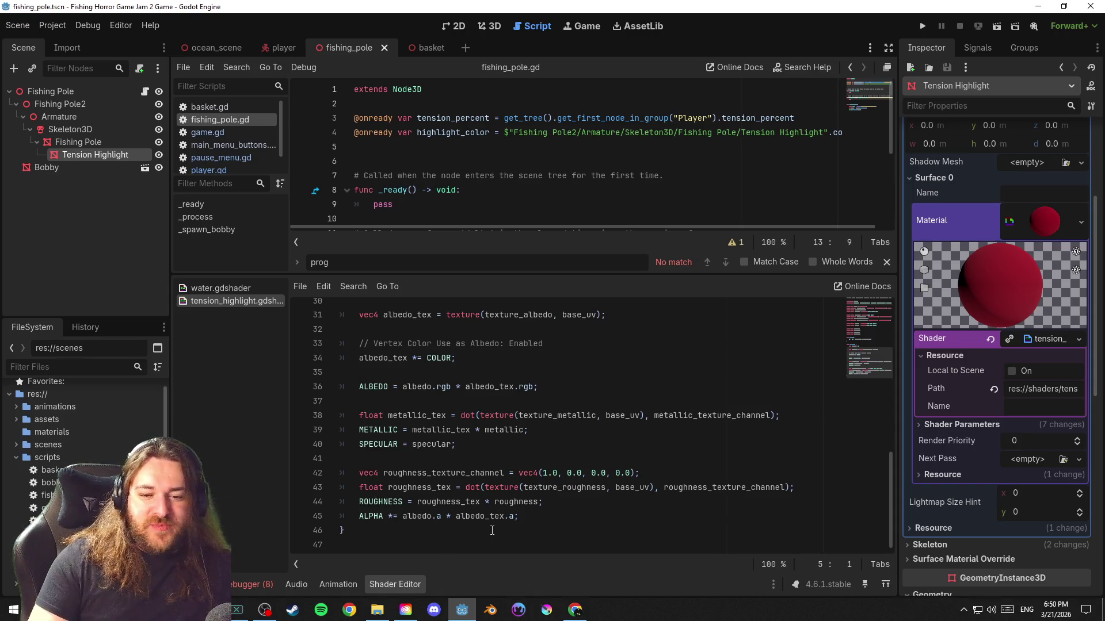
{"action": "left_click", "coordinate": [518, 518]}
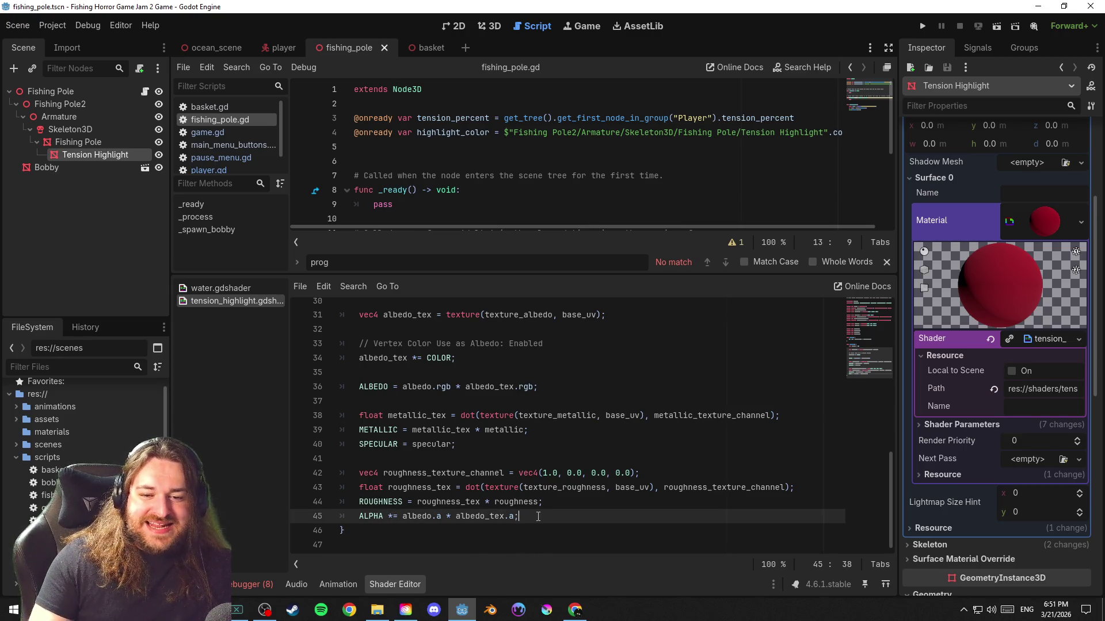
{"action": "left_click_drag", "start_coordinate": [525, 520], "coordinate": [403, 518]}
{"action": "left_click_drag", "start_coordinate": [515, 518], "coordinate": [403, 524]}
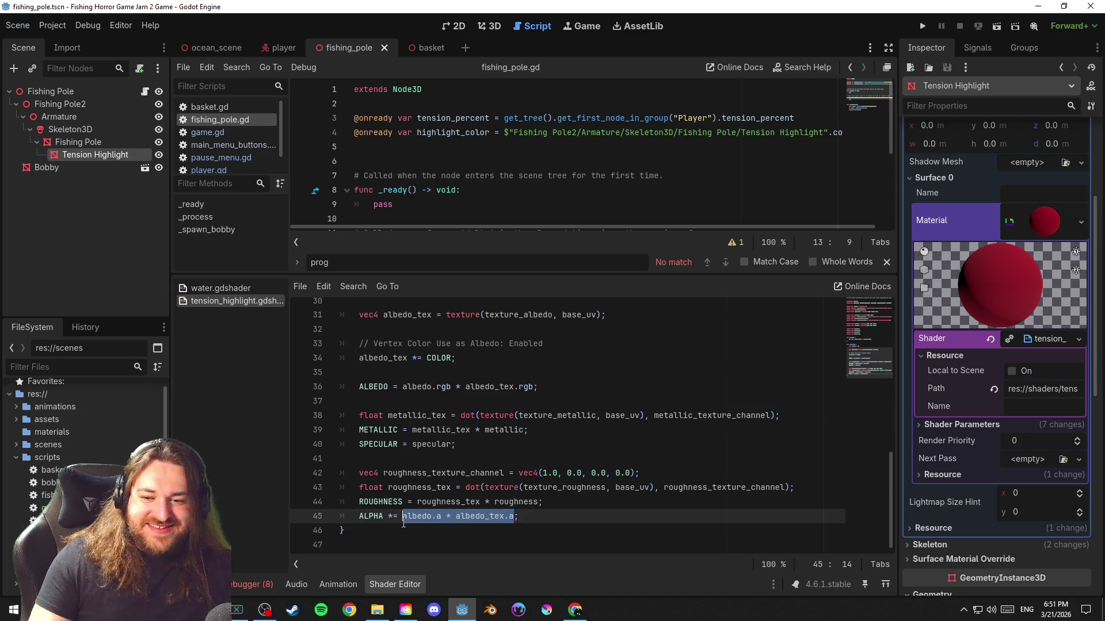
{"action": "left_click", "coordinate": [530, 516]}
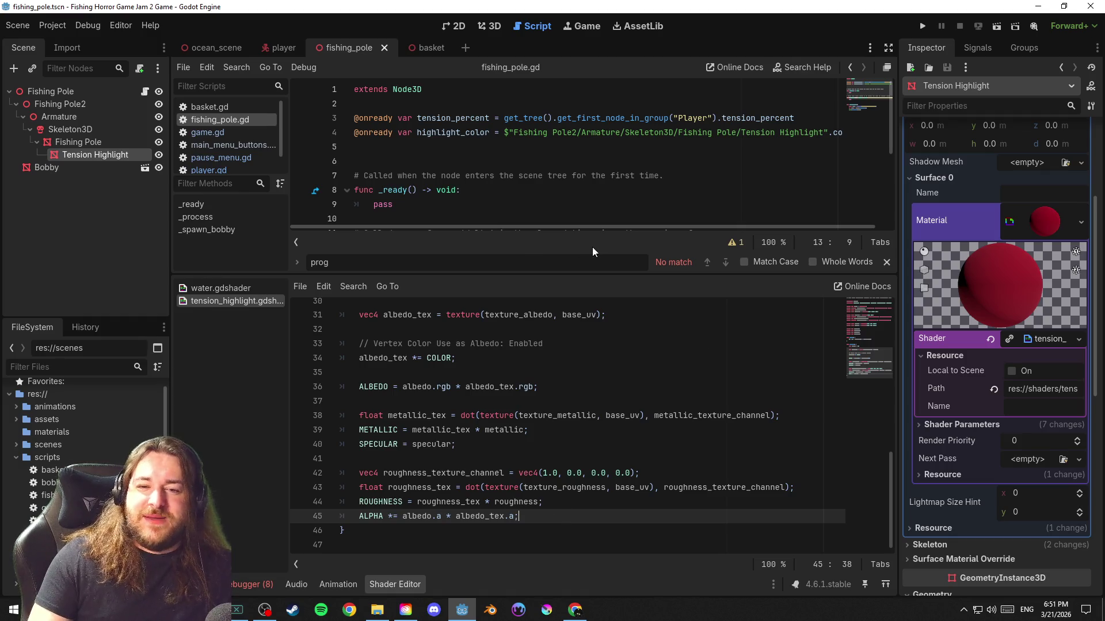
Step: Enlarge the fishing_pole.gd pane and select pass in _process
{"action": "left_click_drag", "start_coordinate": [594, 275], "coordinate": [578, 417]}
{"action": "left_click", "coordinate": [494, 263]}
{"action": "key", "text": "ctrl+shift+Left"}
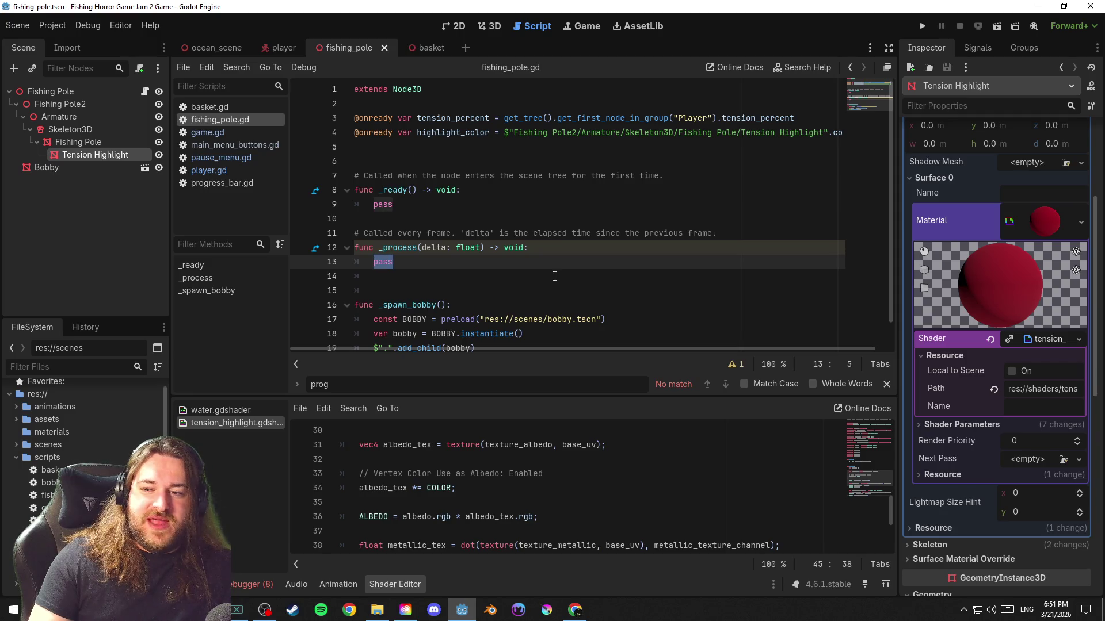
Step: Expand Tension Highlight's Shader Parameters and check the 9b001b Albedo colour without changing it
{"action": "left_click", "coordinate": [949, 356]}
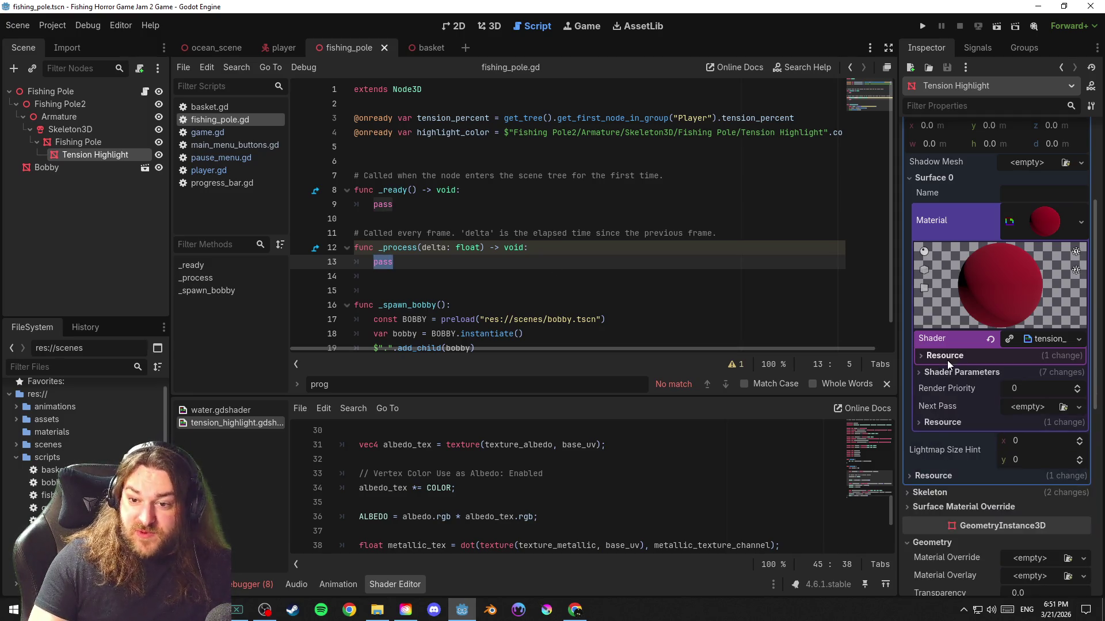
{"action": "left_click", "coordinate": [959, 372]}
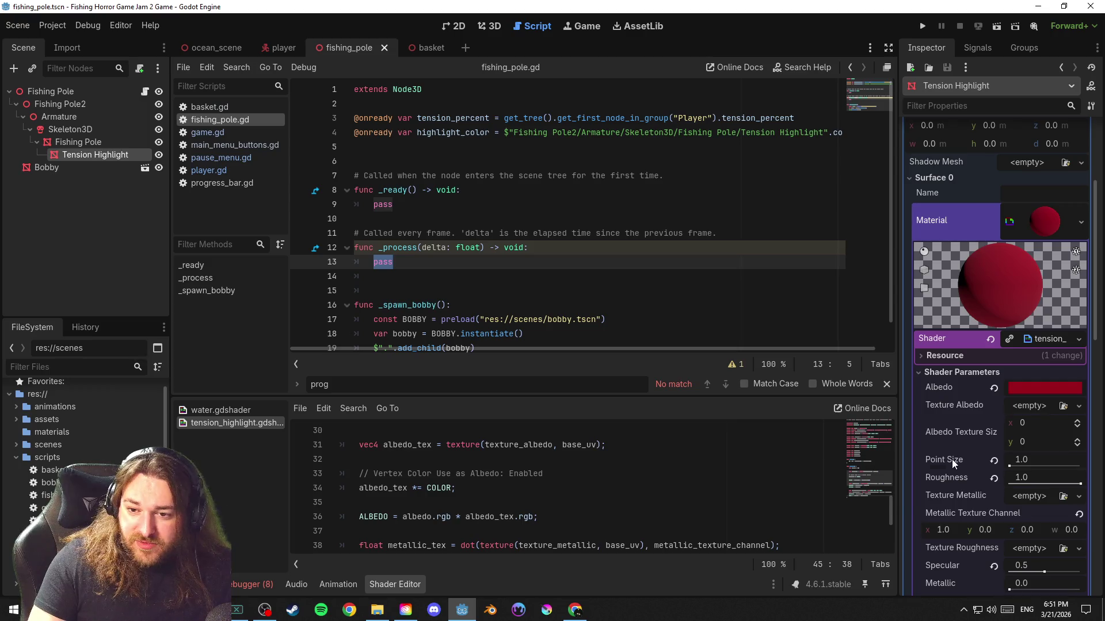
{"action": "scroll", "coordinate": [951, 459], "scroll_direction": "down", "scroll_amount": 3}
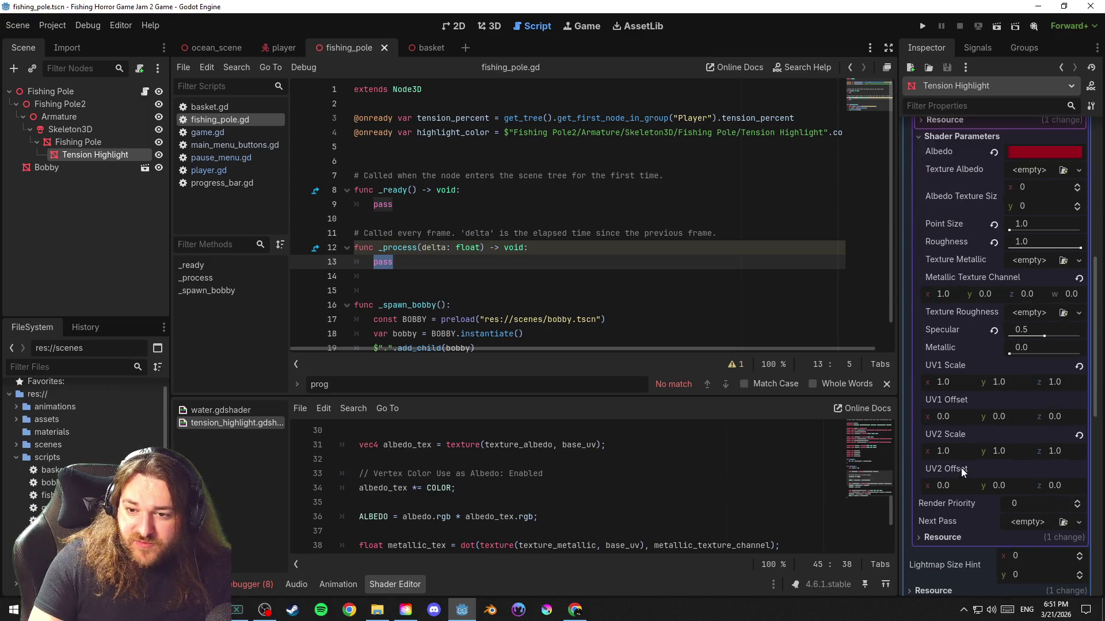
{"action": "scroll", "coordinate": [950, 464], "scroll_direction": "up", "scroll_amount": 3}
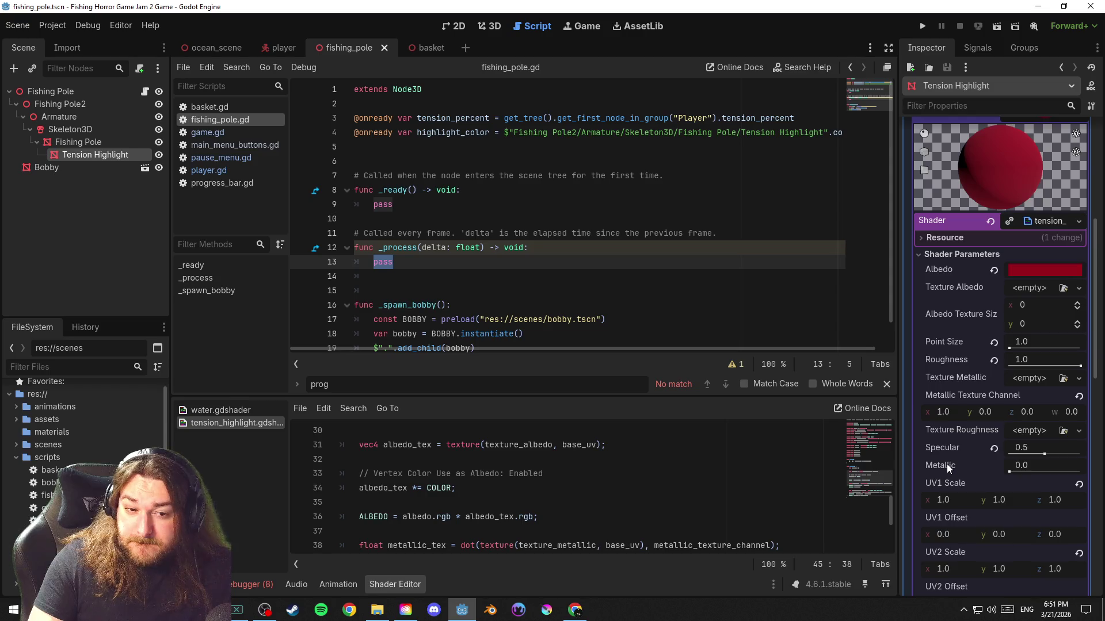
{"action": "scroll", "coordinate": [947, 464], "scroll_direction": "up", "scroll_amount": 3}
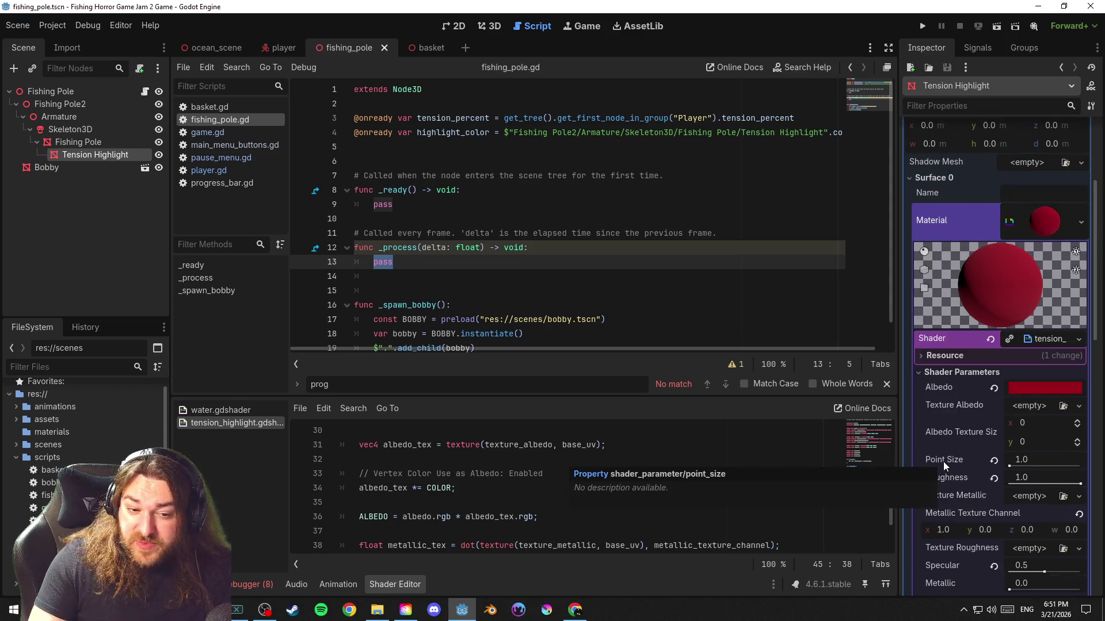
{"action": "left_click", "coordinate": [1039, 389]}
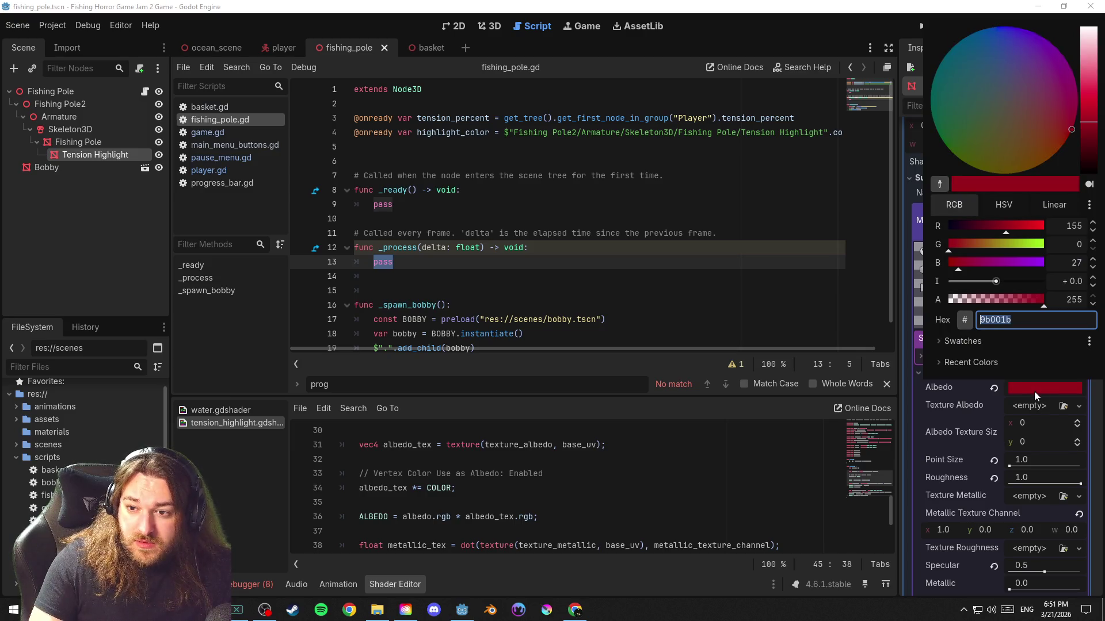
{"action": "left_click", "coordinate": [1034, 391]}
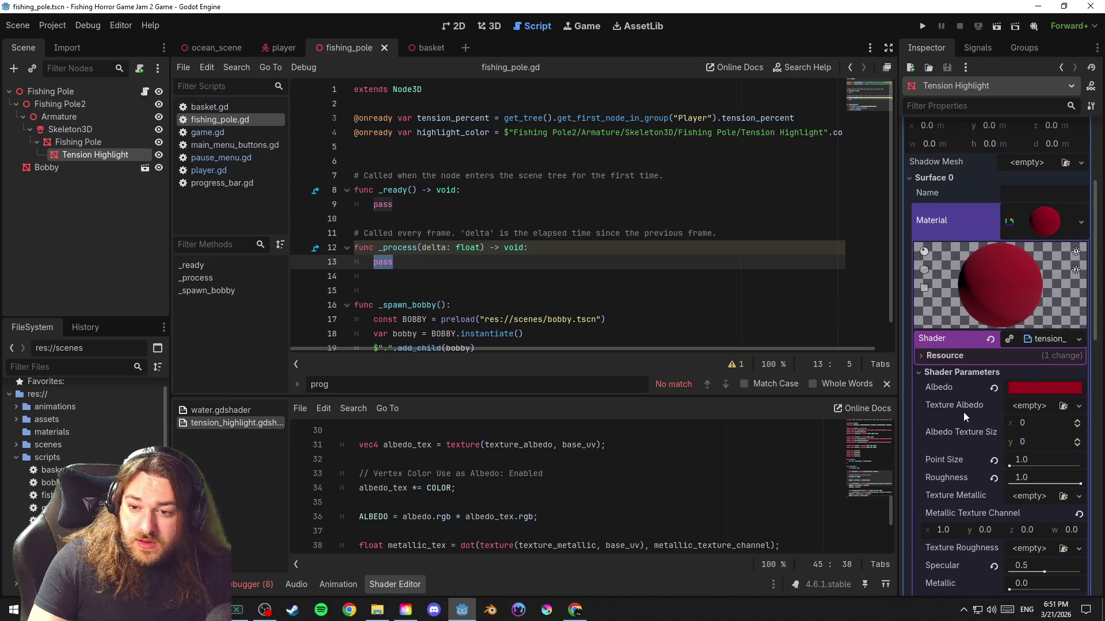
{"action": "scroll", "coordinate": [963, 412], "scroll_direction": "down", "scroll_amount": 3}
{"action": "scroll", "coordinate": [957, 350], "scroll_direction": "down", "scroll_amount": 3}
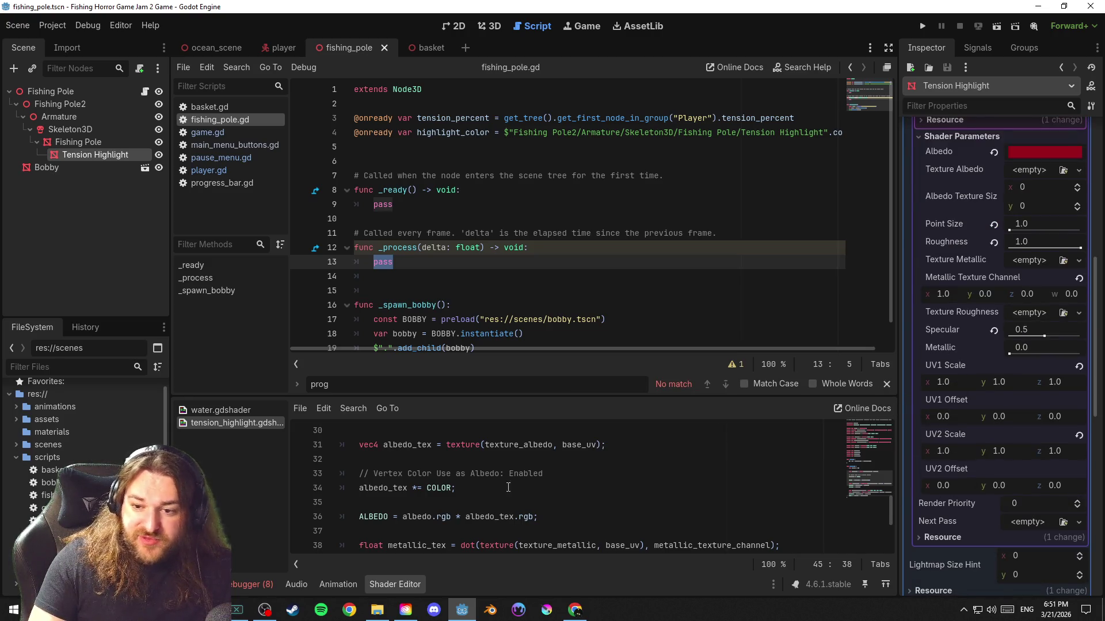
{"action": "scroll", "coordinate": [496, 482], "scroll_direction": "down", "scroll_amount": 3}
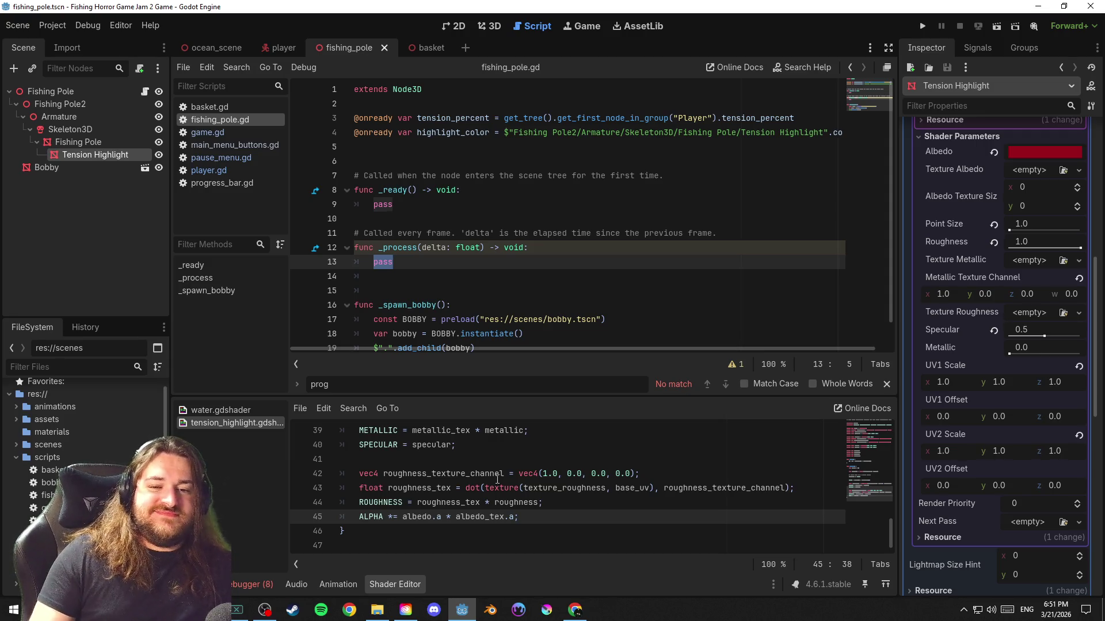
{"action": "left_click", "coordinate": [474, 458]}
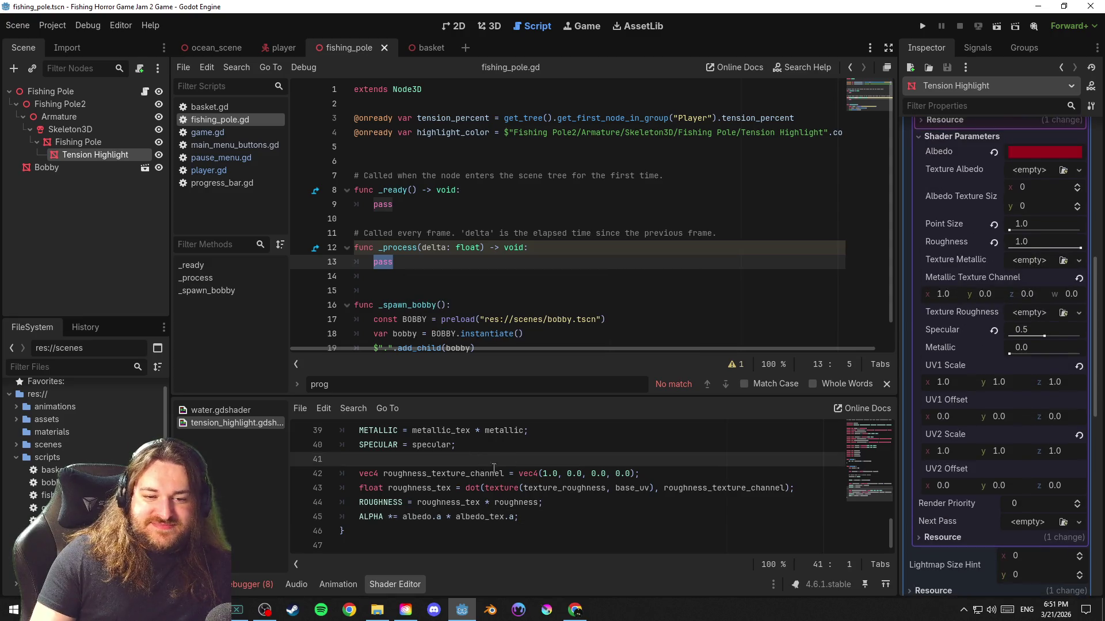
{"action": "scroll", "coordinate": [535, 459], "scroll_direction": "up", "scroll_amount": 1}
{"action": "scroll", "coordinate": [535, 458], "scroll_direction": "down", "scroll_amount": 1}
{"action": "scroll", "coordinate": [533, 458], "scroll_direction": "up", "scroll_amount": 3}
{"action": "scroll", "coordinate": [531, 459], "scroll_direction": "up", "scroll_amount": 3}
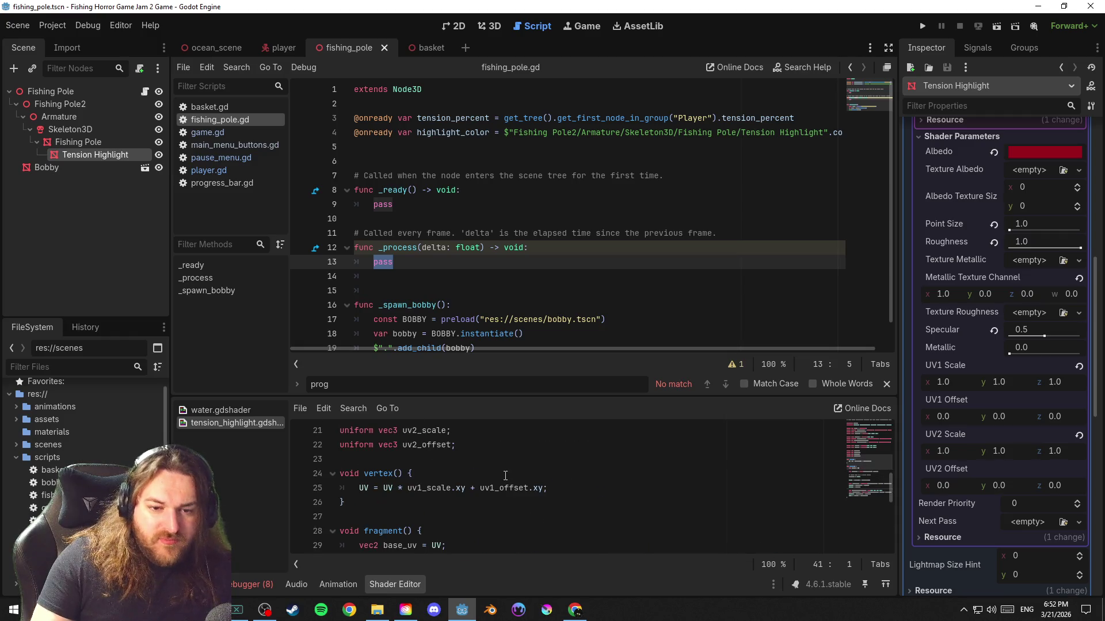
{"action": "scroll", "coordinate": [506, 480], "scroll_direction": "up", "scroll_amount": 7}
{"action": "scroll", "coordinate": [507, 488], "scroll_direction": "down", "scroll_amount": 3}
{"action": "scroll", "coordinate": [507, 488], "scroll_direction": "up", "scroll_amount": 3}
{"action": "scroll", "coordinate": [525, 487], "scroll_direction": "down", "scroll_amount": 1}
{"action": "left_click", "coordinate": [533, 461]}
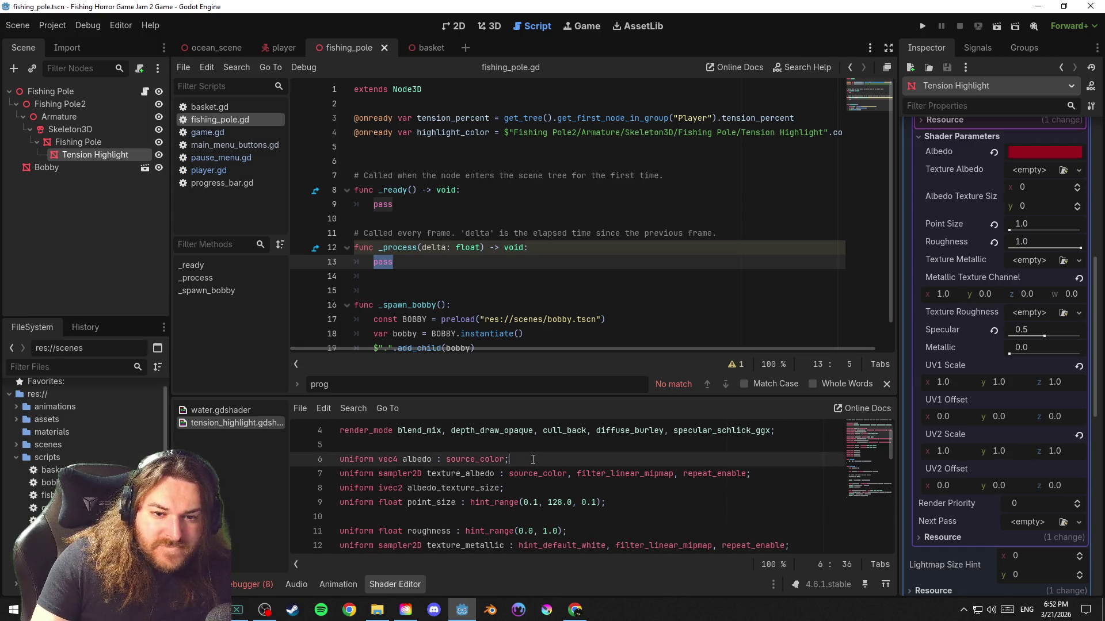
{"action": "key", "text": "Return"}
{"action": "type", "text": "uniform"}
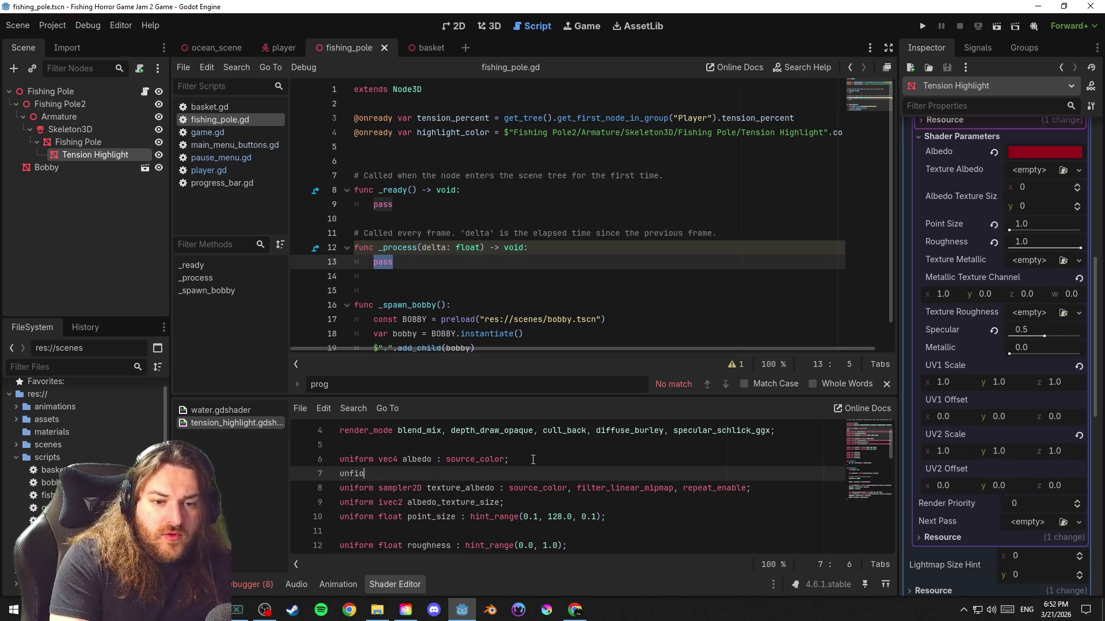
{"action": "key", "text": "BackSpace"}
{"action": "key", "text": "BackSpace"}
{"action": "key", "text": "BackSpace"}
{"action": "key", "text": "Return"}
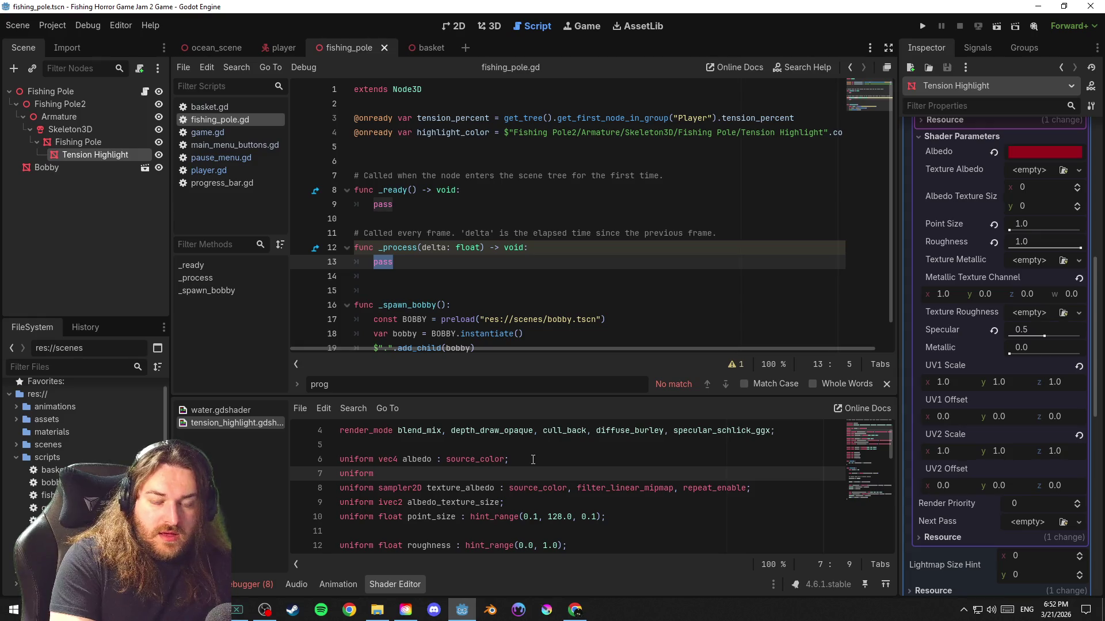
{"action": "type", "text": "alb"}
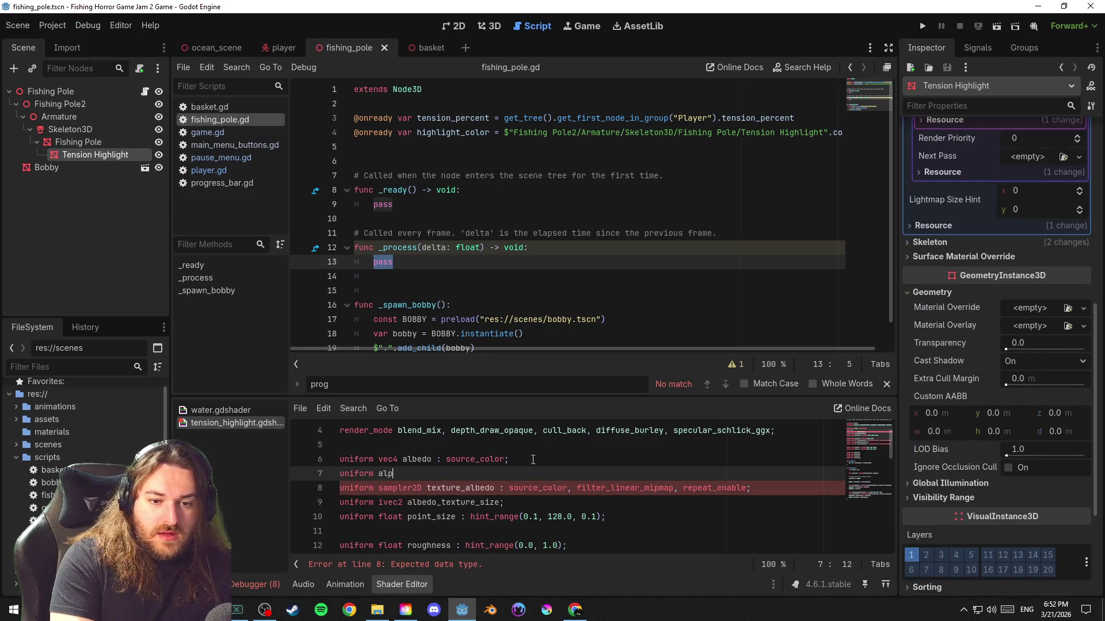
{"action": "key", "text": "Escape"}
{"action": "key", "text": "BackSpace"}
{"action": "key", "text": "BackSpace"}
{"action": "key", "text": "BackSpace"}
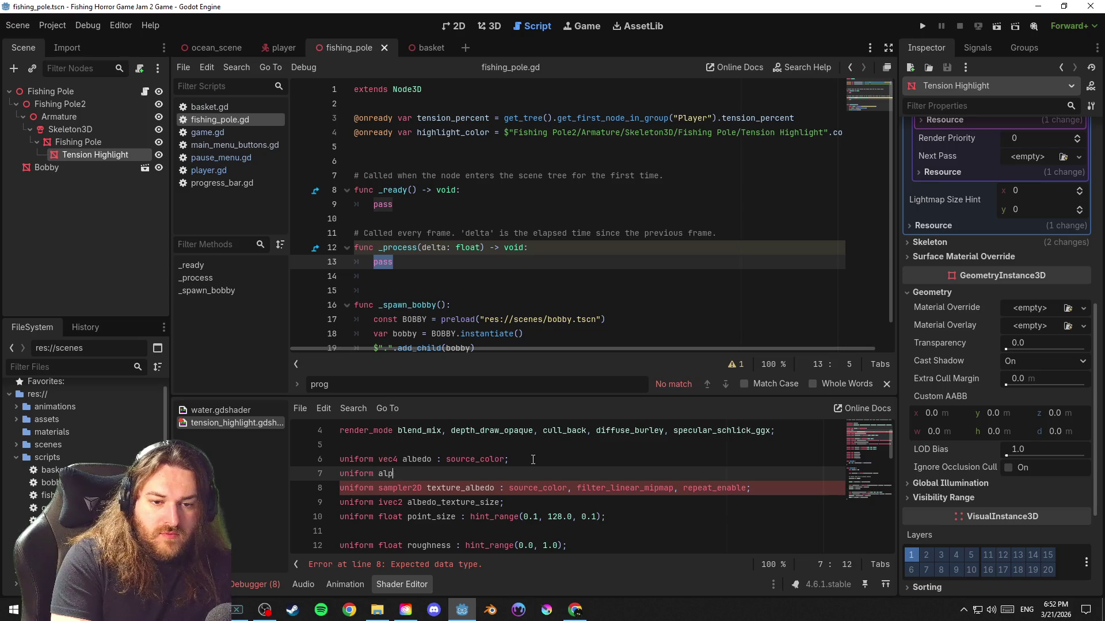
{"action": "type", "text": "vec"}
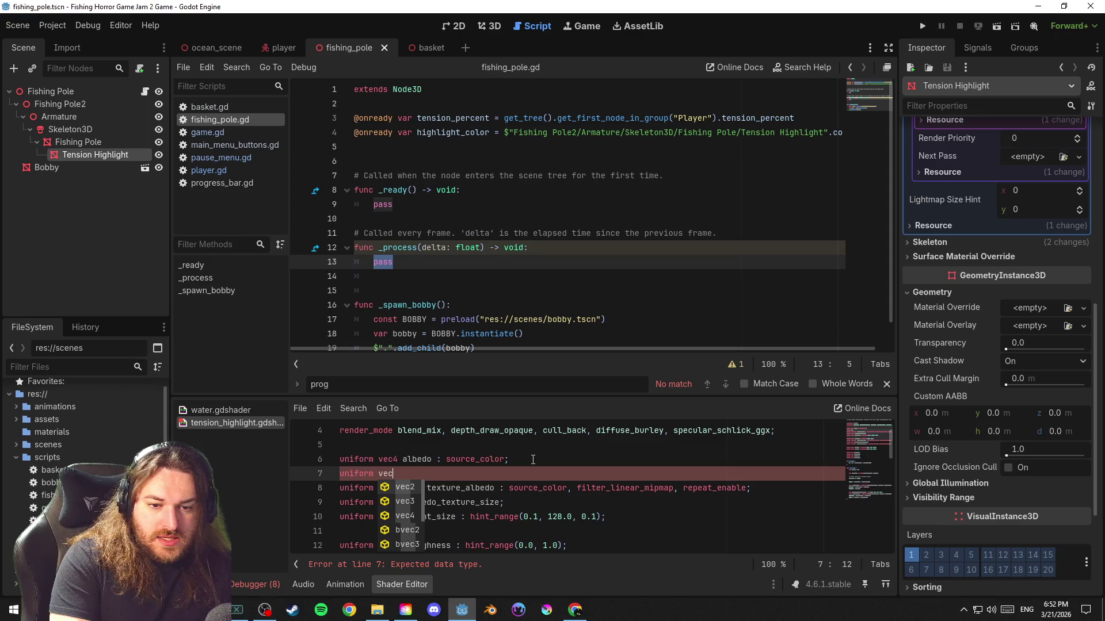
{"action": "key", "text": "BackSpace"}
{"action": "key", "text": "BackSpace"}
{"action": "key", "text": "BackSpace"}
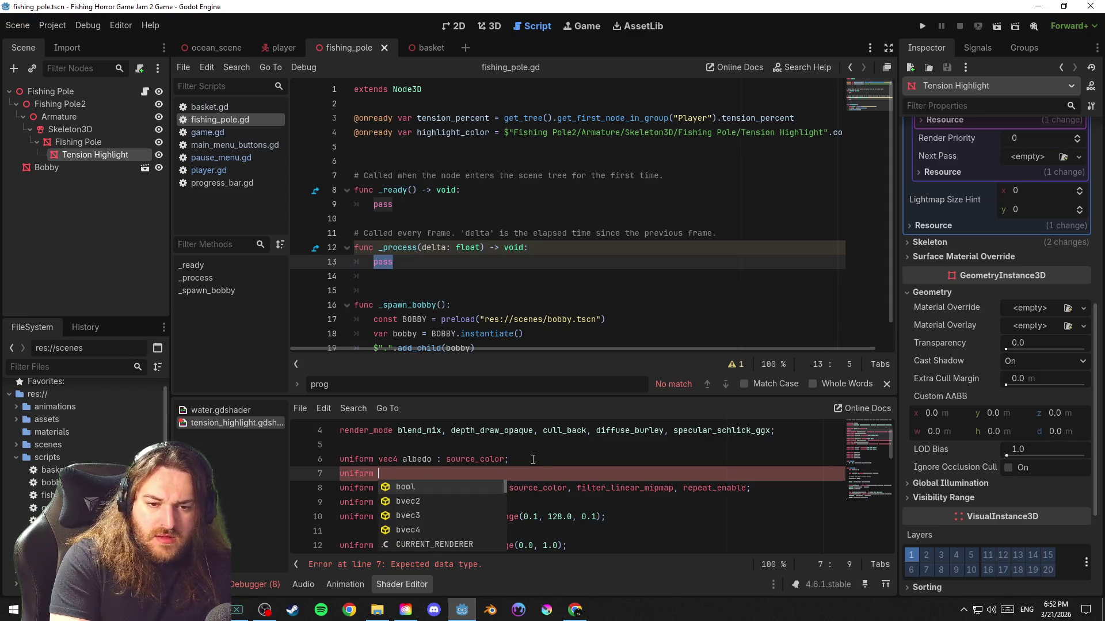
{"action": "type", "text": "in"}
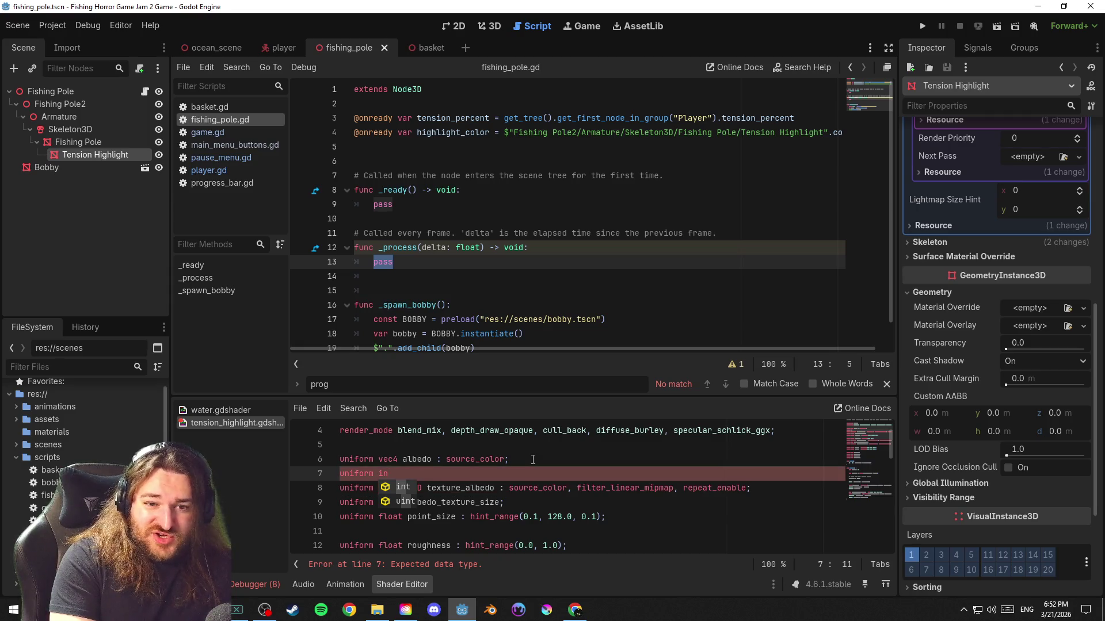
{"action": "key", "text": "BackSpace"}
{"action": "key", "text": "BackSpace"}
{"action": "key", "text": "BackSpace"}
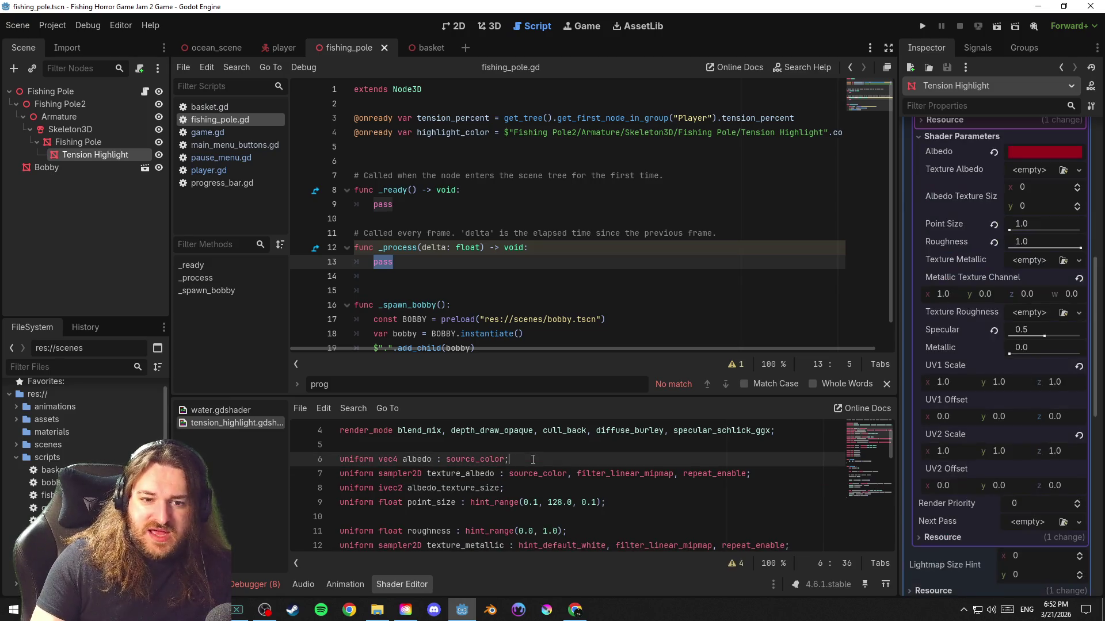
{"action": "left_click", "coordinate": [257, 411]}
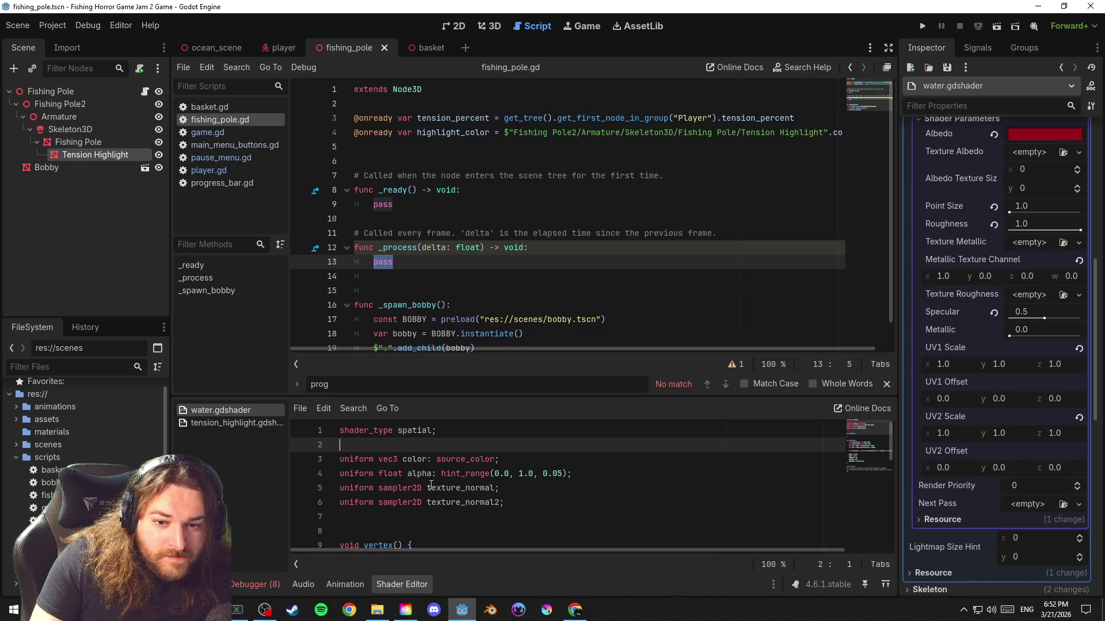
Step: Copy the alpha uniform declaration into tension_highlight.gdshader as line 7
{"action": "left_click_drag", "start_coordinate": [572, 473], "coordinate": [329, 472]}
{"action": "right_click", "coordinate": [368, 473]}
{"action": "left_click", "coordinate": [403, 474]}
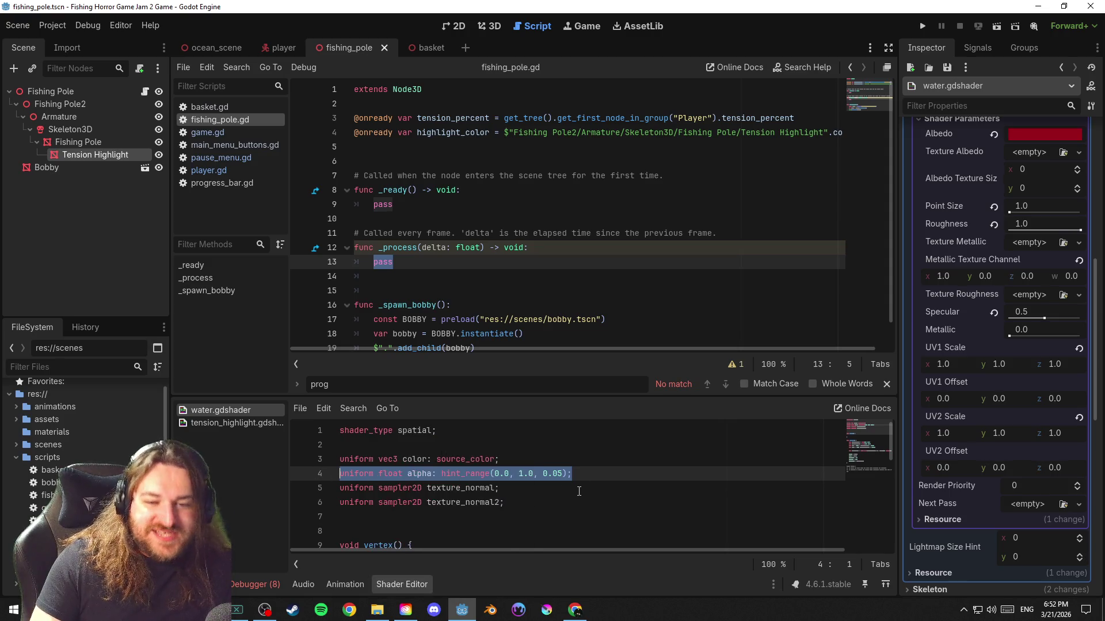
{"action": "left_click", "coordinate": [573, 473]}
{"action": "left_click", "coordinate": [230, 423]}
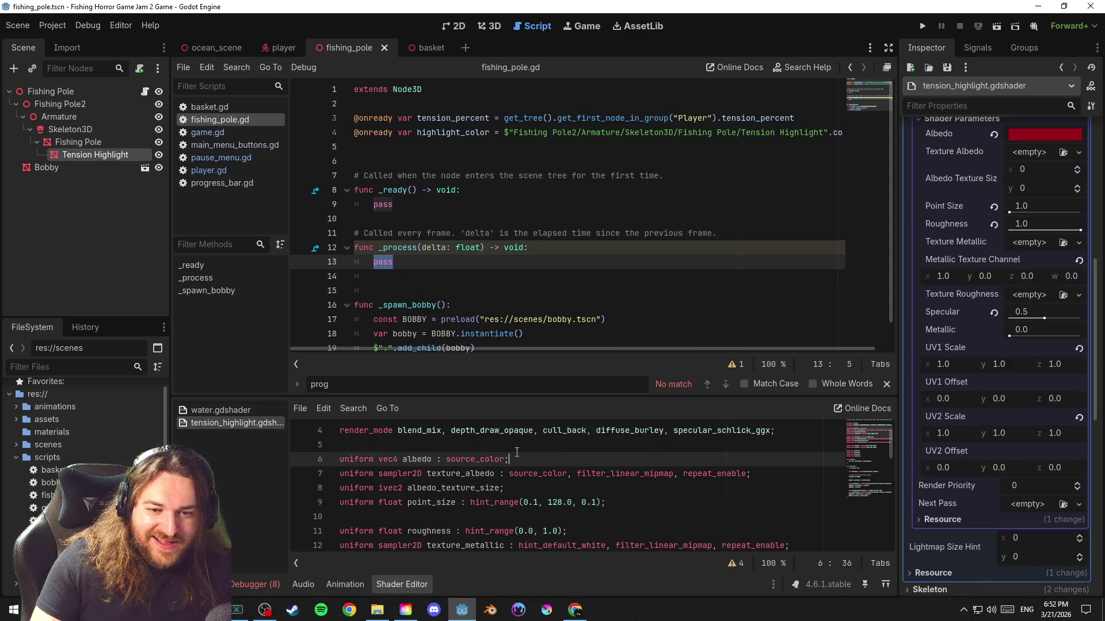
{"action": "key", "text": "Return"}
{"action": "key", "text": "ctrl+v"}
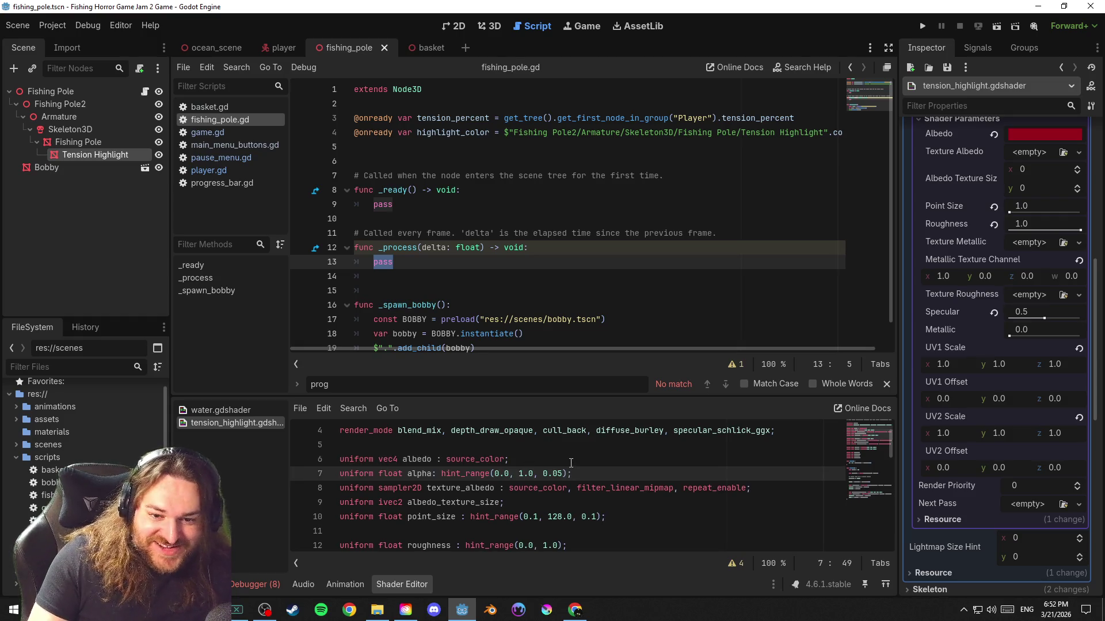
{"action": "scroll", "coordinate": [571, 463], "scroll_direction": "down", "scroll_amount": 2}
{"action": "scroll", "coordinate": [593, 460], "scroll_direction": "up", "scroll_amount": 3}
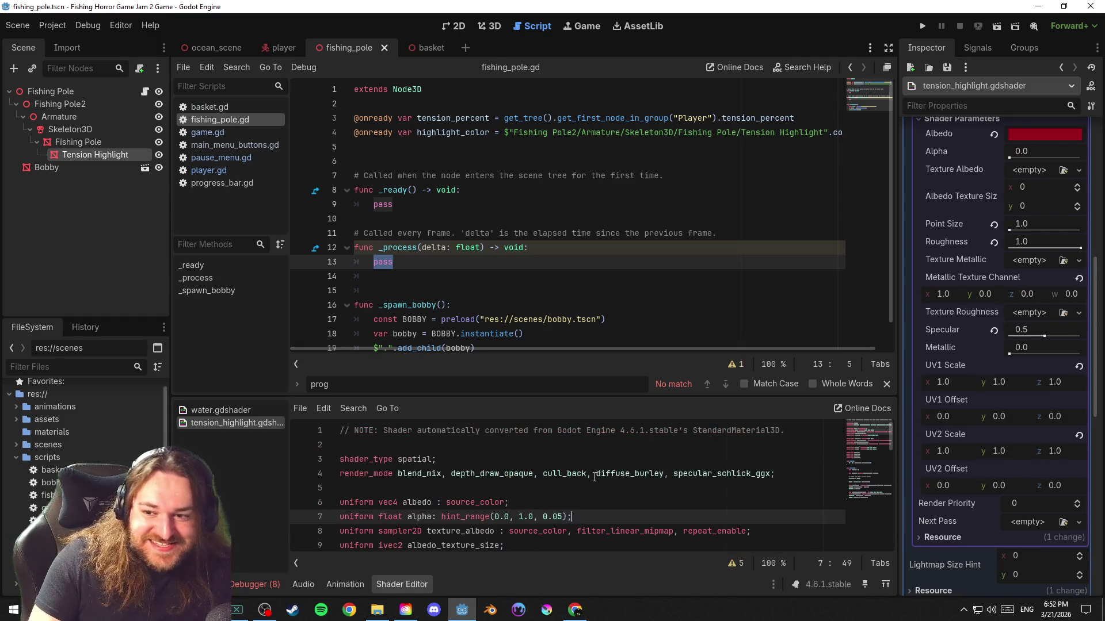
Step: Change the alpha uniform's hint_range step from 0.05 to 0.01
{"action": "left_click", "coordinate": [543, 499]}
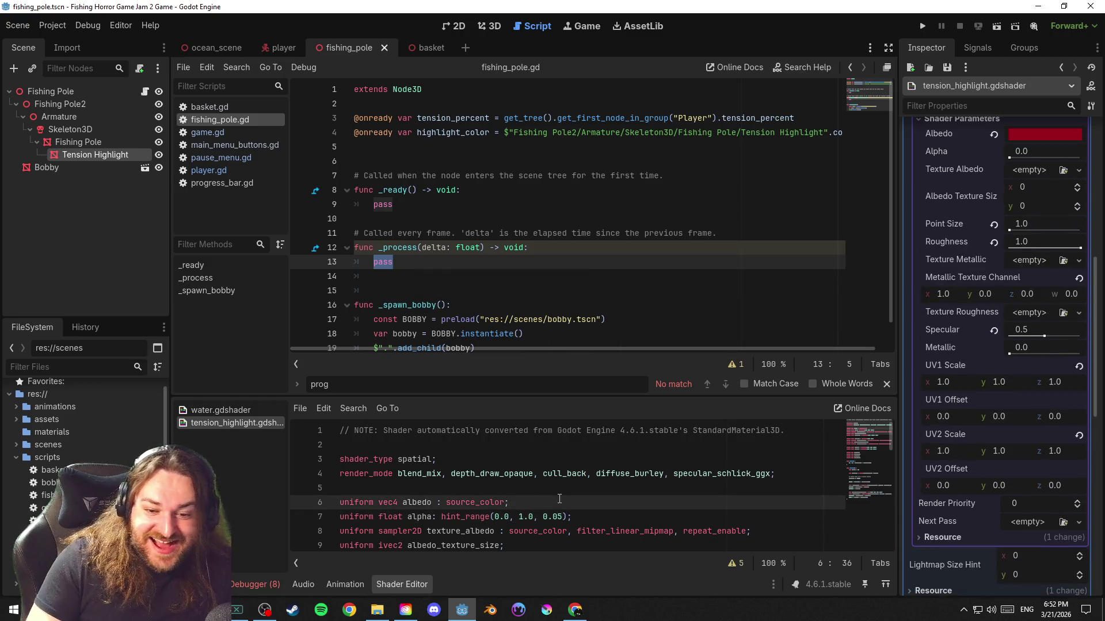
{"action": "left_click", "coordinate": [564, 518]}
{"action": "key", "text": "BackSpace"}
{"action": "type", "text": "1"}
{"action": "key", "text": "Up"}
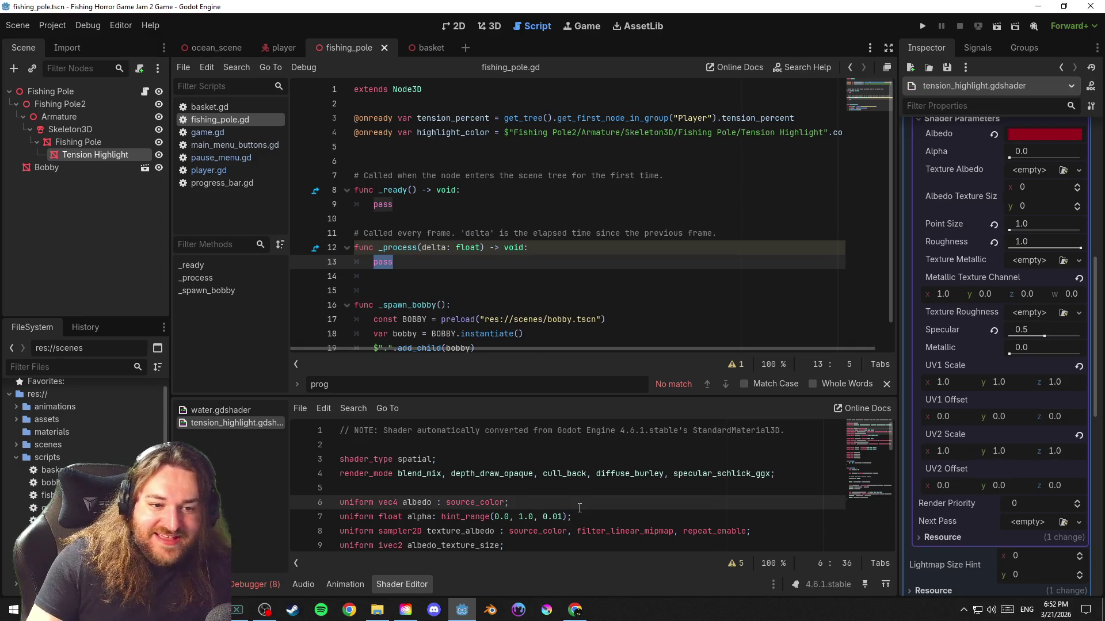
{"action": "scroll", "coordinate": [585, 505], "scroll_direction": "down", "scroll_amount": 10}
{"action": "scroll", "coordinate": [562, 517], "scroll_direction": "up", "scroll_amount": 10}
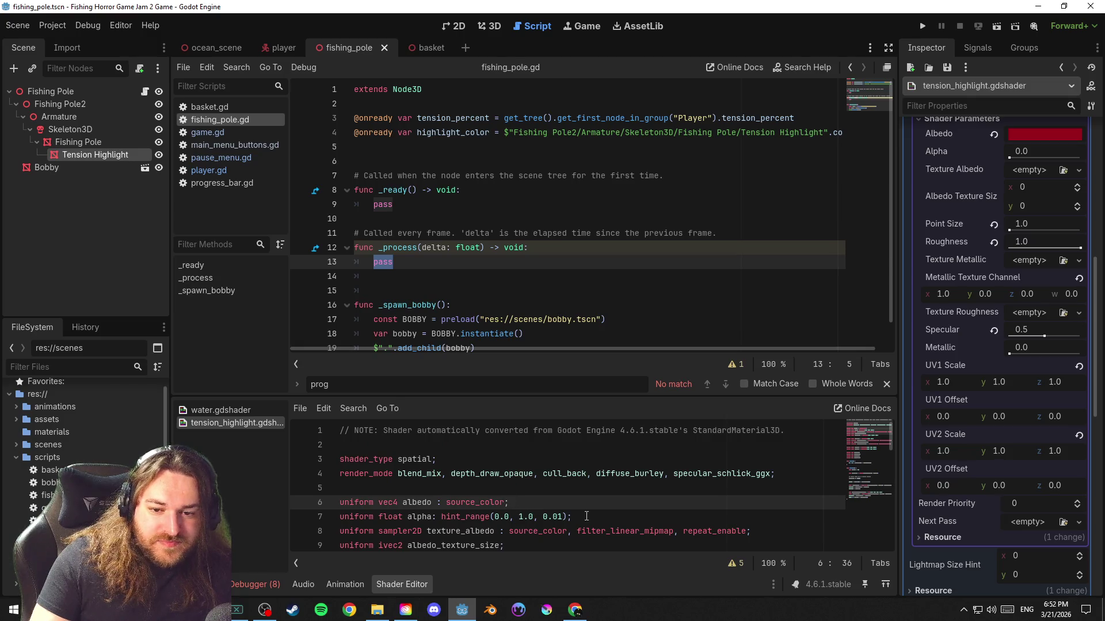
{"action": "left_click", "coordinate": [586, 517]}
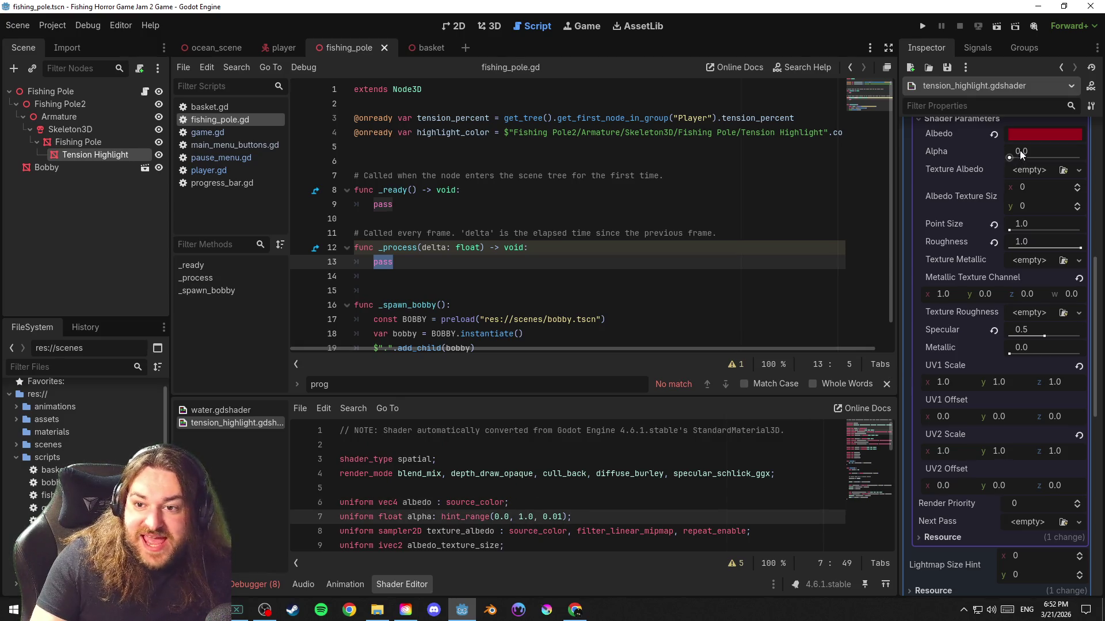
{"action": "scroll", "coordinate": [495, 529], "scroll_direction": "down", "scroll_amount": 10}
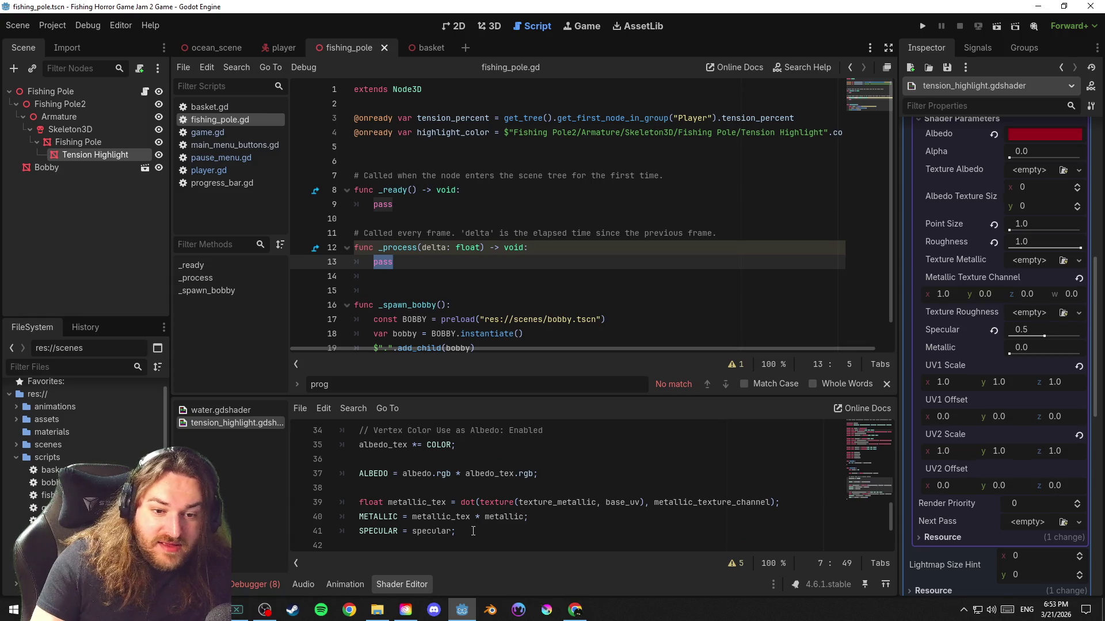
Step: Delete the 'ALPHA *= albedo.a * albedo_tex.a;' line from fragment() and save the shader
{"action": "scroll", "coordinate": [473, 530], "scroll_direction": "down", "scroll_amount": 2}
{"action": "left_click", "coordinate": [535, 519]}
{"action": "left_click_drag", "start_coordinate": [536, 519], "coordinate": [338, 516]}
{"action": "key", "text": "BackSpace"}
{"action": "key", "text": "BackSpace"}
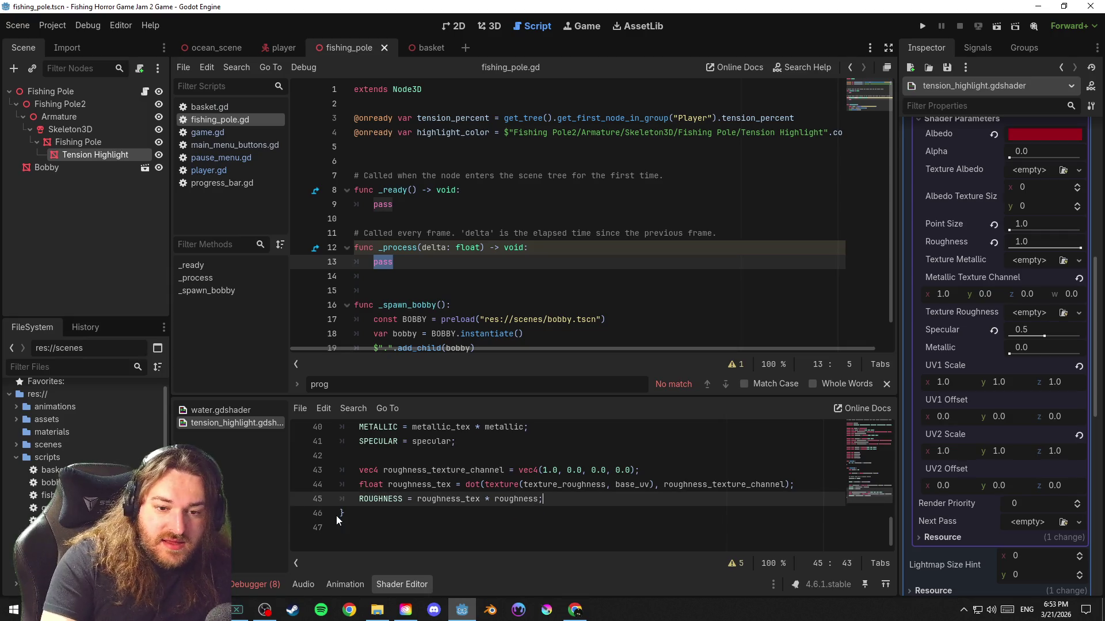
{"action": "key", "text": "ctrl+s"}
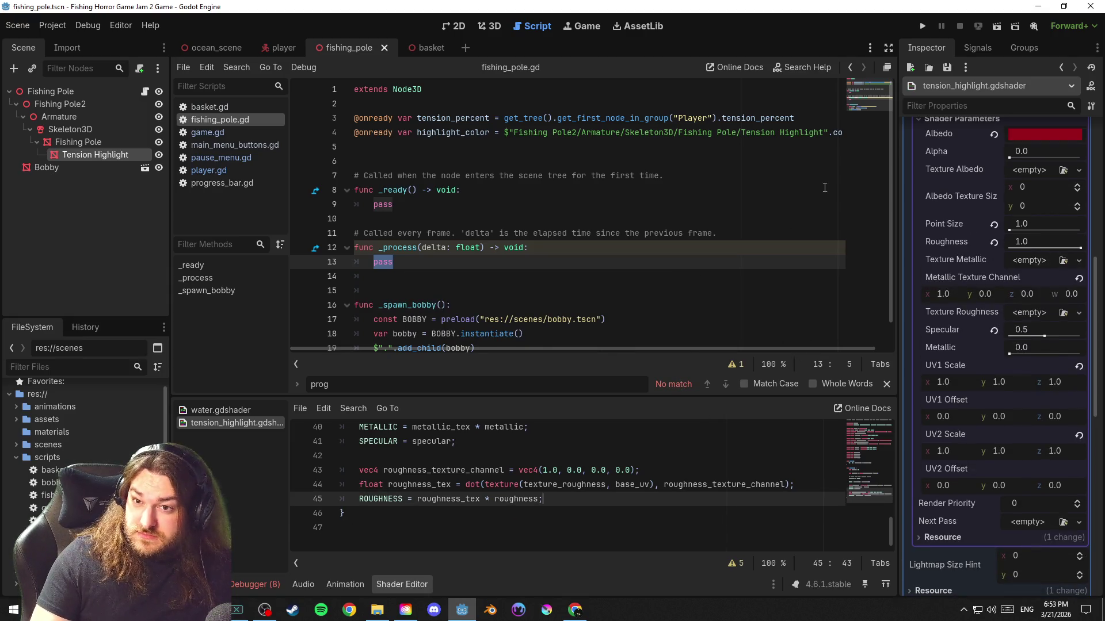
Step: Switch to the fishing pole's 3D view and test the highlight material's Alpha slider
{"action": "left_click", "coordinate": [496, 26]}
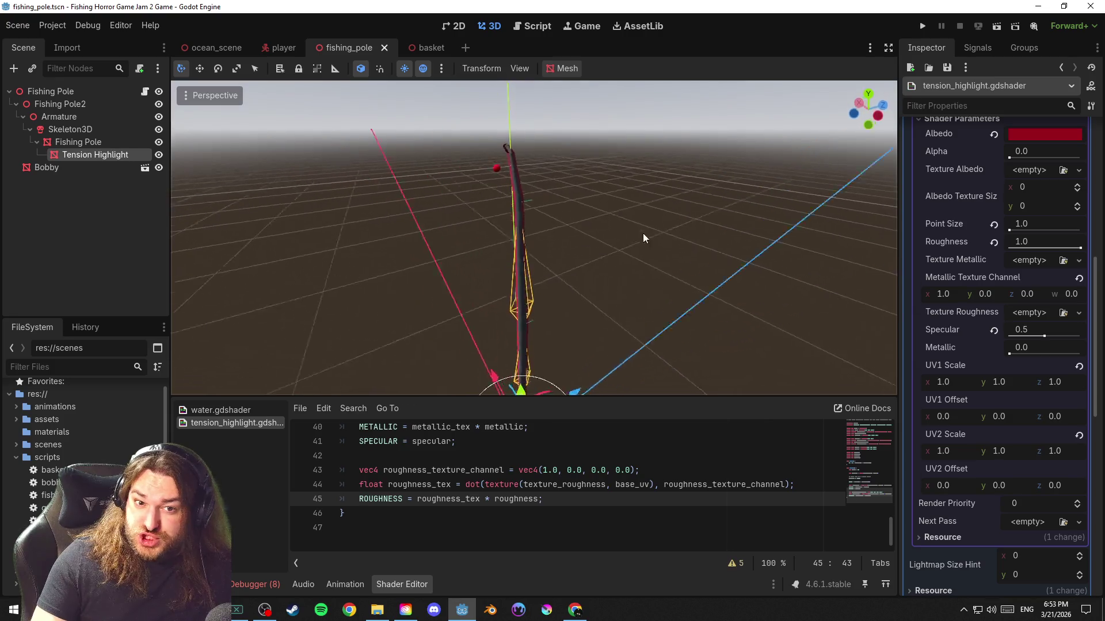
{"action": "scroll", "coordinate": [964, 299], "scroll_direction": "up", "scroll_amount": 3}
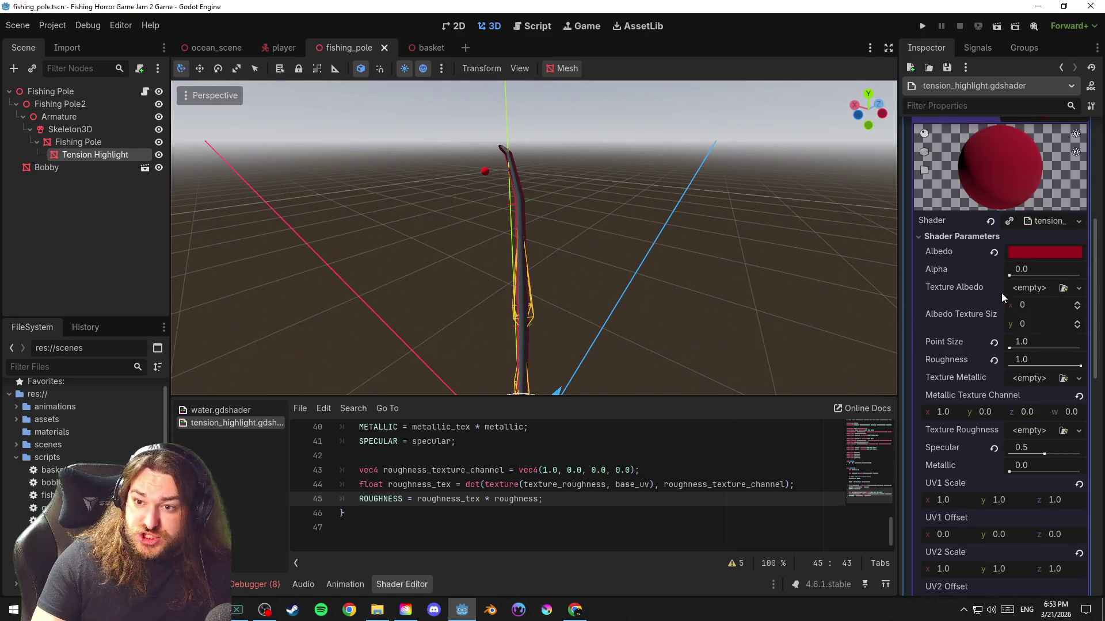
{"action": "mouse_move", "coordinate": [1009, 278]}
{"action": "left_mouse_down"}
{"action": "mouse_move", "coordinate": [1065, 282]}
{"action": "mouse_move", "coordinate": [969, 278]}
{"action": "left_mouse_up"}
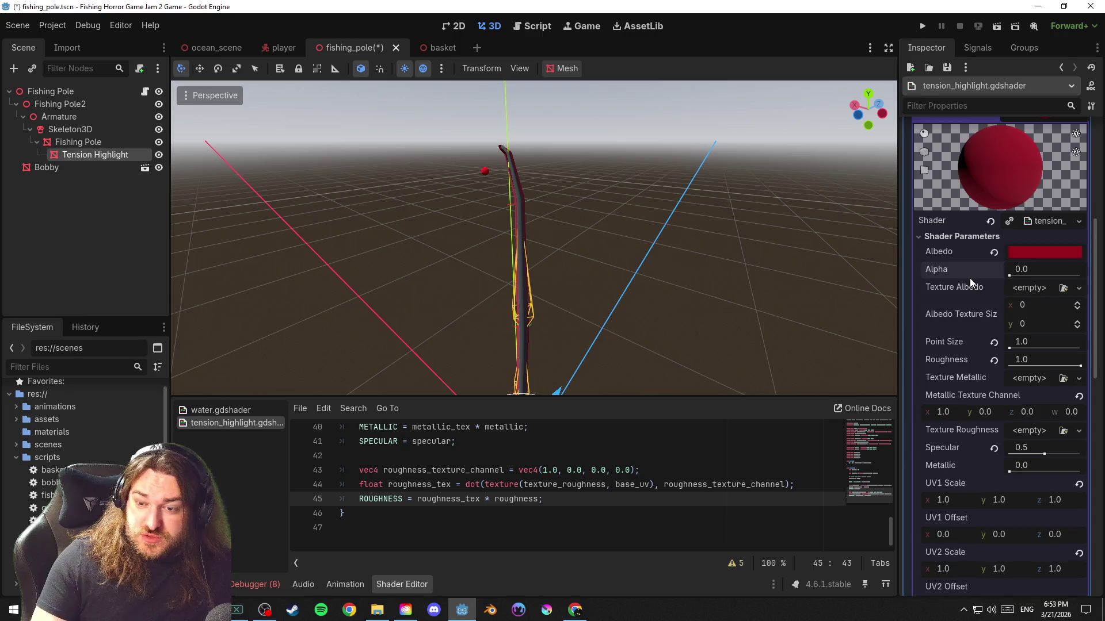
Step: Scroll through the tension_highlight shader code to review the alpha uniform and fragment function
{"action": "left_click", "coordinate": [527, 457]}
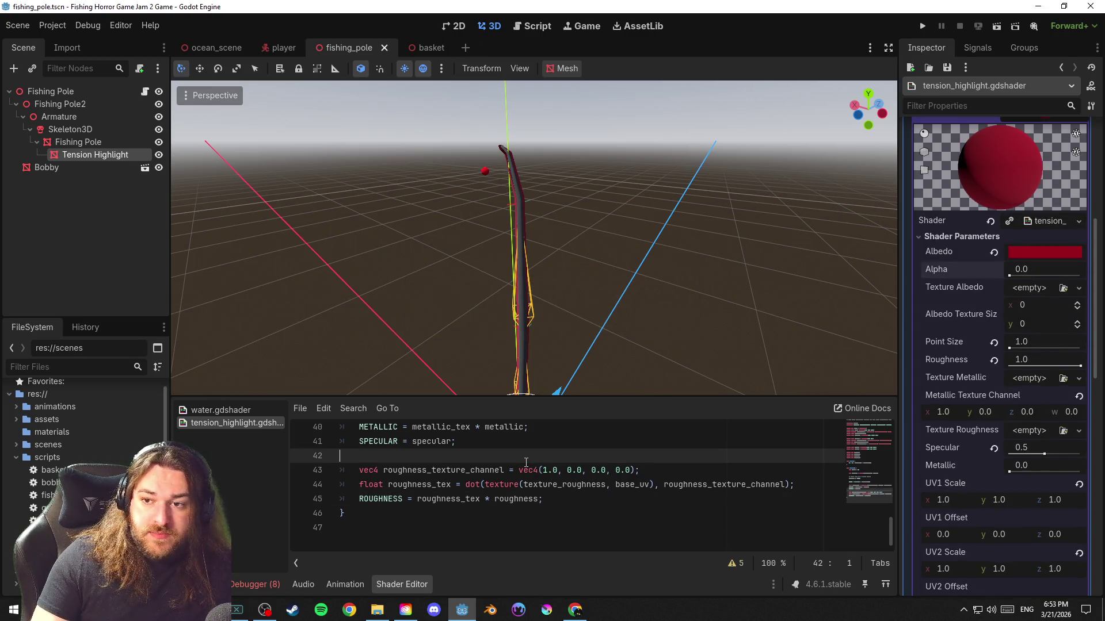
{"action": "scroll", "coordinate": [547, 488], "scroll_direction": "up", "scroll_amount": 12}
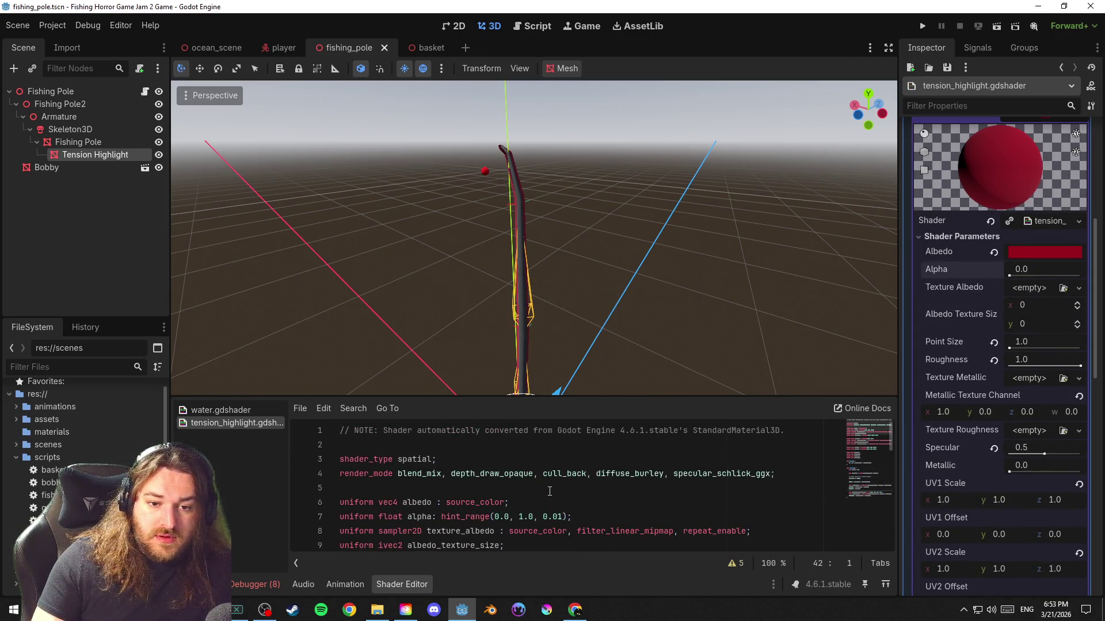
{"action": "scroll", "coordinate": [544, 493], "scroll_direction": "up", "scroll_amount": 1}
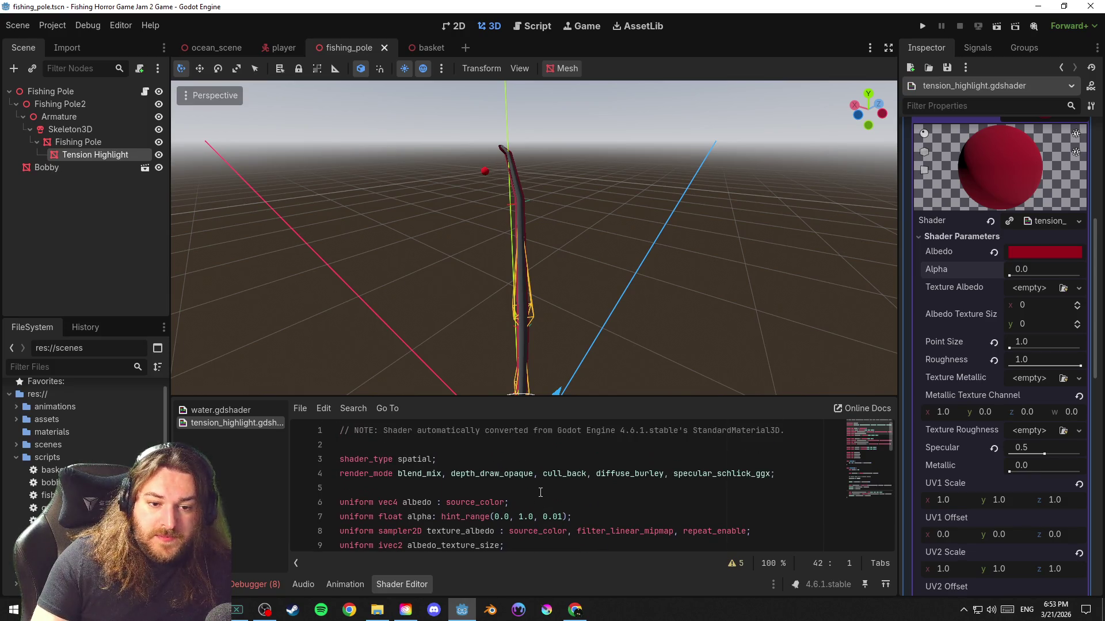
{"action": "scroll", "coordinate": [542, 489], "scroll_direction": "down", "scroll_amount": 1}
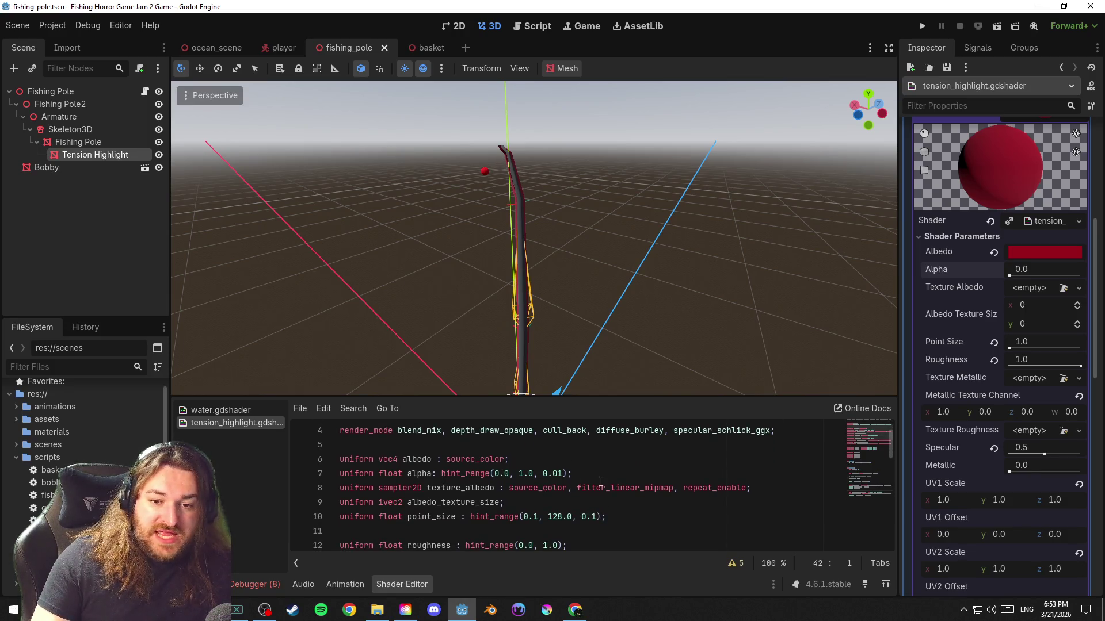
{"action": "scroll", "coordinate": [601, 481], "scroll_direction": "down", "scroll_amount": 6}
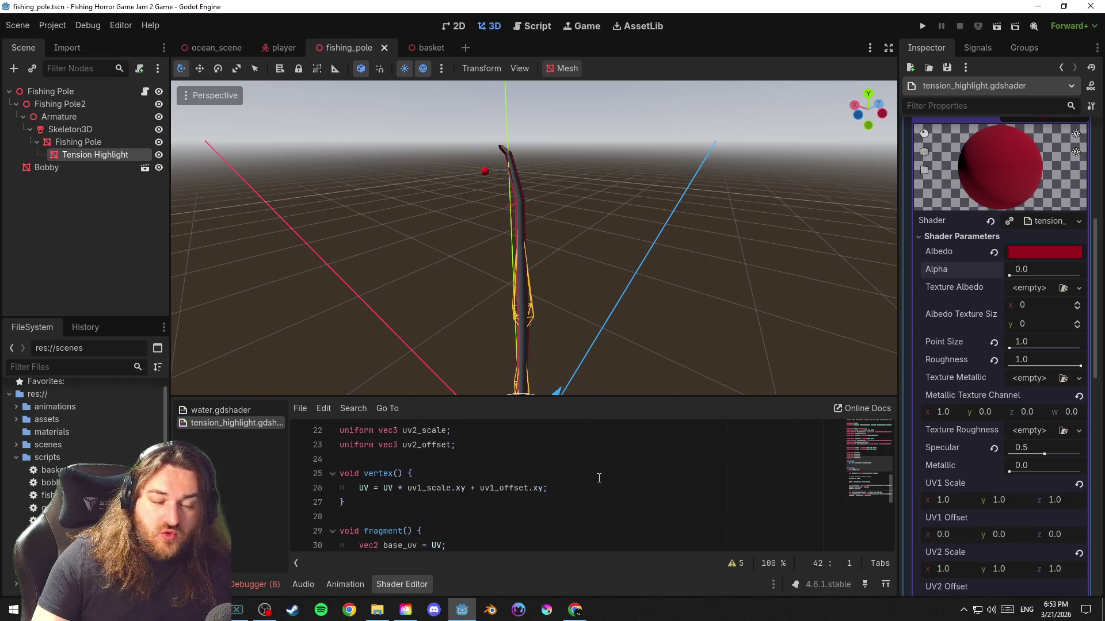
{"action": "scroll", "coordinate": [599, 478], "scroll_direction": "up", "scroll_amount": 7}
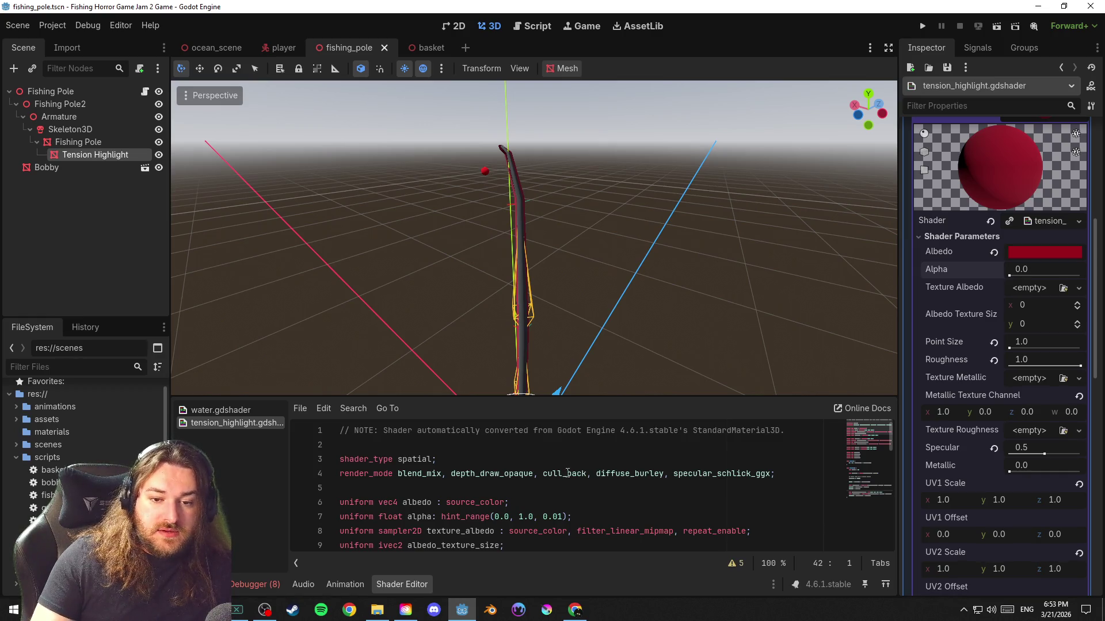
{"action": "scroll", "coordinate": [569, 474], "scroll_direction": "down", "scroll_amount": 1}
{"action": "scroll", "coordinate": [581, 476], "scroll_direction": "down", "scroll_amount": 4}
{"action": "scroll", "coordinate": [547, 484], "scroll_direction": "up", "scroll_amount": 4}
{"action": "scroll", "coordinate": [543, 484], "scroll_direction": "down", "scroll_amount": 10}
{"action": "scroll", "coordinate": [539, 481], "scroll_direction": "up", "scroll_amount": 1}
{"action": "scroll", "coordinate": [540, 481], "scroll_direction": "down", "scroll_amount": 4}
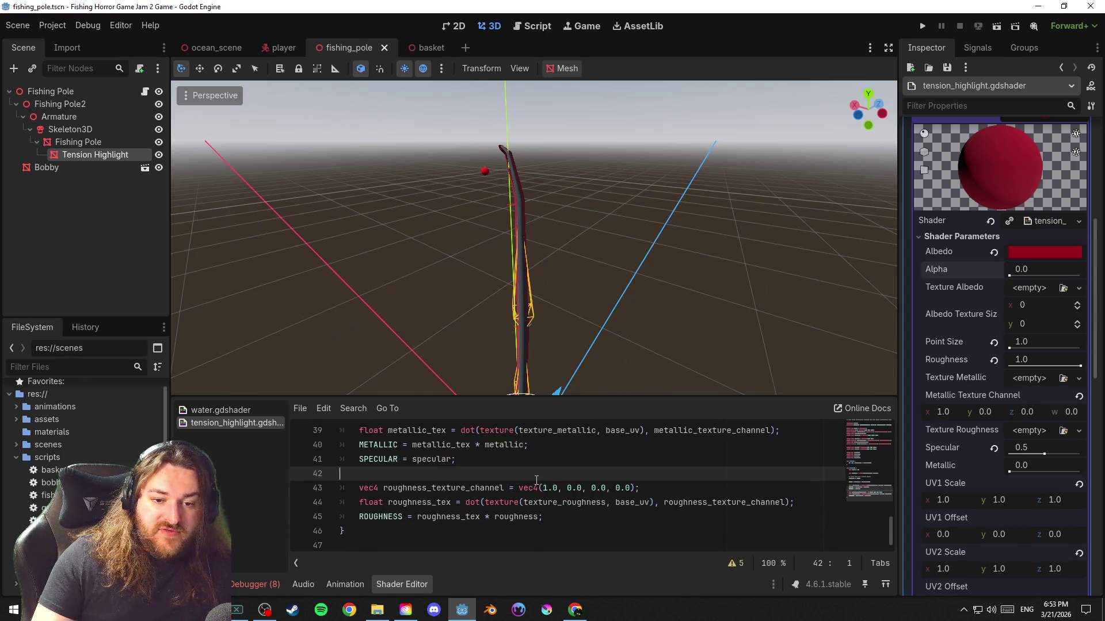
Step: Add 'ALPHA = alpha;' after the ROUGHNESS line in fragment() and save the shader
{"action": "left_click", "coordinate": [486, 532]}
{"action": "left_click", "coordinate": [561, 516]}
{"action": "key", "text": "Return"}
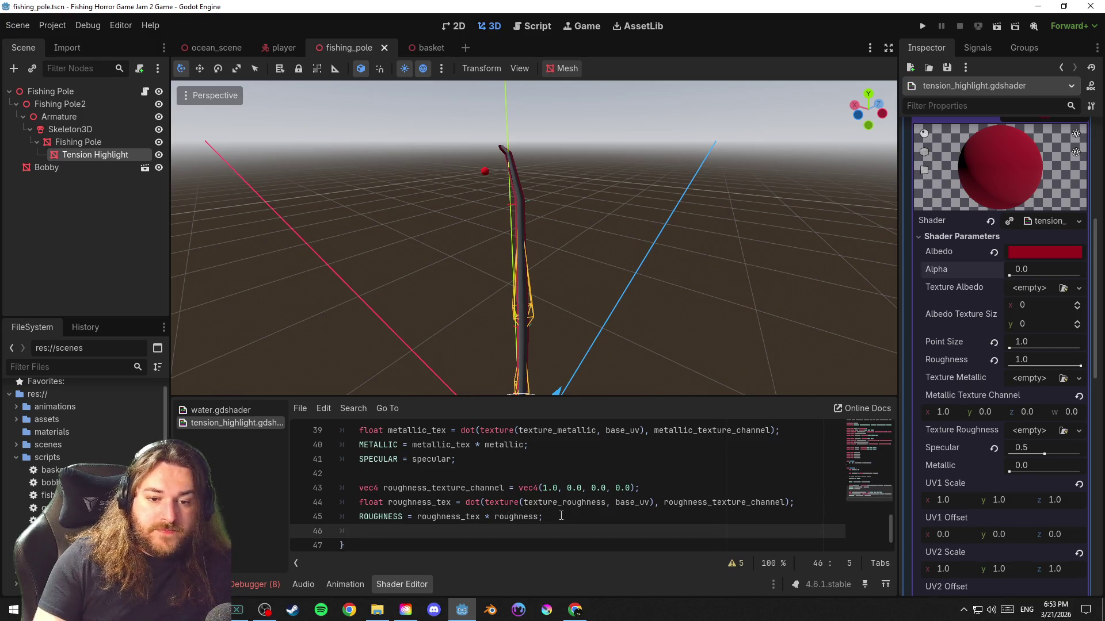
{"action": "type", "text": "alph"}
{"action": "key", "text": "Return"}
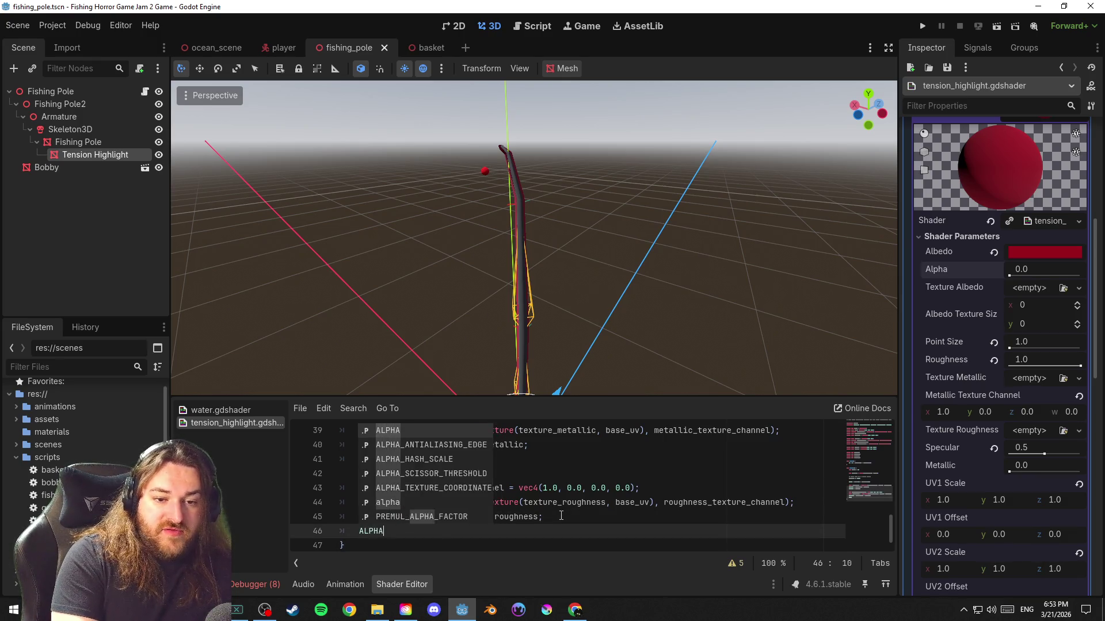
{"action": "type", "text": "= alpha;"}
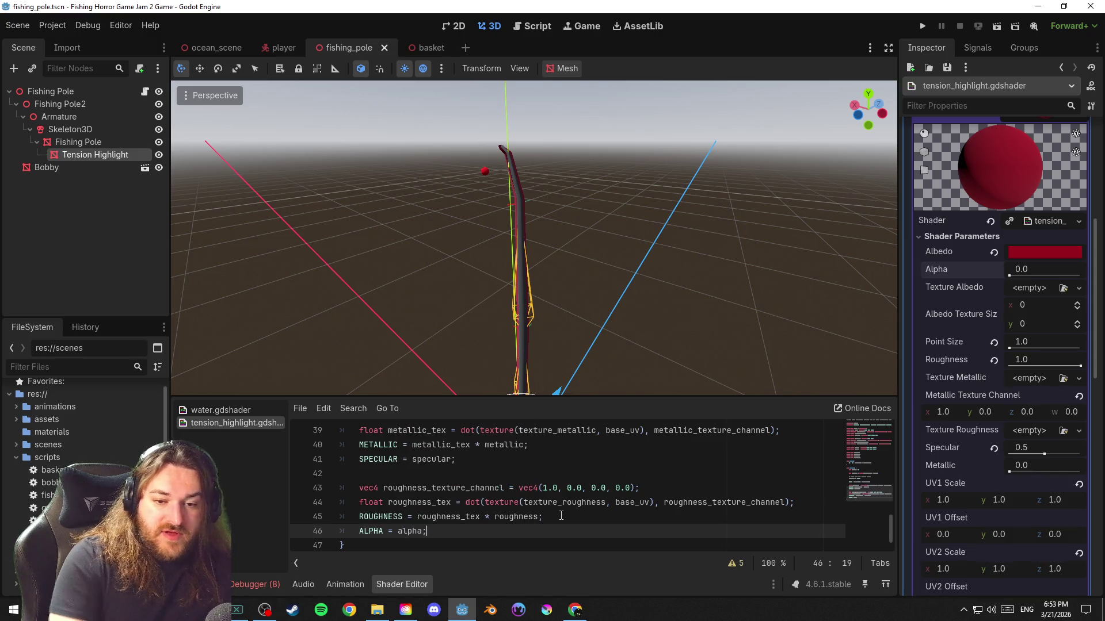
{"action": "key", "text": "ctrl+s"}
Step: Test the highlight's Alpha parameter at 1.0, revert it to 0.0, and save
{"action": "scroll", "coordinate": [557, 510], "scroll_direction": "up", "scroll_amount": 10}
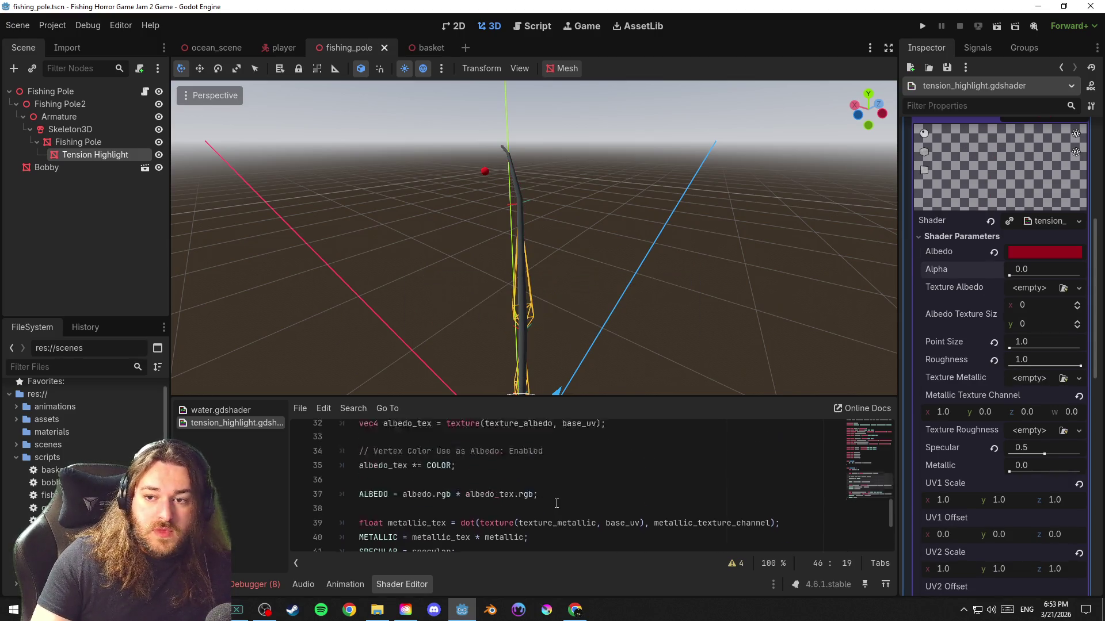
{"action": "mouse_move", "coordinate": [1010, 278]}
{"action": "left_mouse_down"}
{"action": "mouse_move", "coordinate": [1080, 275]}
{"action": "mouse_move", "coordinate": [903, 261]}
{"action": "left_mouse_up"}
{"action": "key", "text": "ctrl+s"}
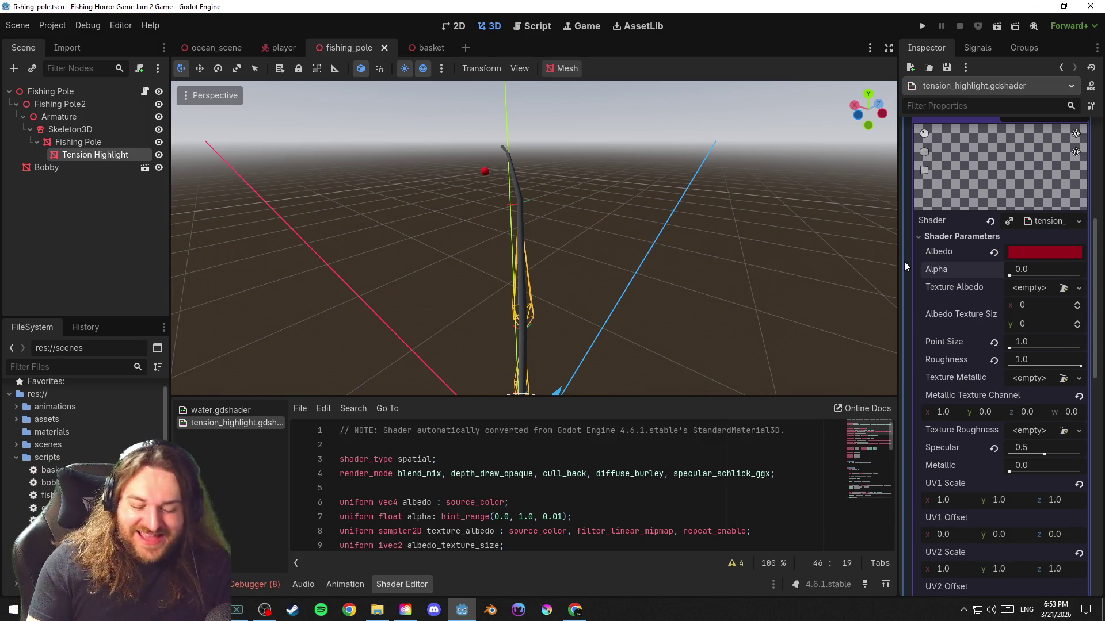
{"action": "left_click", "coordinate": [504, 460]}
{"action": "key", "text": "ctrl+s"}
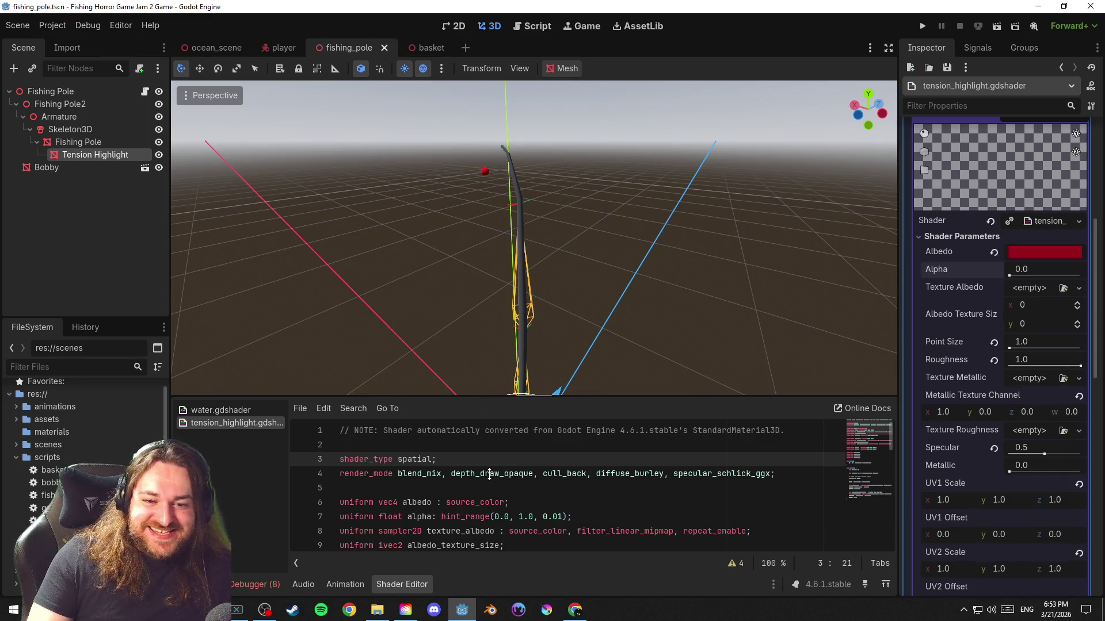
Step: Collapse the shader panel, orbit the fishing pole, and open fishing_pole.gd at _process
{"action": "left_click", "coordinate": [393, 586]}
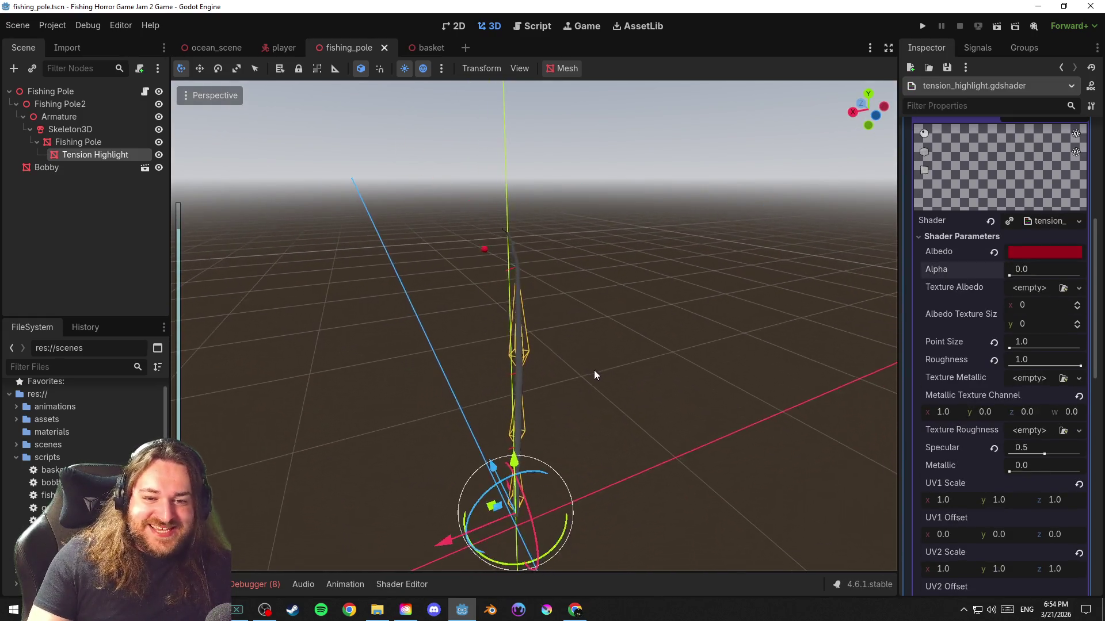
{"action": "mouse_move", "coordinate": [640, 357]}
{"action": "left_mouse_down"}
{"action": "mouse_move", "coordinate": [644, 374]}
{"action": "mouse_move", "coordinate": [600, 372]}
{"action": "left_mouse_up"}
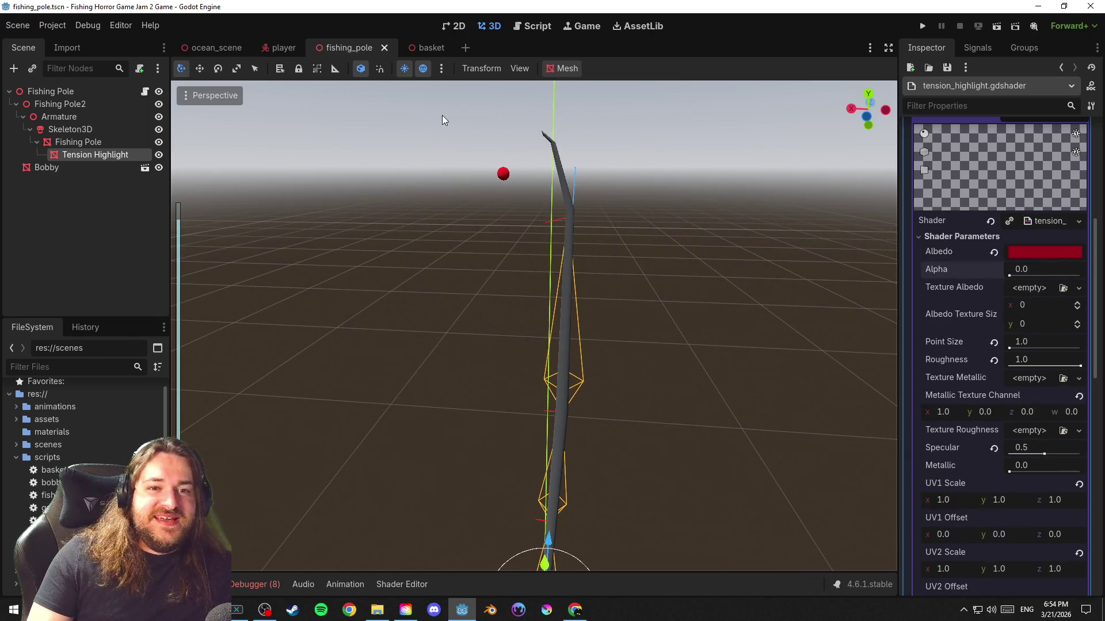
{"action": "left_click", "coordinate": [523, 25]}
{"action": "left_click", "coordinate": [436, 265]}
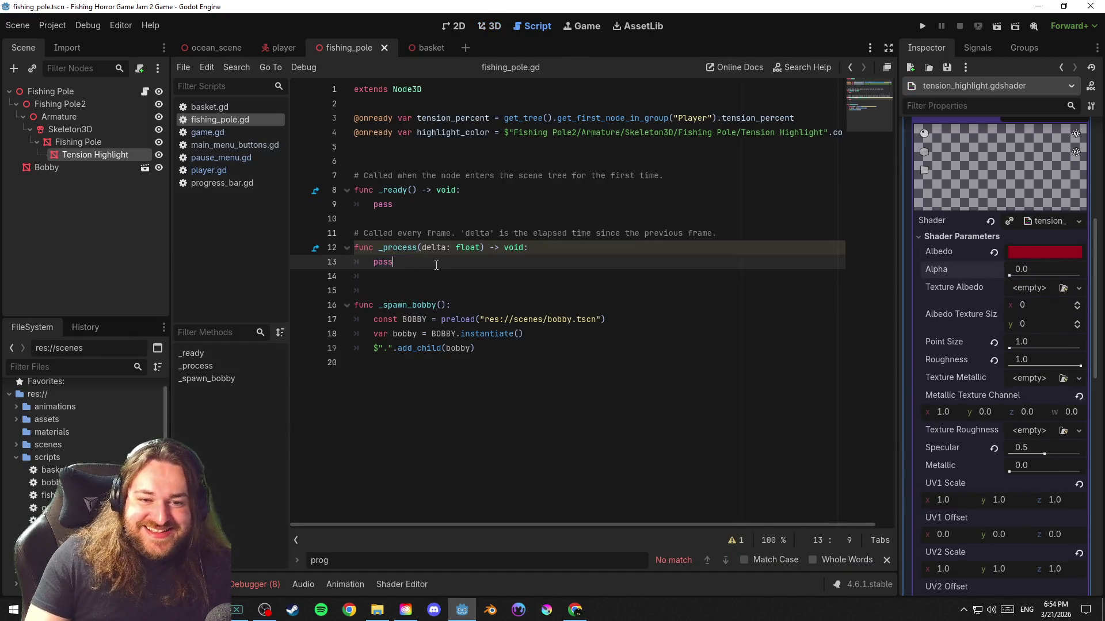
Step: Replace pass in _process with the shader alpha parameter path set to tension_percent, and save
{"action": "left_click_drag", "start_coordinate": [391, 264], "coordinate": [373, 266]}
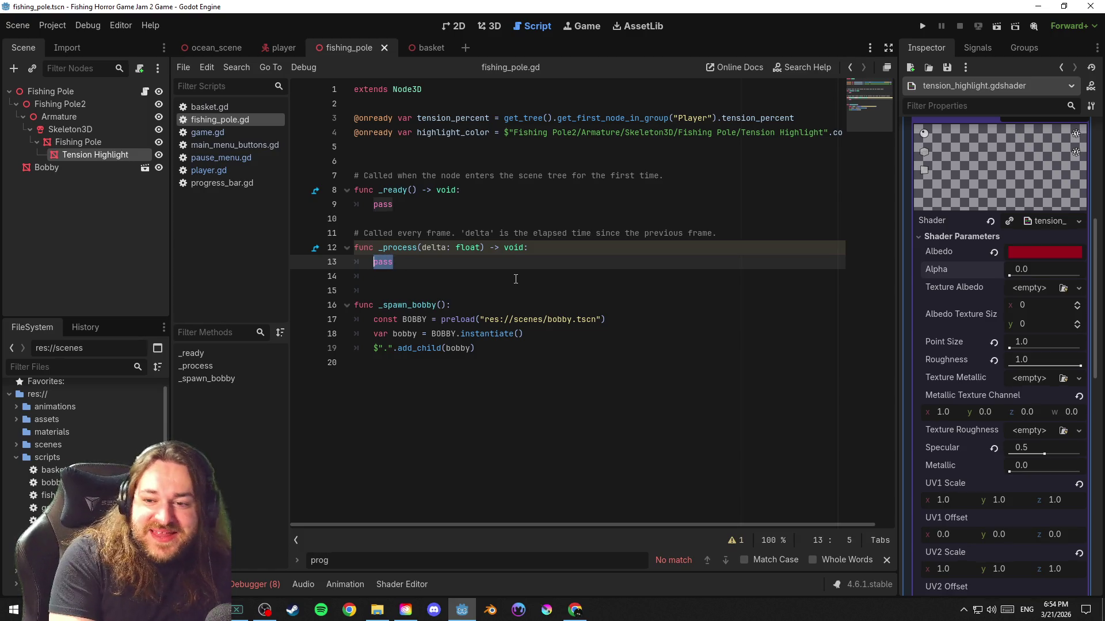
{"action": "left_click_drag", "start_coordinate": [942, 269], "coordinate": [490, 264]}
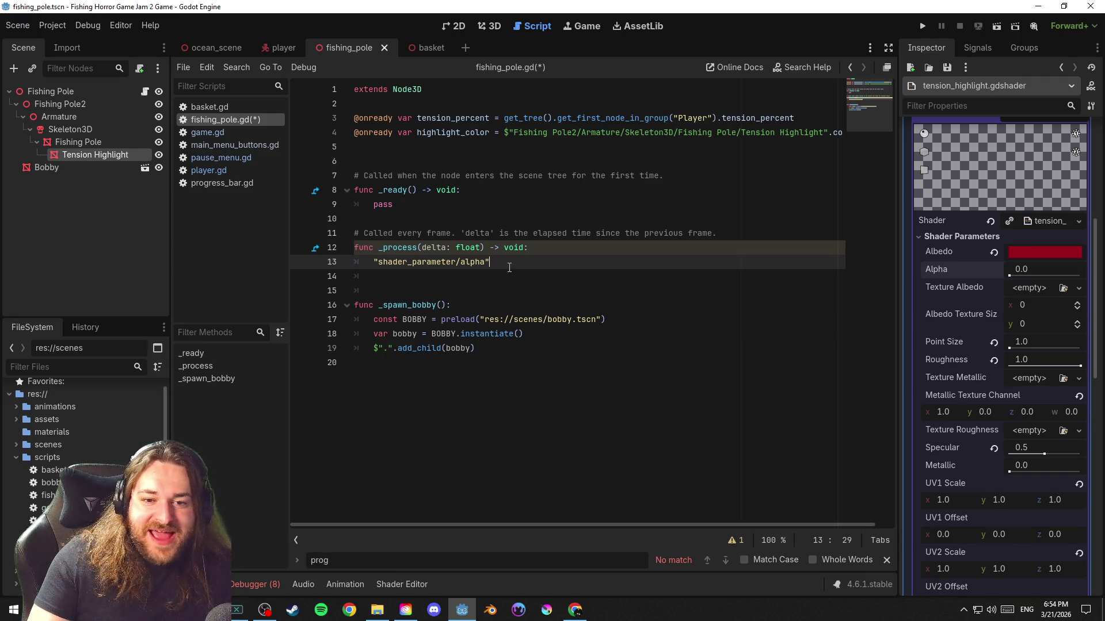
{"action": "type", "text": "= "}
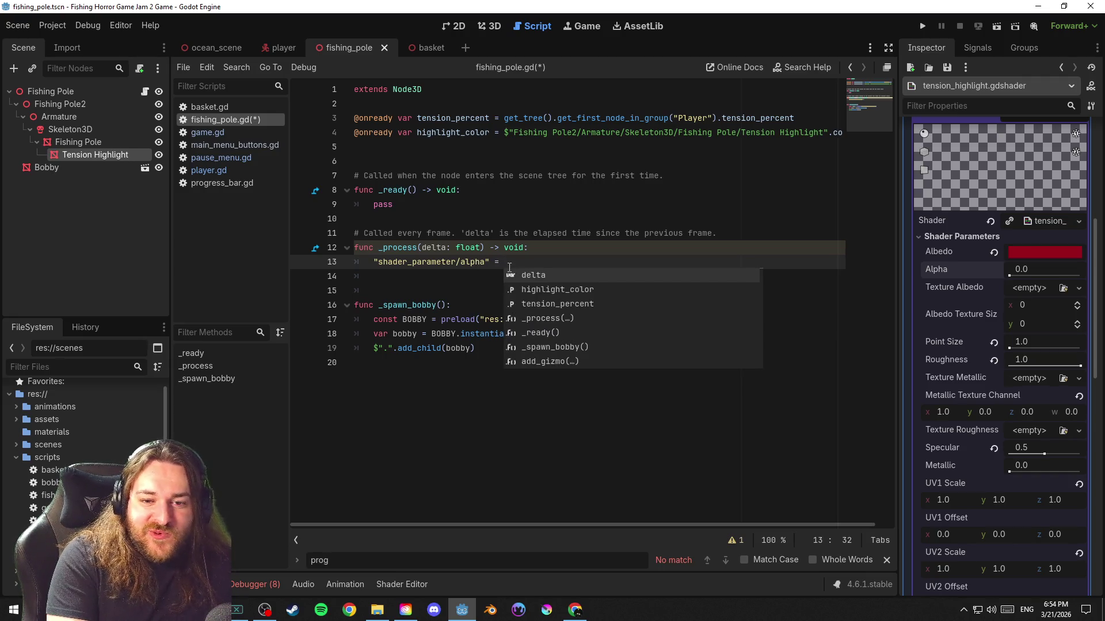
{"action": "type", "text": "tens"}
{"action": "key", "text": "Return"}
{"action": "key", "text": "ctrl+s"}
Step: Prefix line 13 with the Tension Highlight node path, wrap the parameter in brackets, and save
{"action": "left_click", "coordinate": [501, 280]}
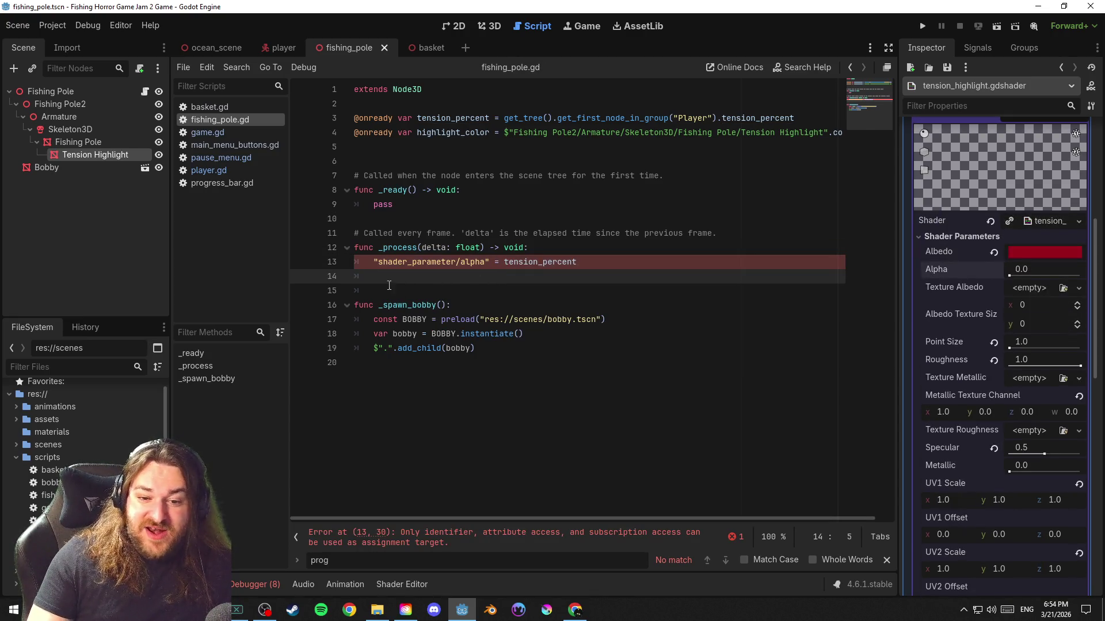
{"action": "key", "text": "Up"}
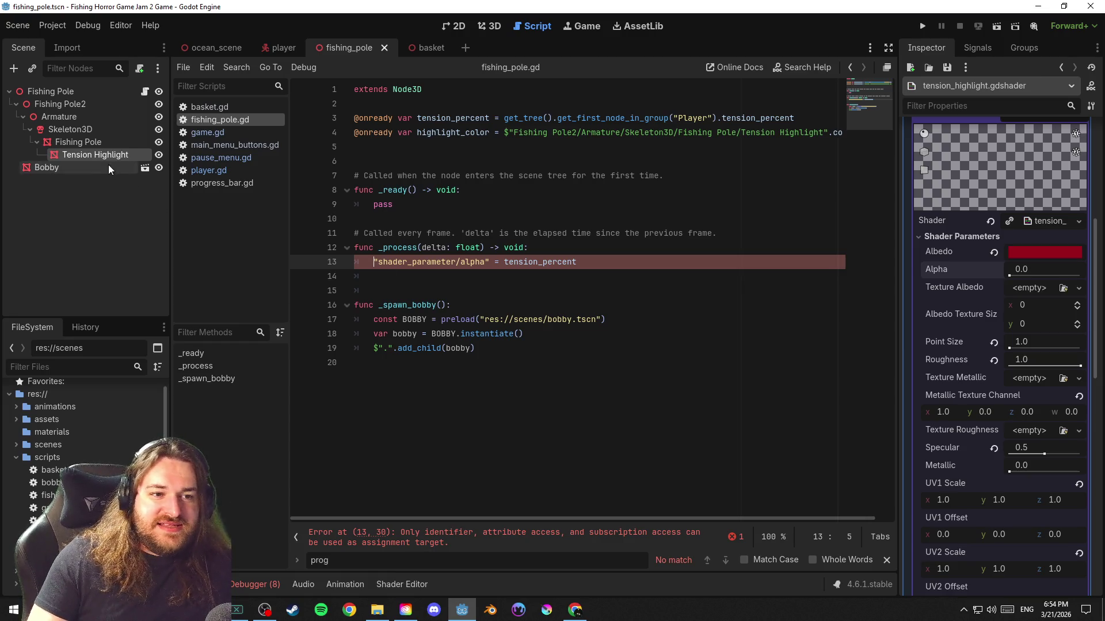
{"action": "left_click_drag", "start_coordinate": [101, 153], "coordinate": [372, 263]}
{"action": "type", "text": "["}
{"action": "key", "text": "Delete"}
{"action": "left_click", "coordinate": [818, 262]}
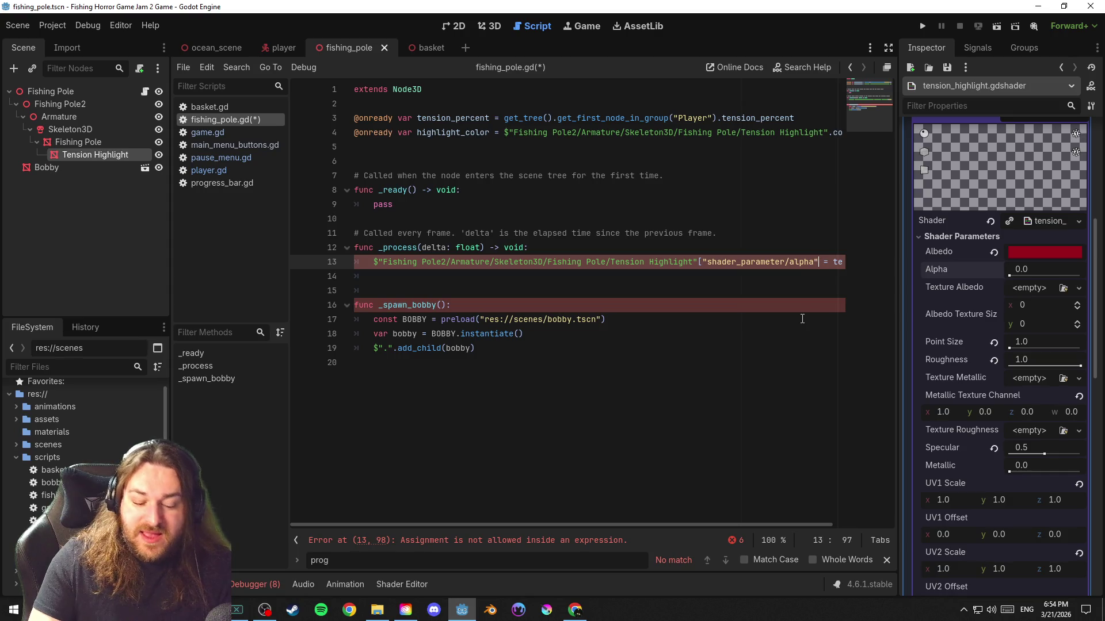
{"action": "type", "text": "]"}
{"action": "key", "text": "Down"}
{"action": "key", "text": "ctrl+s"}
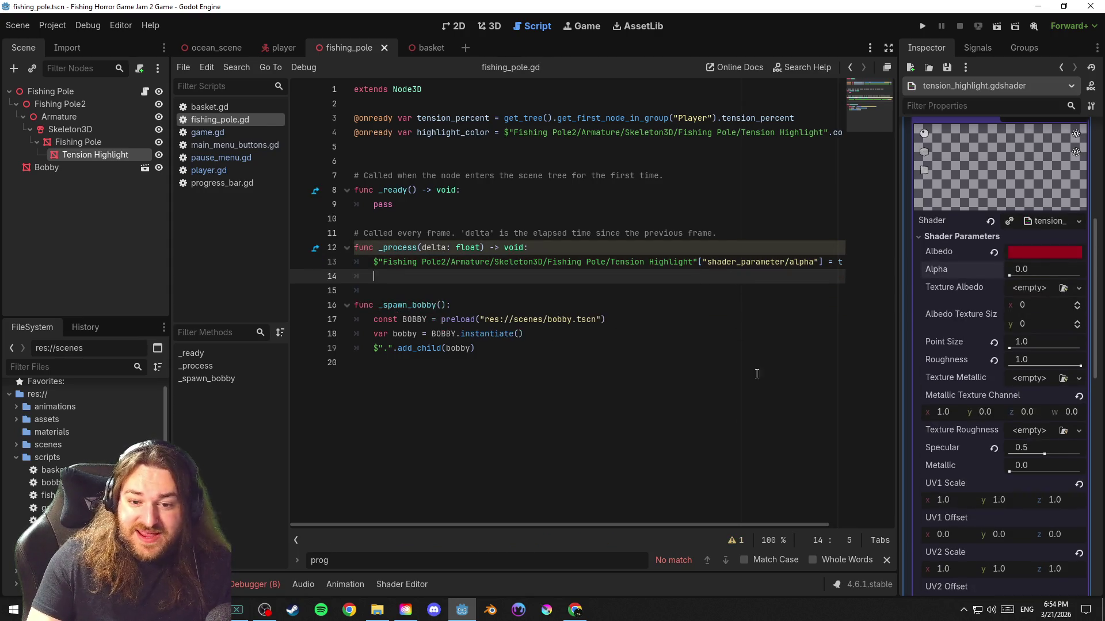
Step: Adjust the highlight's Alpha parameter in the 3D view and save the scene
{"action": "left_click", "coordinate": [486, 30]}
{"action": "mouse_move", "coordinate": [1010, 275]}
{"action": "left_mouse_down"}
{"action": "mouse_move", "coordinate": [1079, 282]}
{"action": "mouse_move", "coordinate": [934, 274]}
{"action": "left_mouse_up"}
{"action": "key", "text": "ctrl+s"}
{"action": "left_click", "coordinate": [535, 26]}
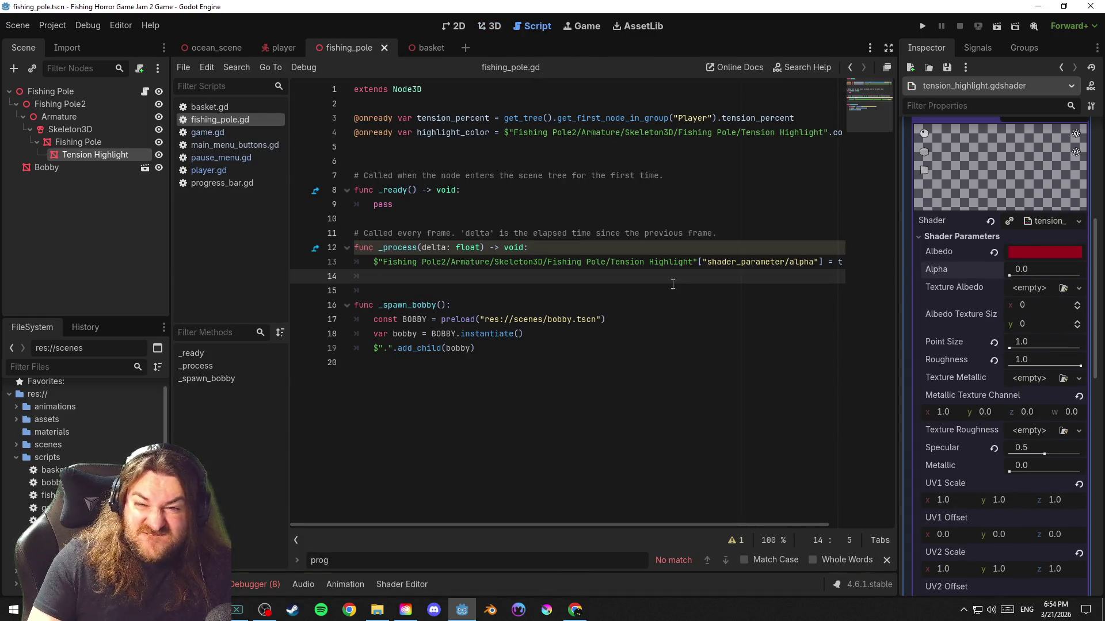
{"action": "key", "text": "ctrl+s"}
Step: Switch to the 3D view, open the ocean_scene tab, and save it
{"action": "left_click_drag", "start_coordinate": [664, 529], "coordinate": [803, 524]}
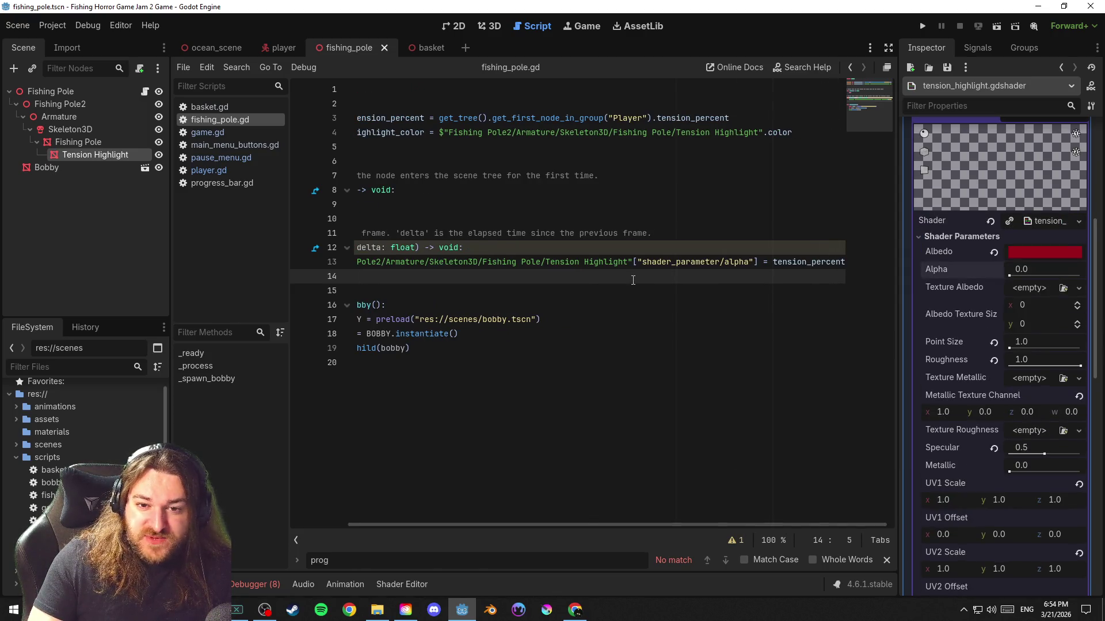
{"action": "scroll", "coordinate": [633, 281], "scroll_direction": "left", "scroll_amount": 2}
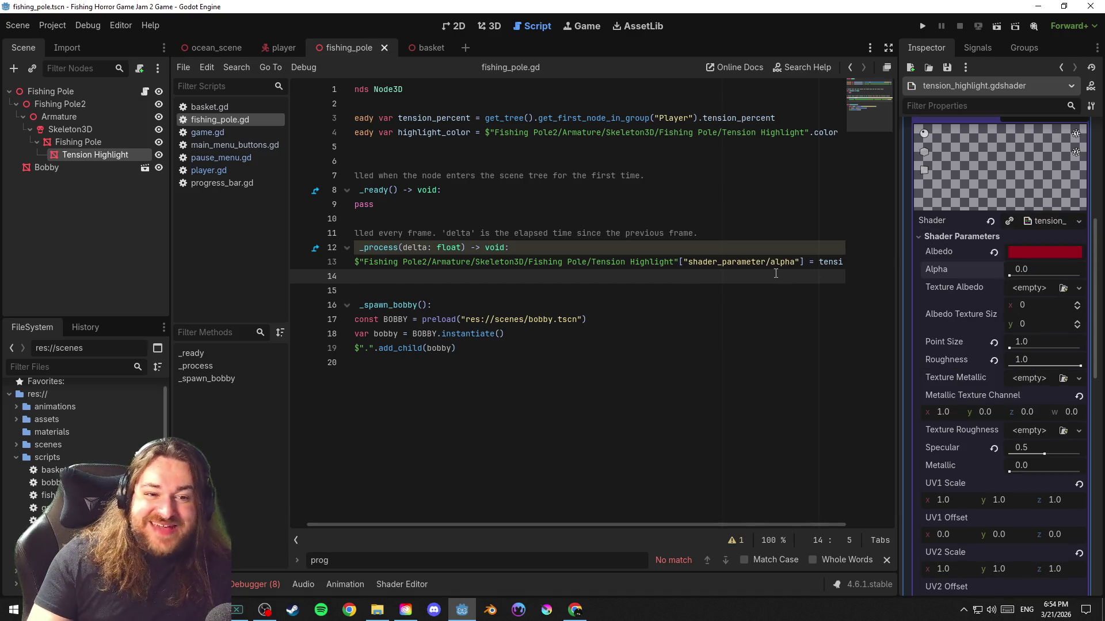
{"action": "left_click", "coordinate": [653, 248]}
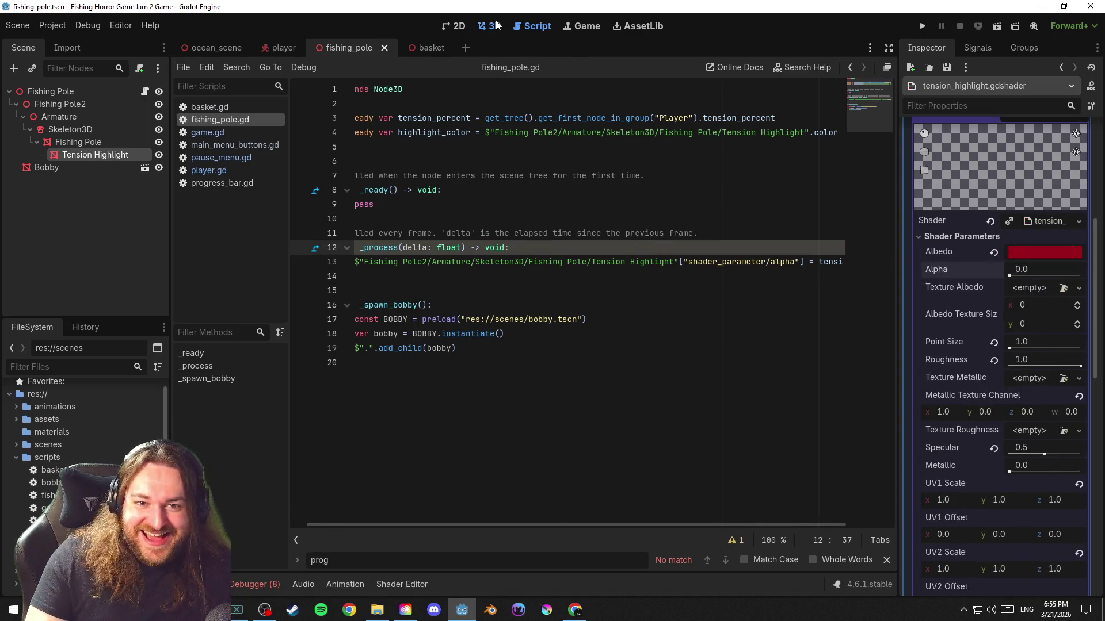
{"action": "left_click", "coordinate": [495, 26]}
{"action": "left_click", "coordinate": [201, 50]}
{"action": "key", "text": "ctrl+s"}
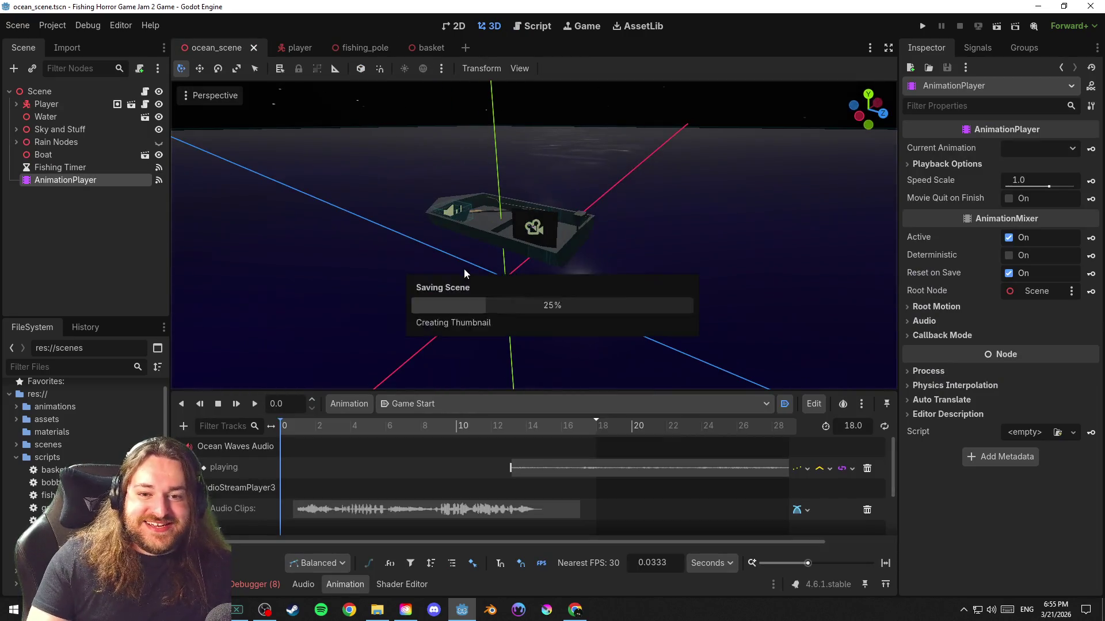
{"action": "left_click", "coordinate": [46, 103]}
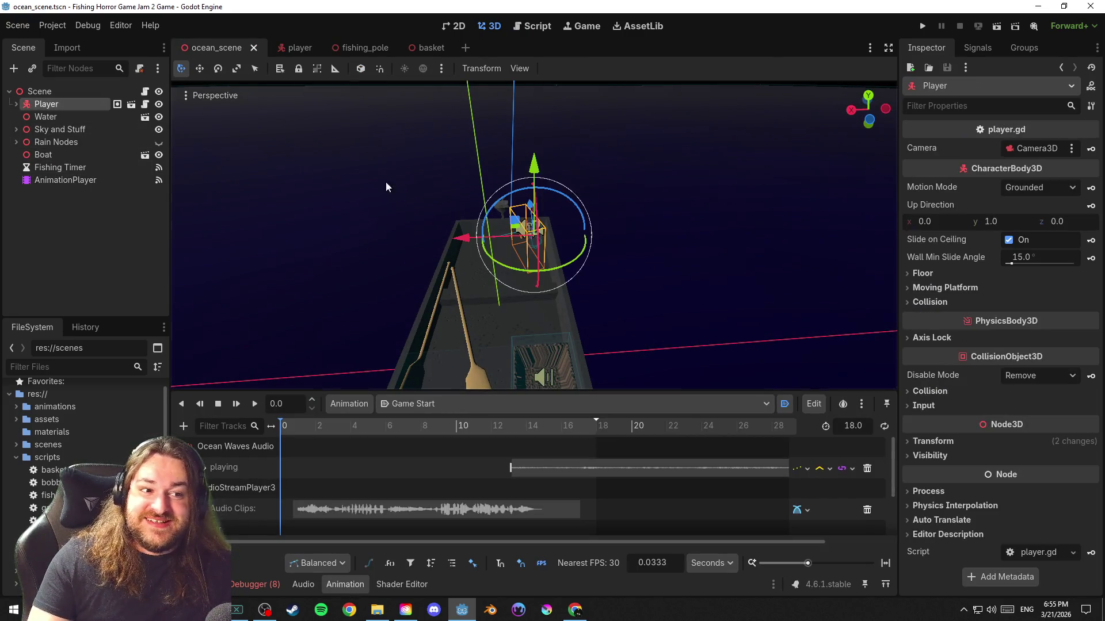
{"action": "scroll", "coordinate": [553, 242], "scroll_direction": "up", "scroll_amount": 5}
{"action": "mouse_move", "coordinate": [512, 237]}
{"action": "left_mouse_down"}
{"action": "mouse_move", "coordinate": [697, 203]}
{"action": "mouse_move", "coordinate": [714, 219]}
{"action": "mouse_move", "coordinate": [555, 225]}
{"action": "mouse_move", "coordinate": [503, 246]}
{"action": "left_mouse_up"}
{"action": "scroll", "coordinate": [628, 223], "scroll_direction": "down", "scroll_amount": 5}
{"action": "scroll", "coordinate": [503, 247], "scroll_direction": "down", "scroll_amount": 3}
{"action": "key", "text": "ctrl+s"}
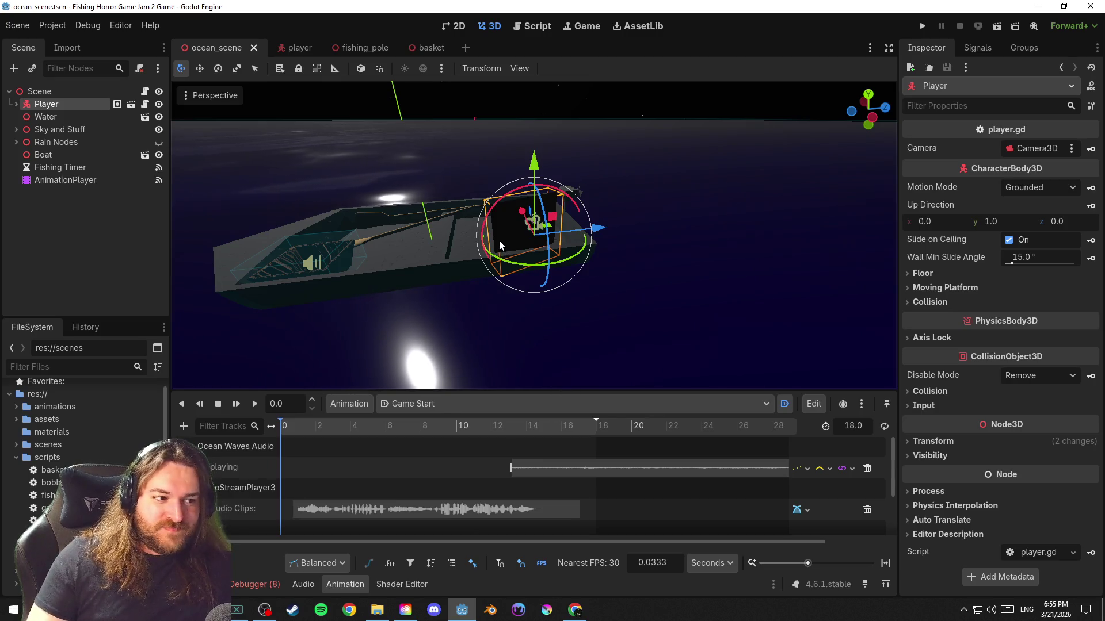
{"action": "mouse_move", "coordinate": [496, 239]}
{"action": "left_mouse_down"}
{"action": "mouse_move", "coordinate": [612, 208]}
{"action": "mouse_move", "coordinate": [547, 217]}
{"action": "left_mouse_up"}
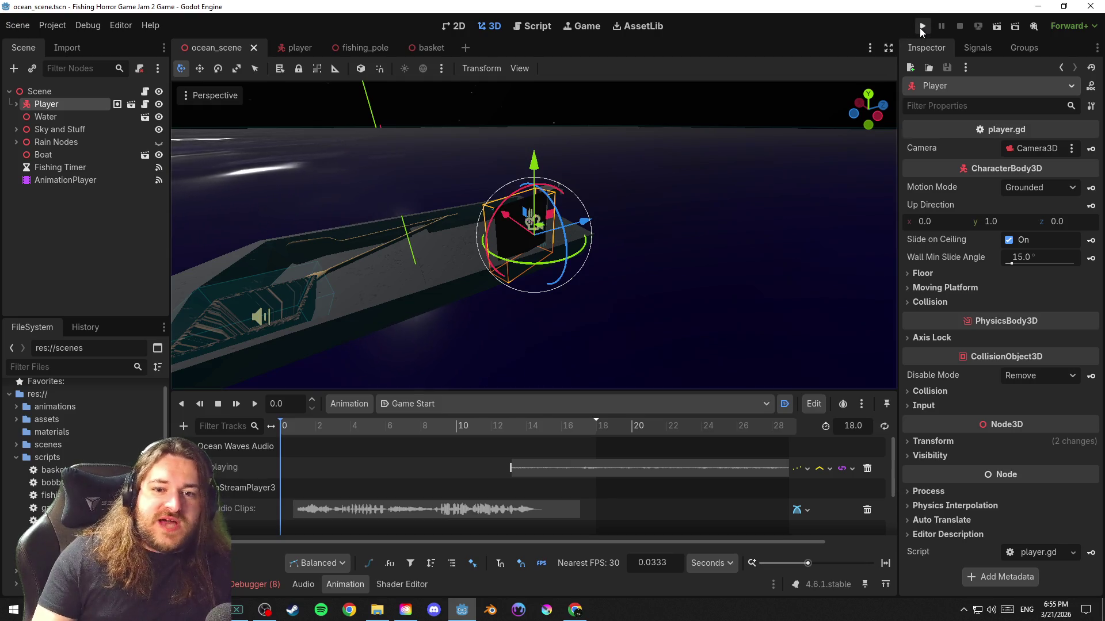
Step: Run the project, start a new game from the main menu, then stop it with F8
{"action": "left_click", "coordinate": [922, 26]}
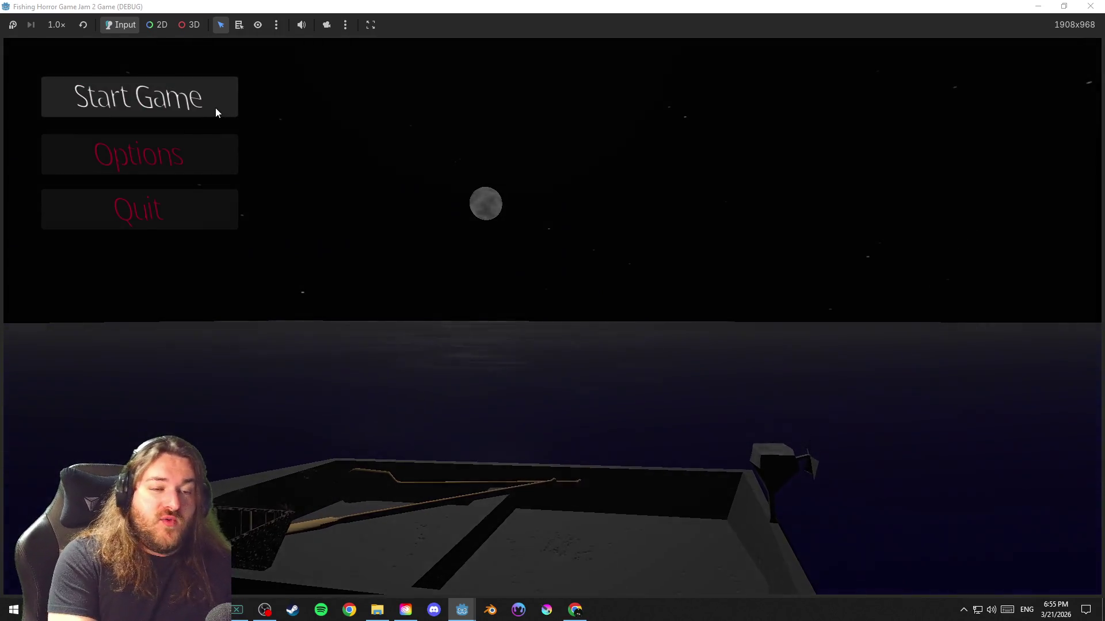
{"action": "left_click", "coordinate": [217, 112]}
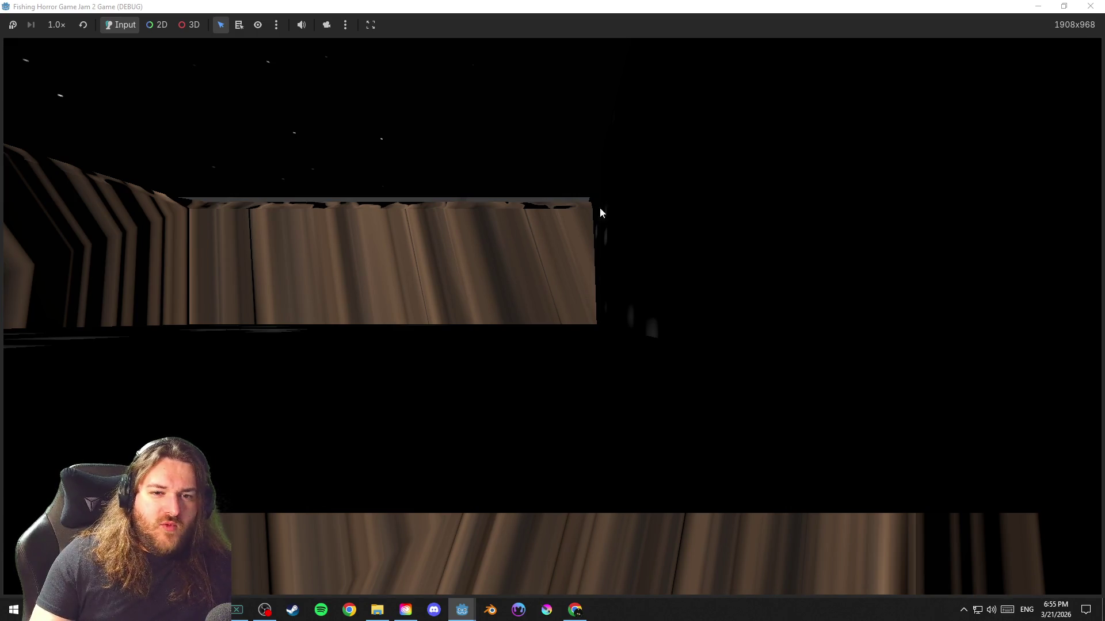
{"action": "key", "text": "F8"}
{"action": "left_click", "coordinate": [539, 254]}
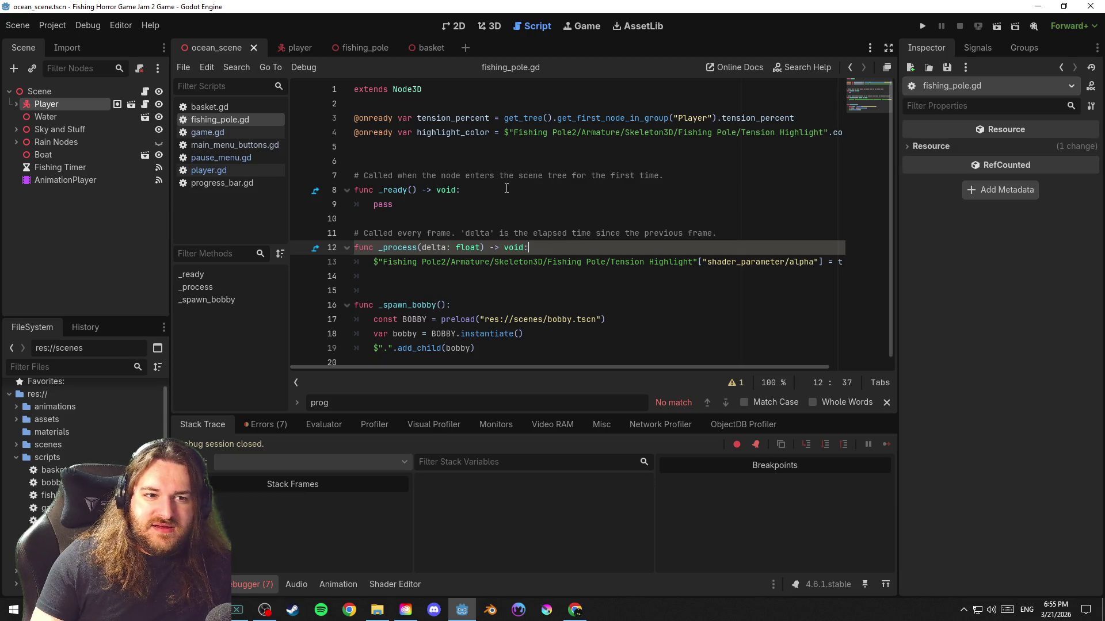
Step: Run the game, then delete the highlight_color line from fishing_pole.gd and save
{"action": "left_click", "coordinate": [922, 26]}
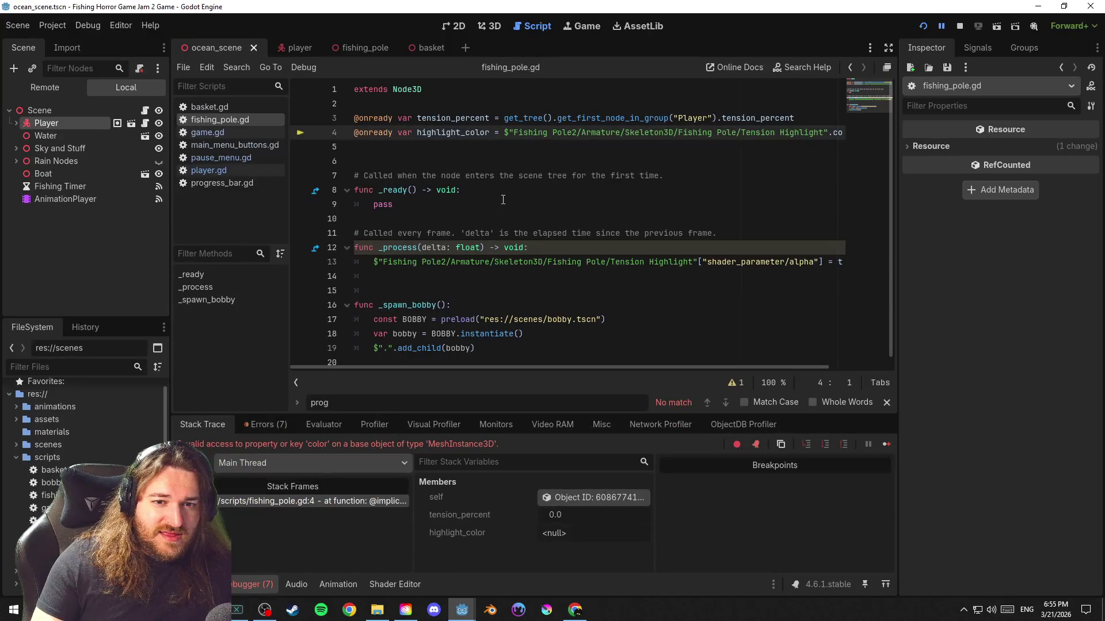
{"action": "left_click", "coordinate": [503, 199]}
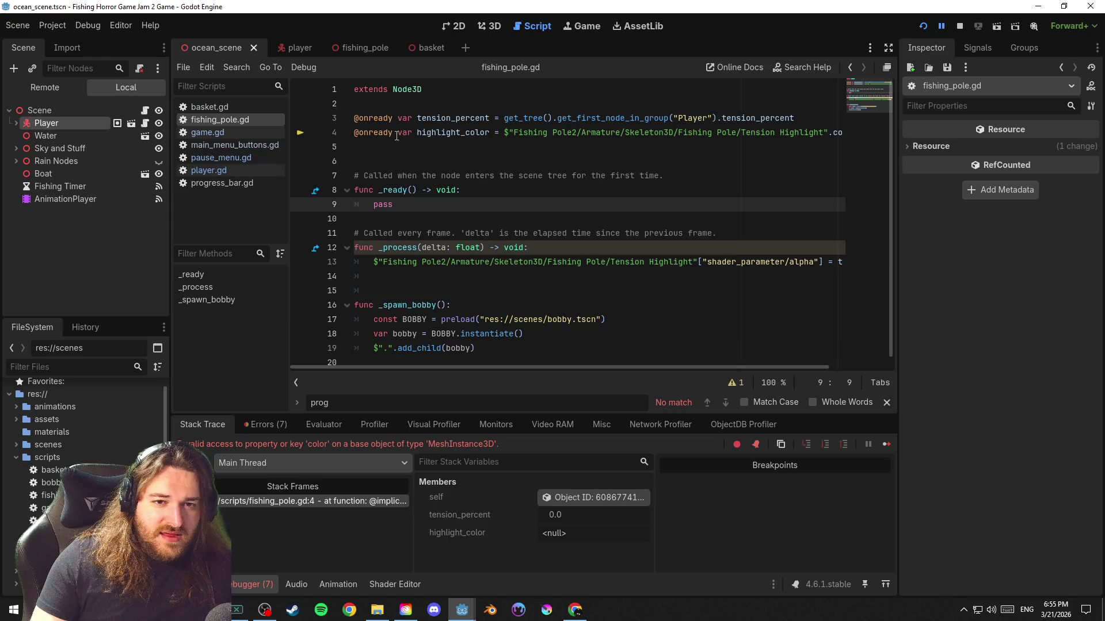
{"action": "triple_click", "coordinate": [357, 132]}
{"action": "key", "text": "BackSpace"}
{"action": "key", "text": "ctrl+s"}
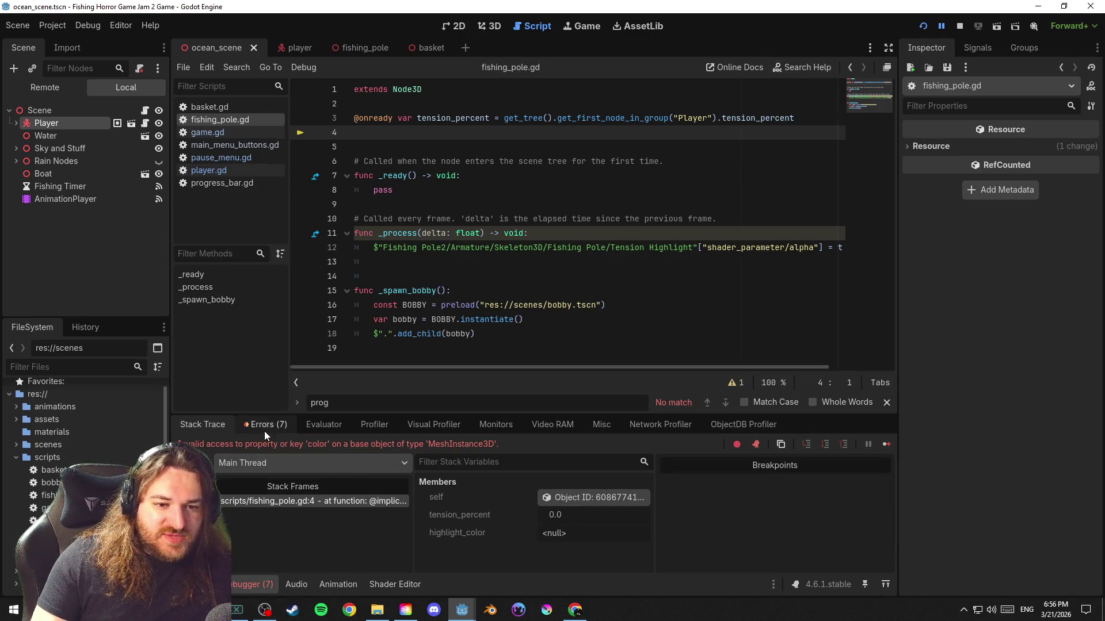
Step: Check the Errors list, rerun the game to test the fix, and save the scene
{"action": "left_click", "coordinate": [264, 427]}
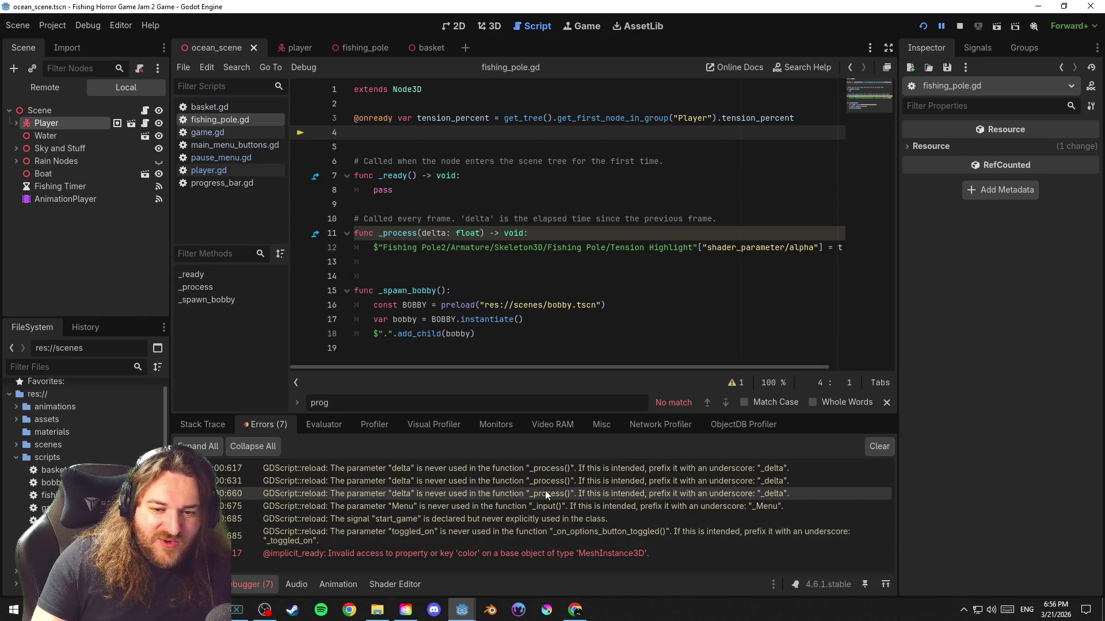
{"action": "left_click", "coordinate": [627, 320]}
{"action": "left_click", "coordinate": [553, 219]}
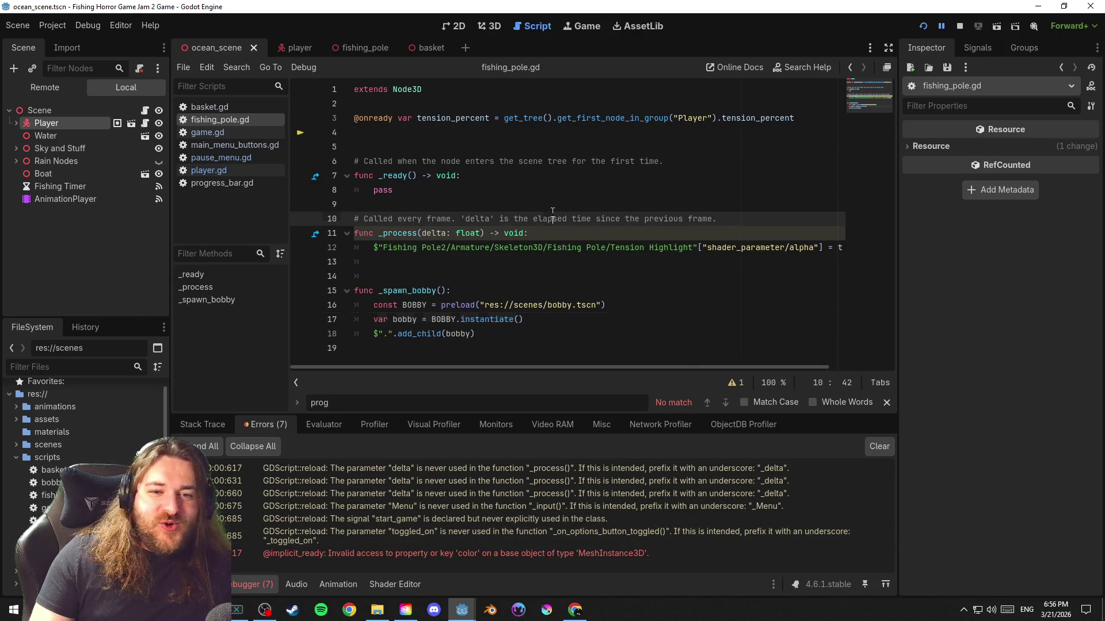
{"action": "left_click", "coordinate": [923, 26]}
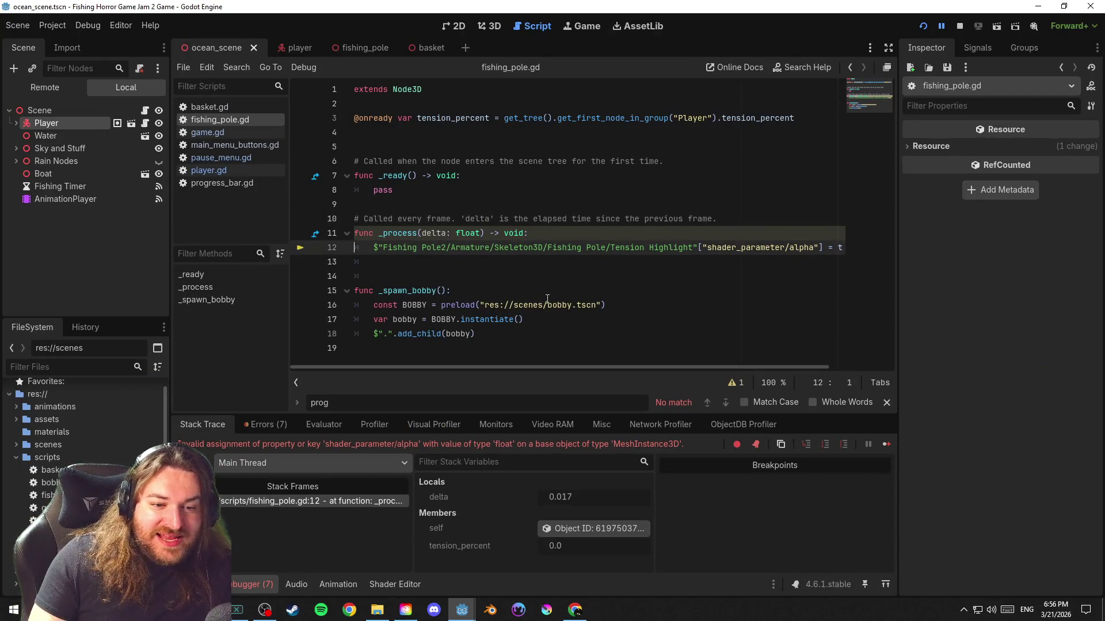
{"action": "mouse_move", "coordinate": [549, 311]}
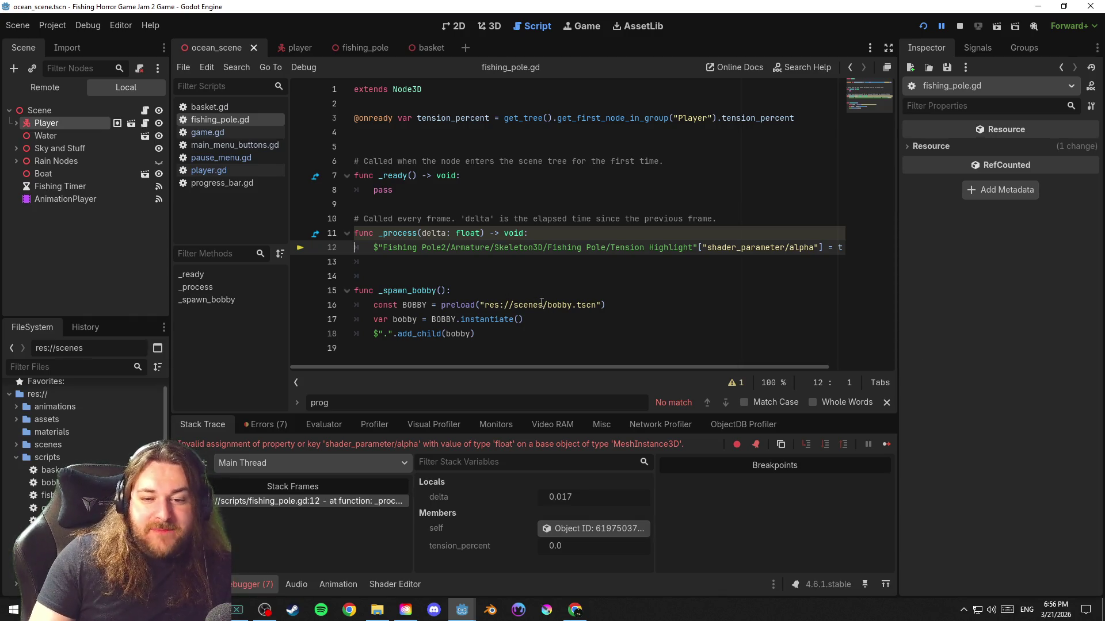
{"action": "left_click", "coordinate": [540, 262]}
{"action": "key", "text": "ctrl+s"}
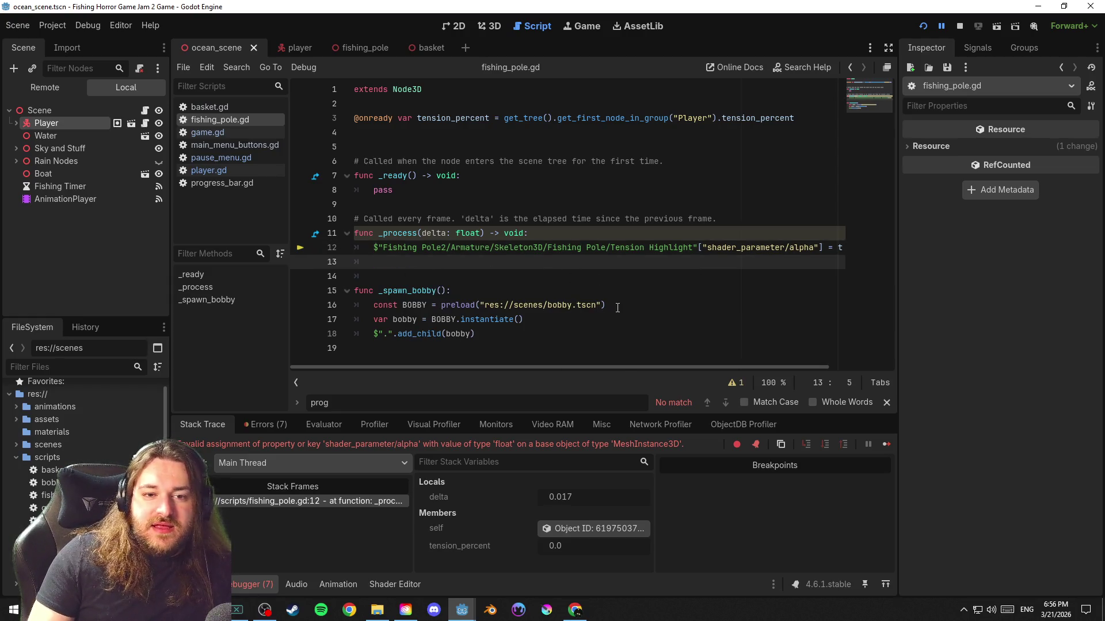
{"action": "mouse_move", "coordinate": [624, 368]}
{"action": "left_mouse_down"}
{"action": "mouse_move", "coordinate": [740, 373]}
{"action": "mouse_move", "coordinate": [534, 382]}
{"action": "mouse_move", "coordinate": [805, 381]}
{"action": "mouse_move", "coordinate": [522, 377]}
{"action": "left_mouse_up"}
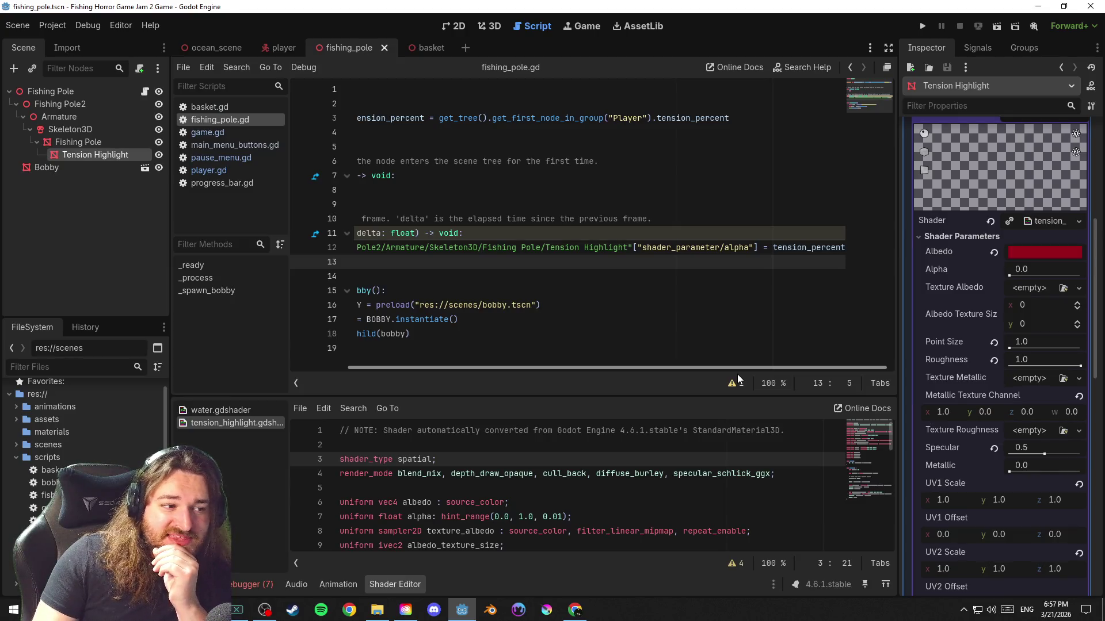
Step: Save the fishing_pole scene via Scene > Save Scene, then switch to the web browser
{"action": "mouse_move", "coordinate": [737, 368]}
{"action": "left_mouse_down"}
{"action": "mouse_move", "coordinate": [516, 371]}
{"action": "mouse_move", "coordinate": [806, 374]}
{"action": "mouse_move", "coordinate": [696, 371]}
{"action": "left_mouse_up"}
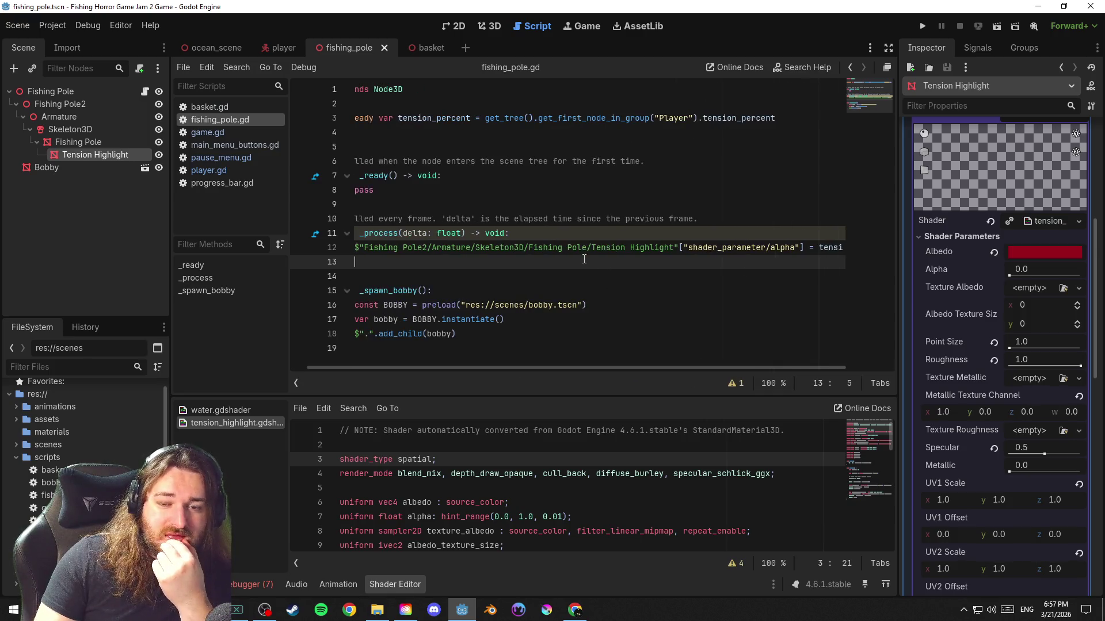
{"action": "left_click", "coordinate": [17, 25]}
{"action": "left_click", "coordinate": [99, 117]}
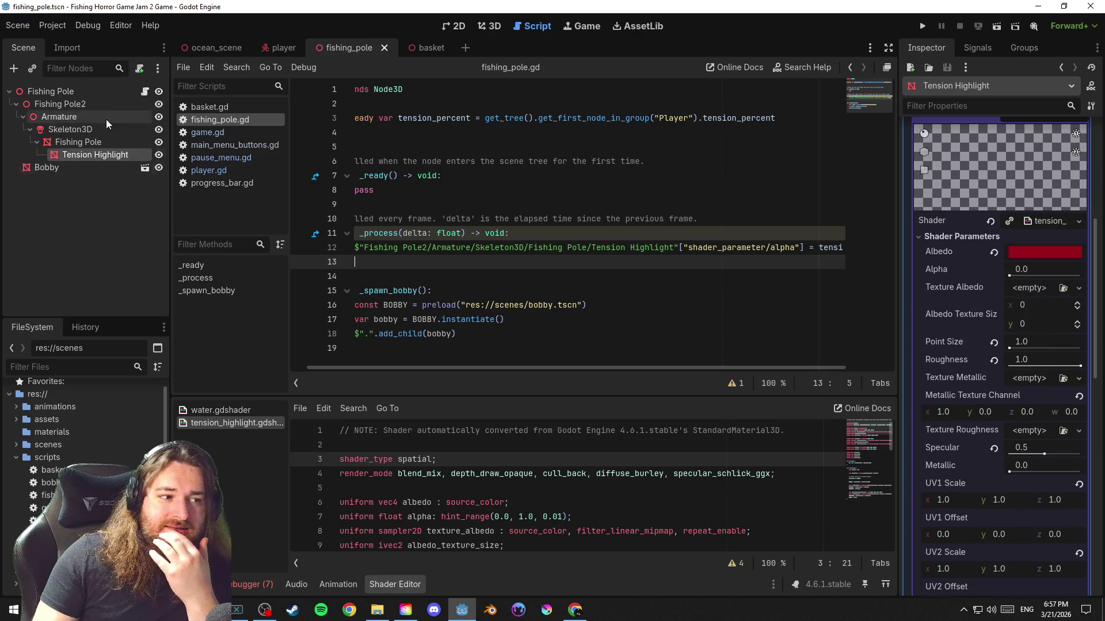
{"action": "left_click_drag", "start_coordinate": [575, 368], "coordinate": [443, 370]}
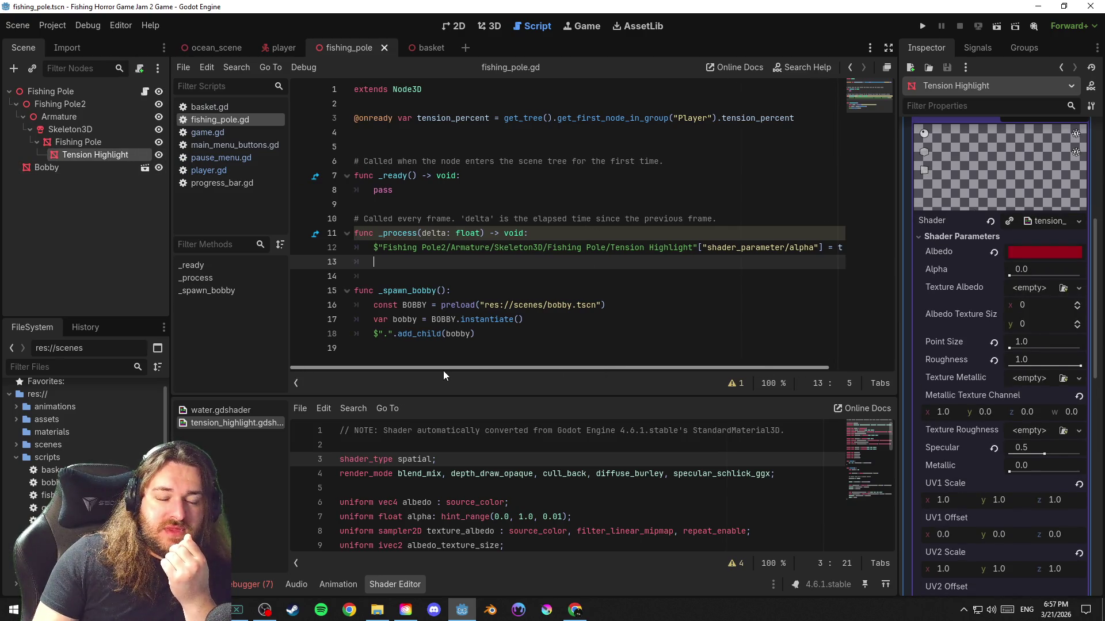
{"action": "left_click_drag", "start_coordinate": [584, 368], "coordinate": [643, 371]}
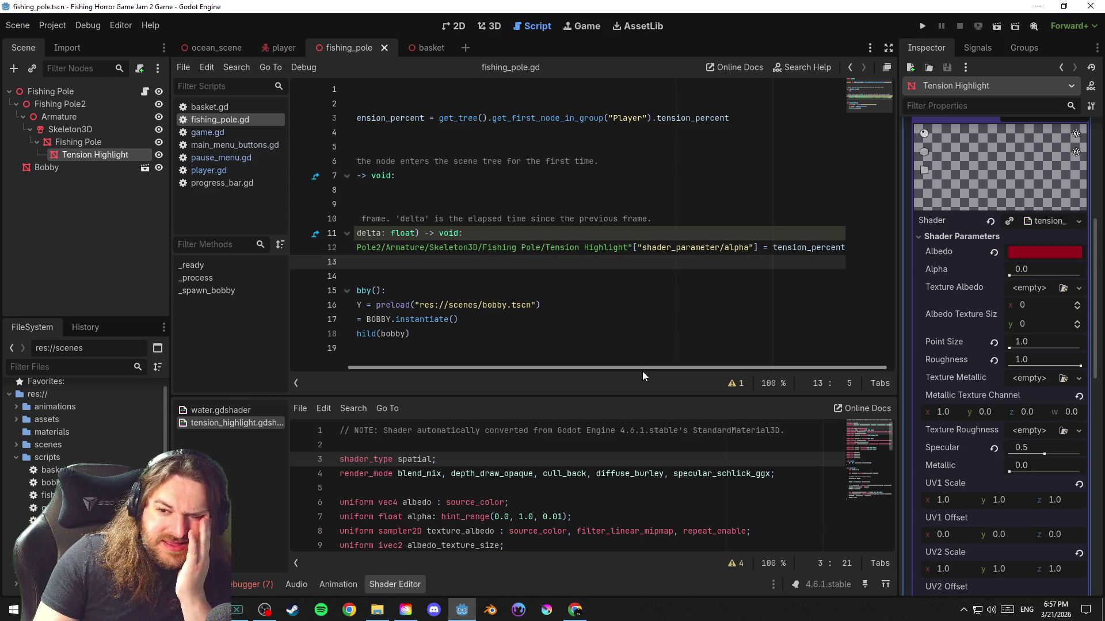
{"action": "left_click", "coordinate": [575, 610]}
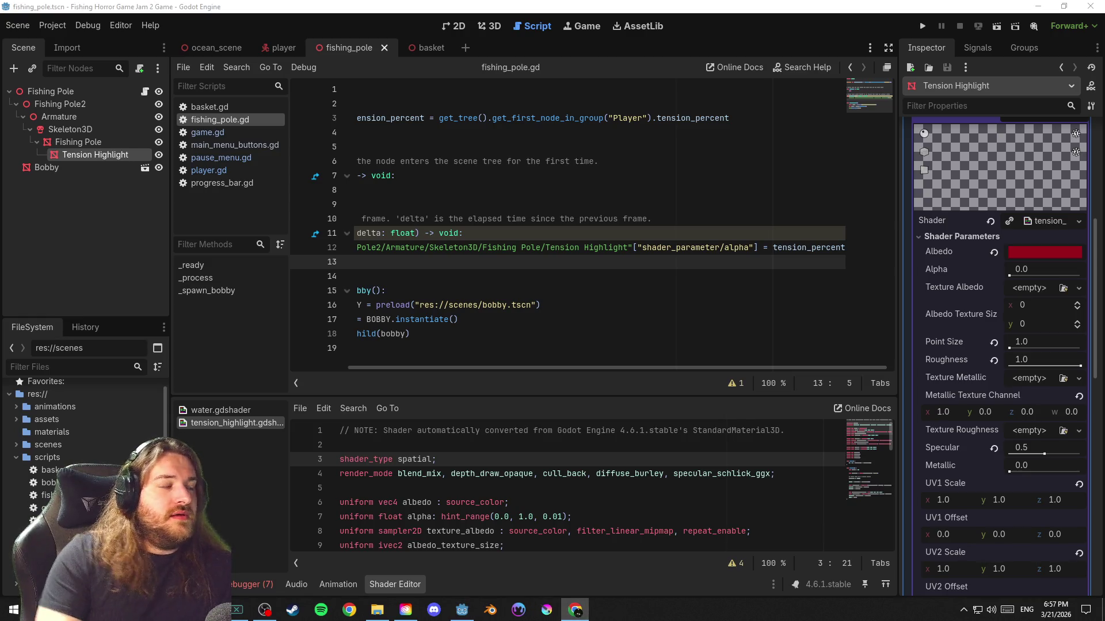
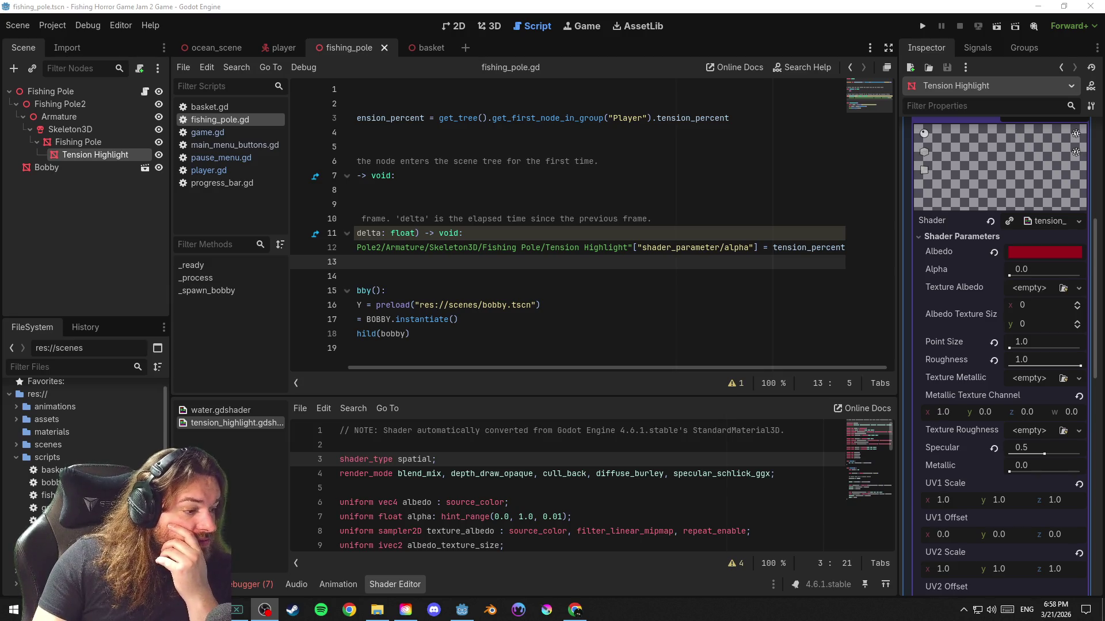
Step: Replace pass in _ready with the Tension Highlight node path plus .material.get_shader_parameter("shader_parameter/Alpha")
{"action": "key", "text": "alt+Tab"}
{"action": "key", "text": "alt+Tab"}
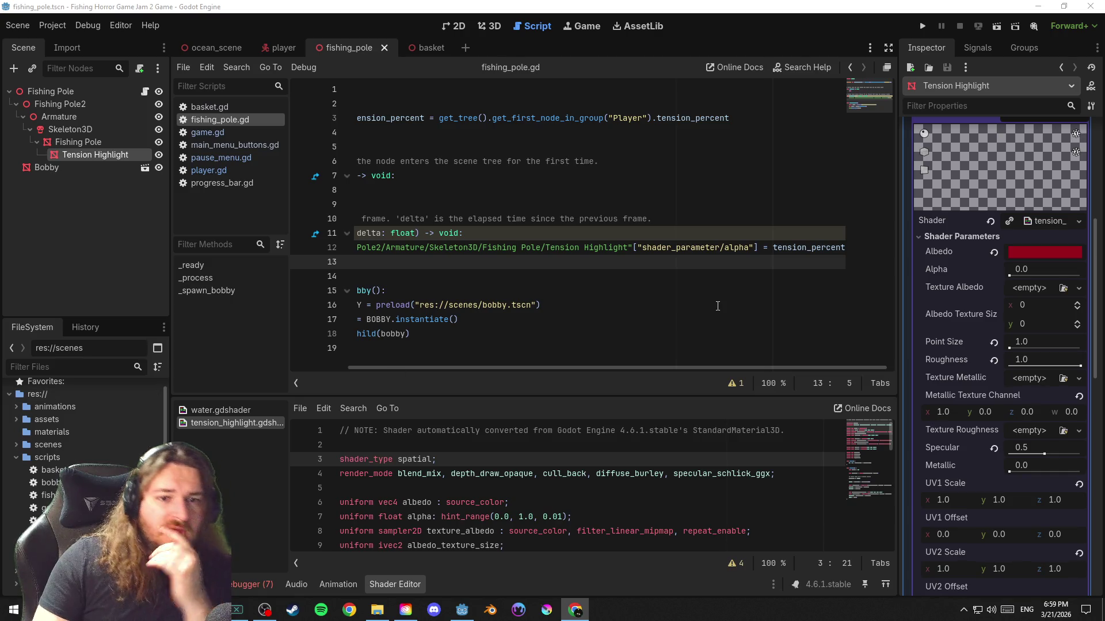
{"action": "left_click_drag", "start_coordinate": [555, 367], "coordinate": [499, 367]}
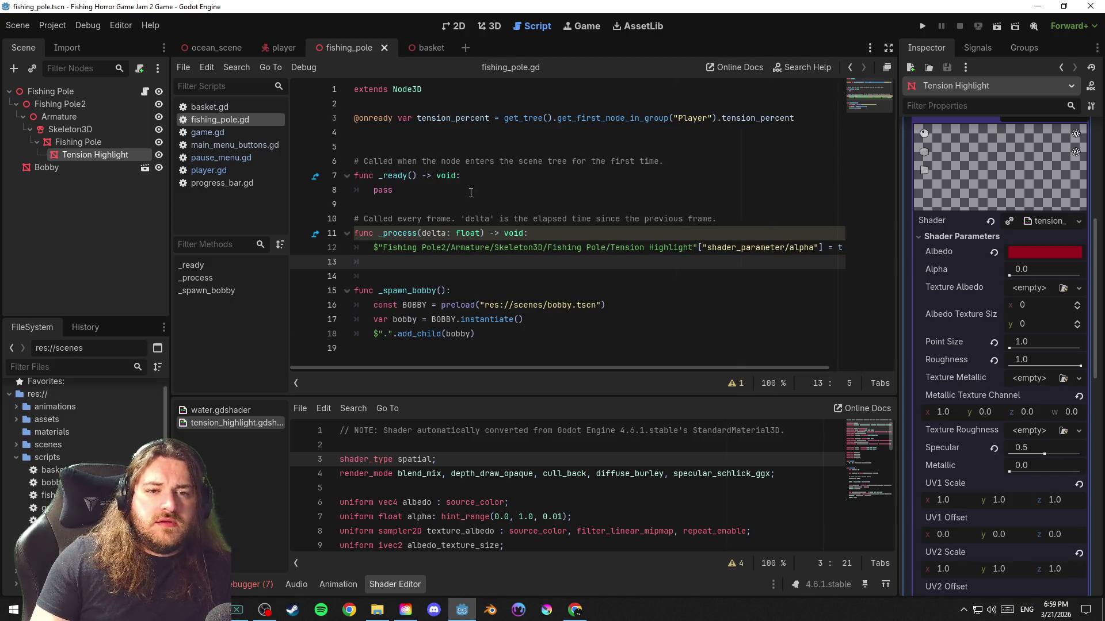
{"action": "left_click", "coordinate": [440, 190]}
{"action": "key", "text": "BackSpace"}
{"action": "key", "text": "BackSpace"}
{"action": "key", "text": "BackSpace"}
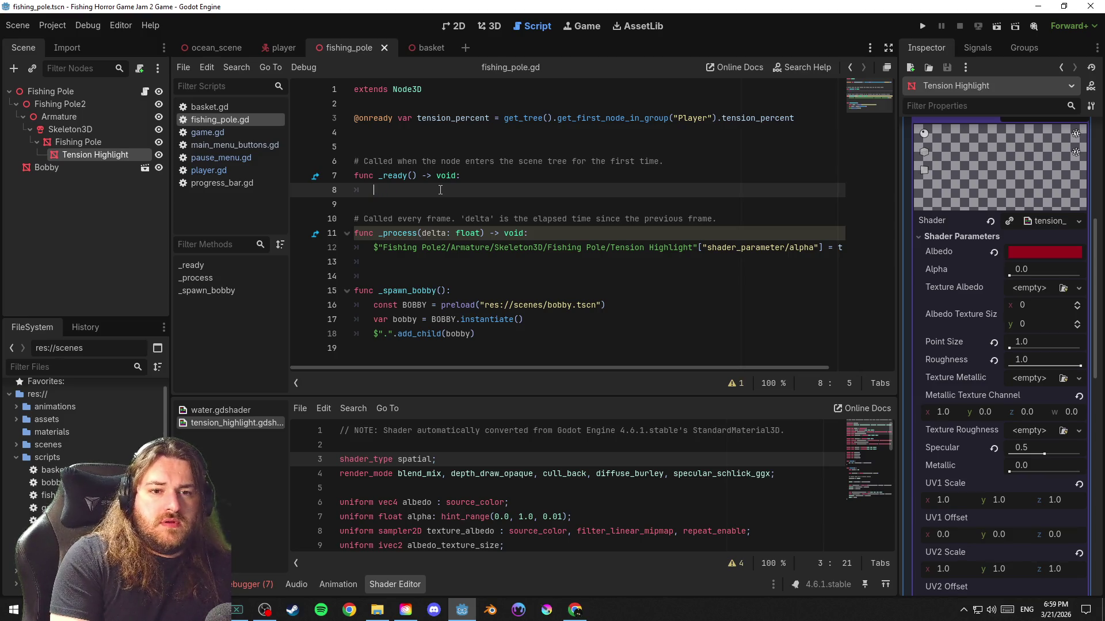
{"action": "type", "text": "g"}
{"action": "key", "text": "BackSpace"}
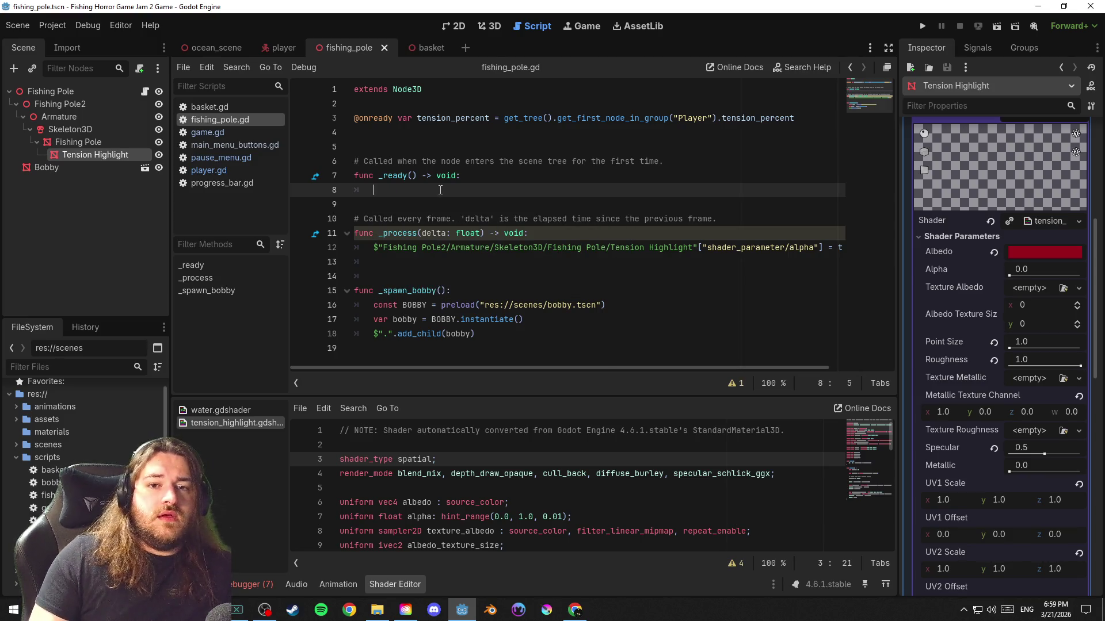
{"action": "mouse_move", "coordinate": [110, 155]}
{"action": "left_mouse_down"}
{"action": "mouse_move", "coordinate": [467, 196]}
{"action": "mouse_move", "coordinate": [430, 190]}
{"action": "left_mouse_up"}
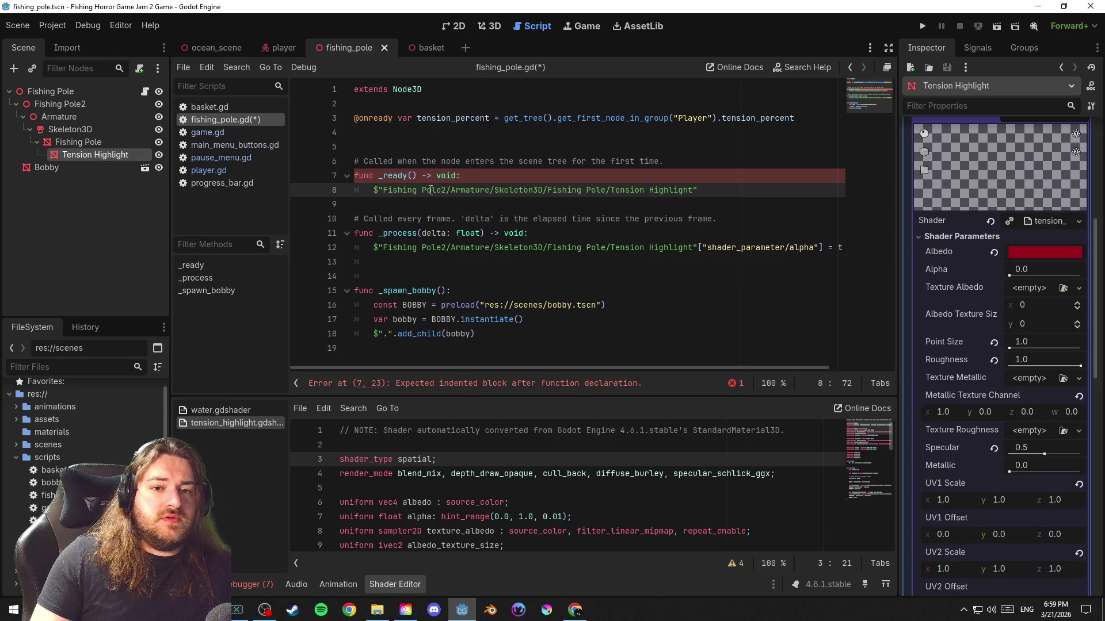
{"action": "type", "text": ".material"}
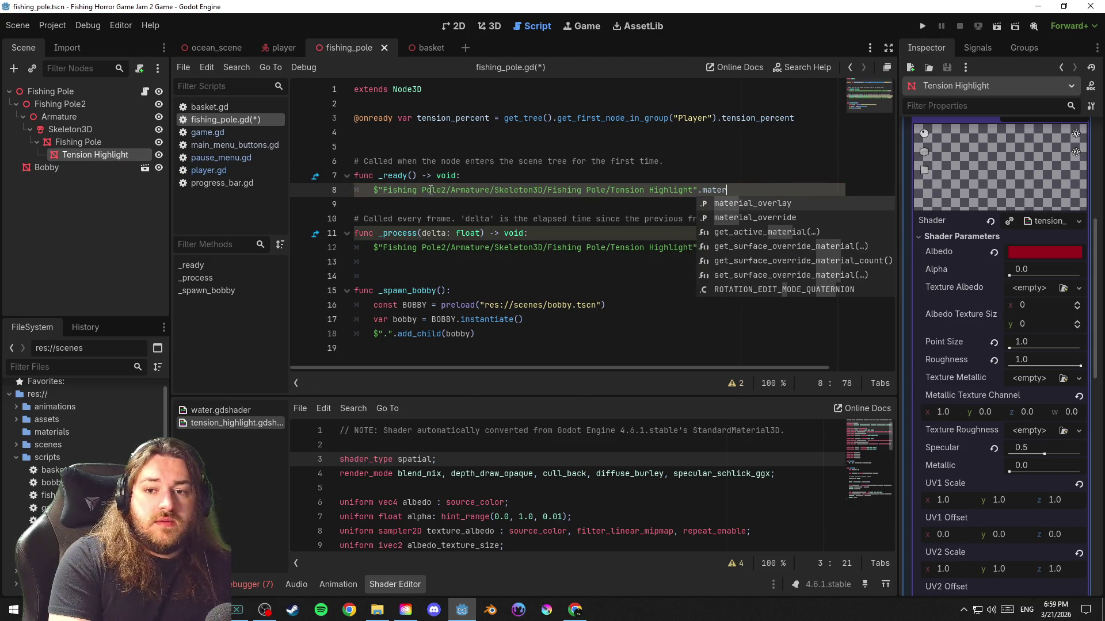
{"action": "type", "text": "."}
{"action": "type", "text": "get_shader_para"}
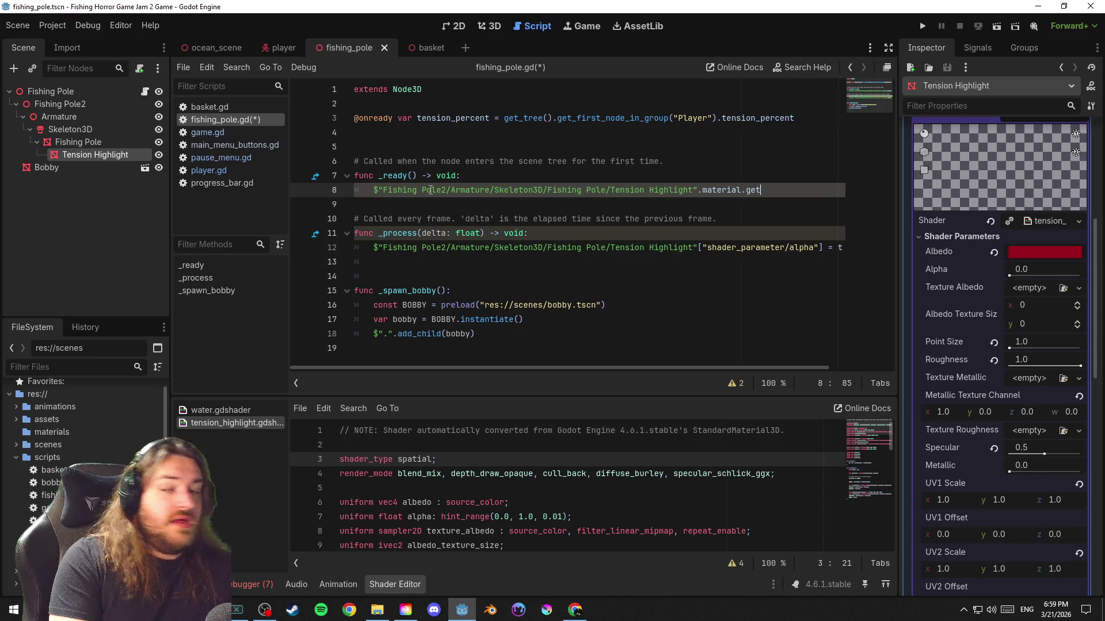
{"action": "type", "text": "met"}
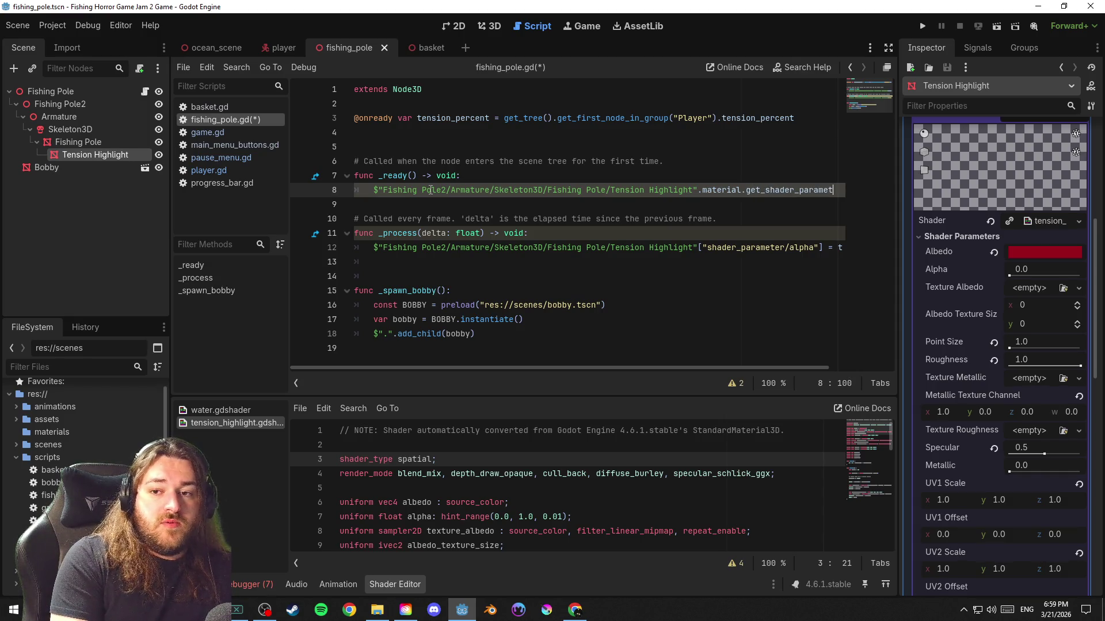
{"action": "type", "text": "er"}
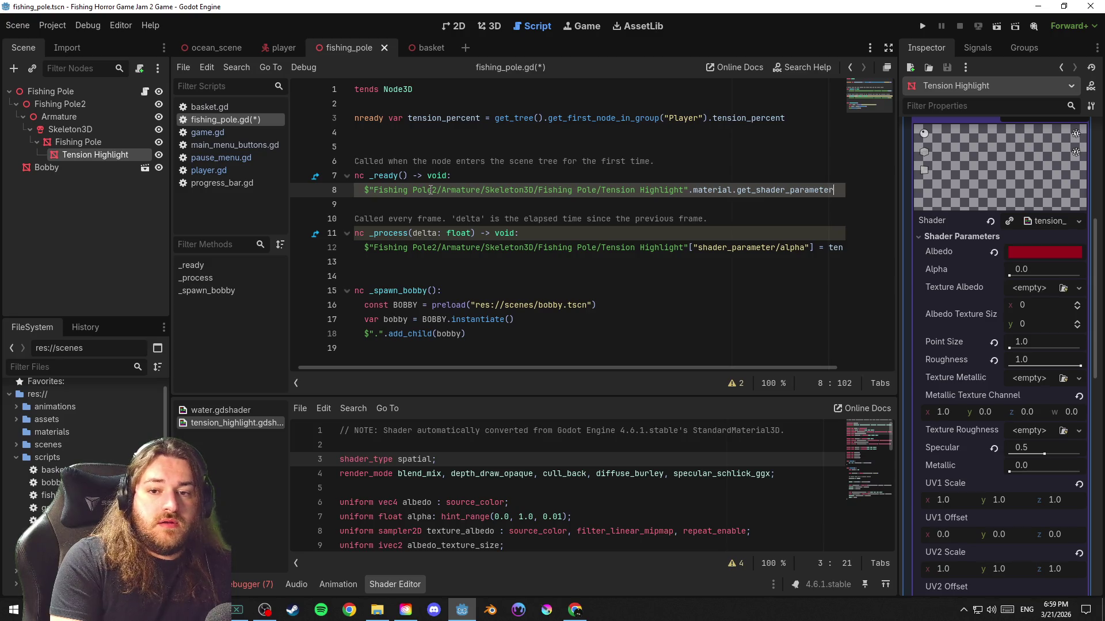
{"action": "type", "text": "(\""}
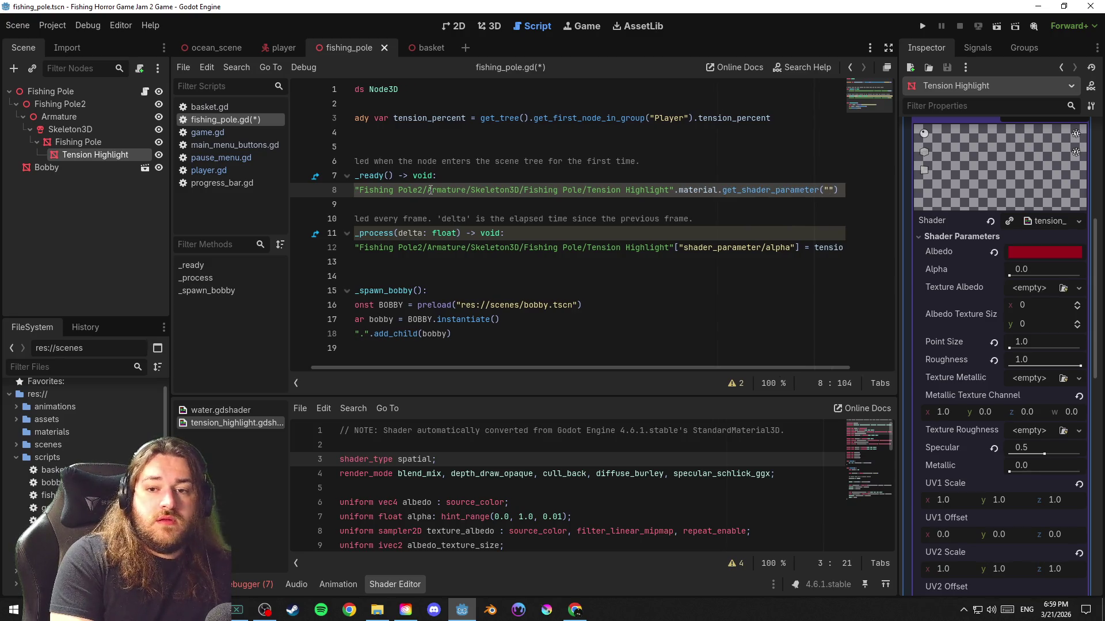
{"action": "type", "text": "shader_"}
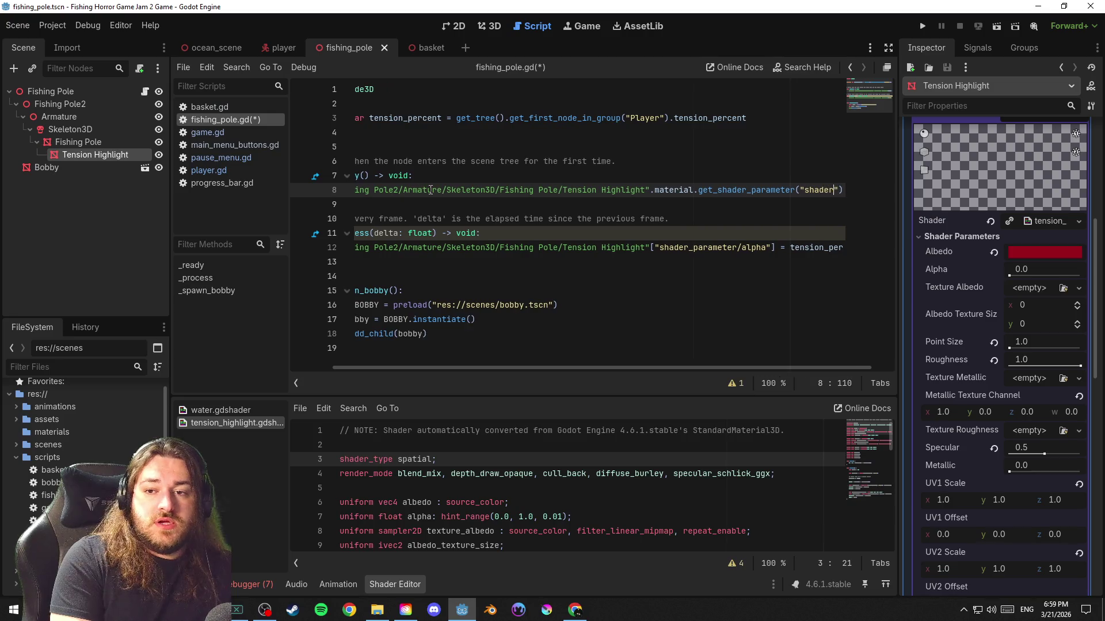
{"action": "type", "text": "parameter"}
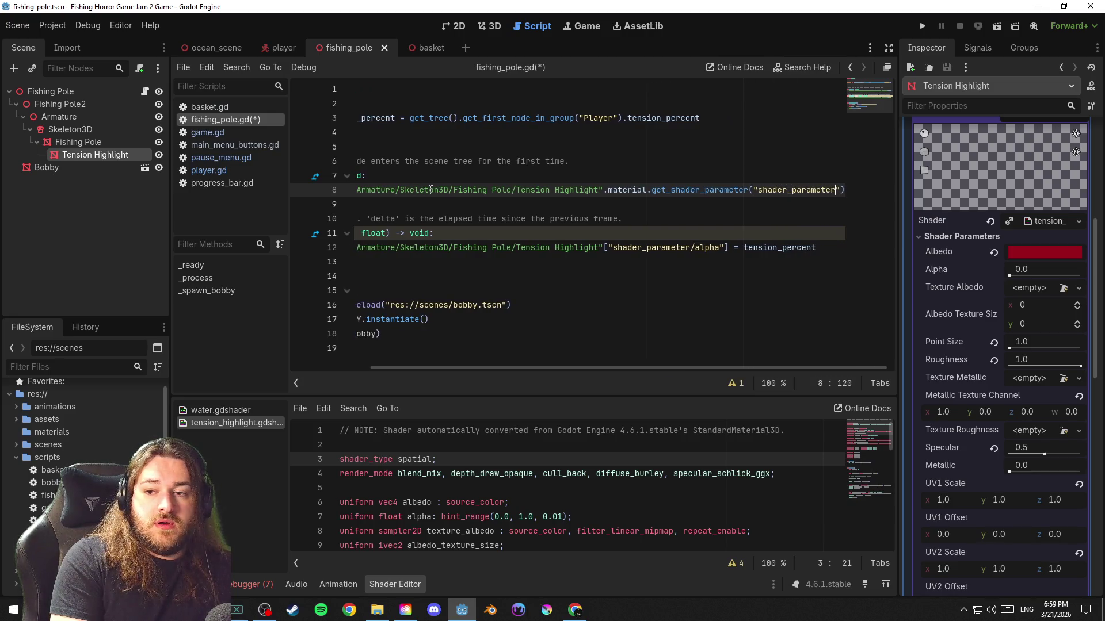
{"action": "type", "text": "/Alpha"}
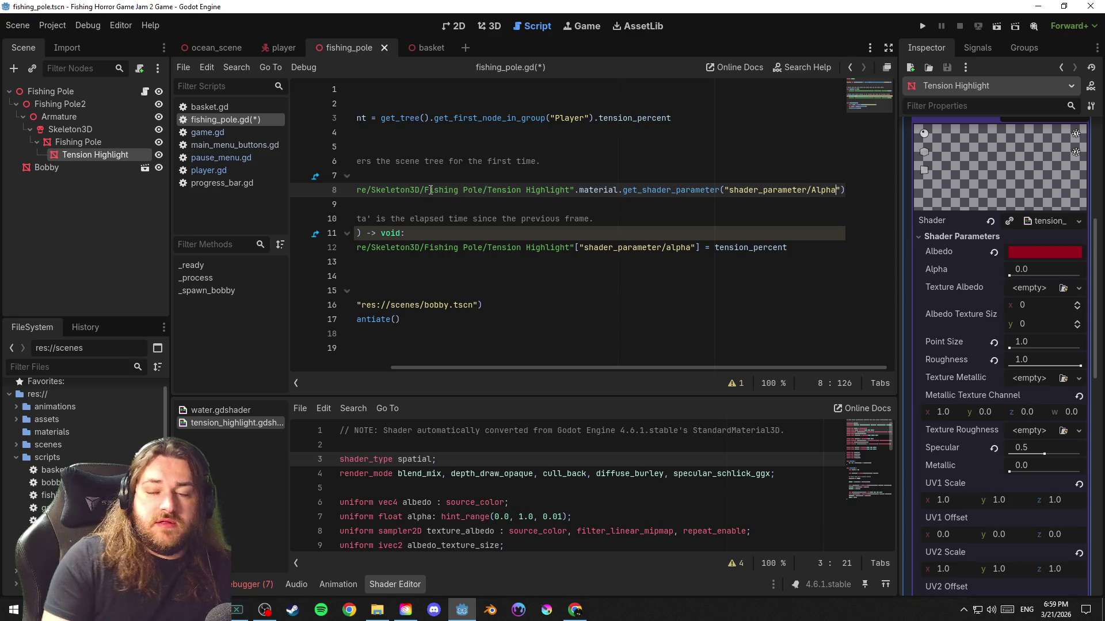
Step: Correct 'Alpha' to lowercase 'alpha' in the parameter name and save fishing_pole.gd
{"action": "mouse_move", "coordinate": [946, 271]}
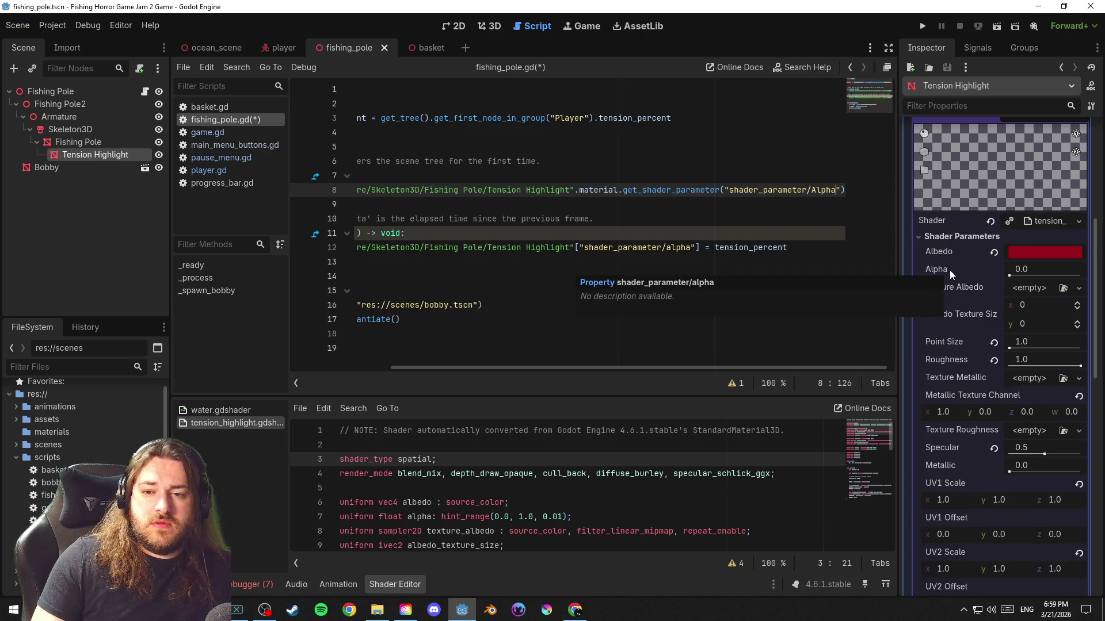
{"action": "left_click", "coordinate": [816, 189]}
{"action": "key", "text": "BackSpace"}
{"action": "type", "text": "a"}
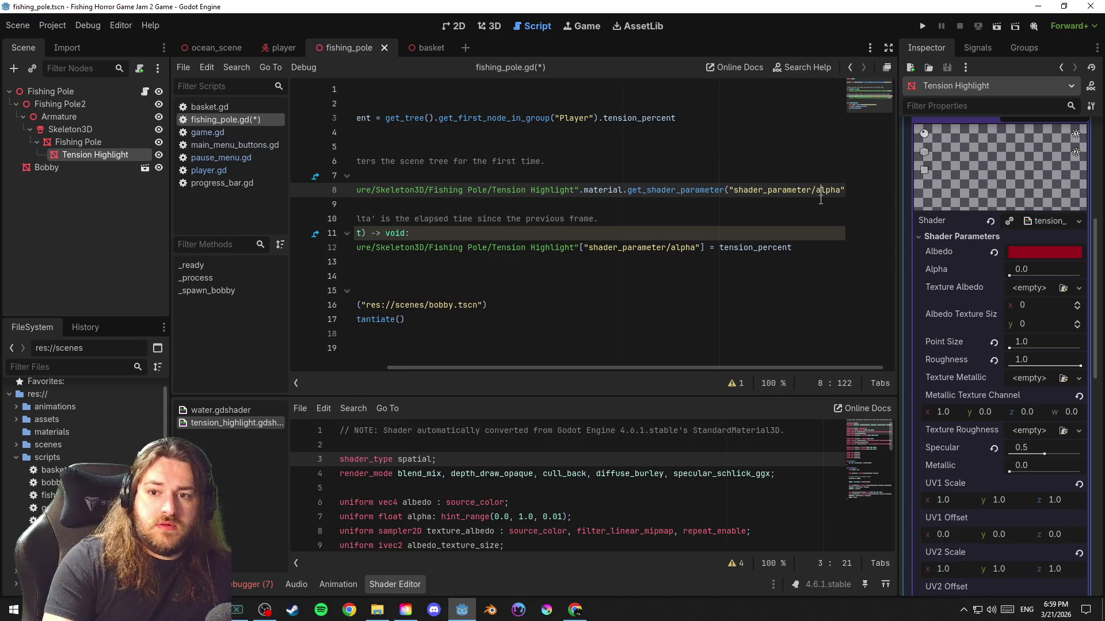
{"action": "key", "text": "Right"}
{"action": "key", "text": "Right"}
{"action": "key", "text": "ctrl+s"}
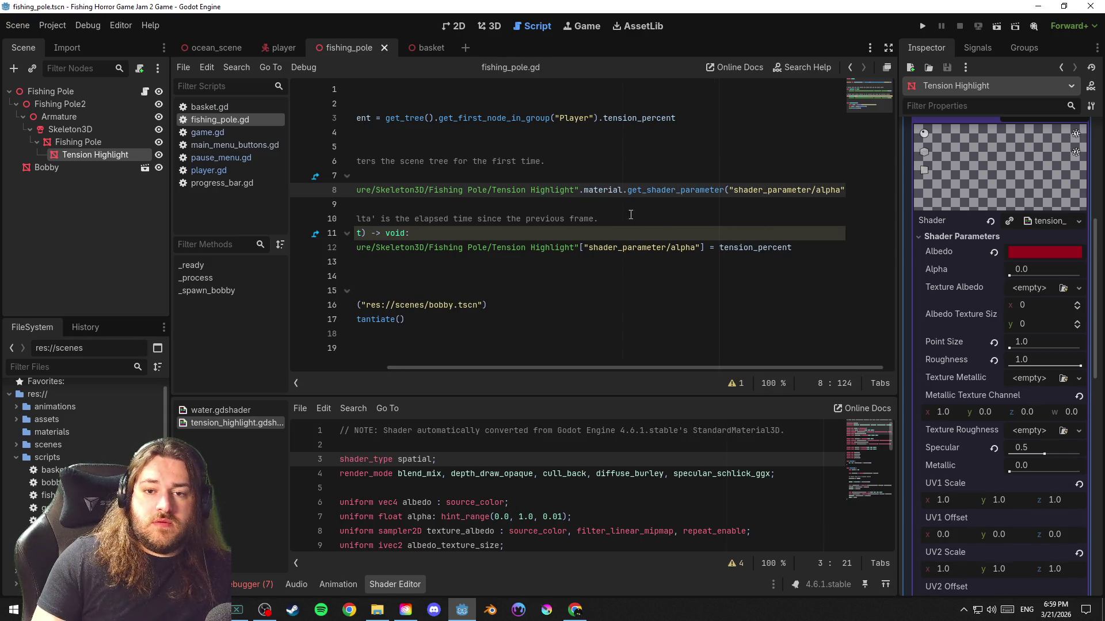
Step: Delete the alpha assignment line from _process, leaving an indented empty line
{"action": "scroll", "coordinate": [598, 368], "scroll_direction": "left", "scroll_amount": 5}
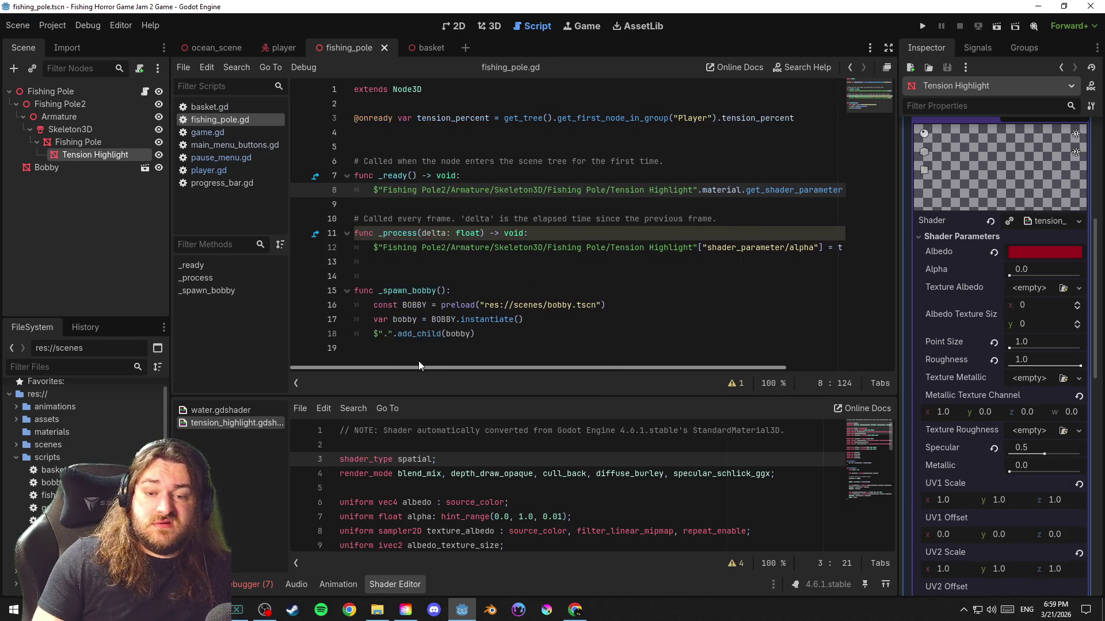
{"action": "left_click_drag", "start_coordinate": [376, 250], "coordinate": [894, 253]}
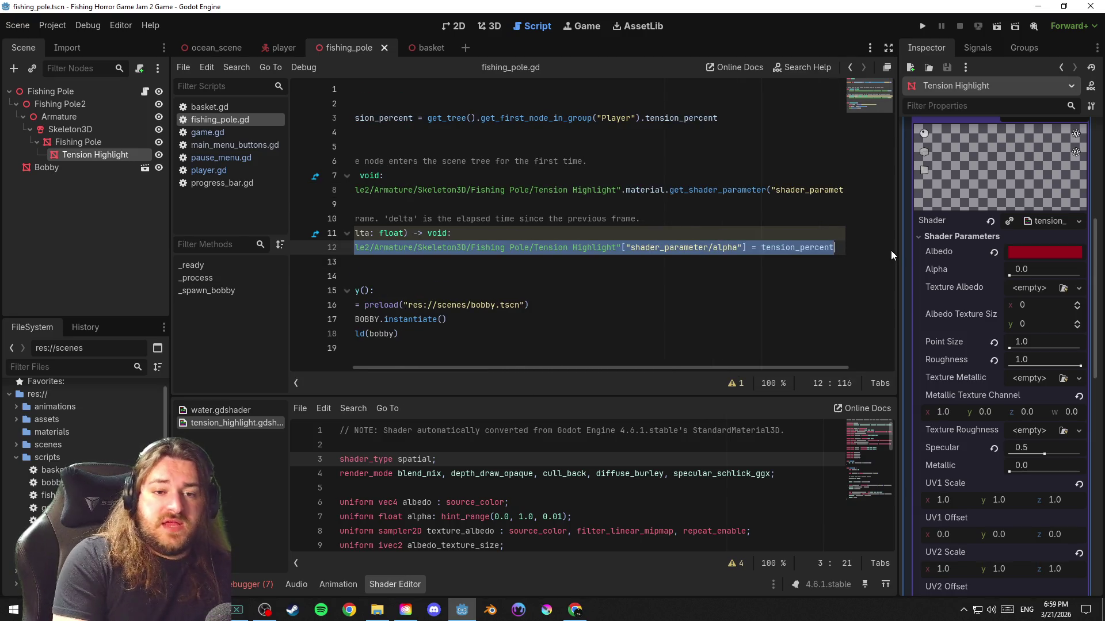
{"action": "key", "text": "BackSpace"}
{"action": "key", "text": "Tab"}
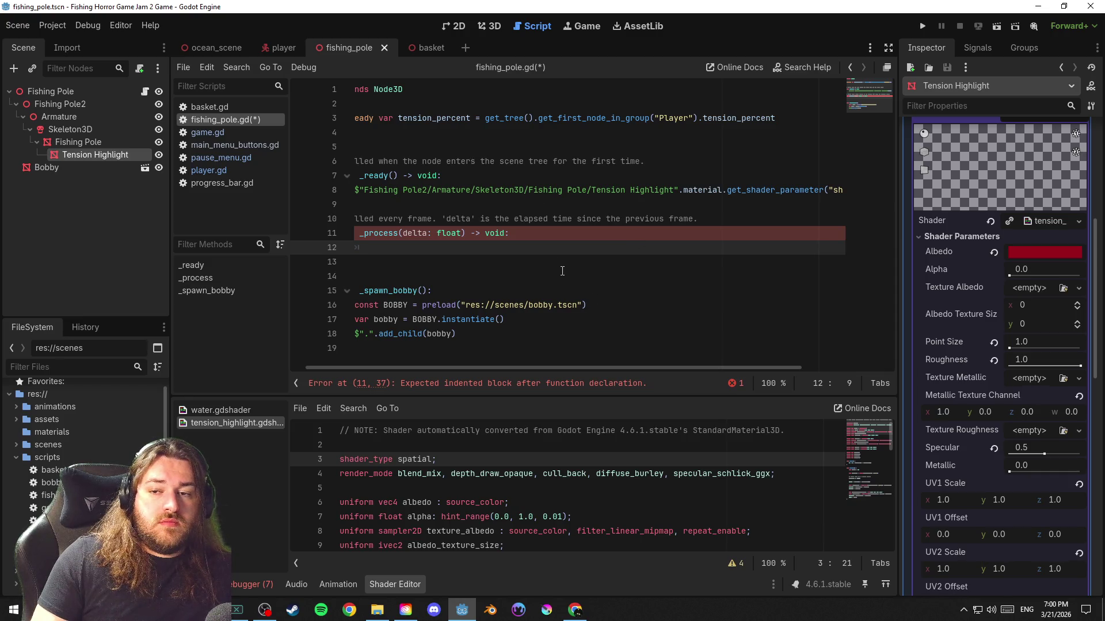
{"action": "left_click", "coordinate": [455, 135]}
{"action": "type", "text": "@onready var"}
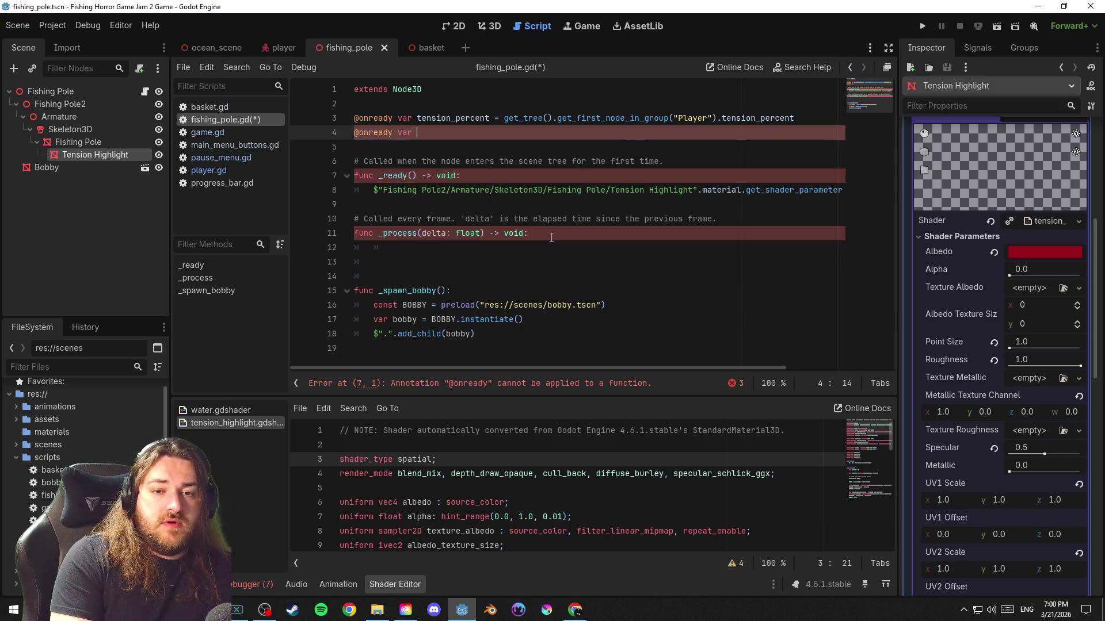
{"action": "type", "text": "hightlight"}
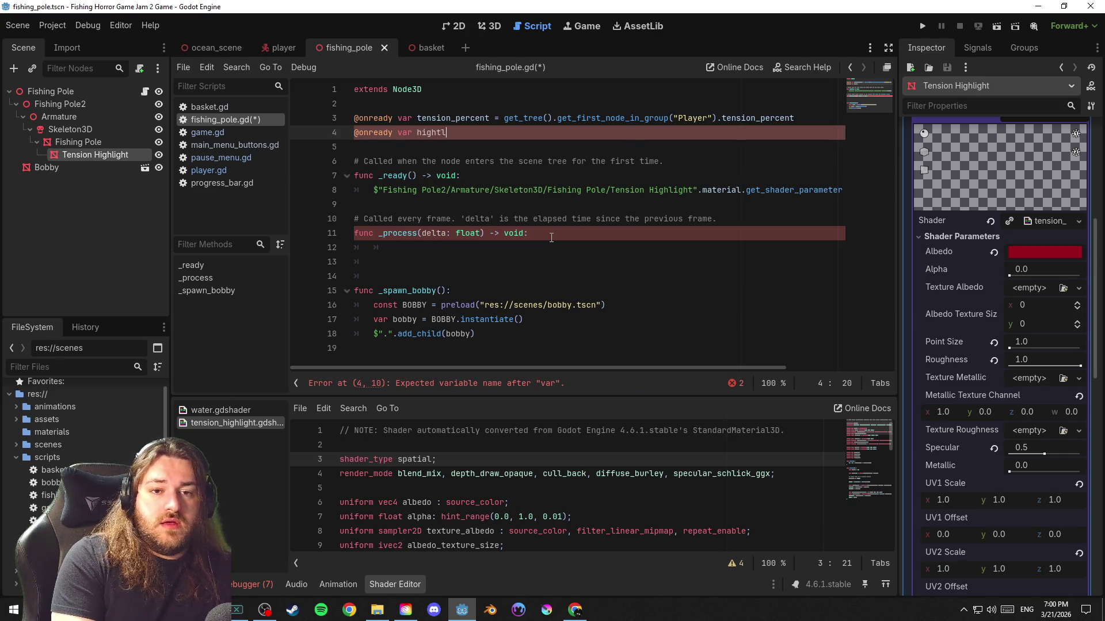
{"action": "key", "text": "BackSpace"}
{"action": "key", "text": "BackSpace"}
{"action": "key", "text": "BackSpace"}
{"action": "key", "text": "BackSpace"}
{"action": "key", "text": "BackSpace"}
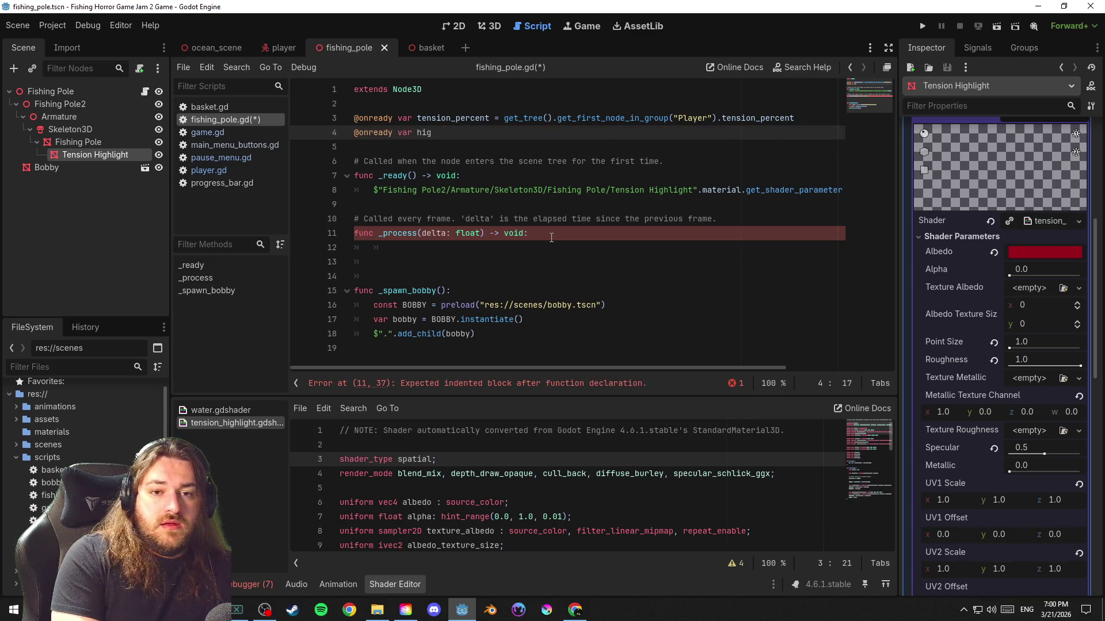
{"action": "type", "text": "light_mate"}
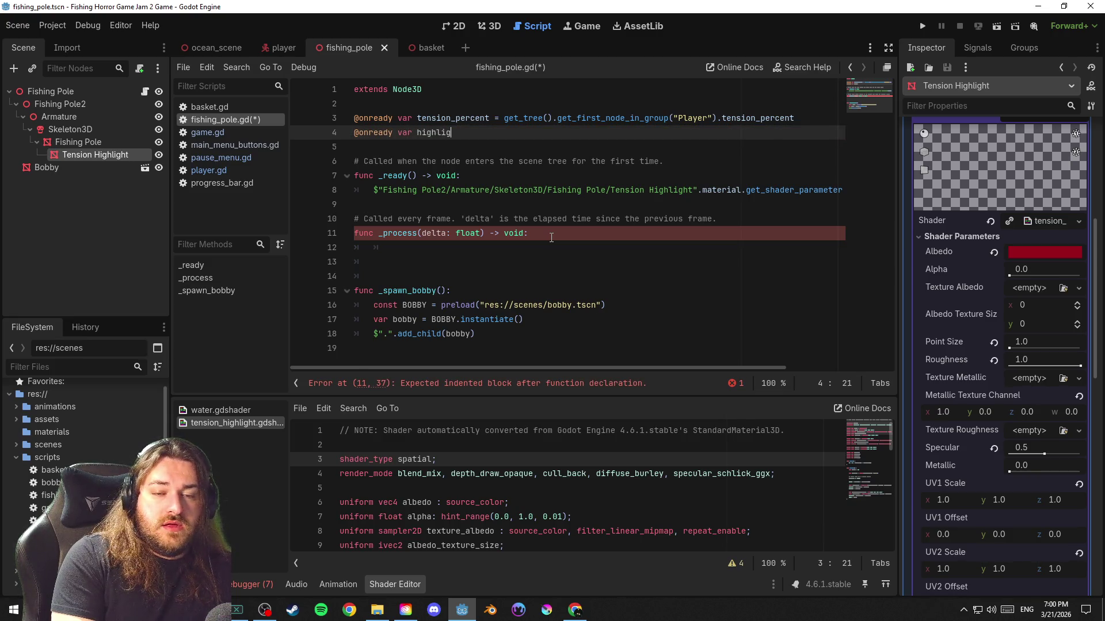
{"action": "type", "text": "rial "}
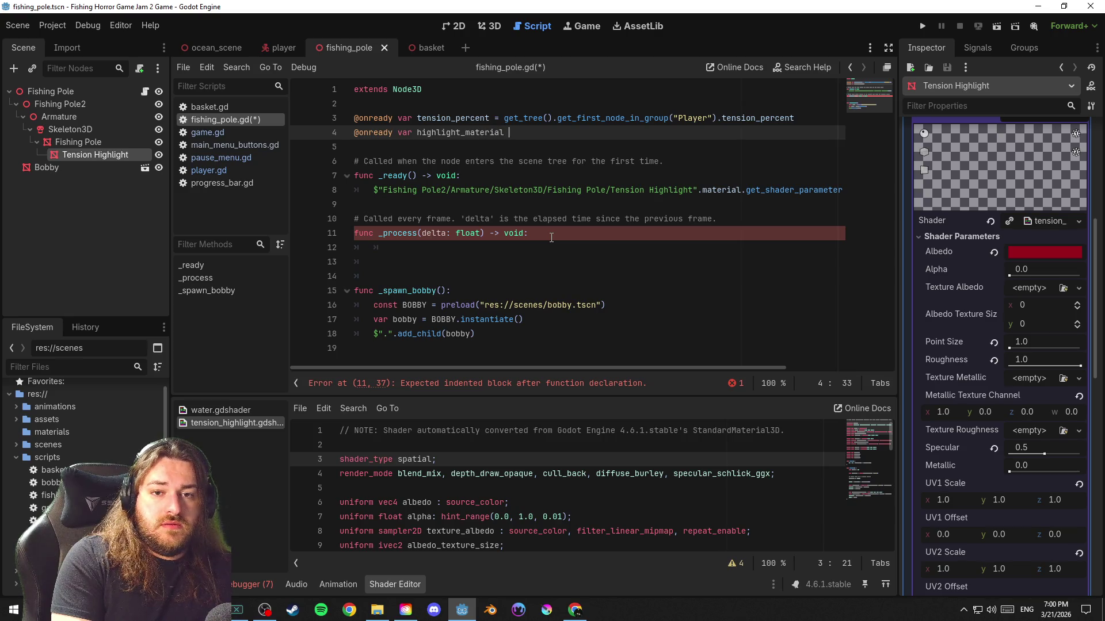
{"action": "type", "text": "="}
{"action": "left_click", "coordinate": [432, 191]}
{"action": "left_click_drag", "start_coordinate": [377, 194], "coordinate": [743, 196]}
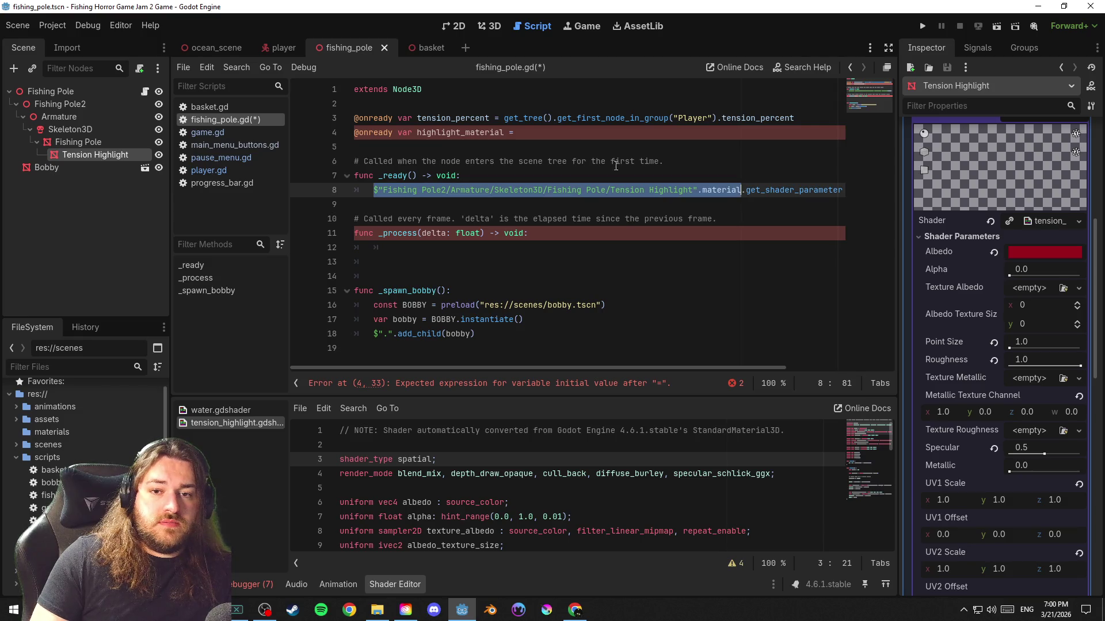
{"action": "key", "text": "ctrl+c"}
{"action": "left_click", "coordinate": [610, 133]}
{"action": "key", "text": "ctrl+v"}
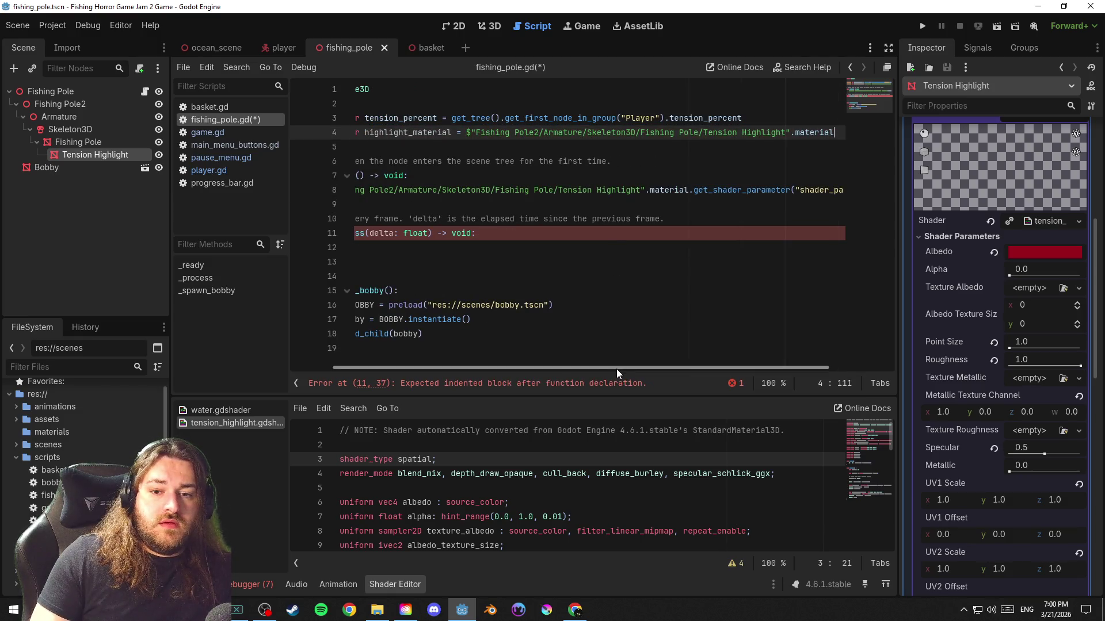
{"action": "scroll", "coordinate": [617, 369], "scroll_direction": "left", "scroll_amount": 3}
Step: Replace the node path on line 8 with highlight_material and save the script
{"action": "left_click_drag", "start_coordinate": [702, 191], "coordinate": [378, 190]}
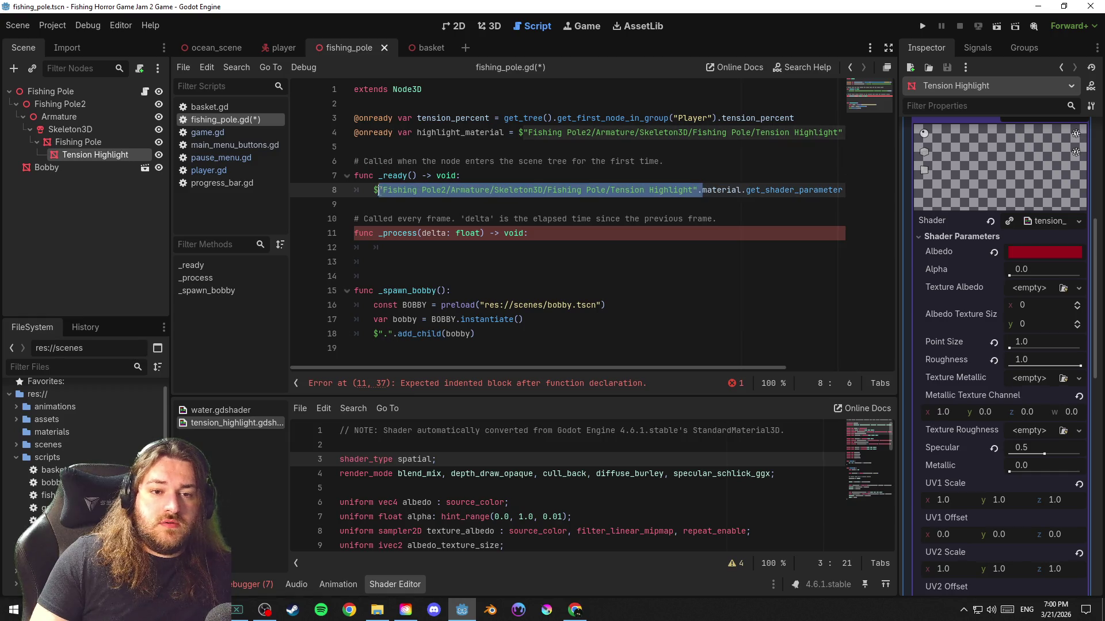
{"action": "key", "text": "BackSpace"}
{"action": "key", "text": "BackSpace"}
{"action": "type", "text": "highlight_material.get_shader_parameter(\"shader_parameter/alpha"}
{"action": "key", "text": "Return"}
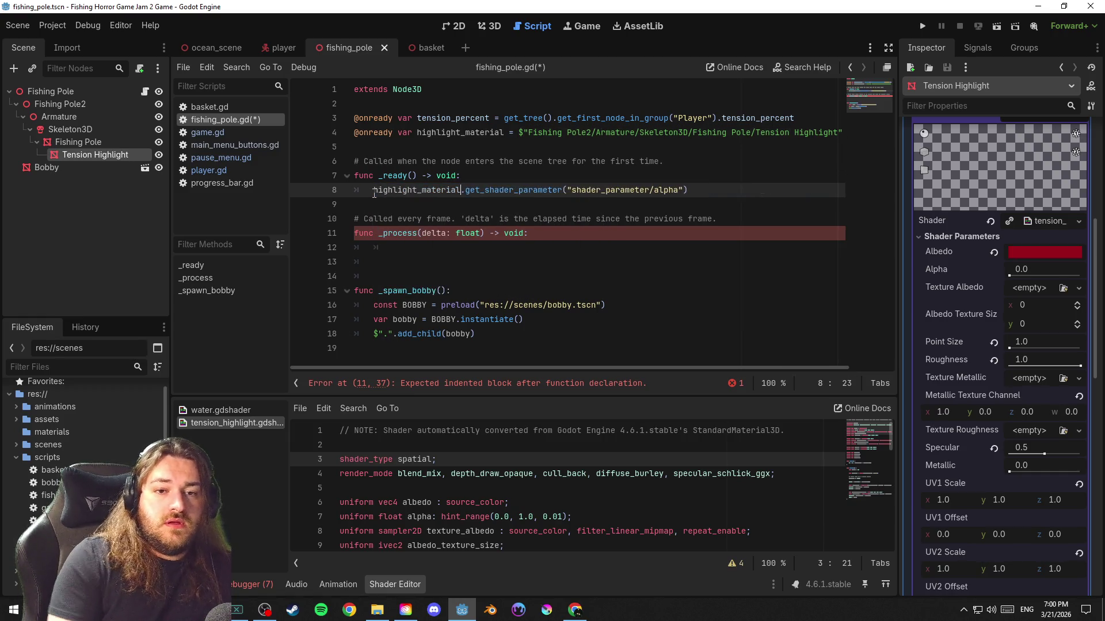
{"action": "key", "text": "ctrl+s"}
{"action": "left_click", "coordinate": [456, 257]}
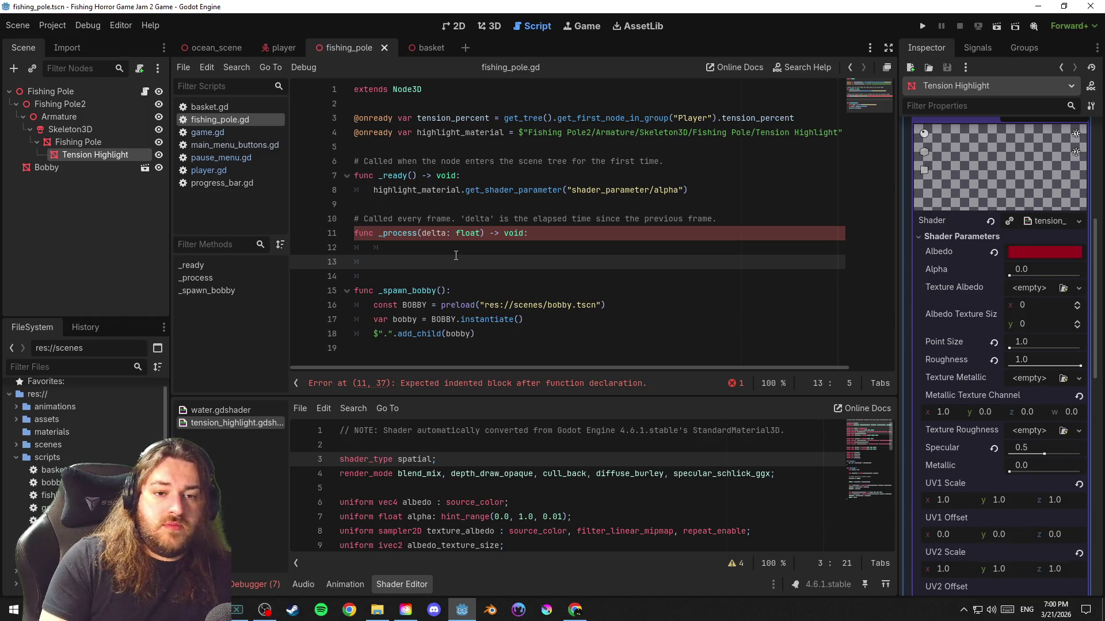
Step: Add highlight_material.set_shader_paramter("shader_parameter/alpha", tension_percent) to _process, save, and run the game
{"action": "left_click", "coordinate": [455, 255]}
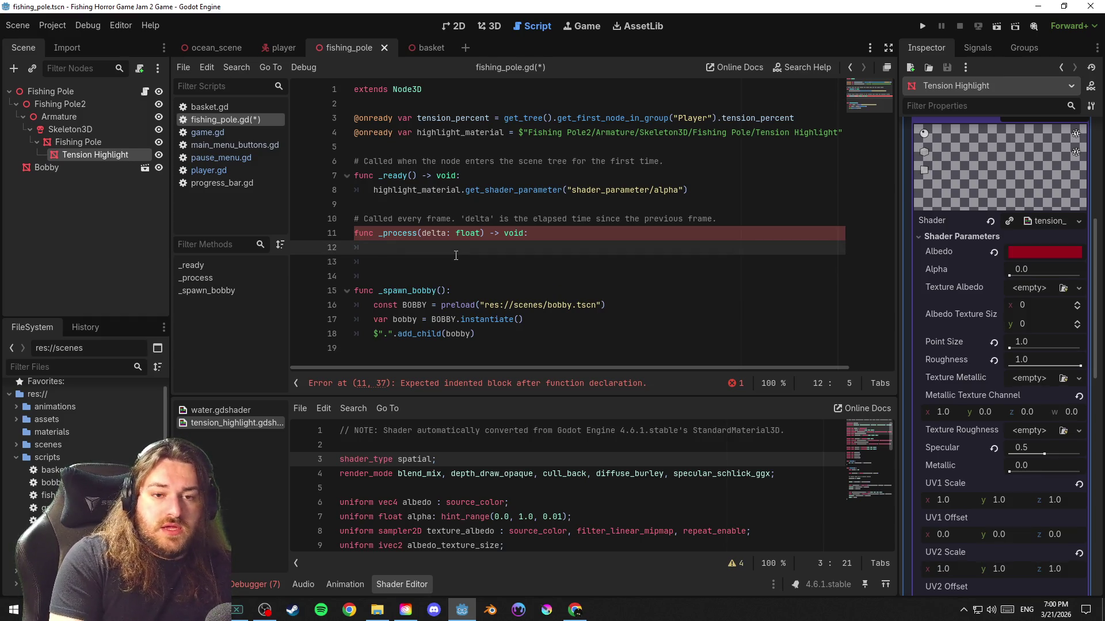
{"action": "type", "text": "highlight_material.set_s"}
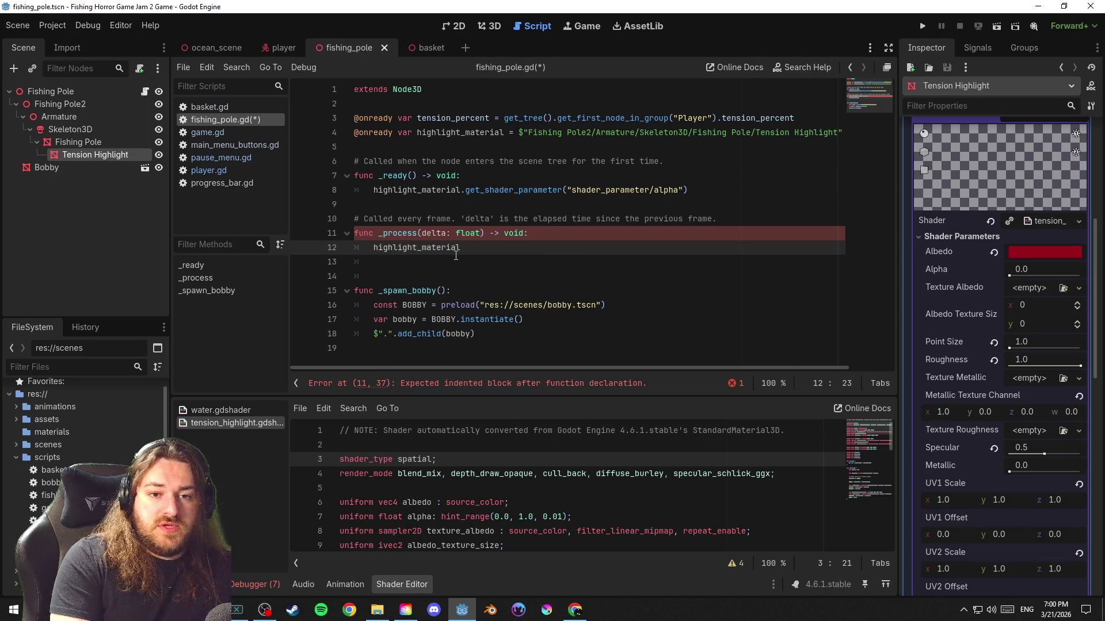
{"action": "type", "text": "hader_paramter"}
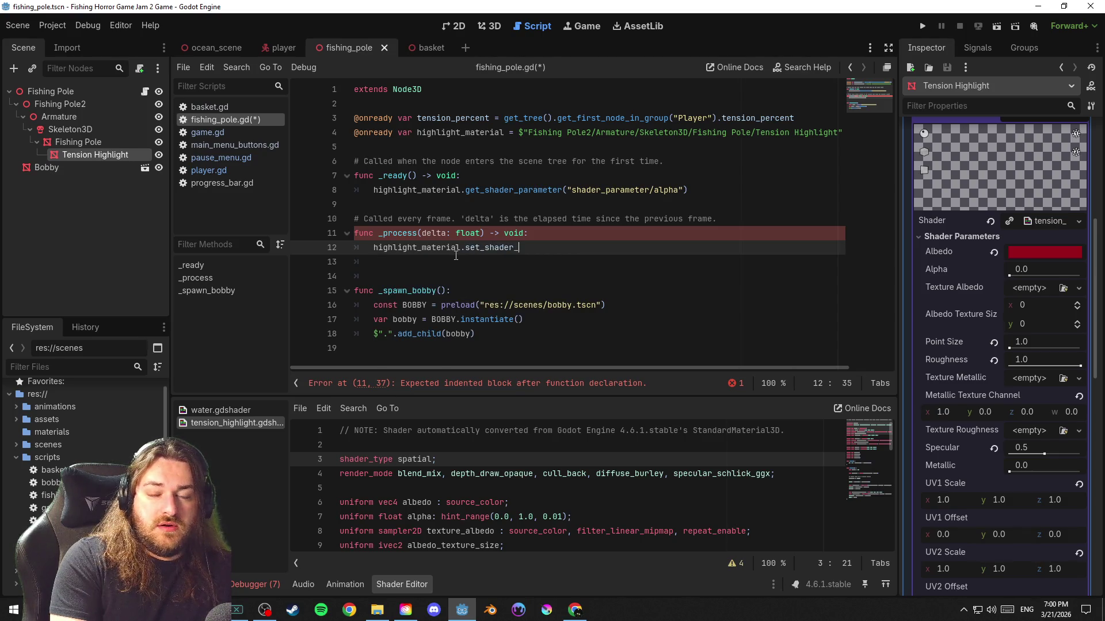
{"action": "type", "text": "(\"shader_"}
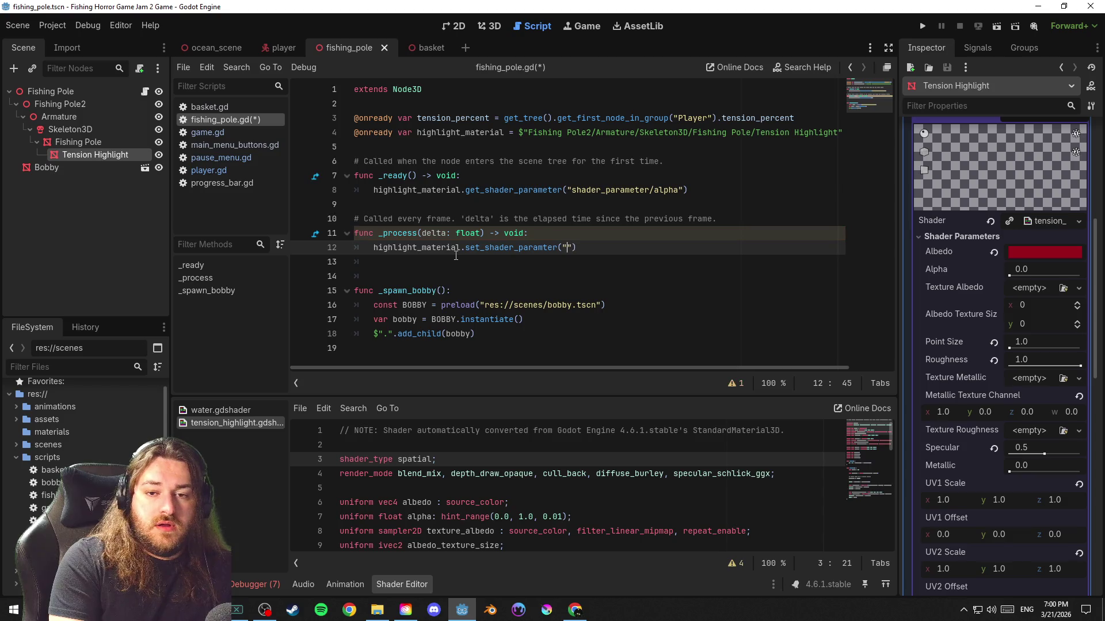
{"action": "type", "text": "par"}
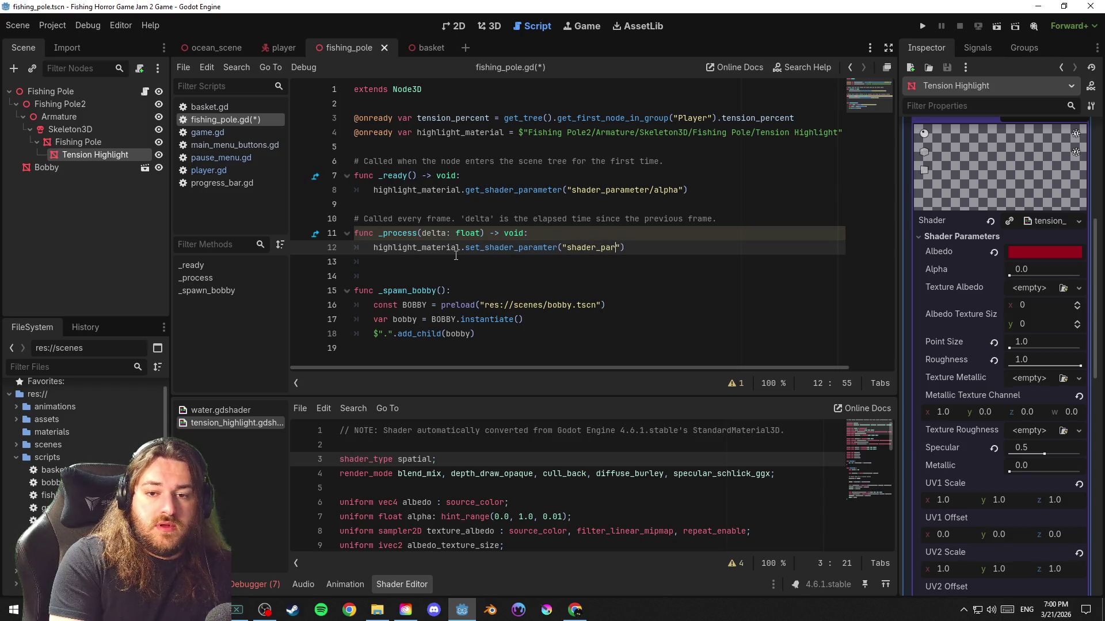
{"action": "type", "text": "ameter/a"}
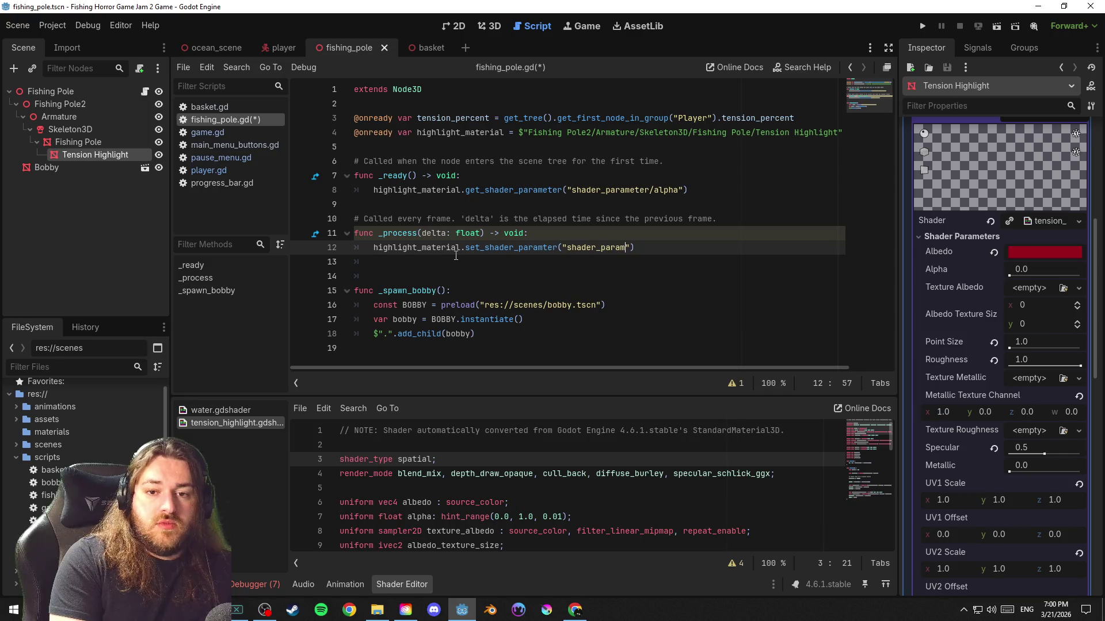
{"action": "type", "text": "lpha\""}
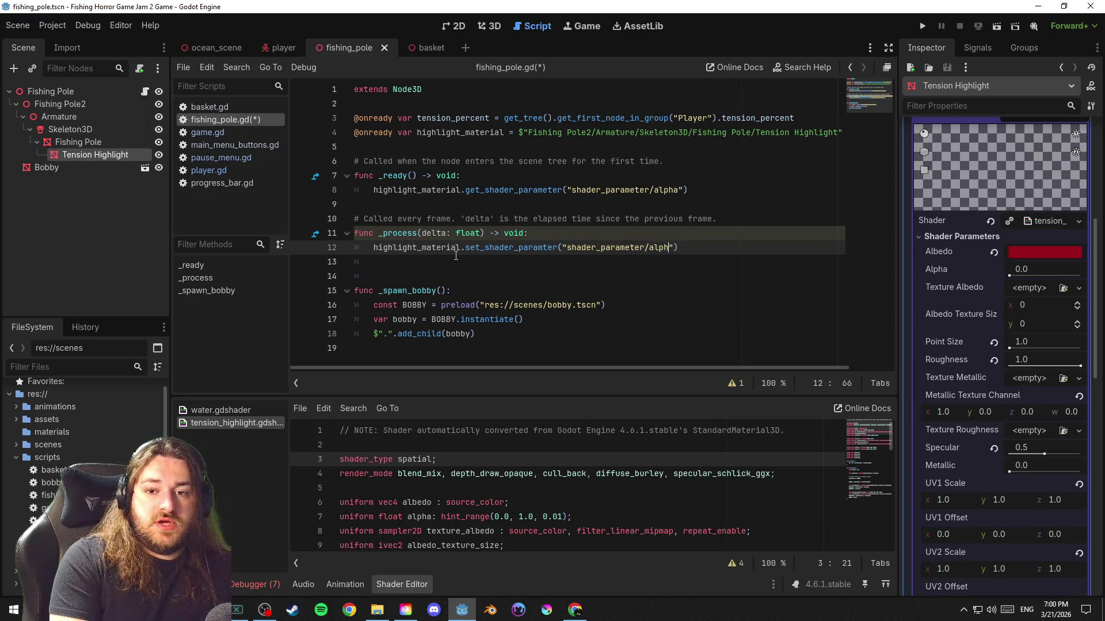
{"action": "type", "text": ", "}
{"action": "type", "text": "tension_percent"}
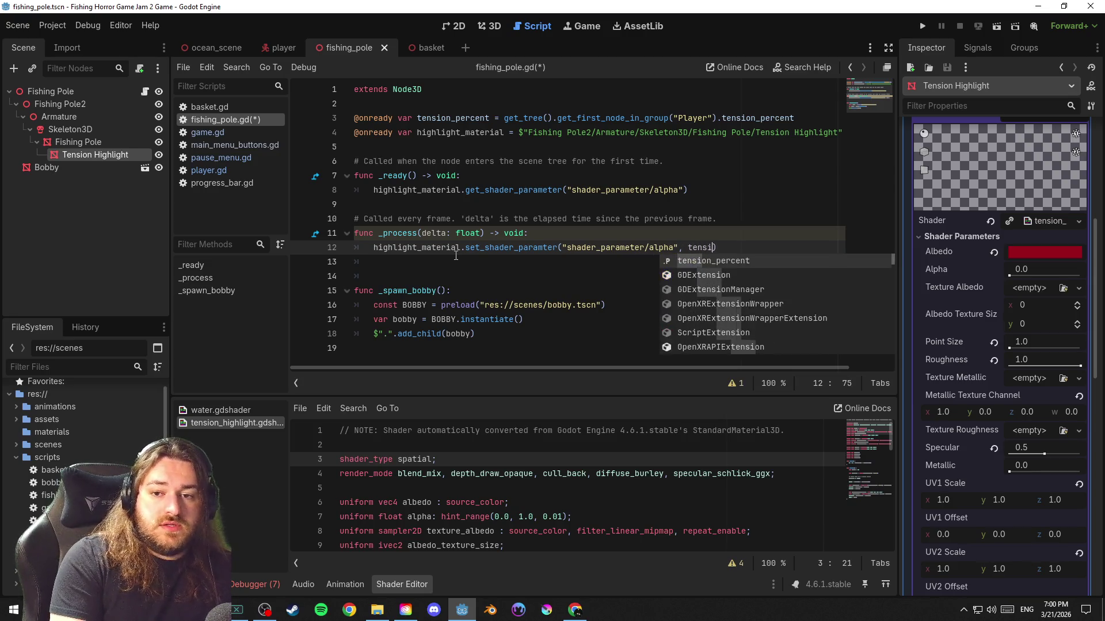
{"action": "left_click", "coordinate": [451, 262]}
{"action": "key", "text": "ctrl+s"}
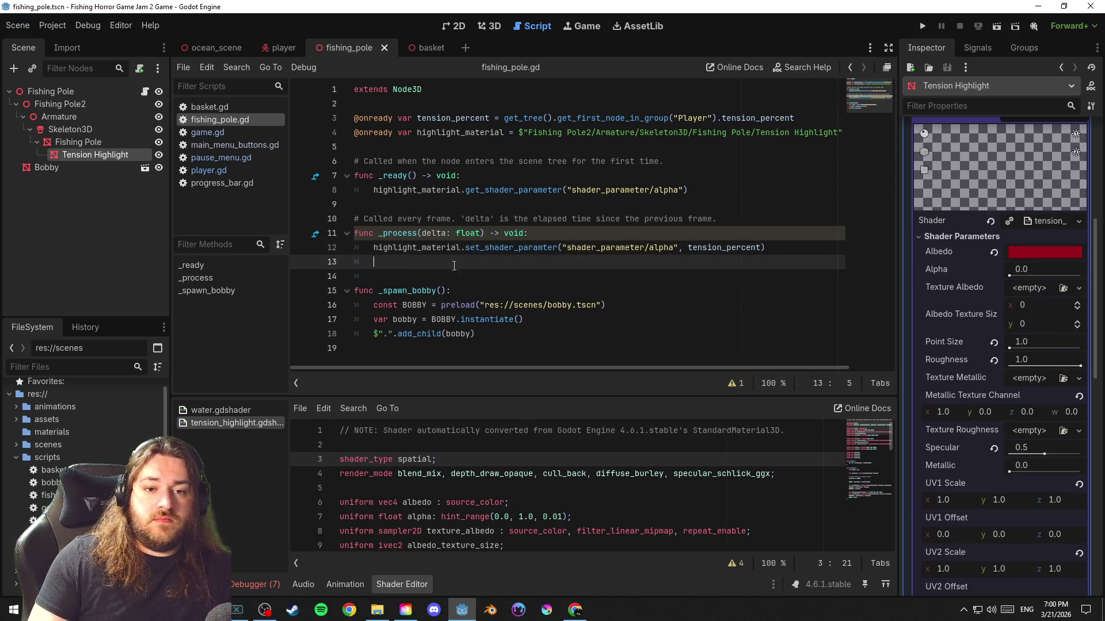
{"action": "left_click", "coordinate": [924, 27]}
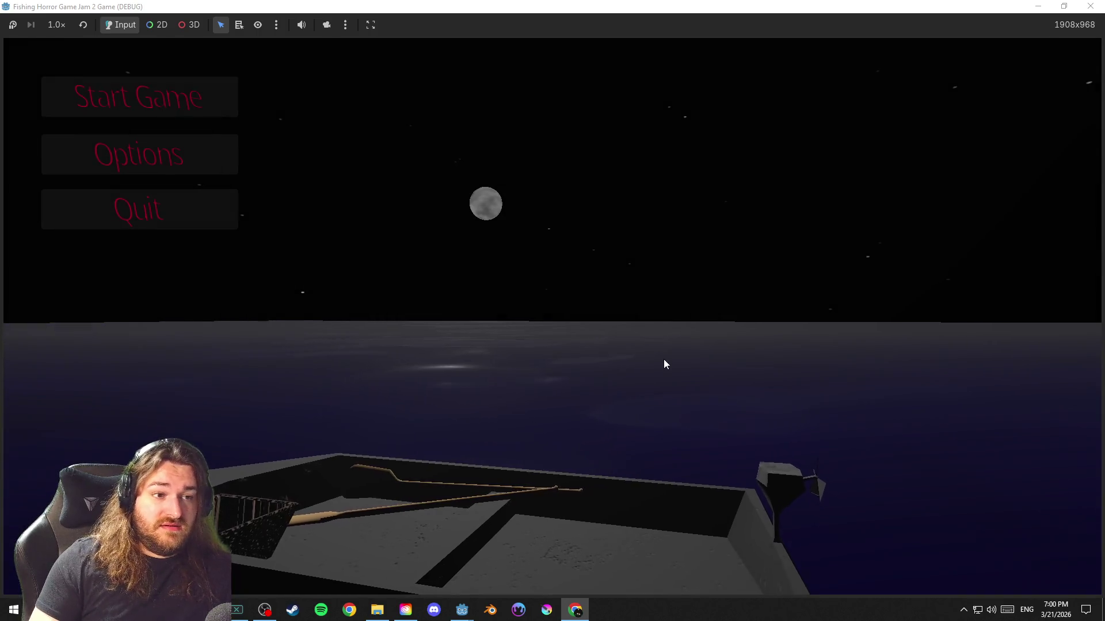
Step: Start a new game, then inspect the Tension Highlight node's mesh material properties in the Inspector
{"action": "left_click", "coordinate": [180, 96]}
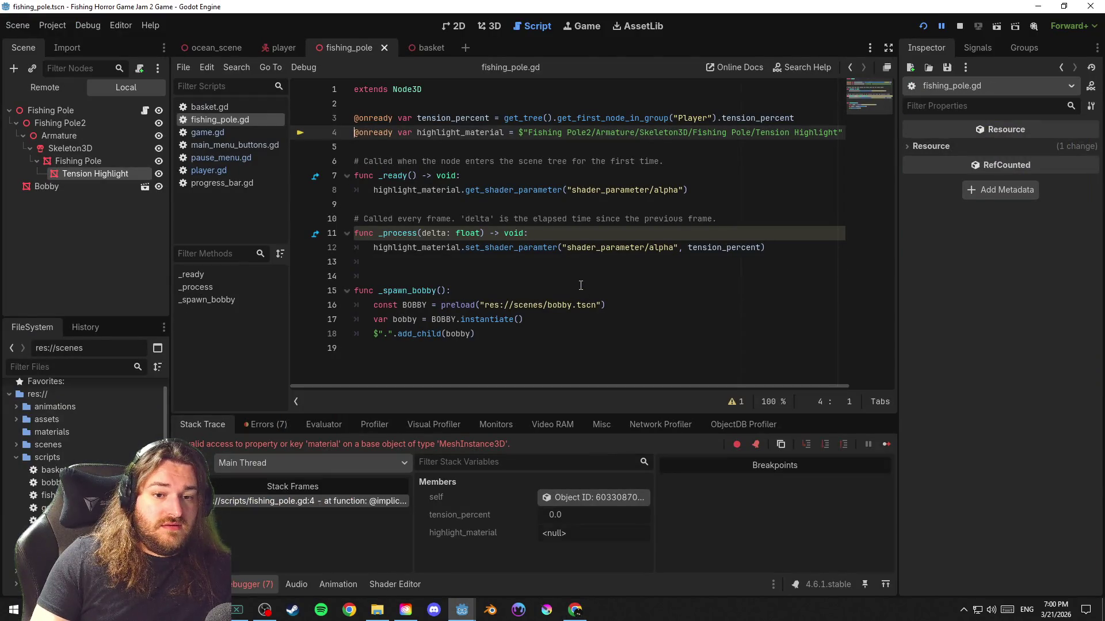
{"action": "left_click", "coordinate": [580, 286]}
{"action": "left_click", "coordinate": [556, 263]}
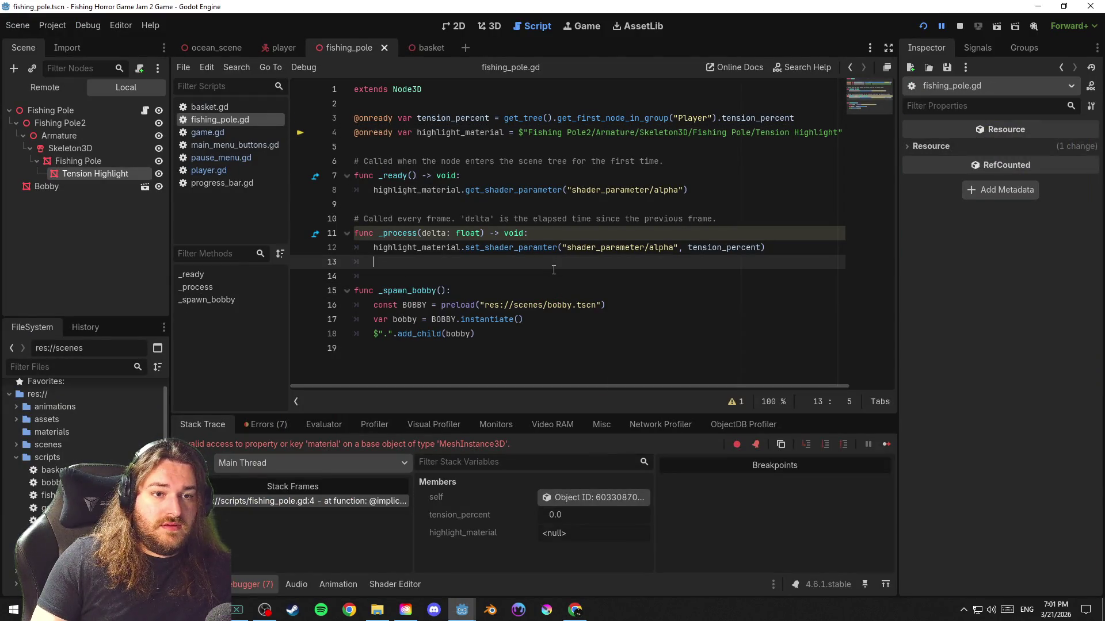
{"action": "left_click", "coordinate": [95, 173]}
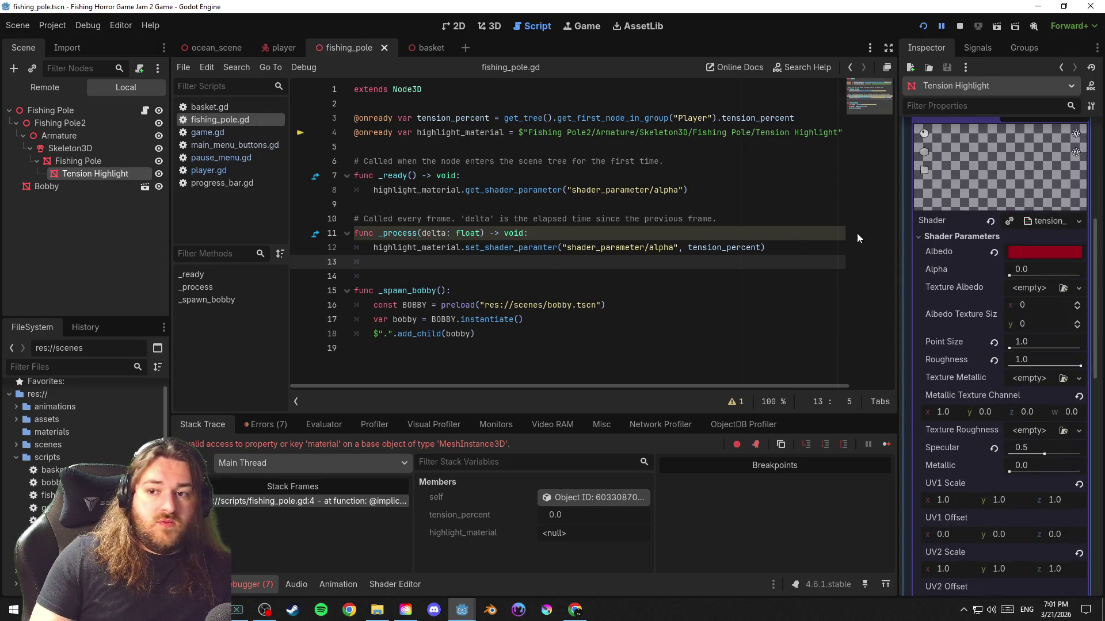
{"action": "left_click_drag", "start_coordinate": [1094, 309], "coordinate": [1093, 213]}
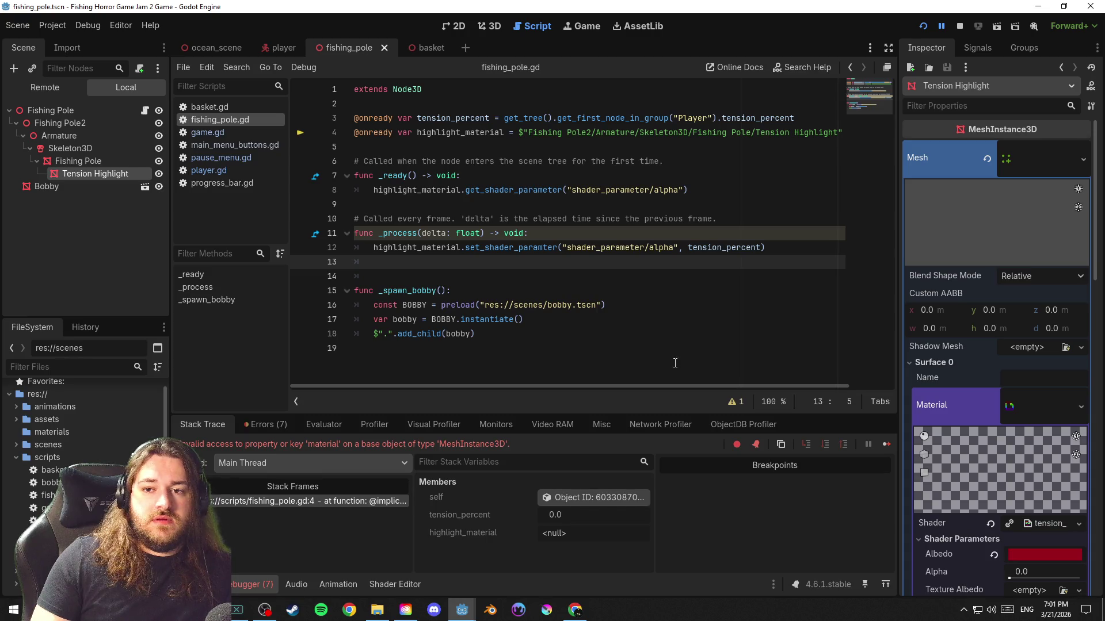
Step: Insert 'surface_0/' before material on line 4 so it reads .surface_0/material
{"action": "left_click_drag", "start_coordinate": [671, 384], "coordinate": [799, 391]}
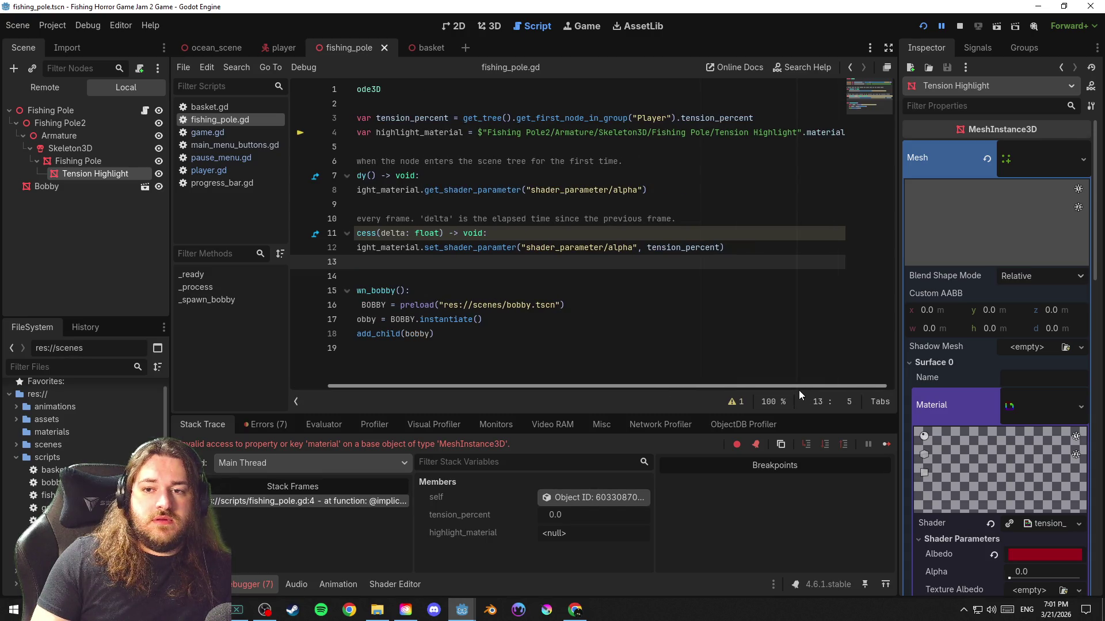
{"action": "left_click", "coordinate": [806, 132]}
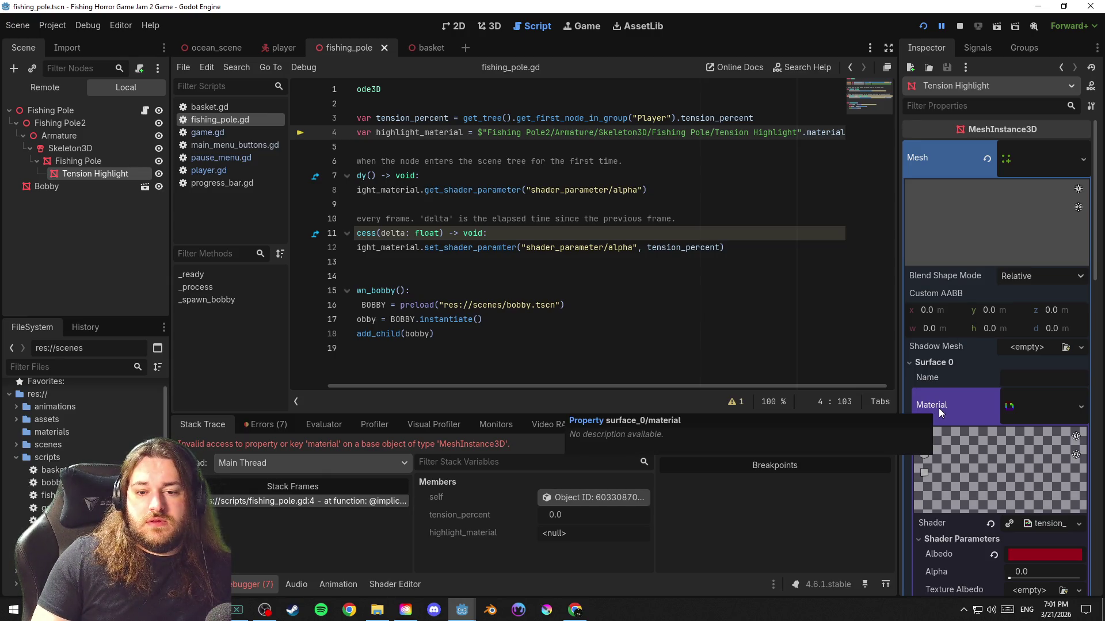
{"action": "type", "text": "s"}
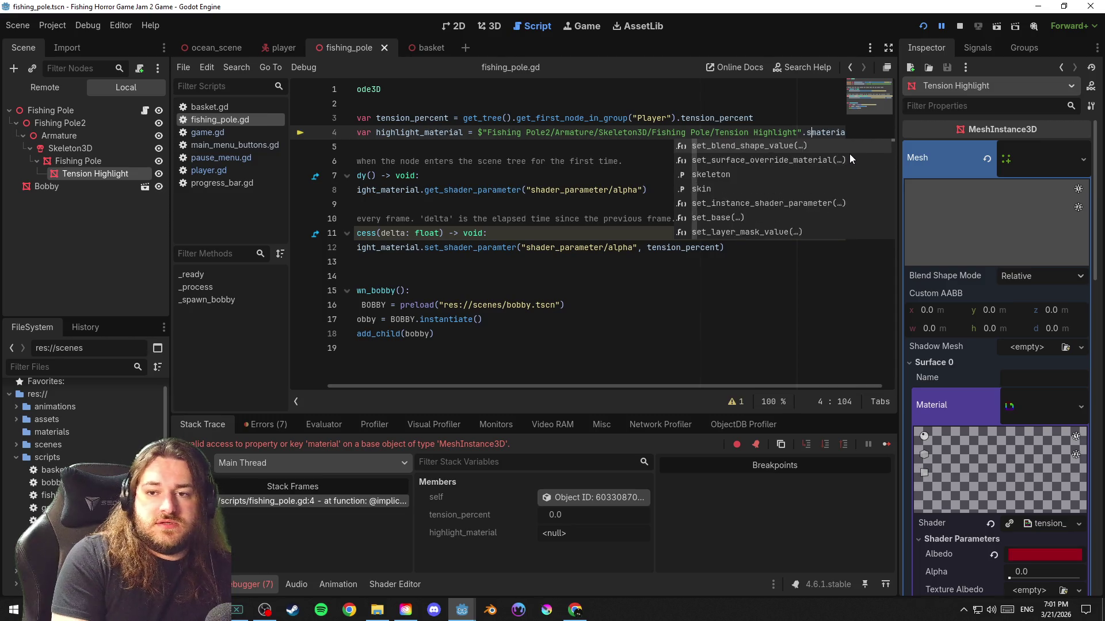
{"action": "type", "text": "urface_"}
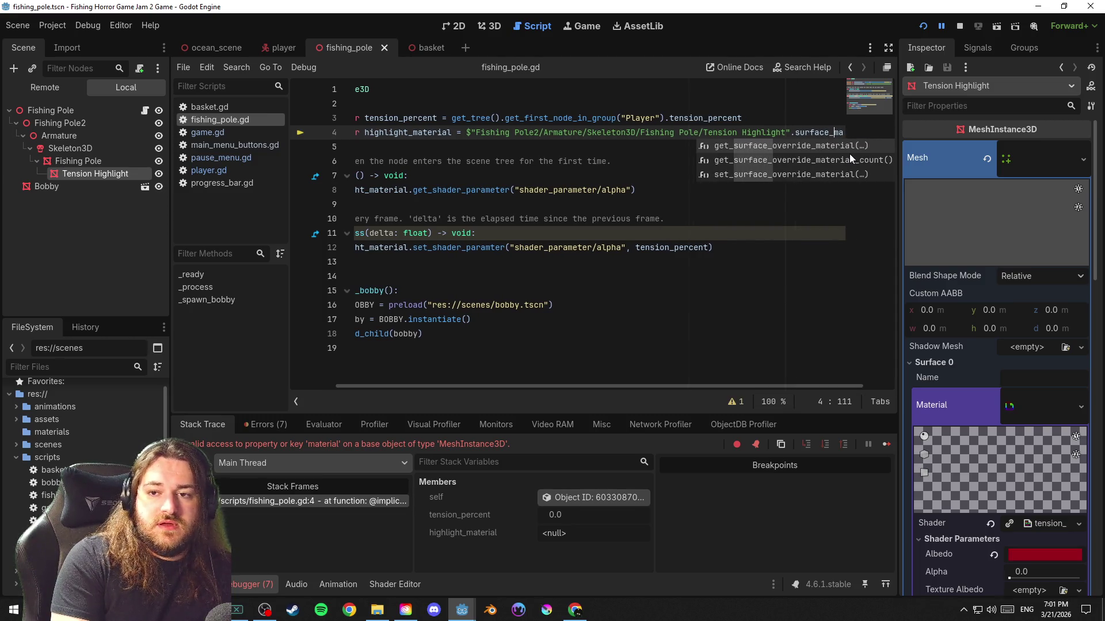
{"action": "type", "text": "0/"}
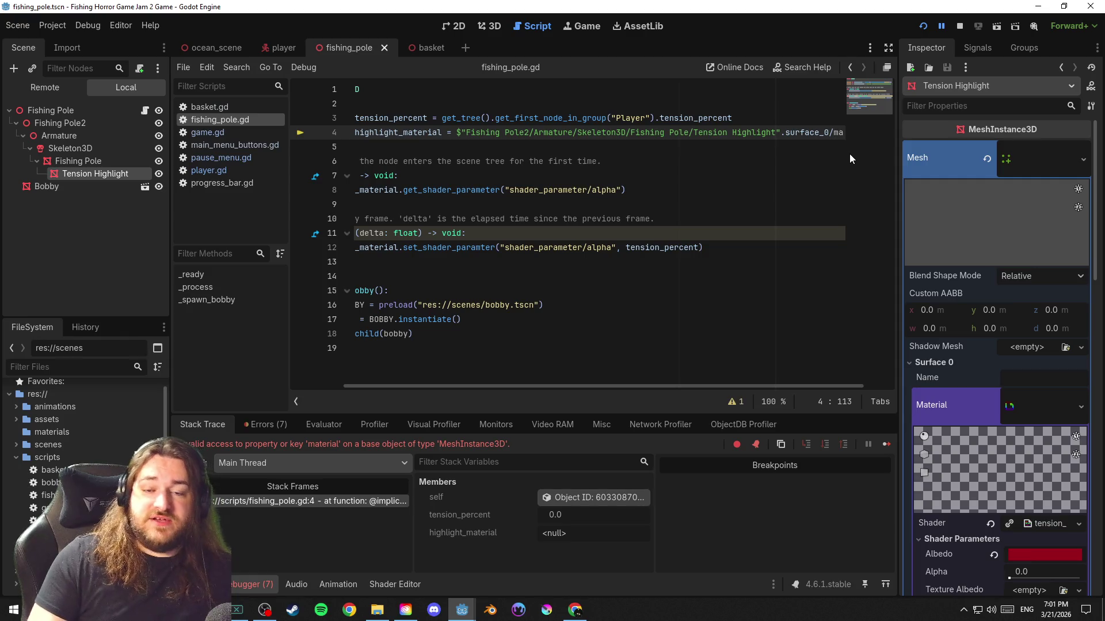
{"action": "key", "text": "Down"}
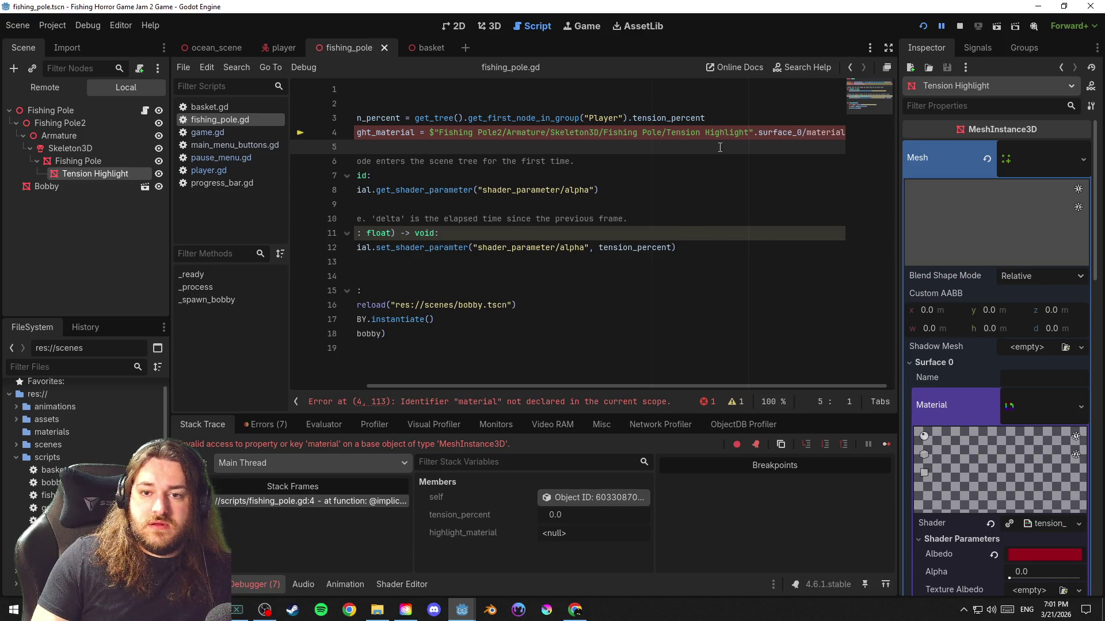
{"action": "scroll", "coordinate": [719, 147], "scroll_direction": "left", "scroll_amount": 3}
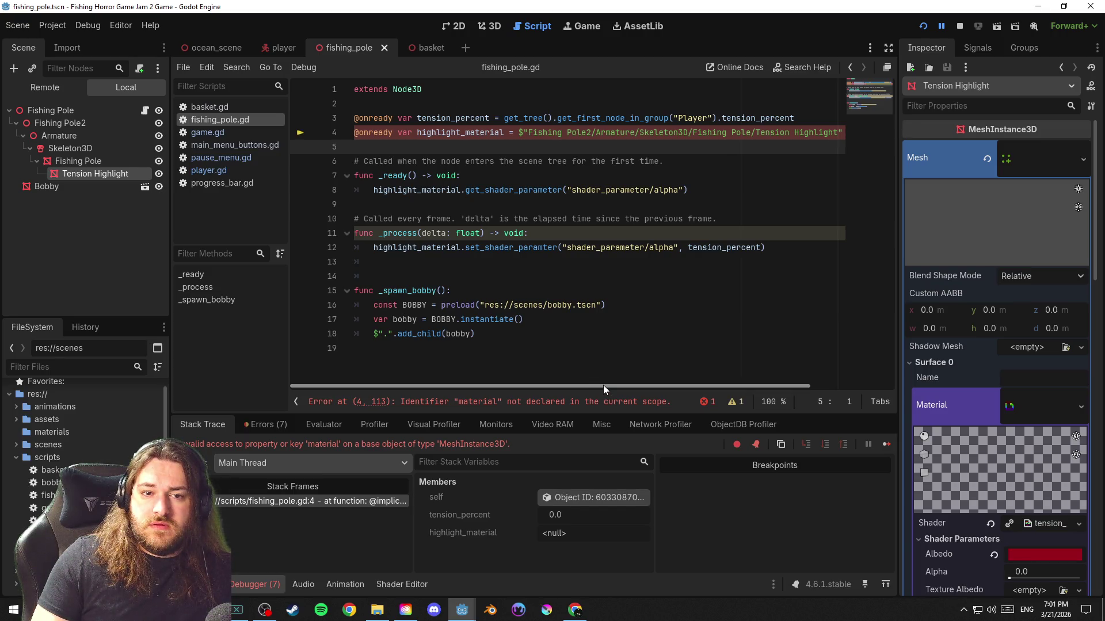
{"action": "left_click_drag", "start_coordinate": [603, 385], "coordinate": [773, 394]}
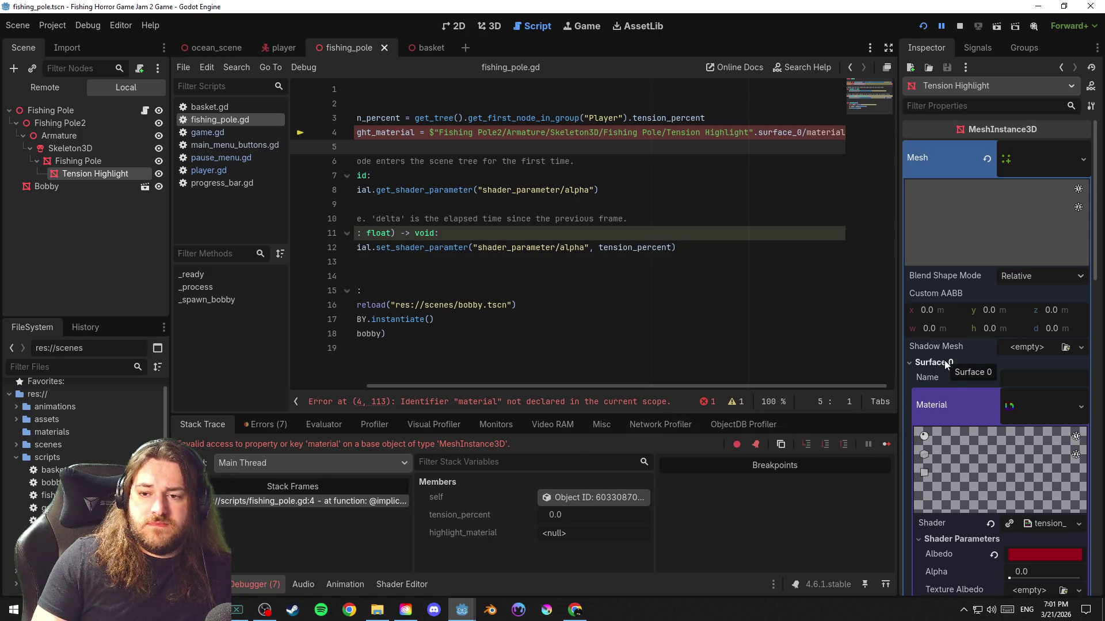
{"action": "scroll", "coordinate": [958, 378], "scroll_direction": "down", "scroll_amount": 1}
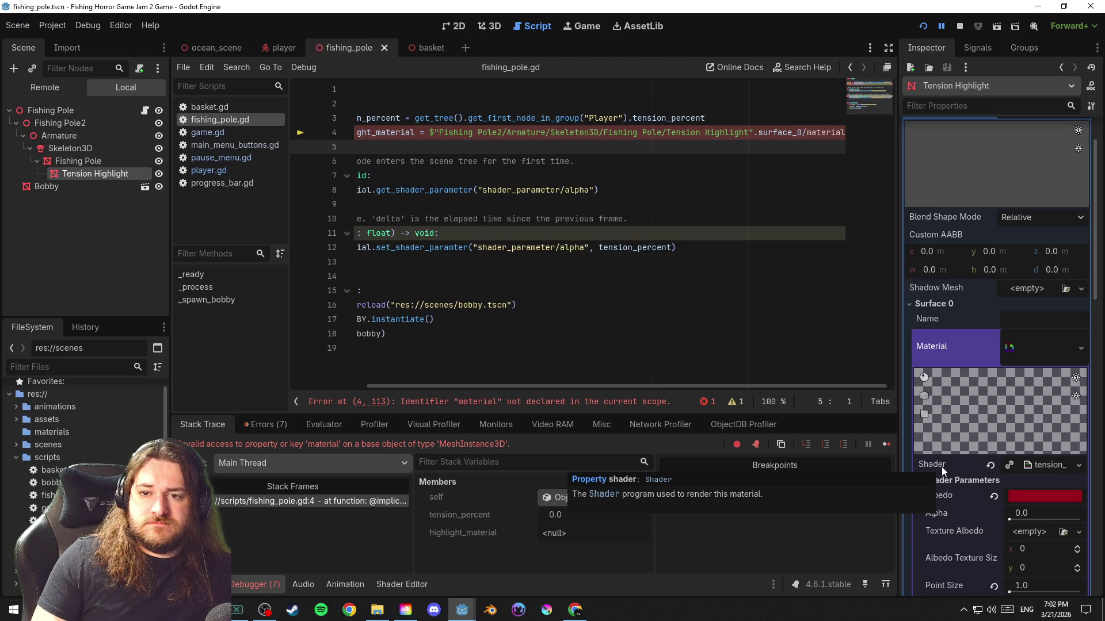
{"action": "scroll", "coordinate": [697, 335], "scroll_direction": "left", "scroll_amount": 3}
{"action": "scroll", "coordinate": [797, 165], "scroll_direction": "right", "scroll_amount": 3}
{"action": "scroll", "coordinate": [749, 137], "scroll_direction": "left", "scroll_amount": 3}
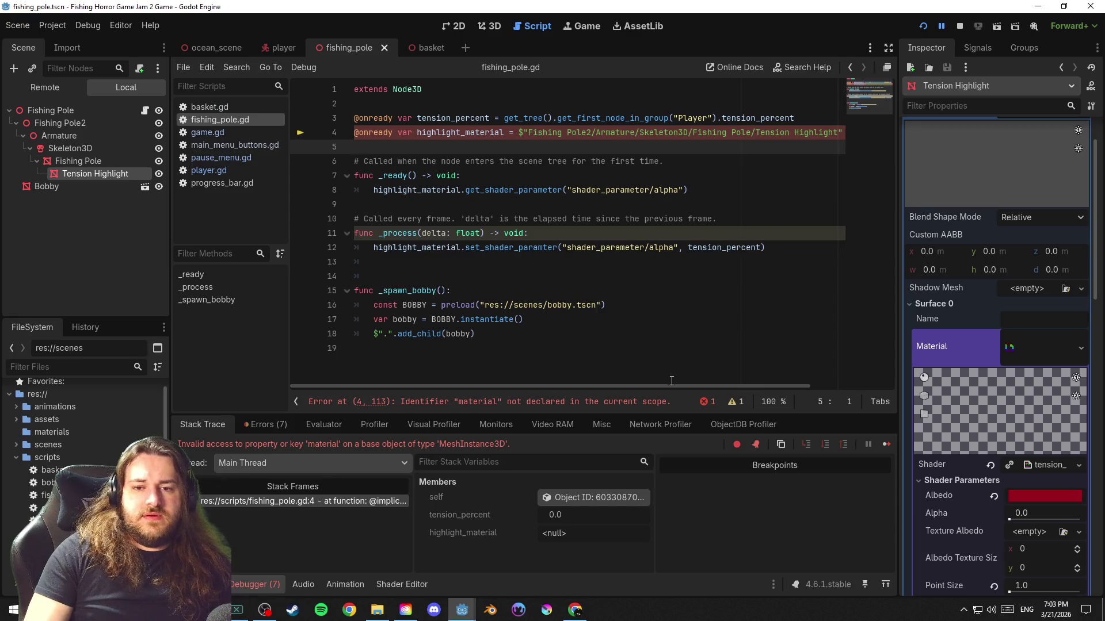
{"action": "left_click_drag", "start_coordinate": [671, 384], "coordinate": [1003, 384]}
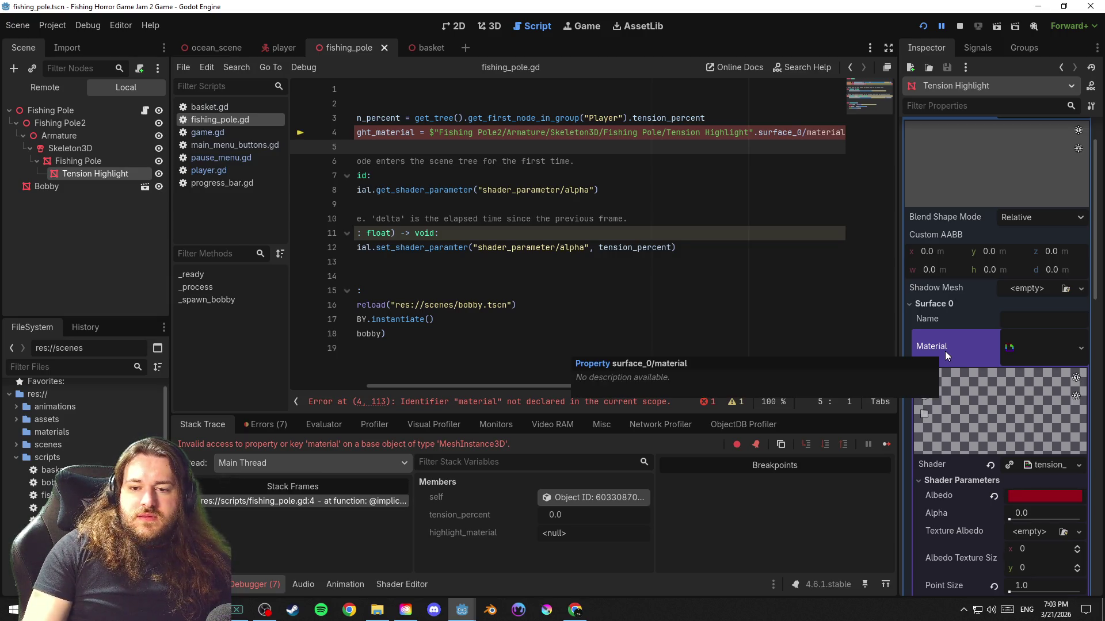
{"action": "left_click", "coordinate": [687, 150]}
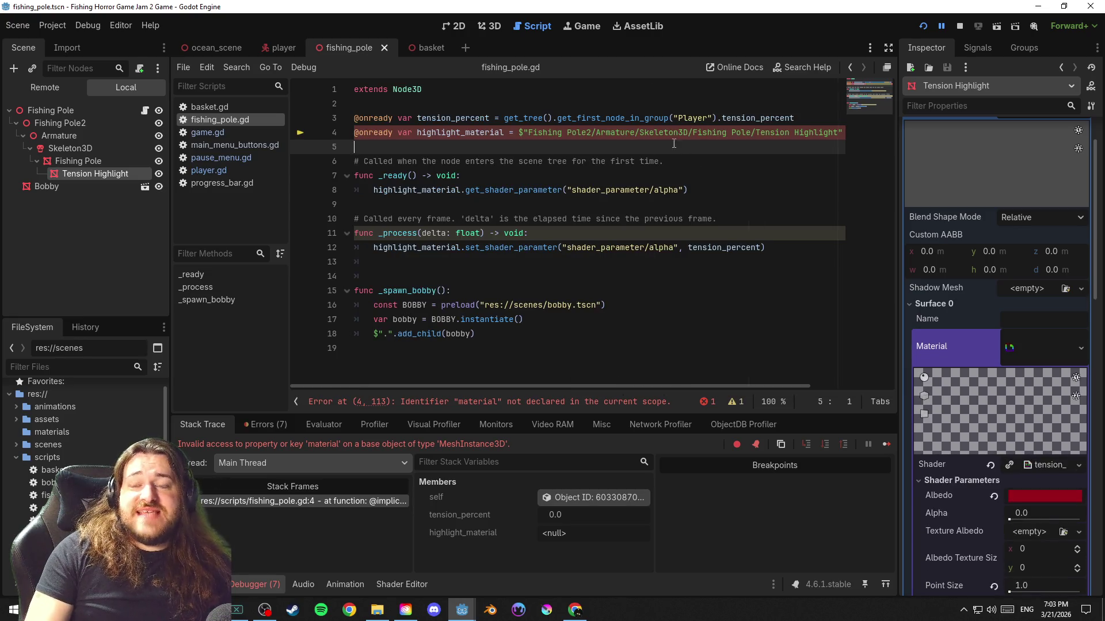
{"action": "scroll", "coordinate": [914, 309], "scroll_direction": "up", "scroll_amount": 2}
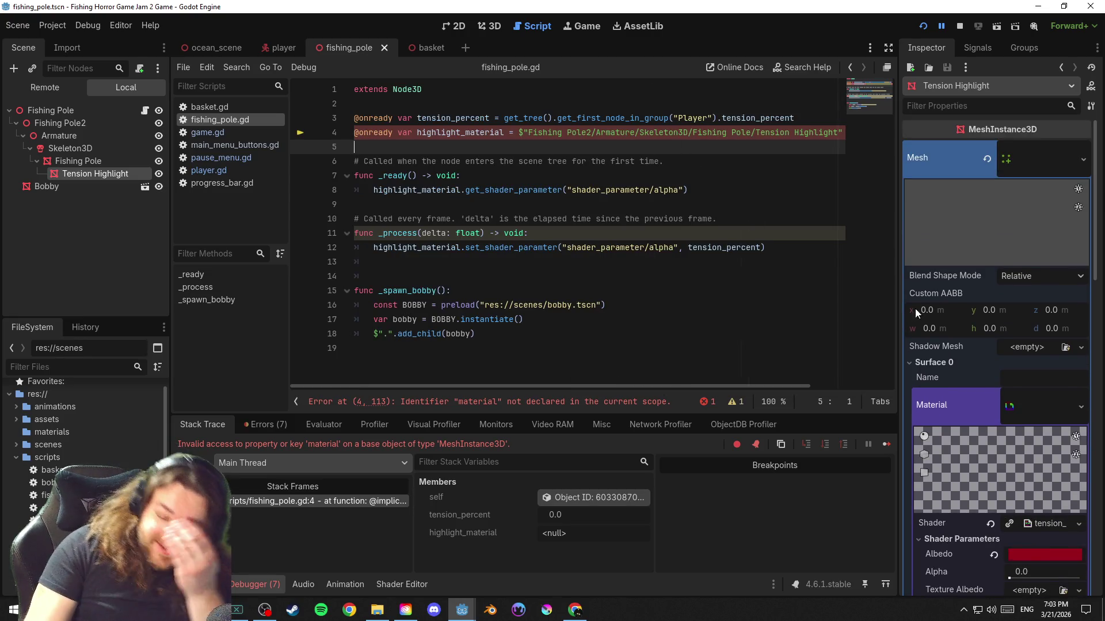
Step: Try dropping the material resource path onto line 5, undo it, and select '.surface_0/material' on line 4
{"action": "mouse_move", "coordinate": [1026, 405]}
{"action": "left_mouse_down"}
{"action": "mouse_move", "coordinate": [802, 247]}
{"action": "mouse_move", "coordinate": [772, 147]}
{"action": "left_mouse_up"}
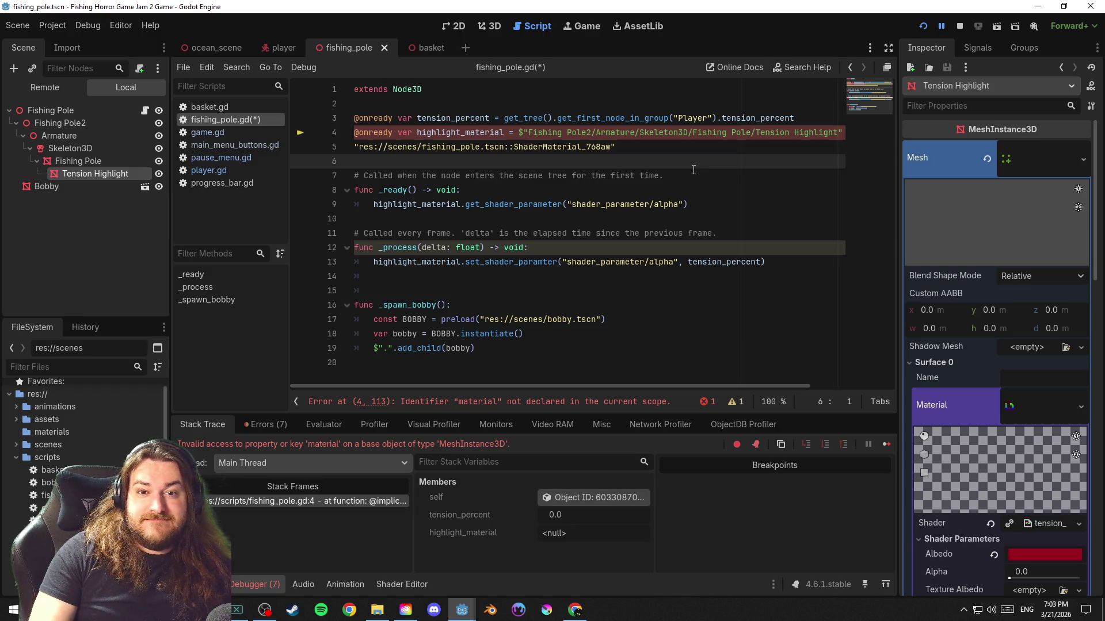
{"action": "key", "text": "ctrl+z"}
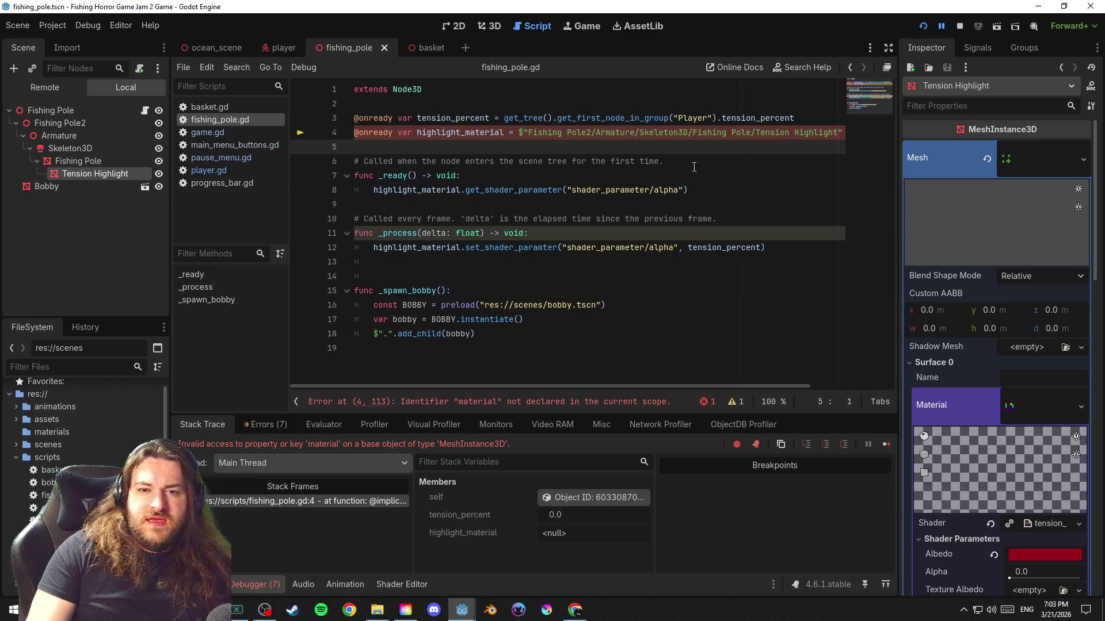
{"action": "left_click_drag", "start_coordinate": [695, 387], "coordinate": [892, 389]}
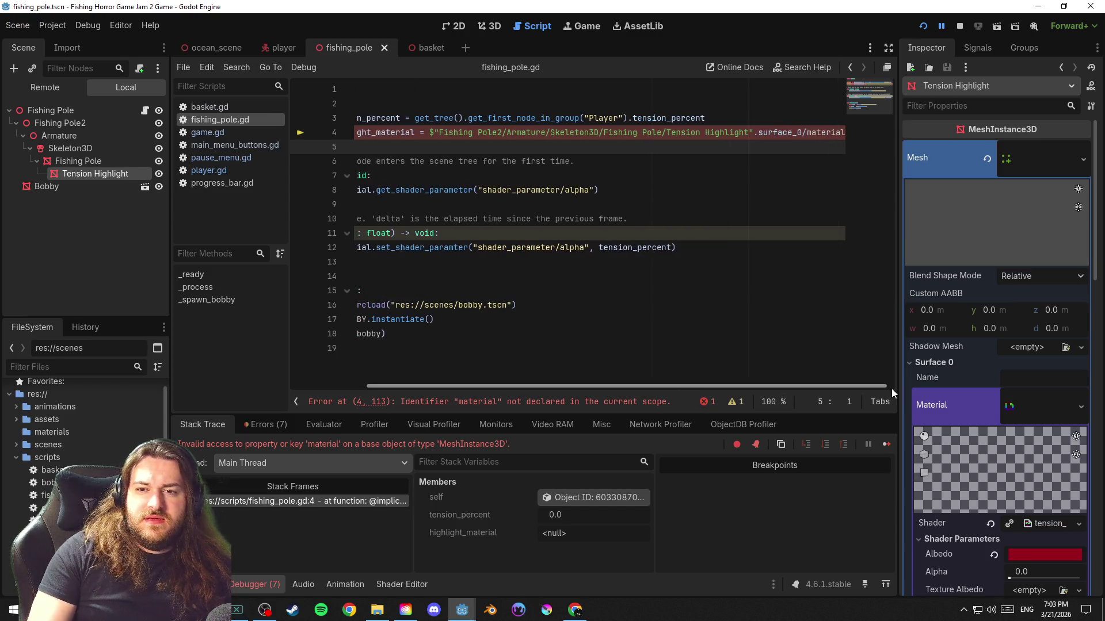
{"action": "left_click_drag", "start_coordinate": [760, 137], "coordinate": [858, 136]}
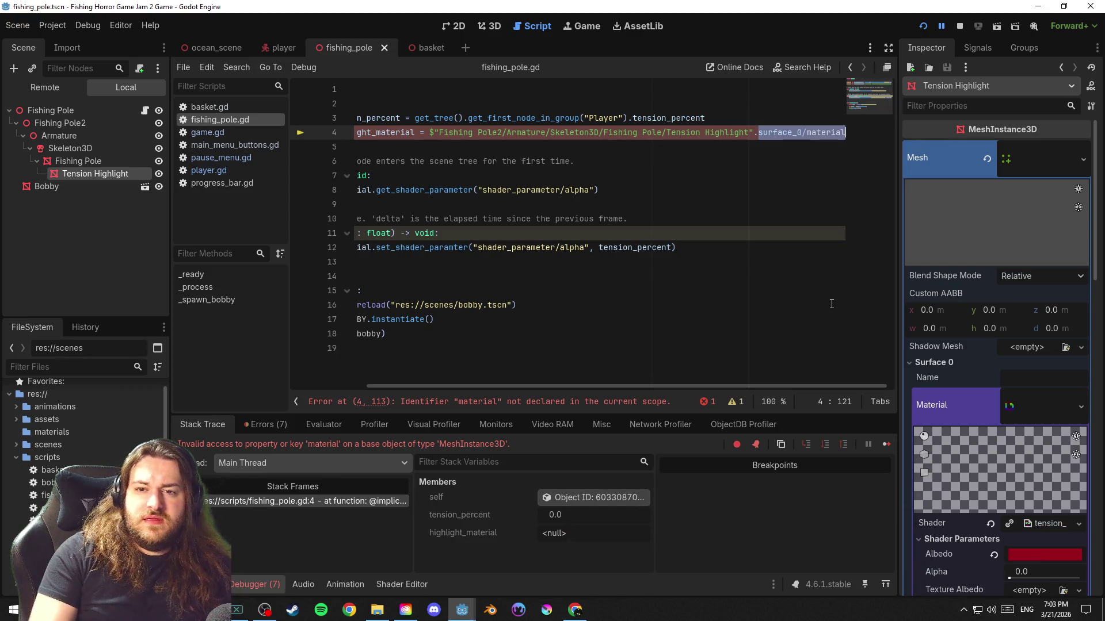
Step: Change line 4's ending to shader_parameter/alpha, save the script, and stop the running game
{"action": "type", "text": "shader_pra"}
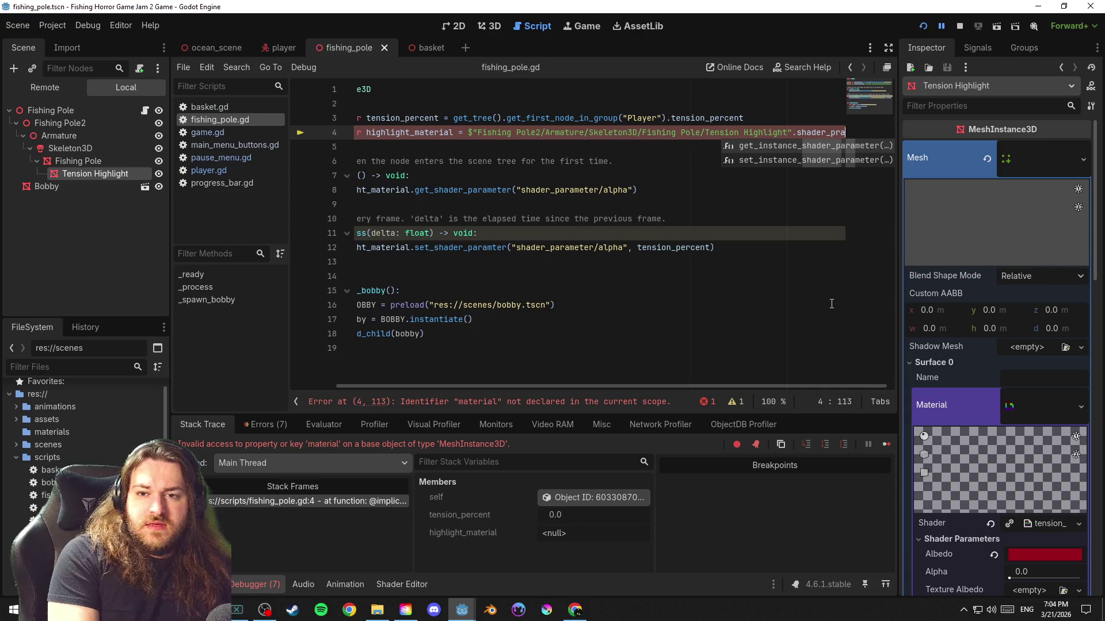
{"action": "key", "text": "BackSpace"}
{"action": "key", "text": "BackSpace"}
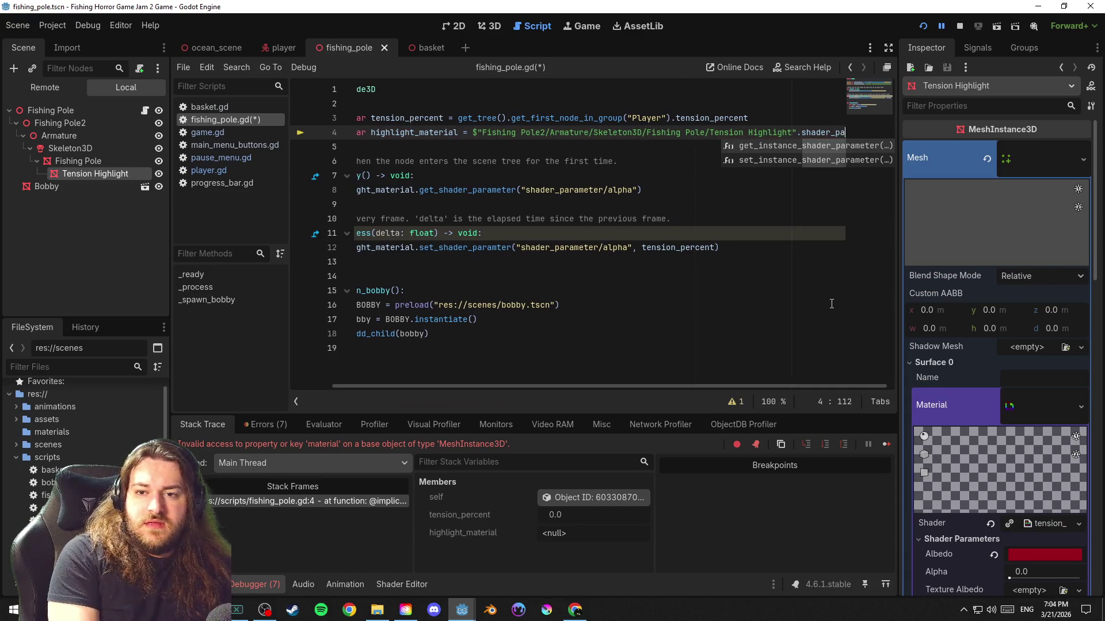
{"action": "type", "text": "arameter/alpha"}
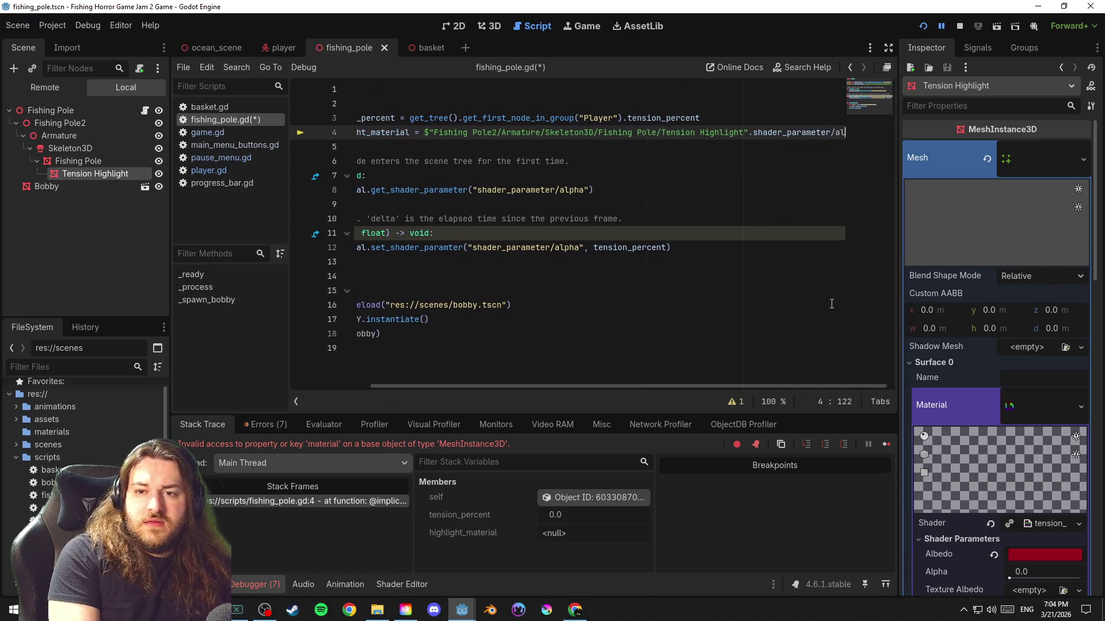
{"action": "key", "text": "ctrl+s"}
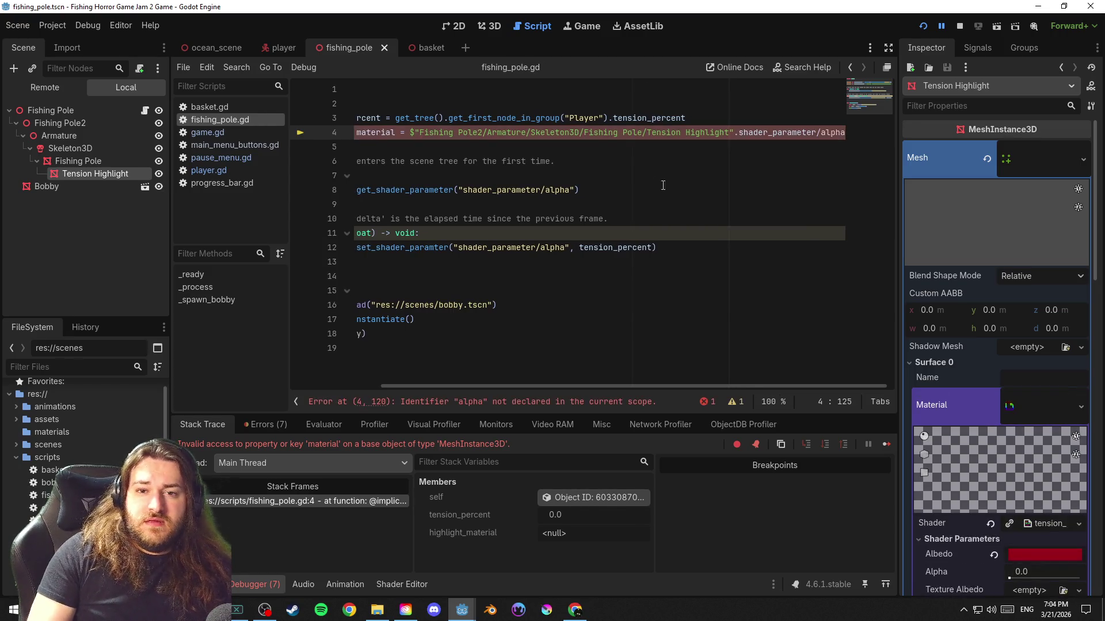
{"action": "key", "text": "Down"}
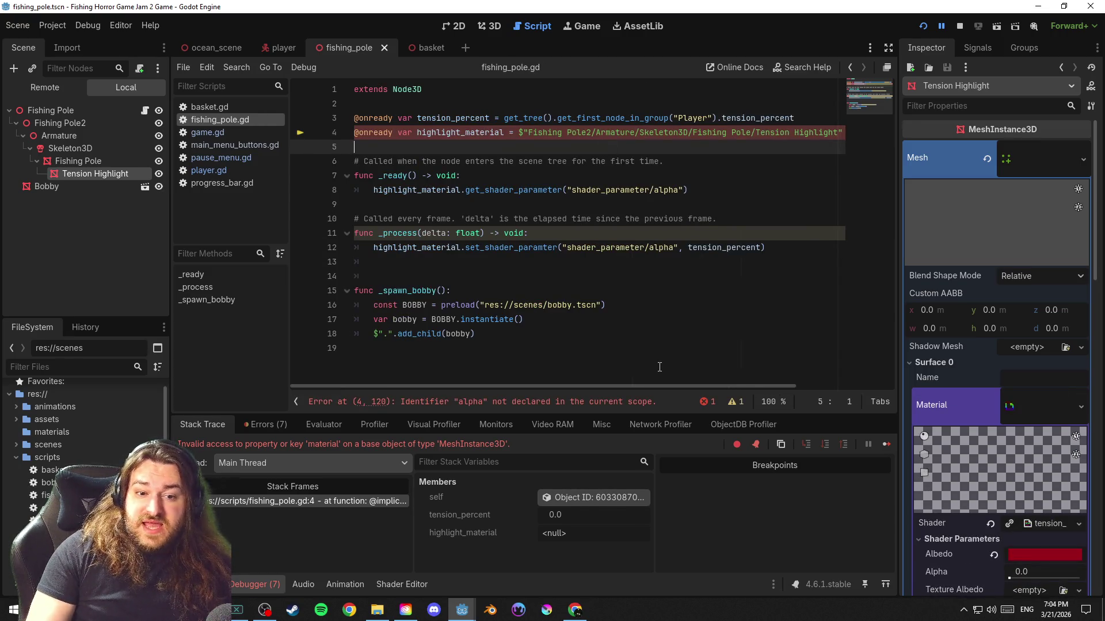
{"action": "left_click_drag", "start_coordinate": [613, 387], "coordinate": [874, 378]}
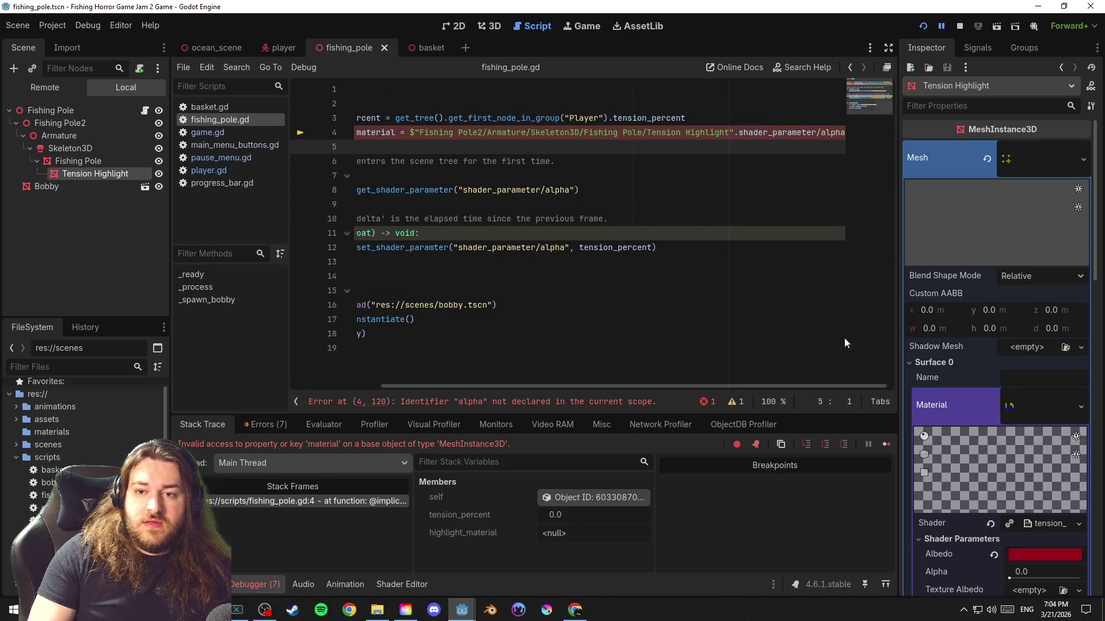
{"action": "scroll", "coordinate": [622, 152], "scroll_direction": "left", "scroll_amount": 5}
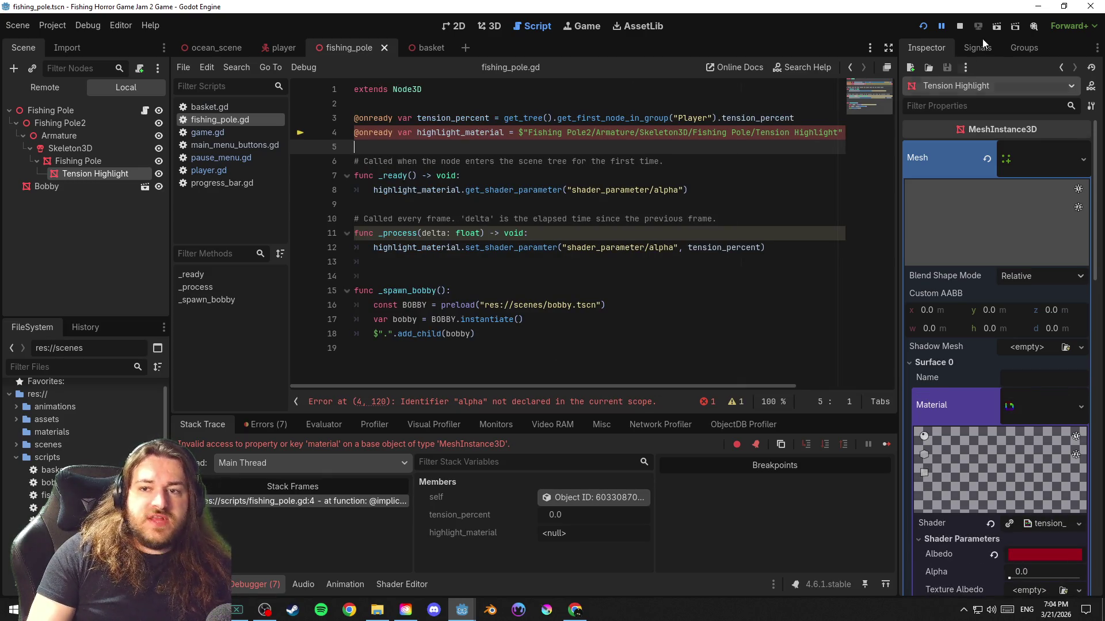
{"action": "left_click", "coordinate": [959, 27]}
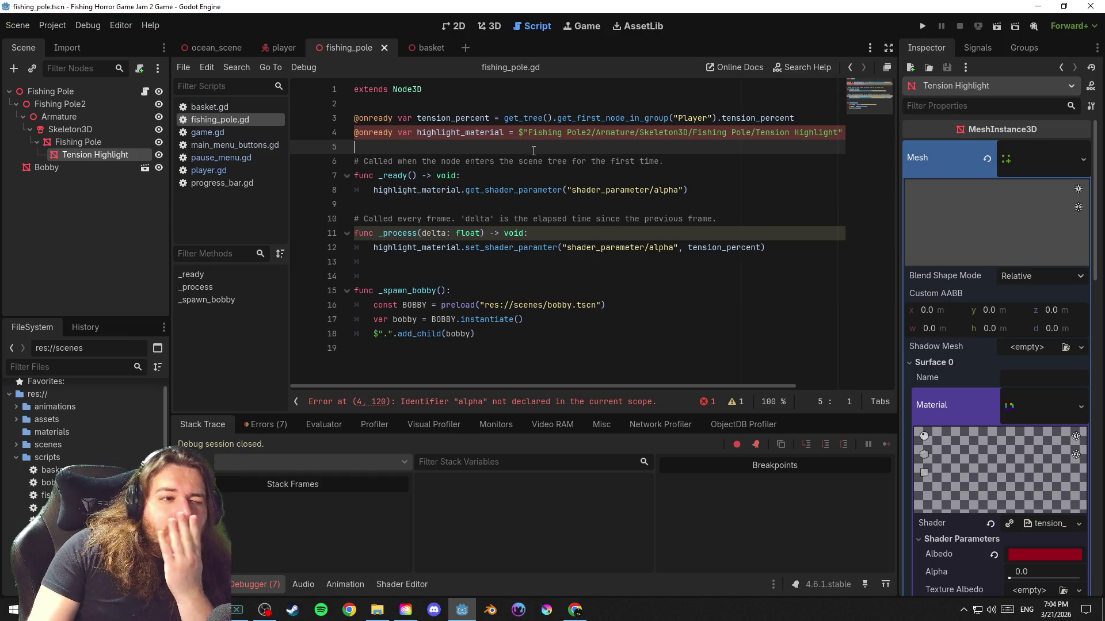
{"action": "left_click", "coordinate": [81, 142]}
{"action": "left_click", "coordinate": [95, 156]}
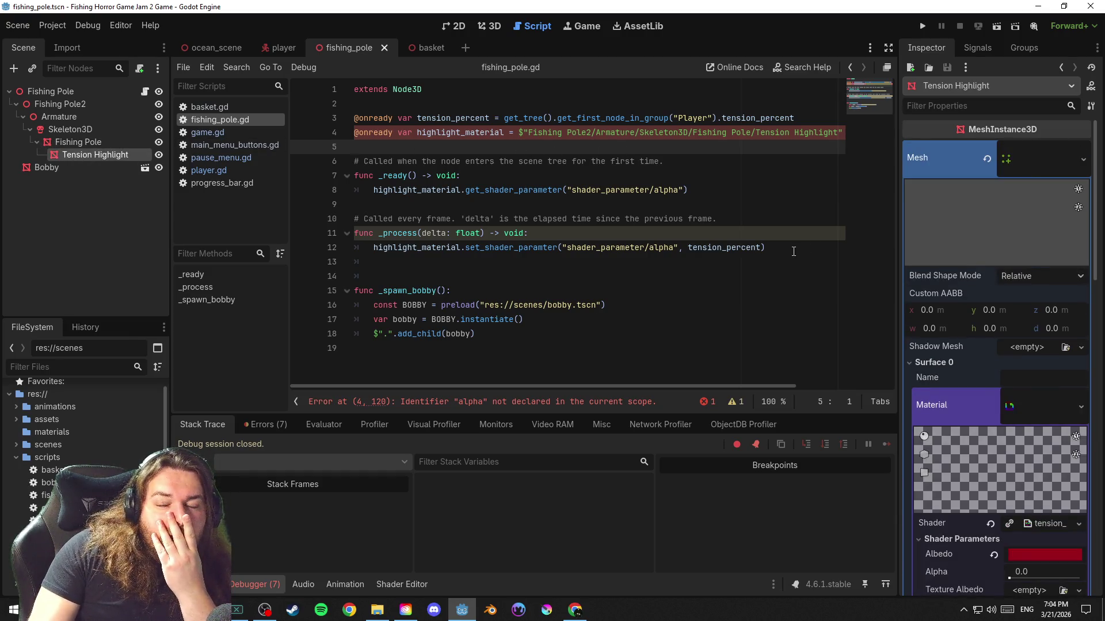
{"action": "left_click", "coordinate": [87, 143]}
{"action": "left_click", "coordinate": [104, 156]}
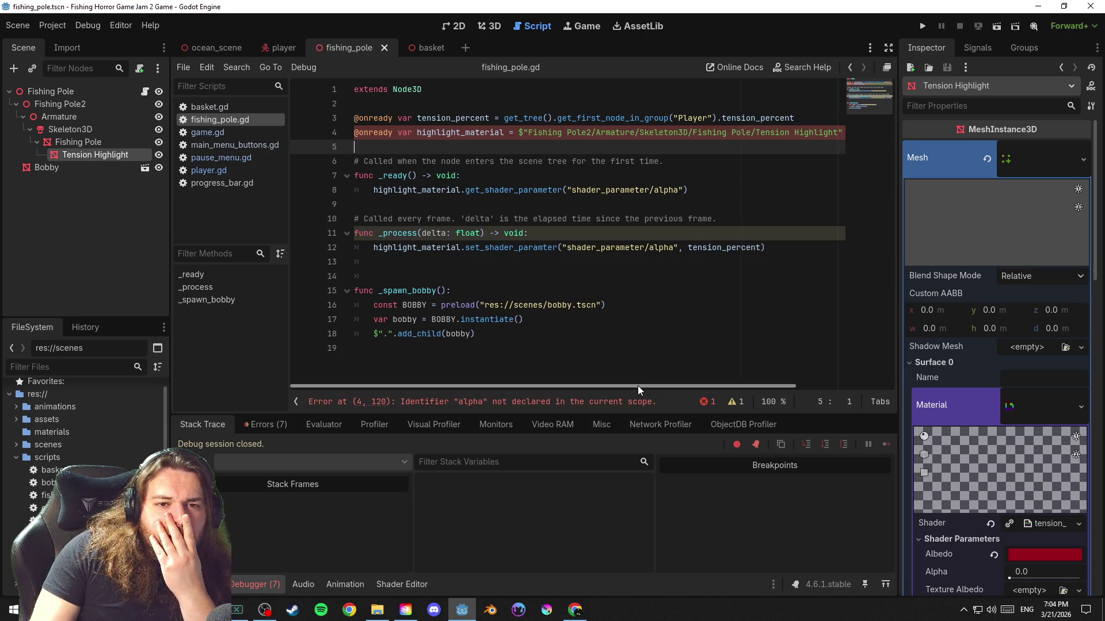
{"action": "mouse_move", "coordinate": [638, 387]}
{"action": "left_mouse_down"}
{"action": "mouse_move", "coordinate": [805, 381]}
{"action": "mouse_move", "coordinate": [592, 368]}
{"action": "left_mouse_up"}
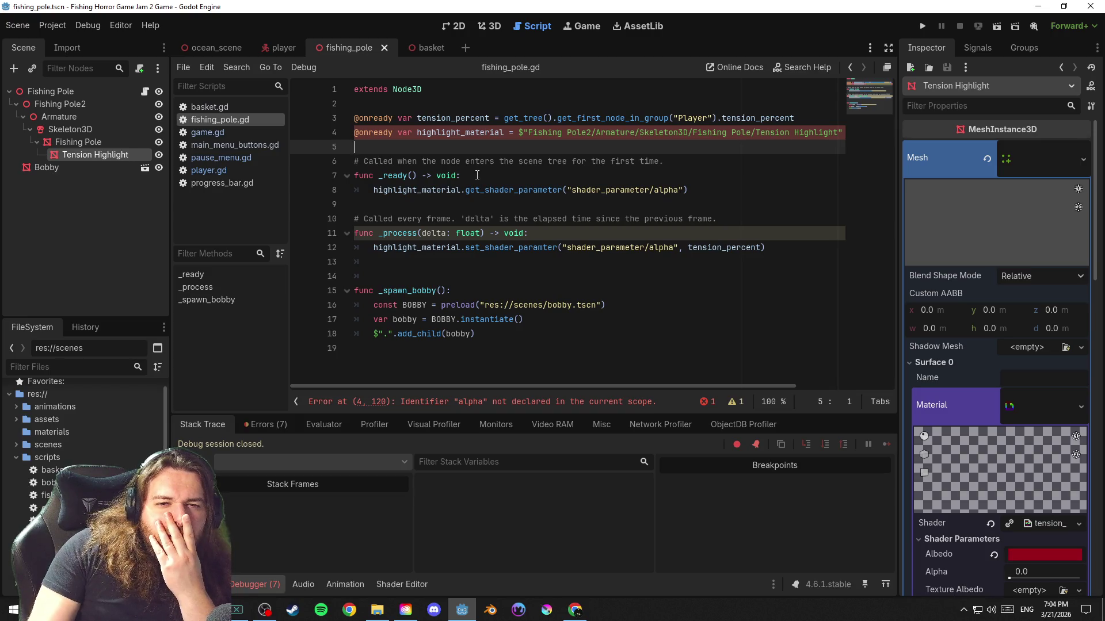
{"action": "left_click_drag", "start_coordinate": [505, 133], "coordinate": [419, 141]}
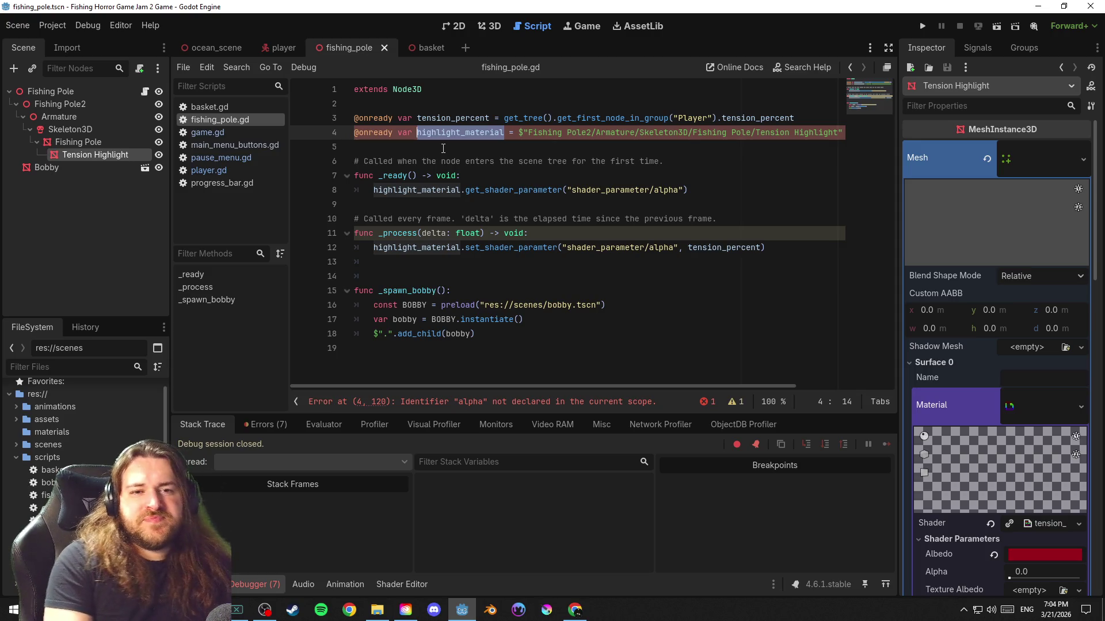
{"action": "type", "text": "alpha"}
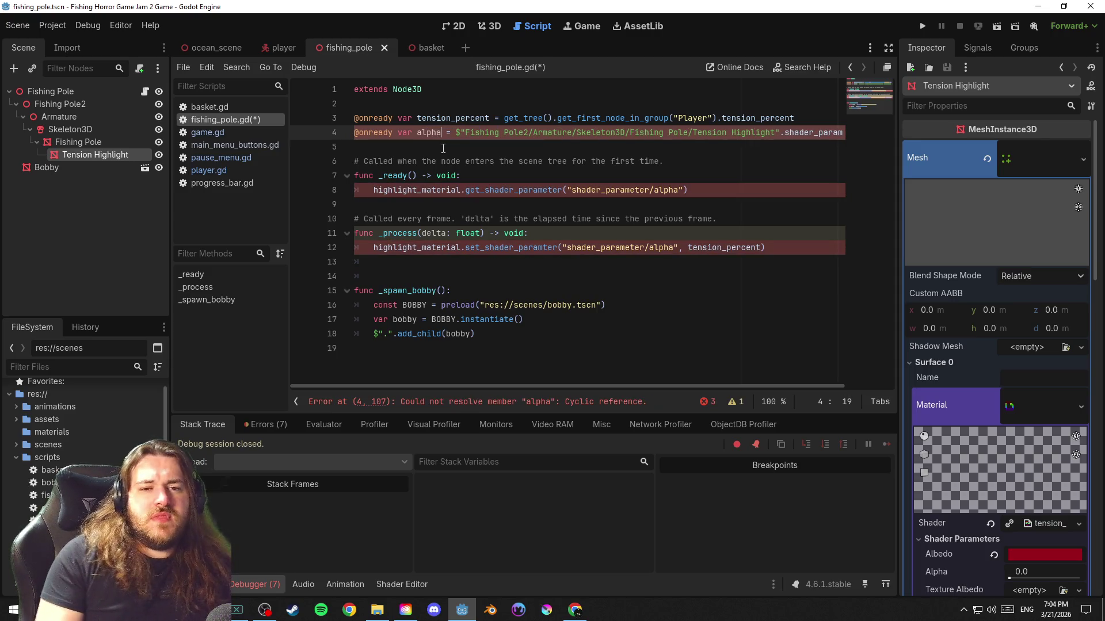
{"action": "key", "text": "ctrl+z"}
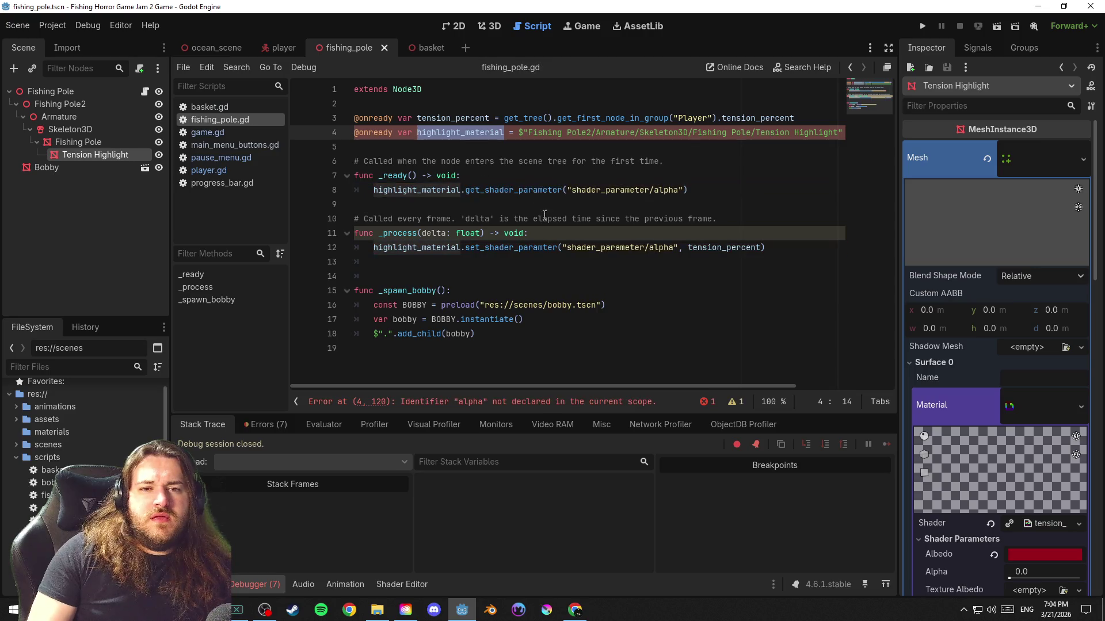
{"action": "left_click", "coordinate": [536, 149]}
{"action": "left_click_drag", "start_coordinate": [576, 385], "coordinate": [846, 401]}
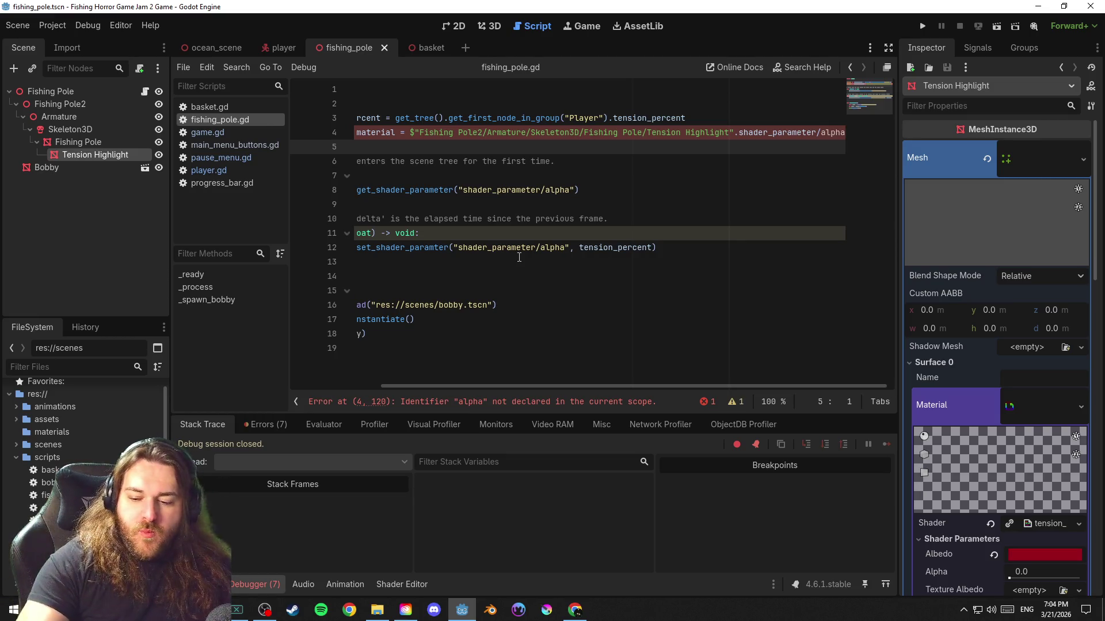
{"action": "left_click", "coordinate": [615, 220]}
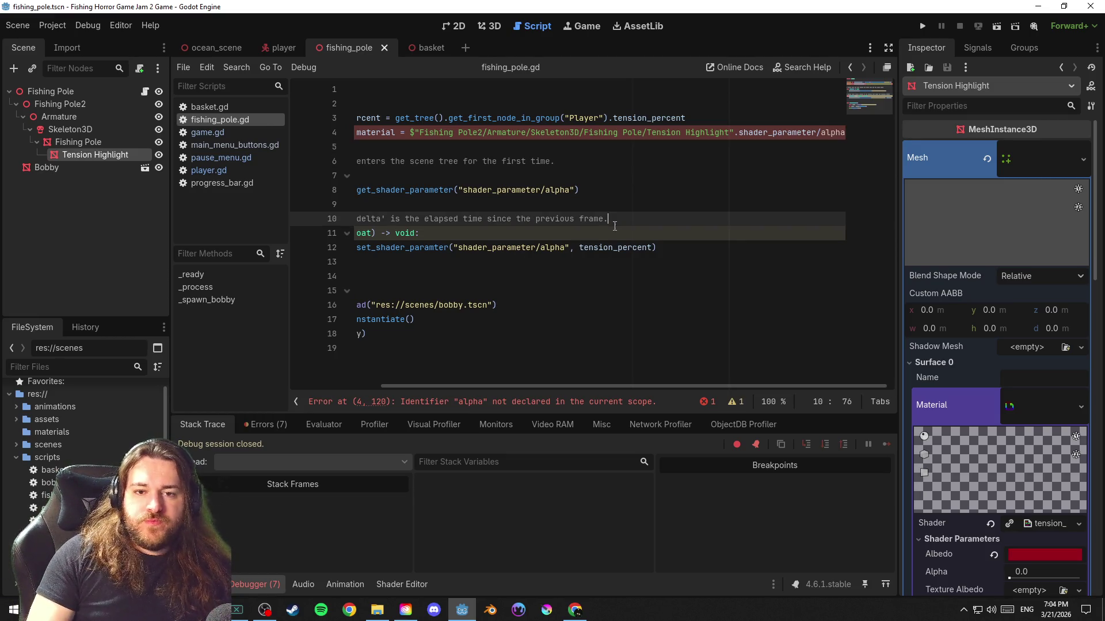
{"action": "left_click", "coordinate": [619, 235]}
{"action": "mouse_move", "coordinate": [938, 573]}
{"action": "left_mouse_down"}
{"action": "mouse_move", "coordinate": [916, 533]}
{"action": "mouse_move", "coordinate": [569, 228]}
{"action": "mouse_move", "coordinate": [568, 213]}
{"action": "mouse_move", "coordinate": [601, 214]}
{"action": "left_mouse_up"}
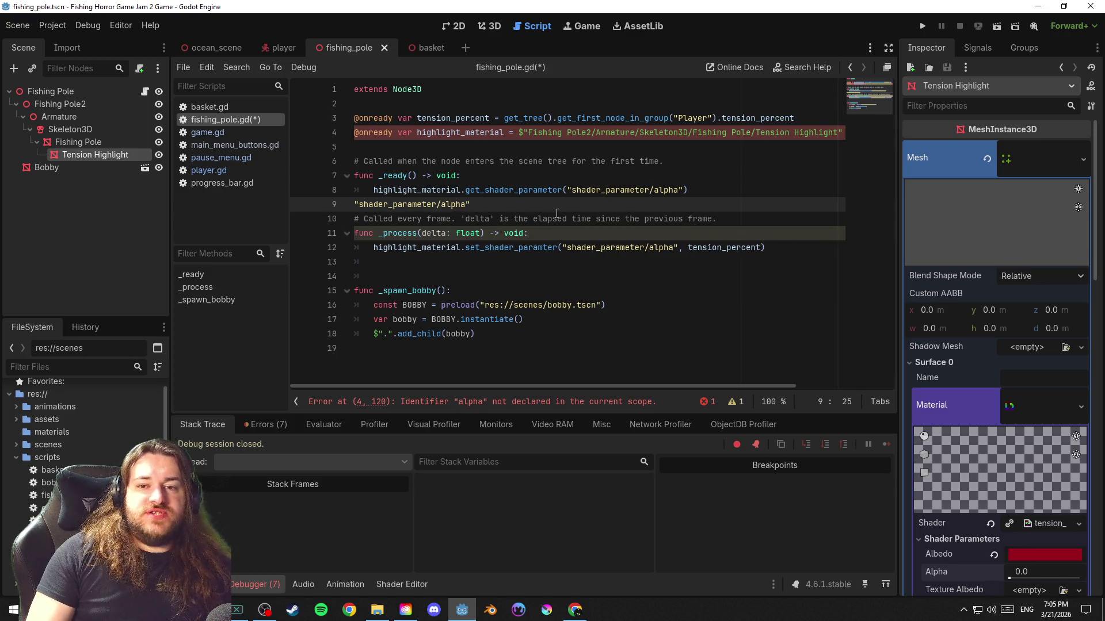
{"action": "key", "text": "ctrl+z"}
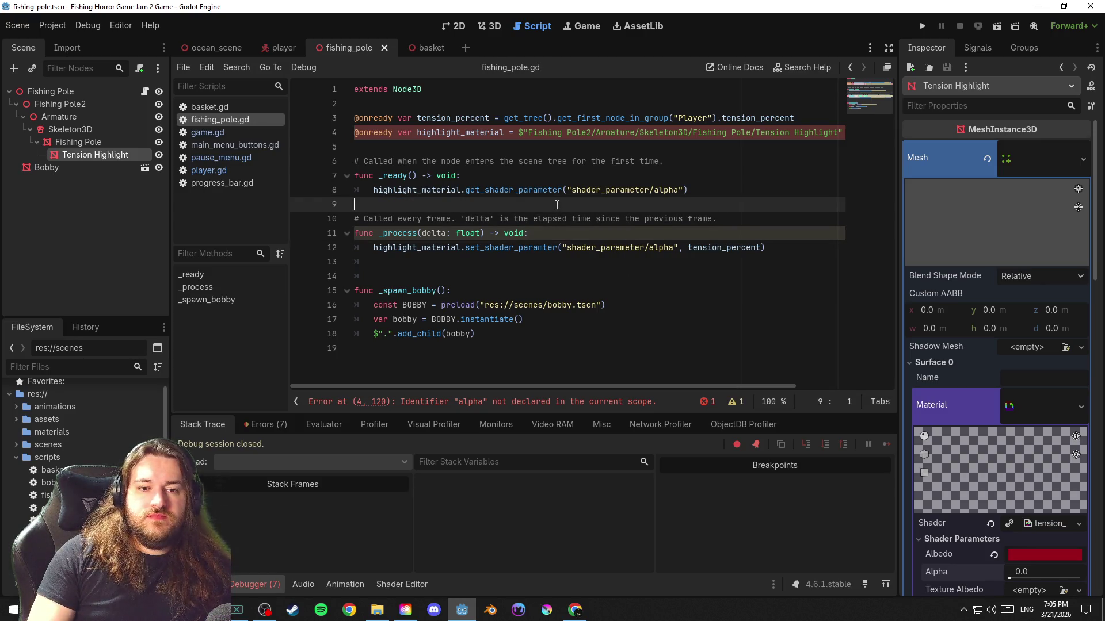
{"action": "mouse_move", "coordinate": [528, 387]}
{"action": "left_mouse_down"}
{"action": "mouse_move", "coordinate": [811, 397]}
{"action": "mouse_move", "coordinate": [719, 397]}
{"action": "left_mouse_up"}
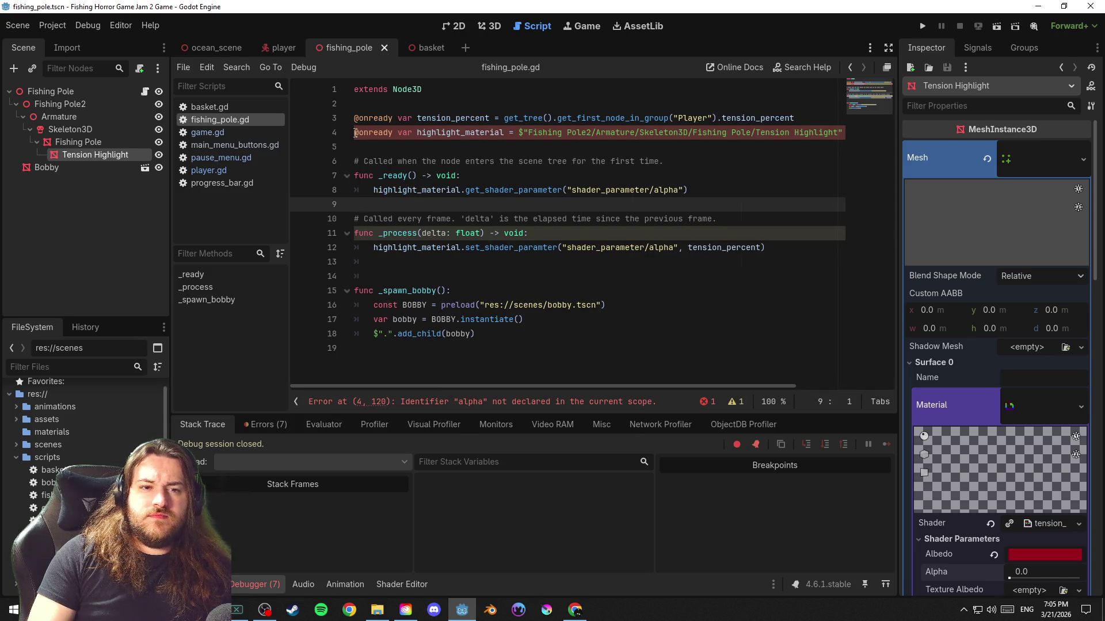
{"action": "triple_click", "coordinate": [365, 133]}
Step: Delete the highlight_material declaration line and save the script
{"action": "key", "text": "BackSpace"}
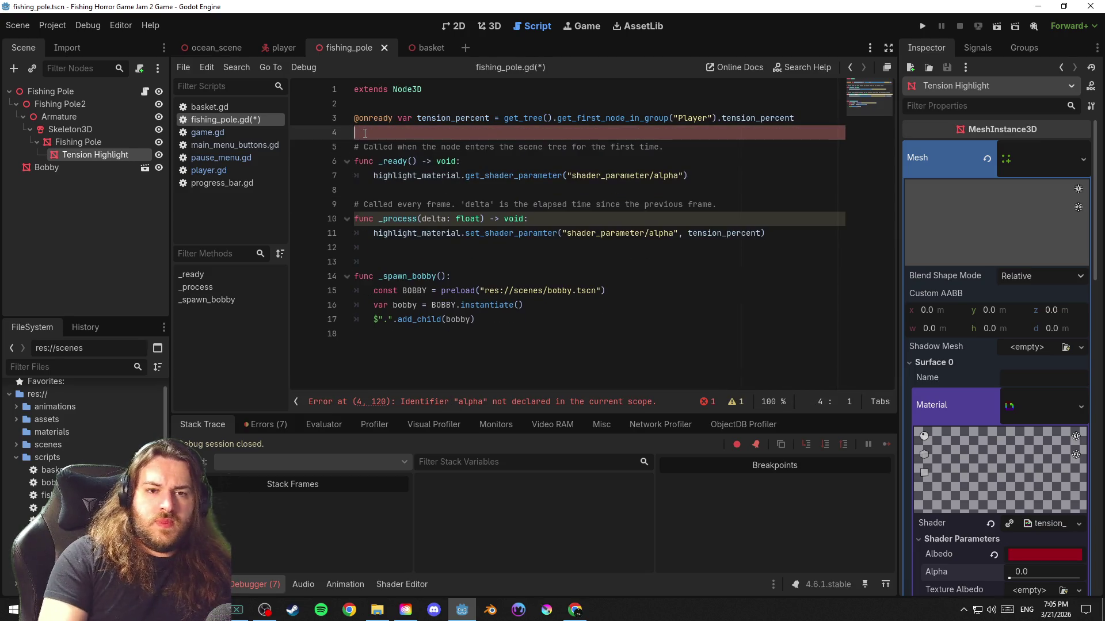
{"action": "key", "text": "ctrl+z"}
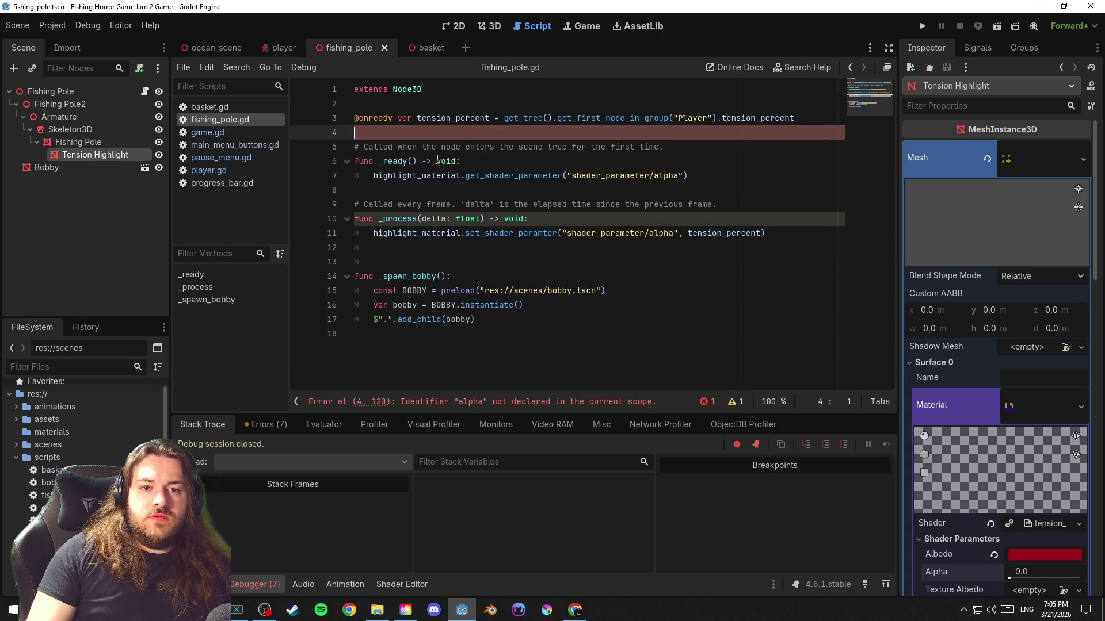
{"action": "key", "text": "ctrl+shift+z"}
{"action": "left_click", "coordinate": [691, 183]}
{"action": "key", "text": "ctrl+s"}
Step: Replace highlight_material on line 7 with the Tension Highlight node path and save
{"action": "left_click", "coordinate": [698, 179]}
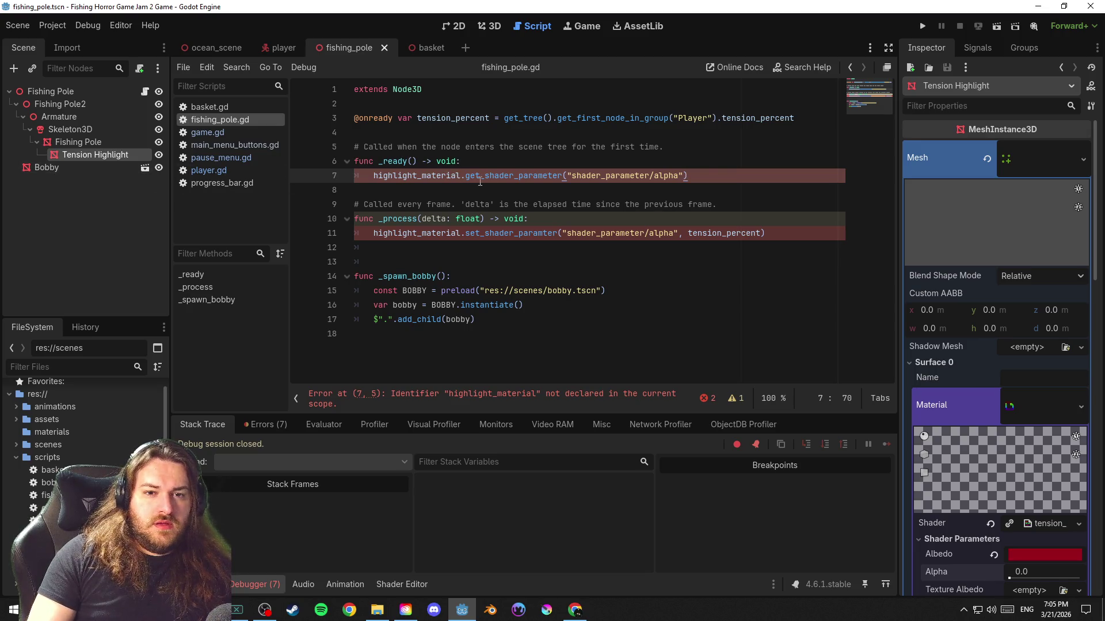
{"action": "left_click_drag", "start_coordinate": [460, 178], "coordinate": [373, 177]}
{"action": "left_click_drag", "start_coordinate": [87, 154], "coordinate": [417, 177]}
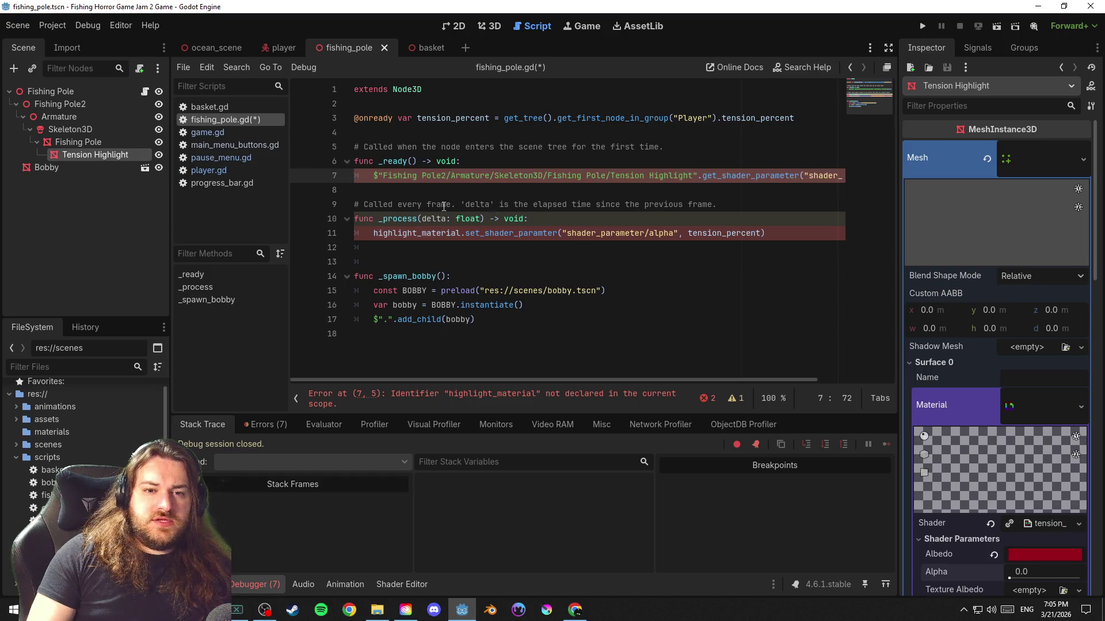
{"action": "key", "text": "Down"}
{"action": "key", "text": "ctrl+s"}
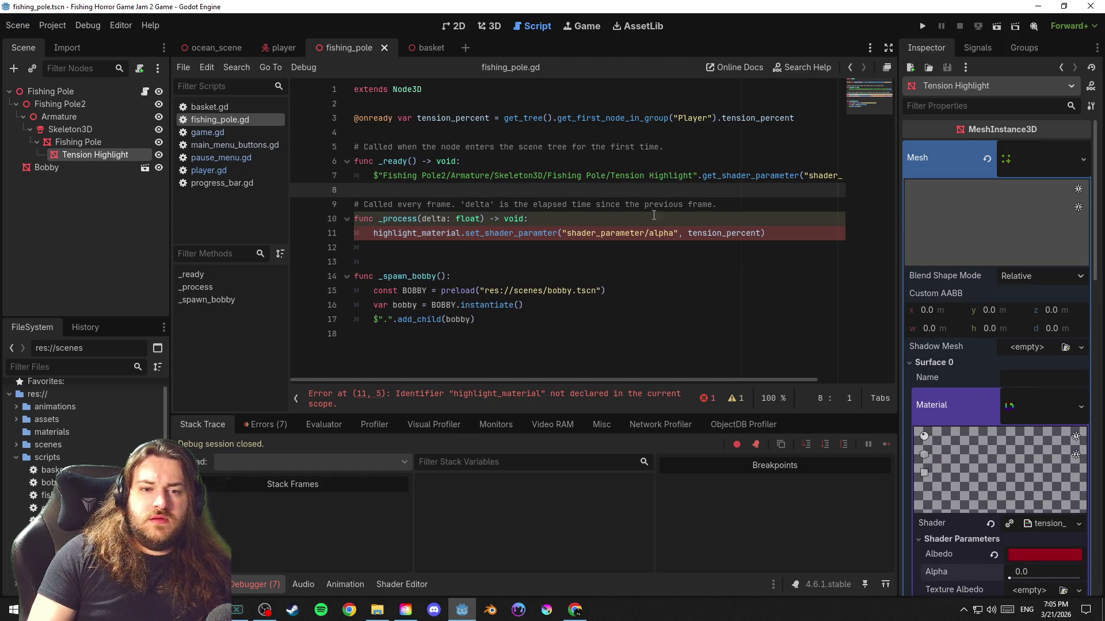
Step: Replace highlight_material on line 11 with the node path, fix 'paramter' to 'parameter', and save
{"action": "left_click_drag", "start_coordinate": [460, 235], "coordinate": [373, 235]}
{"action": "left_click_drag", "start_coordinate": [91, 153], "coordinate": [420, 235]}
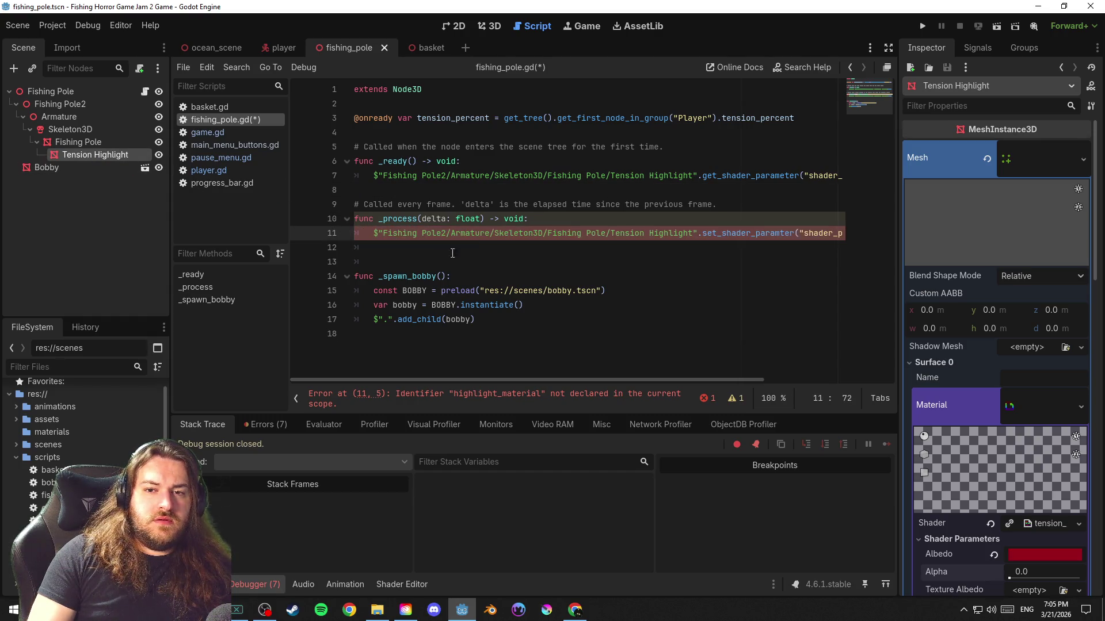
{"action": "left_click", "coordinate": [766, 257]}
{"action": "left_click", "coordinate": [790, 233]}
{"action": "type", "text": "3e"}
{"action": "key", "text": "ctrl+s"}
{"action": "key", "text": "BackSpace"}
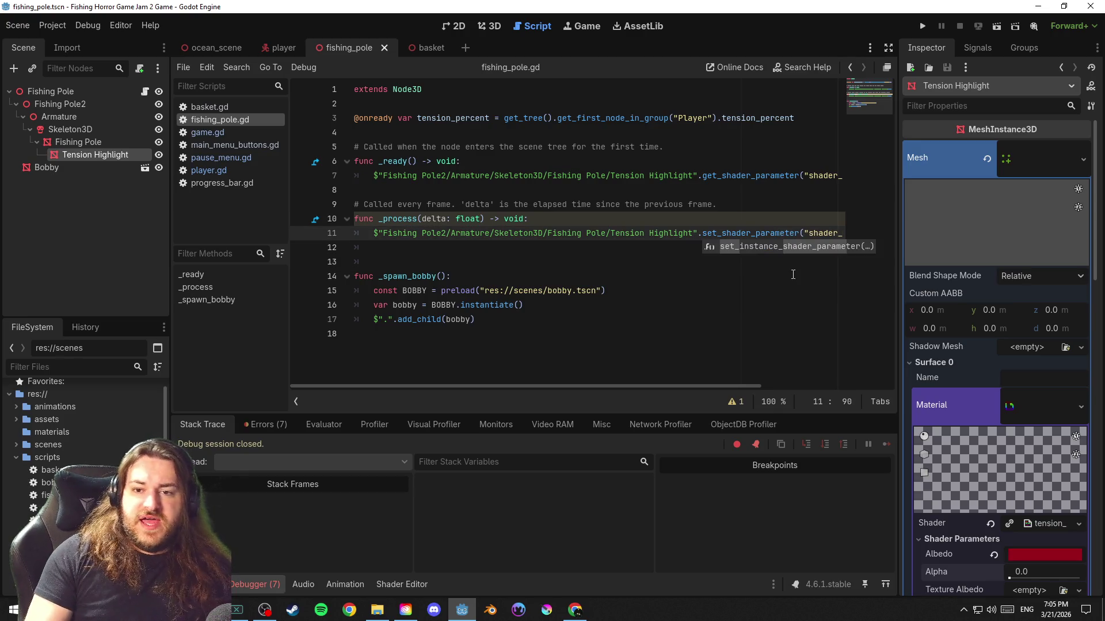
{"action": "left_click", "coordinate": [663, 253]}
{"action": "key", "text": "ctrl+s"}
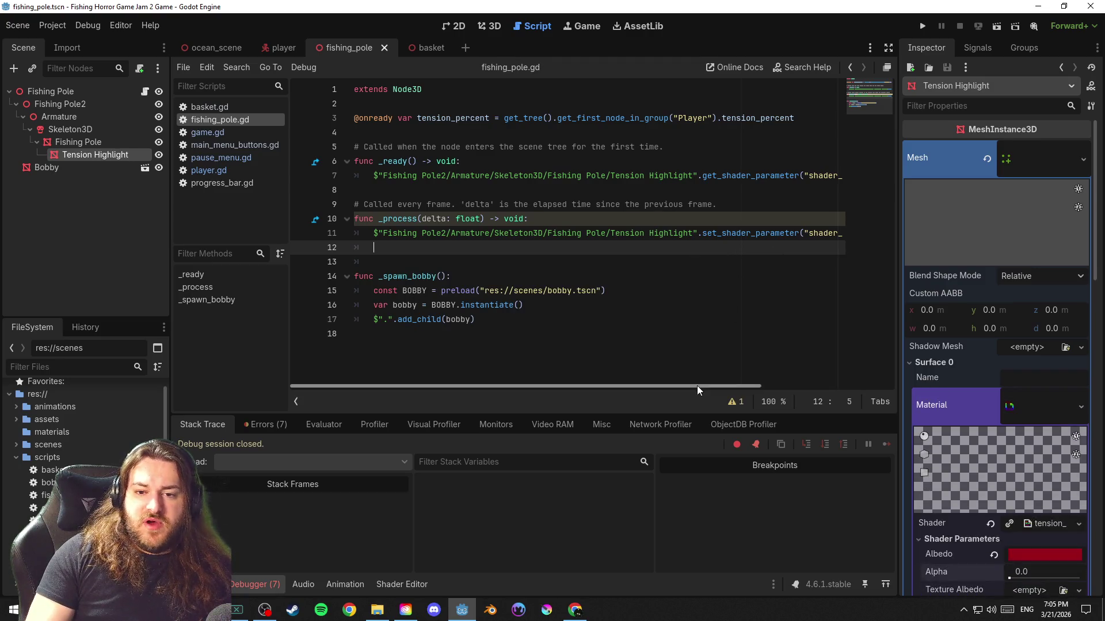
Step: Check the line ends and run the project with F5 to test the script
{"action": "left_click_drag", "start_coordinate": [696, 386], "coordinate": [879, 399]}
{"action": "left_click", "coordinate": [679, 252]}
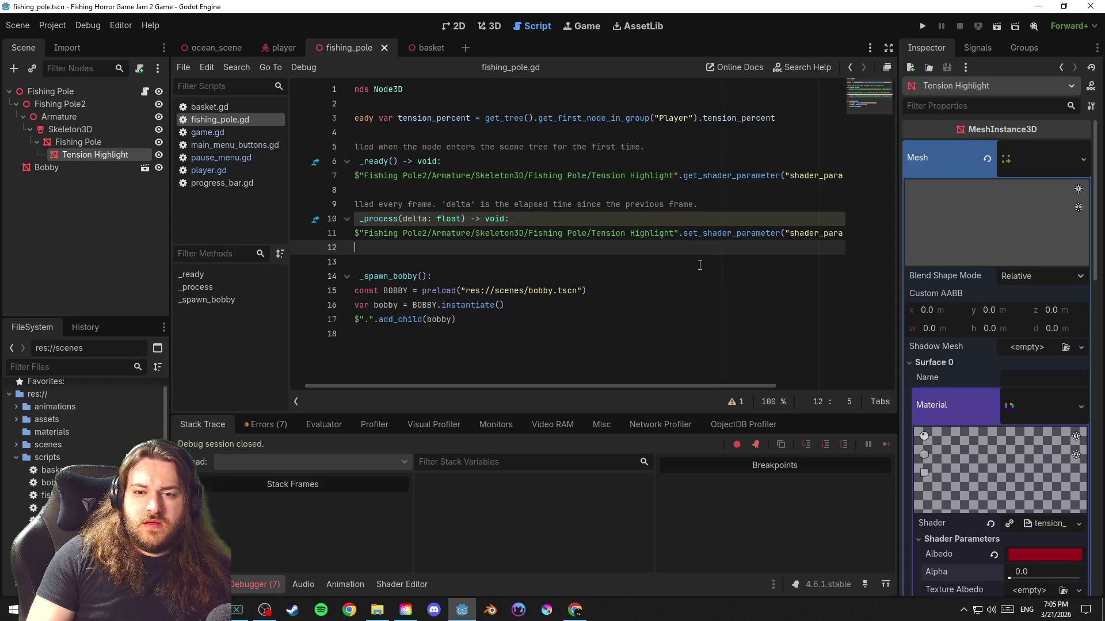
{"action": "left_click_drag", "start_coordinate": [671, 384], "coordinate": [886, 402]}
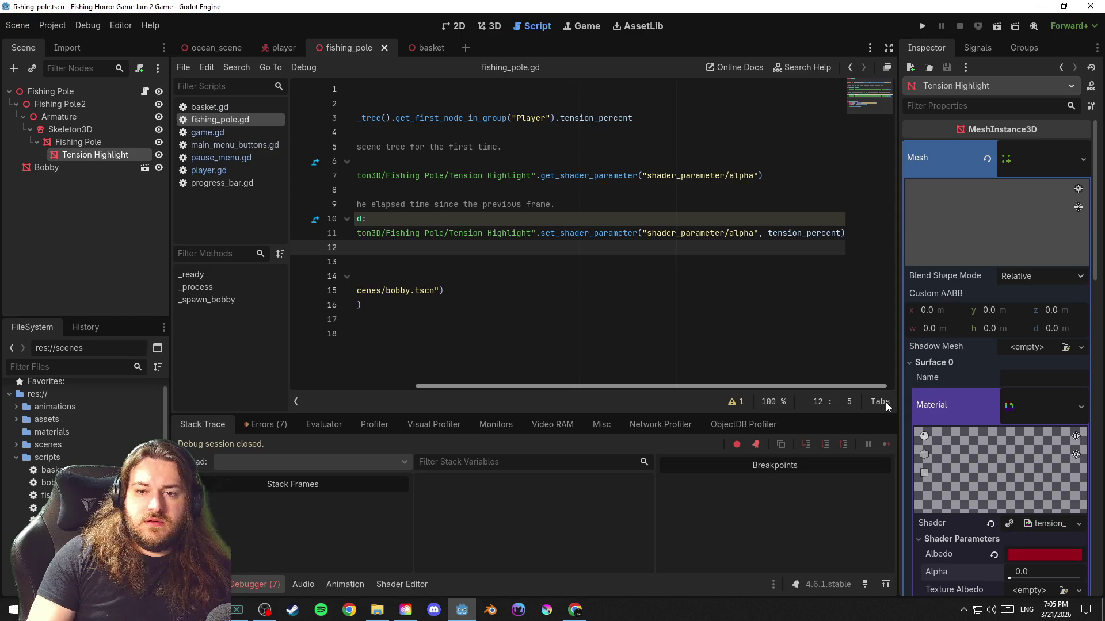
{"action": "left_click_drag", "start_coordinate": [886, 402], "coordinate": [508, 371]}
{"action": "key", "text": "F5"}
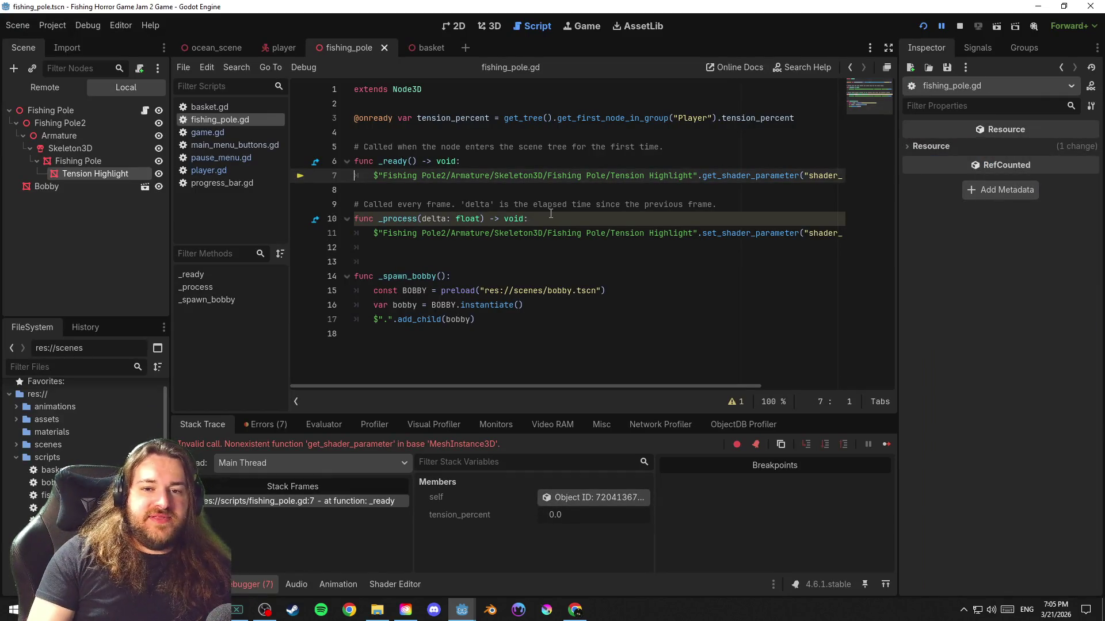
Step: Save the scene and script, then stop the running game to close the debug session
{"action": "left_click", "coordinate": [551, 213]}
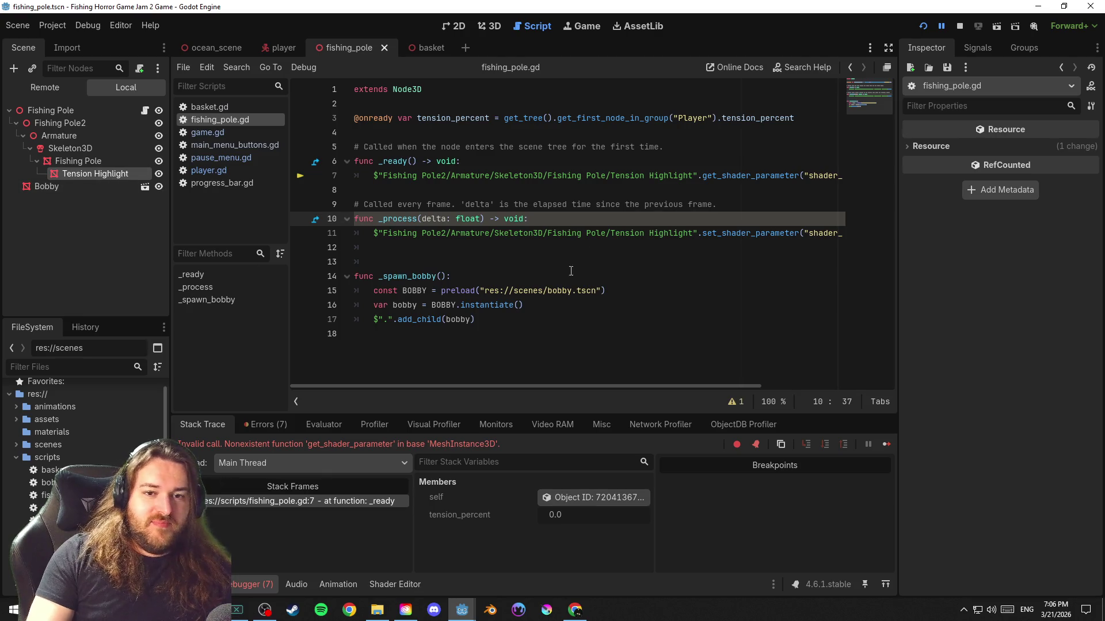
{"action": "key", "text": "ctrl+s"}
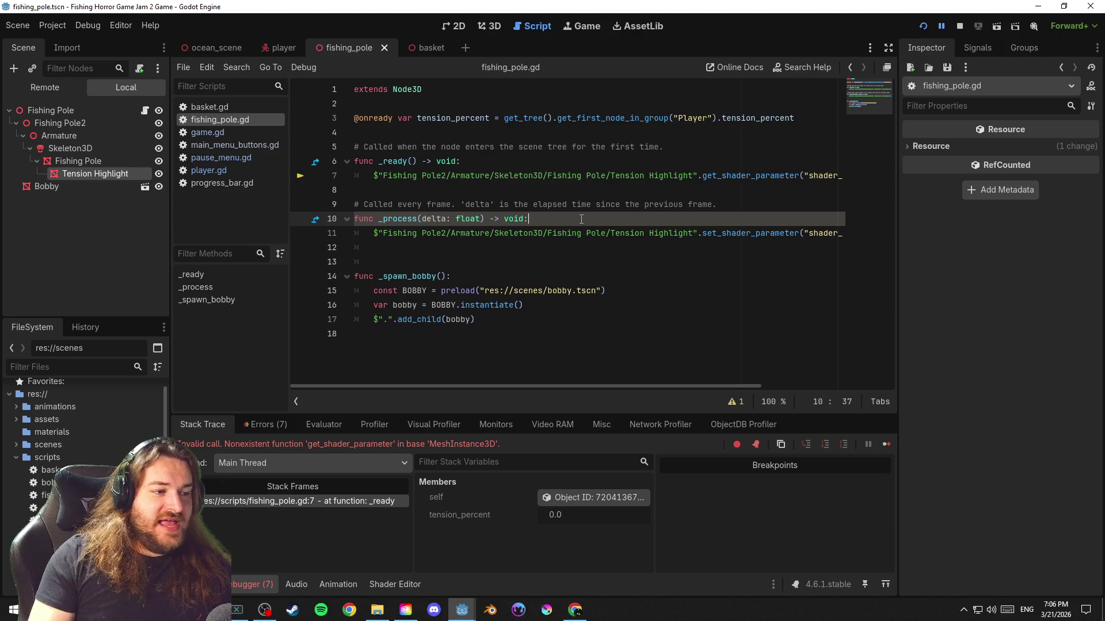
{"action": "left_click", "coordinate": [684, 190]}
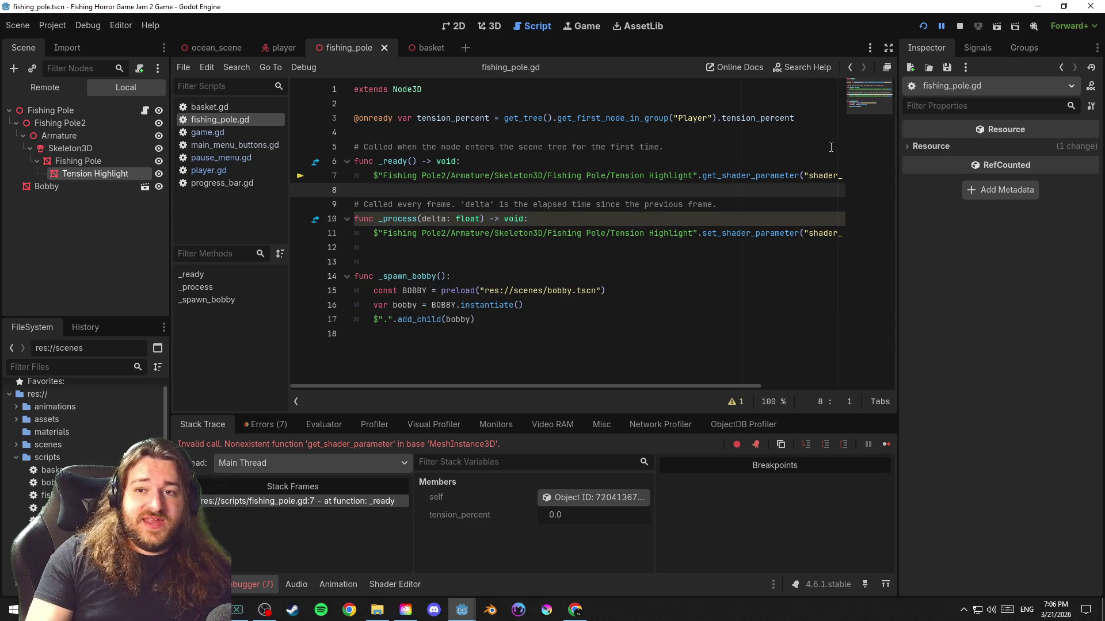
{"action": "left_click", "coordinate": [960, 27]}
{"action": "left_click", "coordinate": [547, 176]}
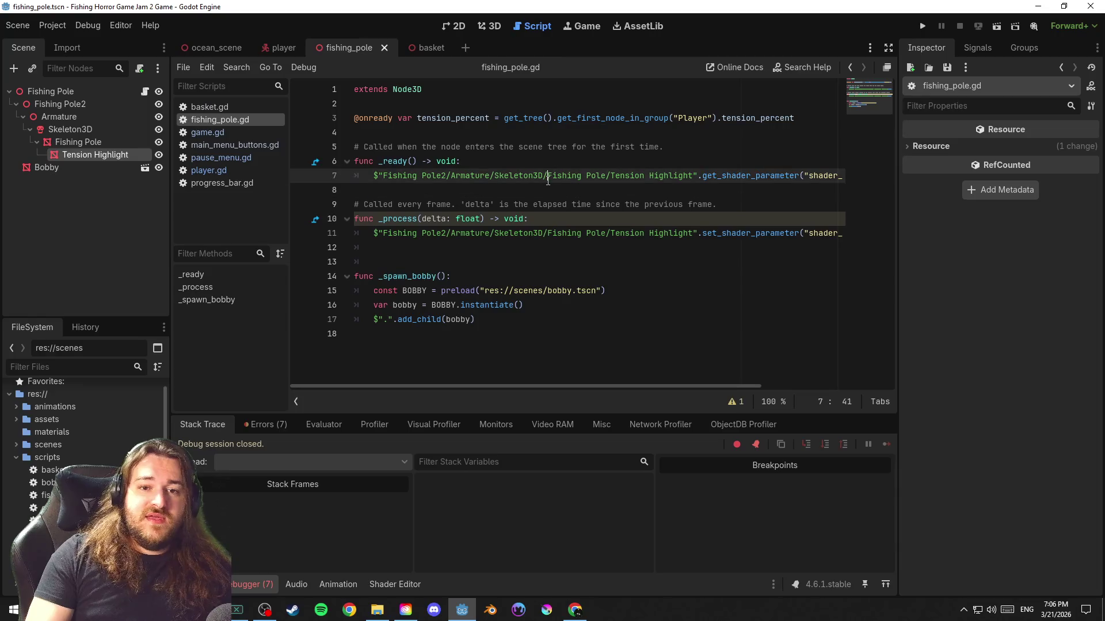
{"action": "left_click", "coordinate": [548, 190]}
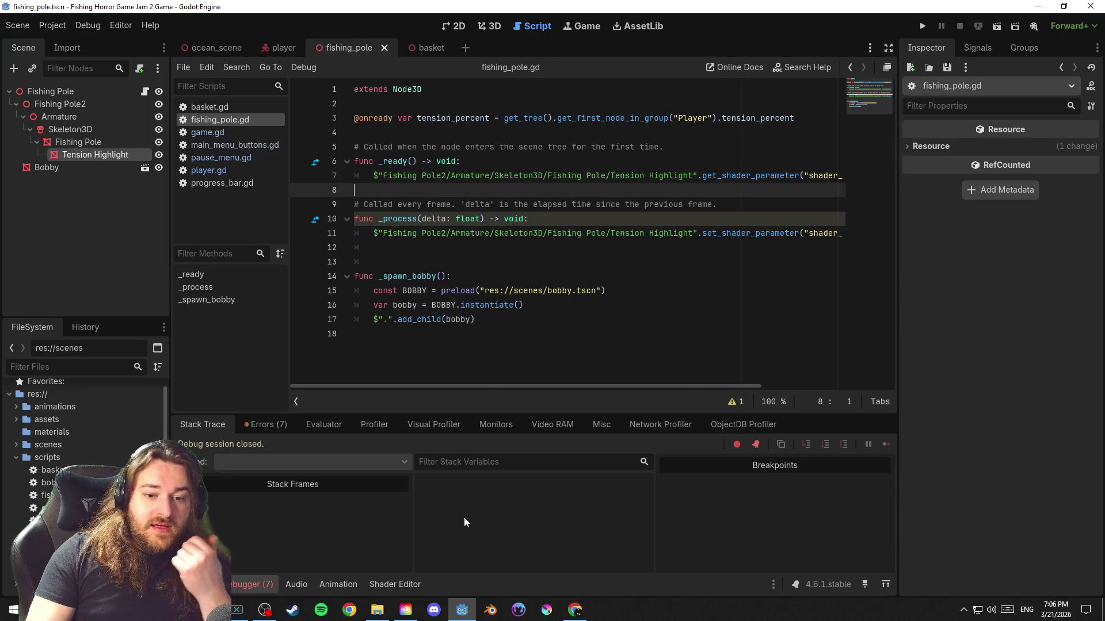
{"action": "left_click", "coordinate": [575, 610]}
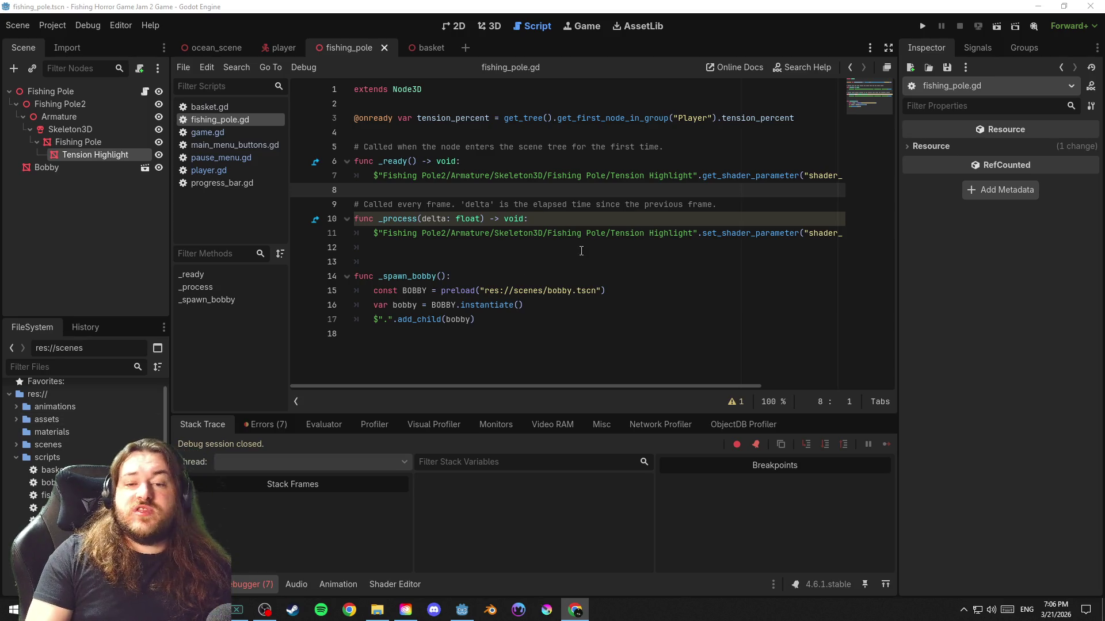
{"action": "left_click", "coordinate": [714, 176]}
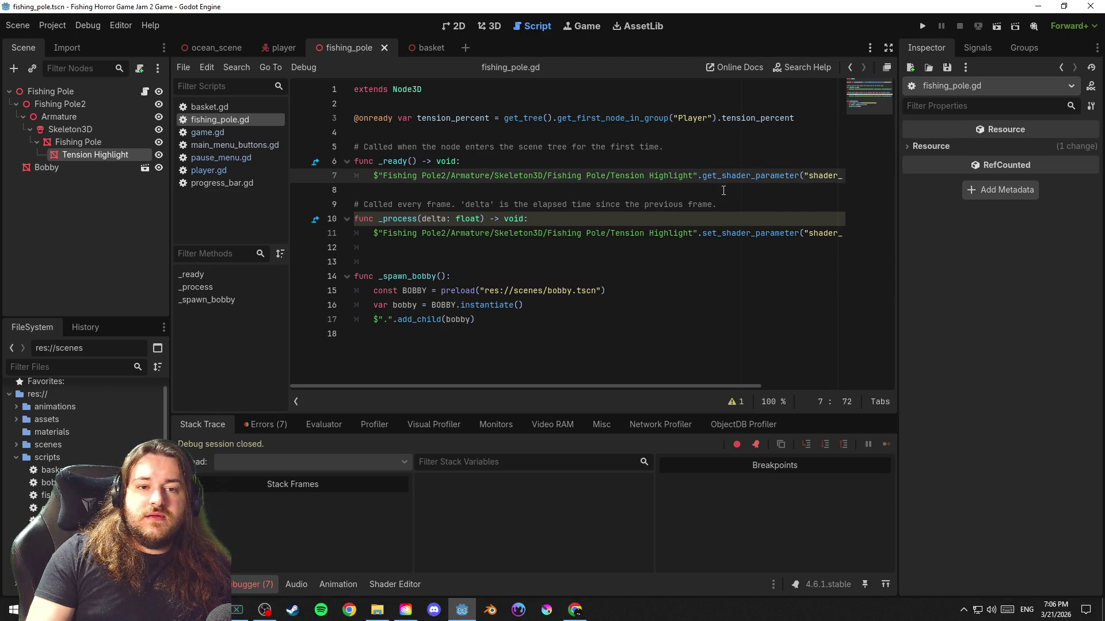
{"action": "left_click", "coordinate": [558, 131]}
{"action": "key", "text": "Return"}
{"action": "key", "text": "Up"}
{"action": "type", "text": "@onready var highlight_mat= "}
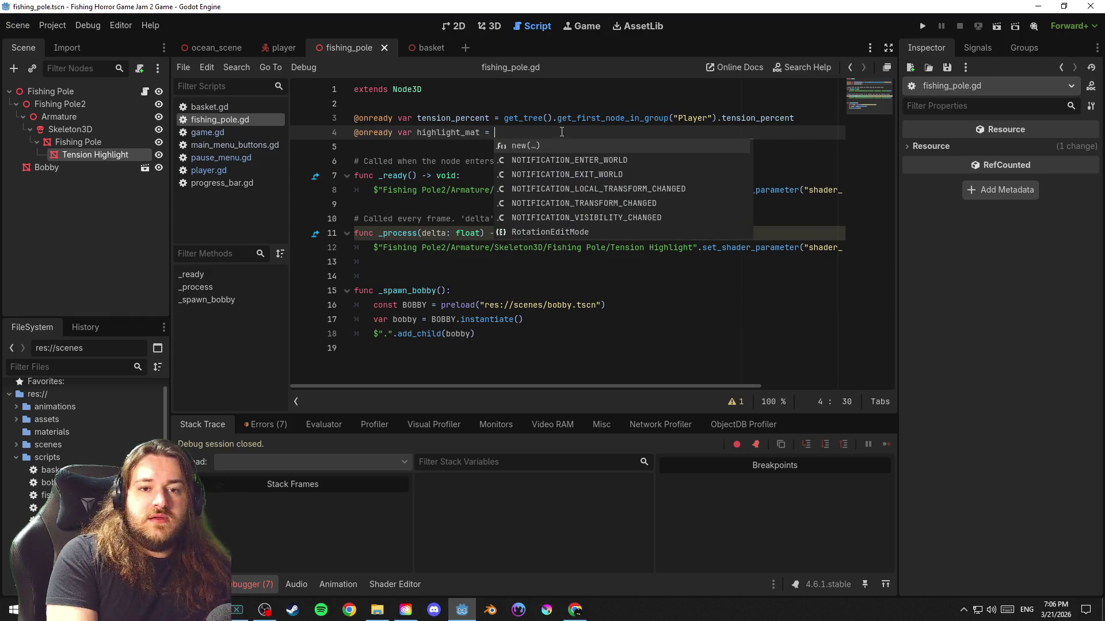
{"action": "type", "text": "g"}
{"action": "key", "text": "BackSpace"}
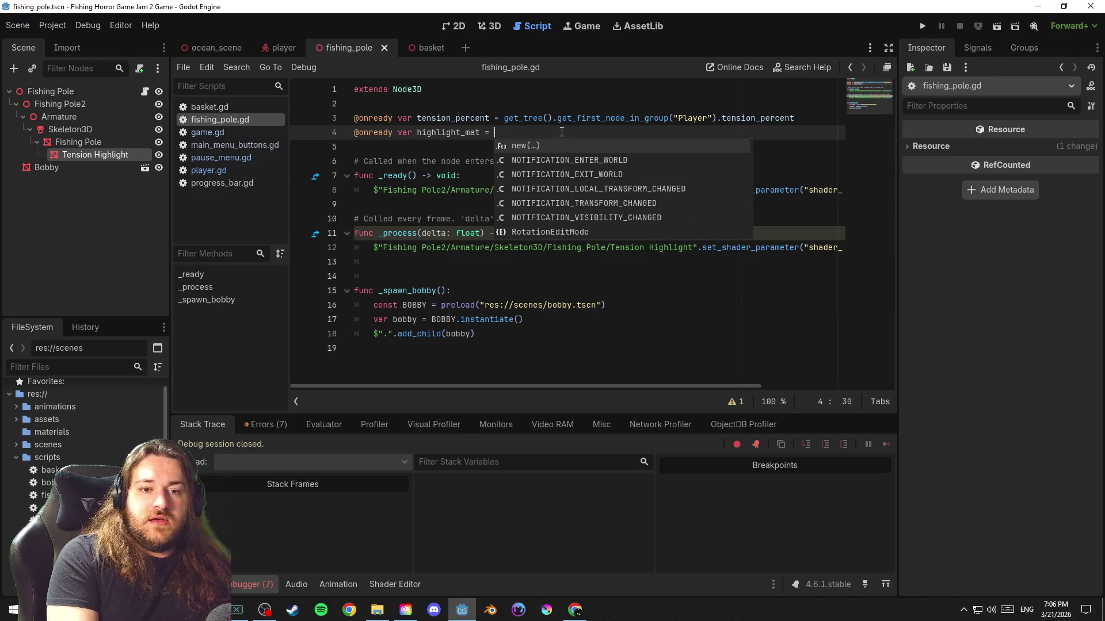
{"action": "left_click_drag", "start_coordinate": [77, 151], "coordinate": [499, 133]}
{"action": "type", "text": "."}
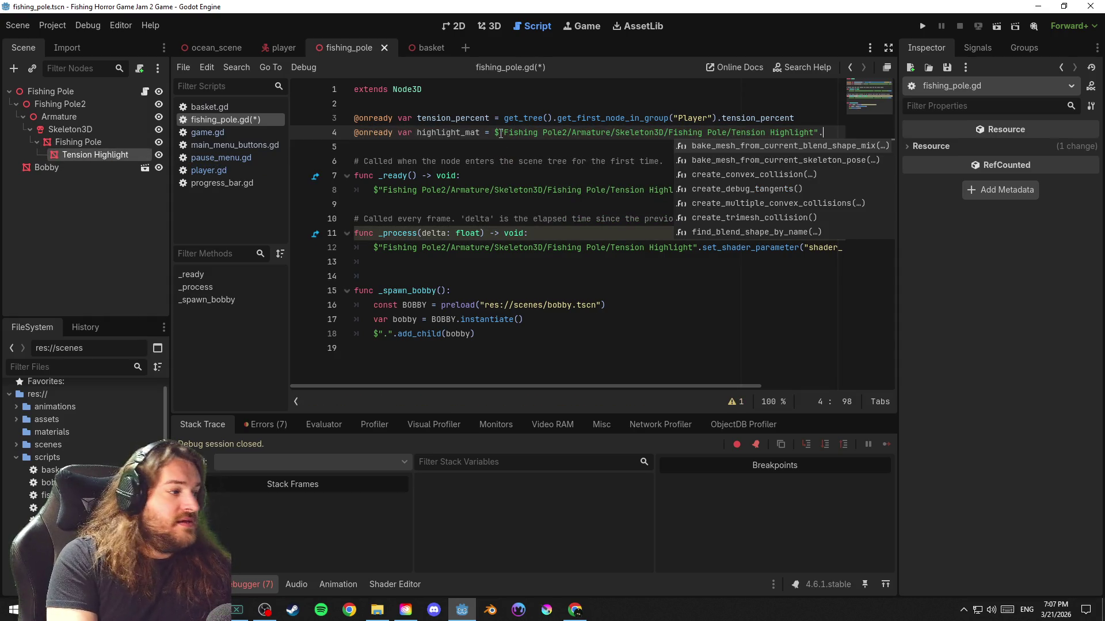
{"action": "type", "text": "mesh.material"}
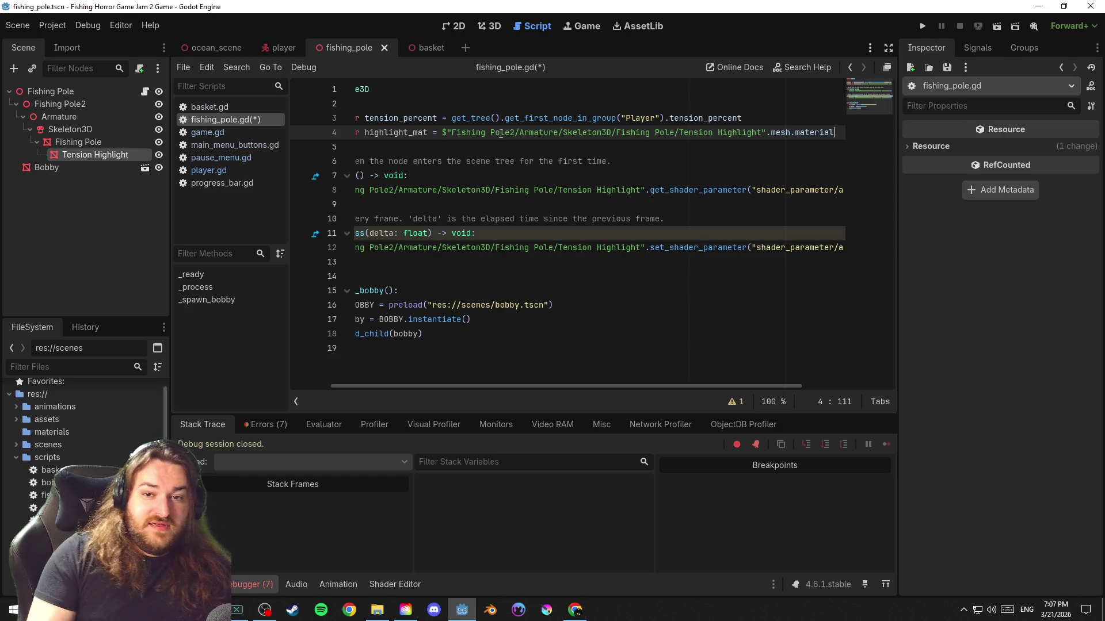
{"action": "key", "text": "ctrl+s"}
{"action": "left_click_drag", "start_coordinate": [646, 190], "coordinate": [319, 190]}
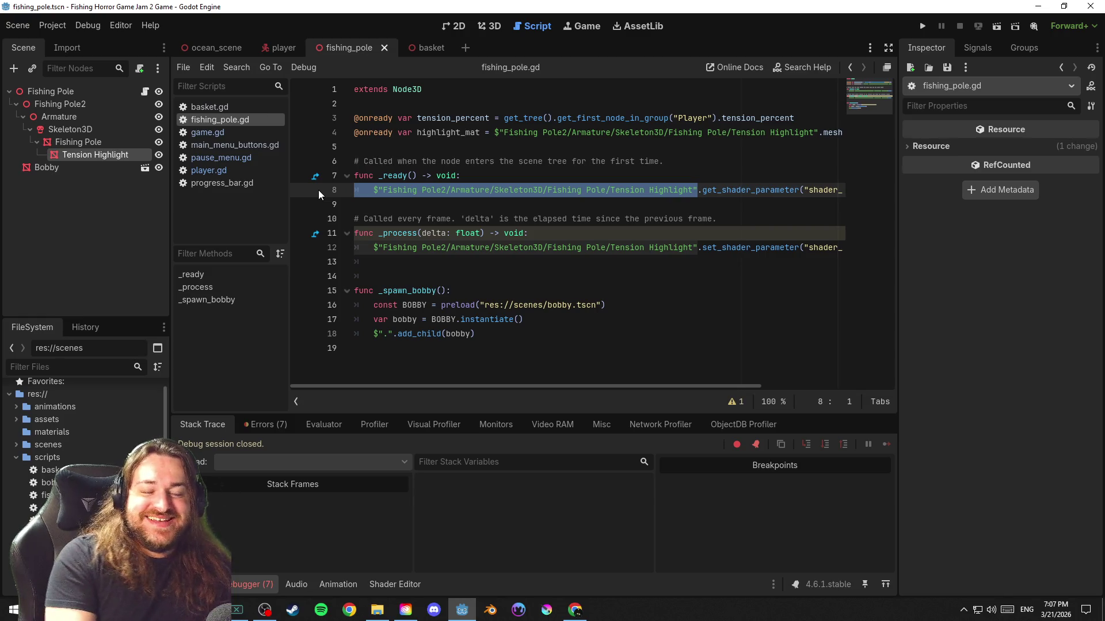
Step: Replace the node path on line 8 with highlight_mat and save the script
{"action": "key", "text": "BackSpace"}
{"action": "type", "text": "hi"}
{"action": "key", "text": "Return"}
{"action": "key", "text": "ctrl+s"}
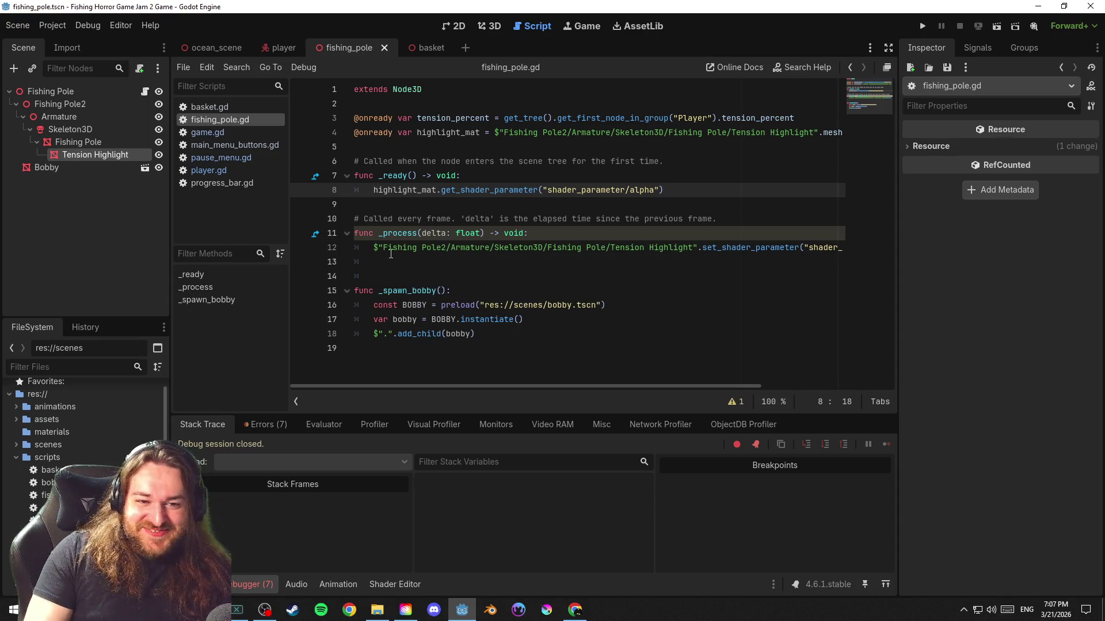
Step: Replace the node path on line 12 with highlight_mat and save the scene and script
{"action": "left_click_drag", "start_coordinate": [374, 248], "coordinate": [698, 248]}
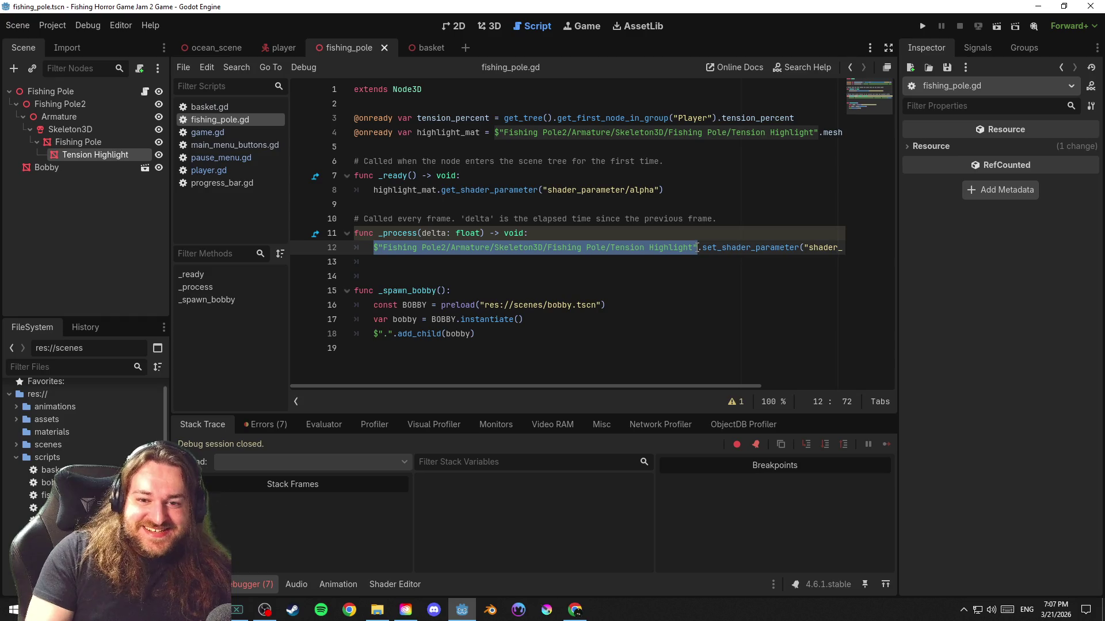
{"action": "type", "text": "hig"}
{"action": "key", "text": "Return"}
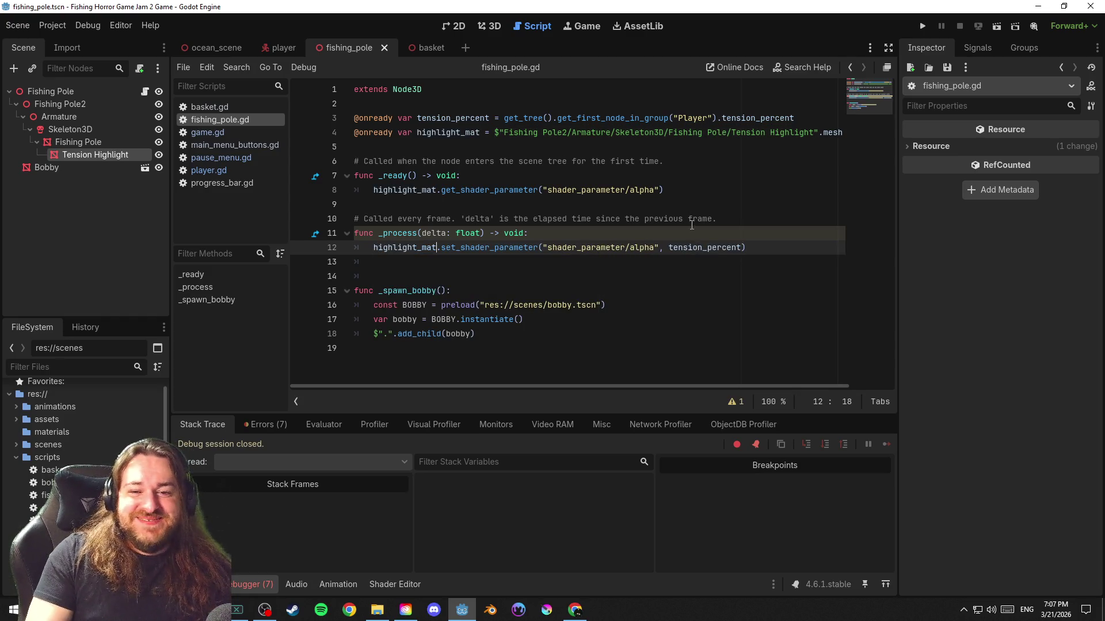
{"action": "left_click", "coordinate": [690, 205]}
{"action": "mouse_move", "coordinate": [723, 386]}
{"action": "left_mouse_down"}
{"action": "mouse_move", "coordinate": [878, 386]}
{"action": "mouse_move", "coordinate": [382, 355]}
{"action": "left_mouse_up"}
{"action": "left_click", "coordinate": [727, 148]}
{"action": "key", "text": "ctrl+s"}
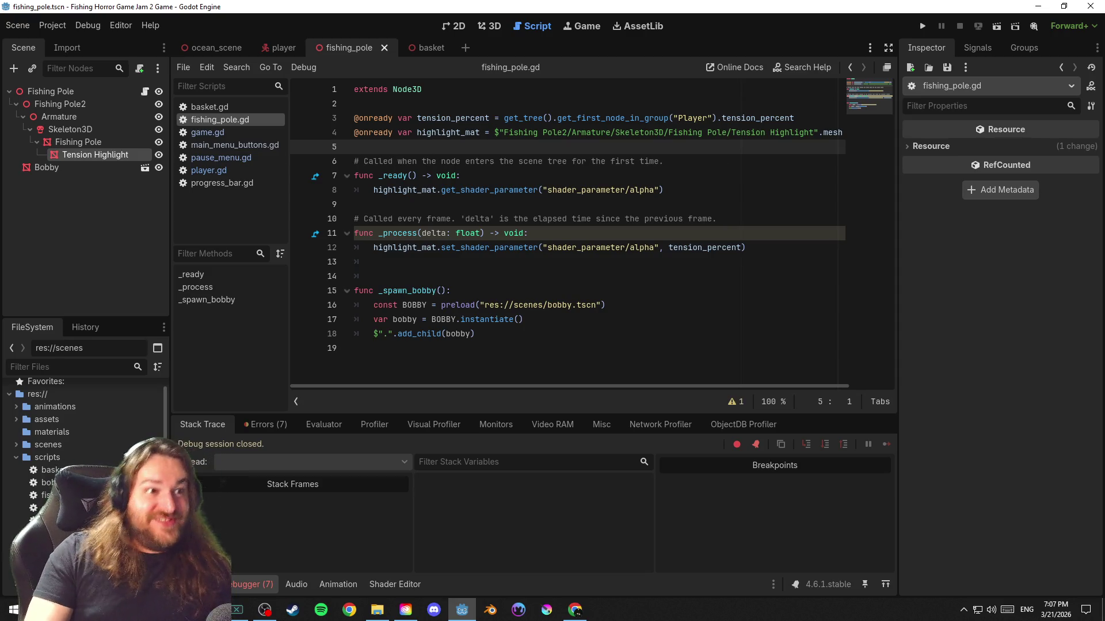
Step: Check the browser briefly, then run the game with F5 to test the highlight_mat changes
{"action": "left_click", "coordinate": [660, 171]}
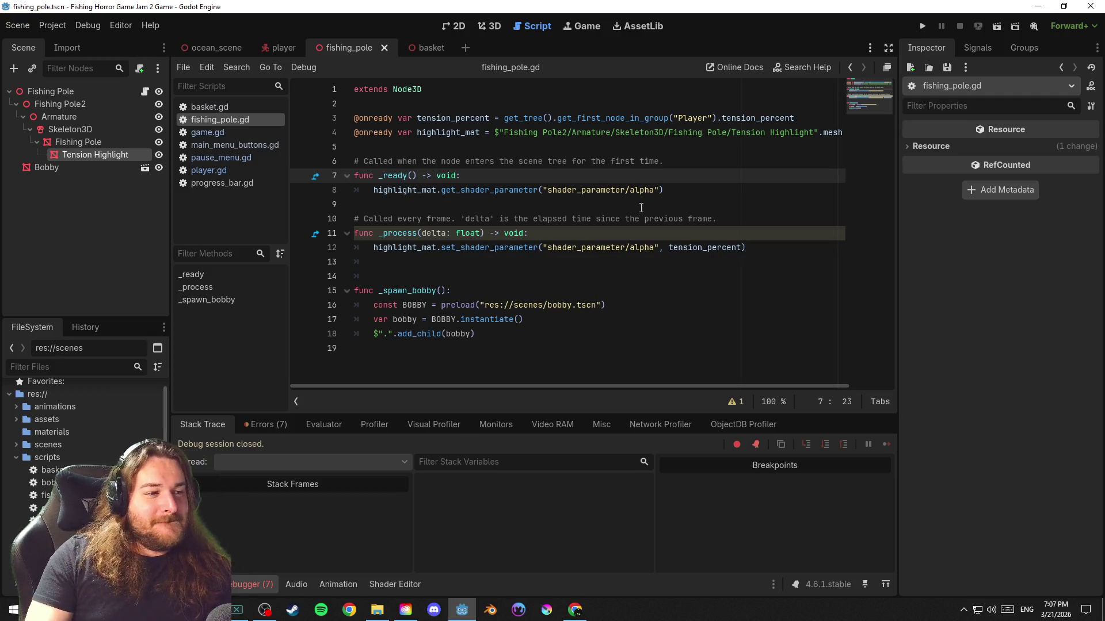
{"action": "left_click", "coordinate": [637, 148]}
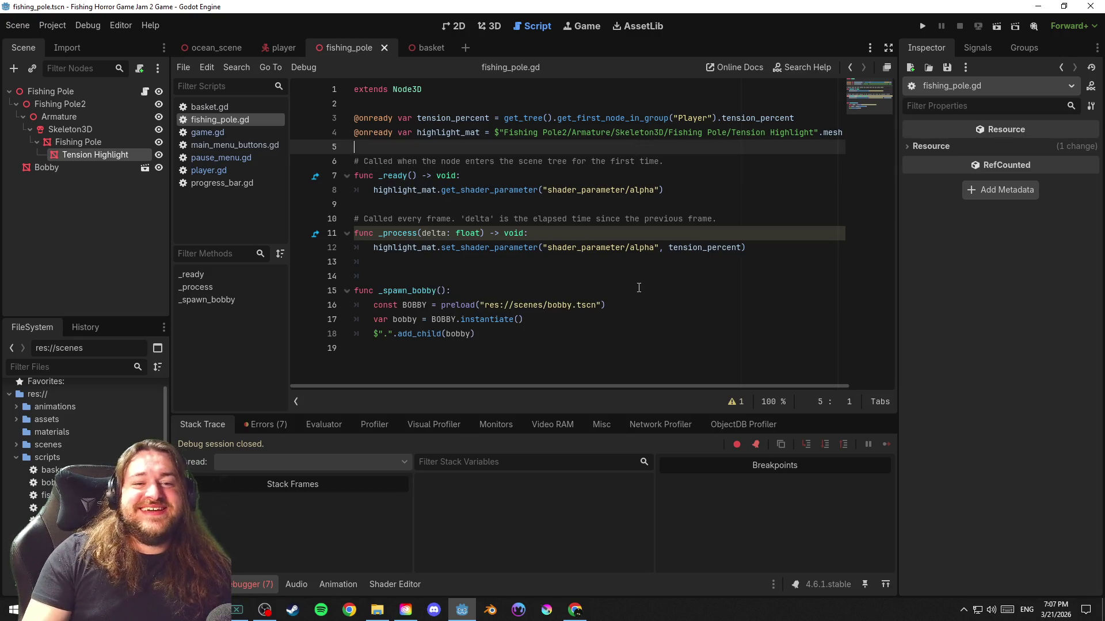
{"action": "left_click", "coordinate": [621, 206]}
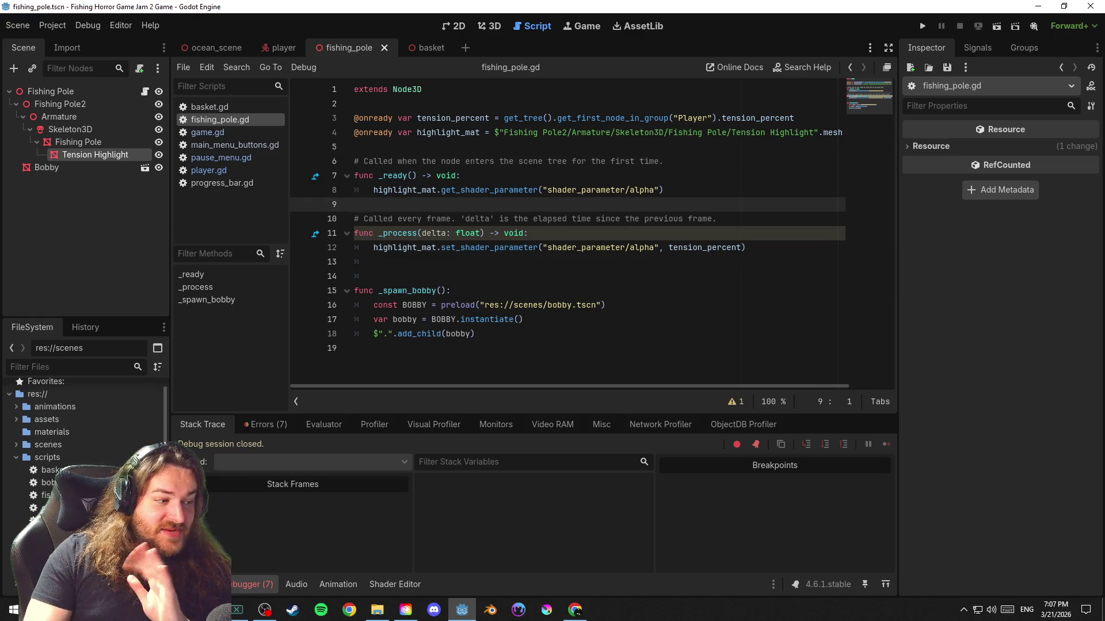
{"action": "key", "text": "alt+Tab"}
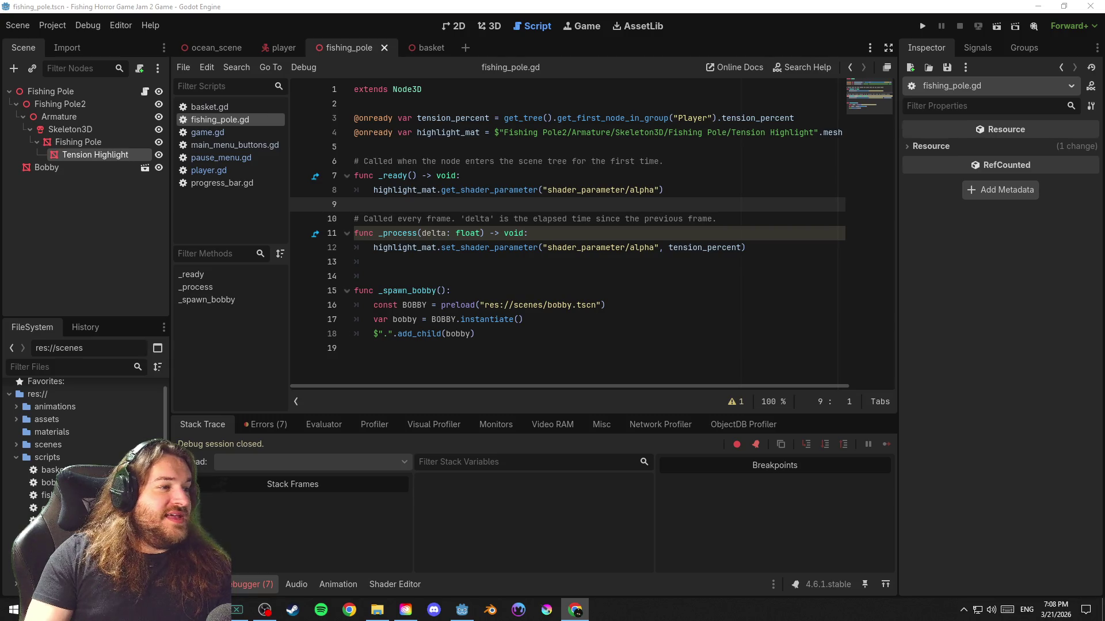
{"action": "key", "text": "alt+Tab"}
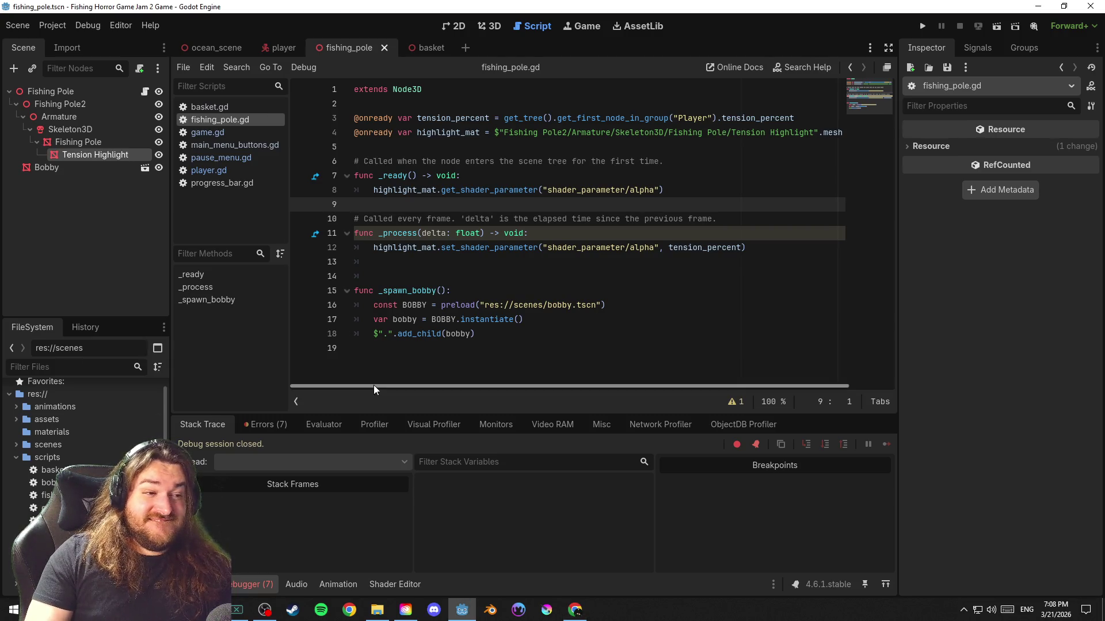
{"action": "left_click", "coordinate": [609, 269]}
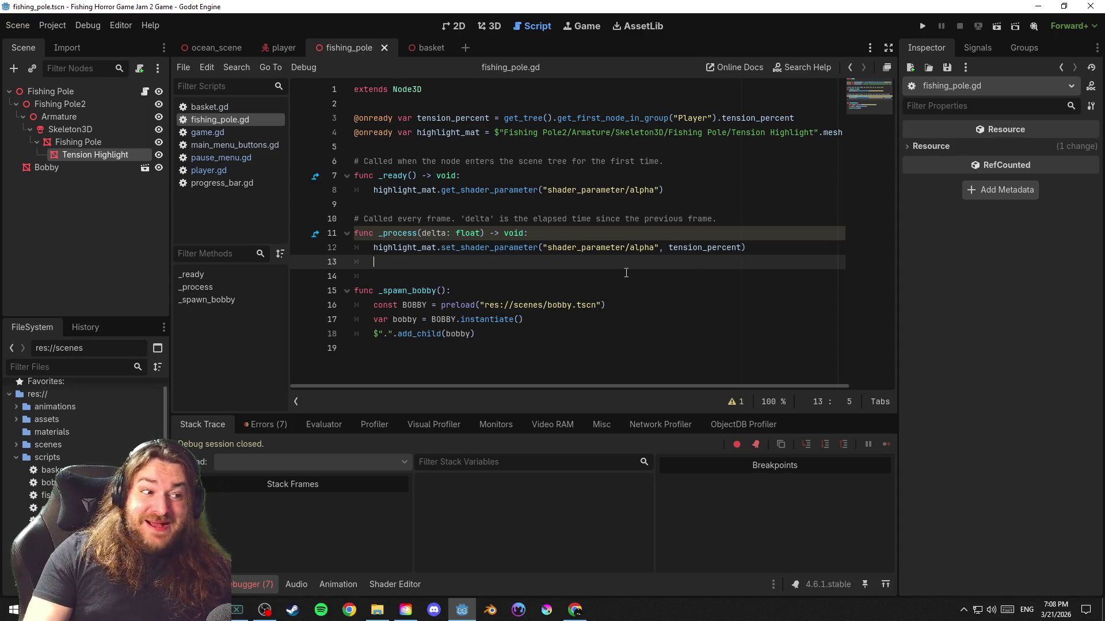
{"action": "key", "text": "F5"}
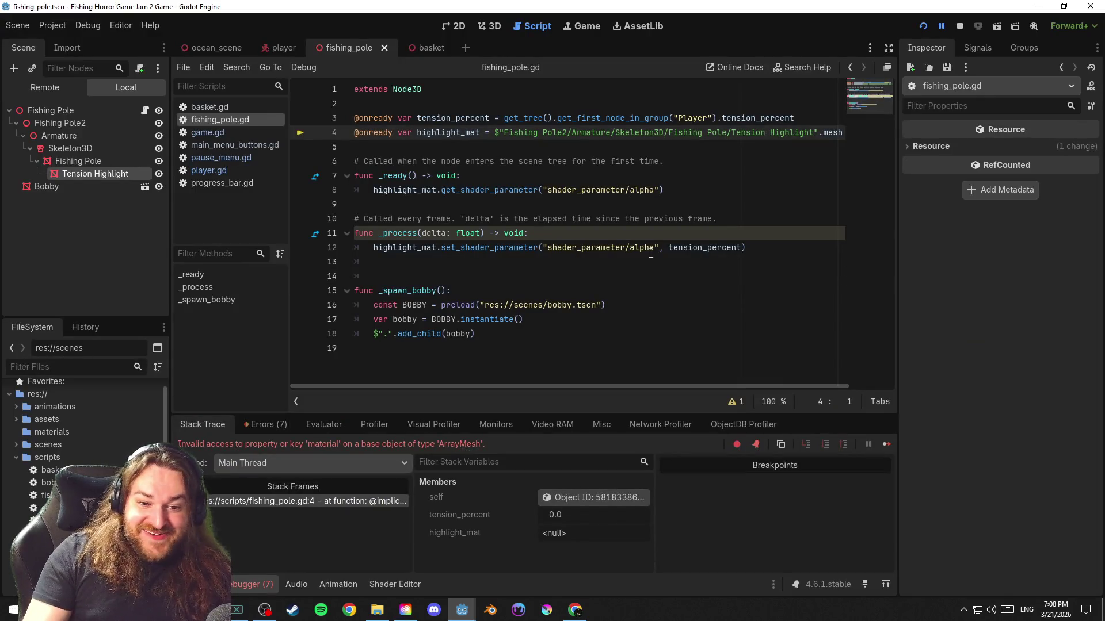
Step: Review the ArrayMesh 'material' error on line 4, then stop the debug session
{"action": "left_click", "coordinate": [658, 239]}
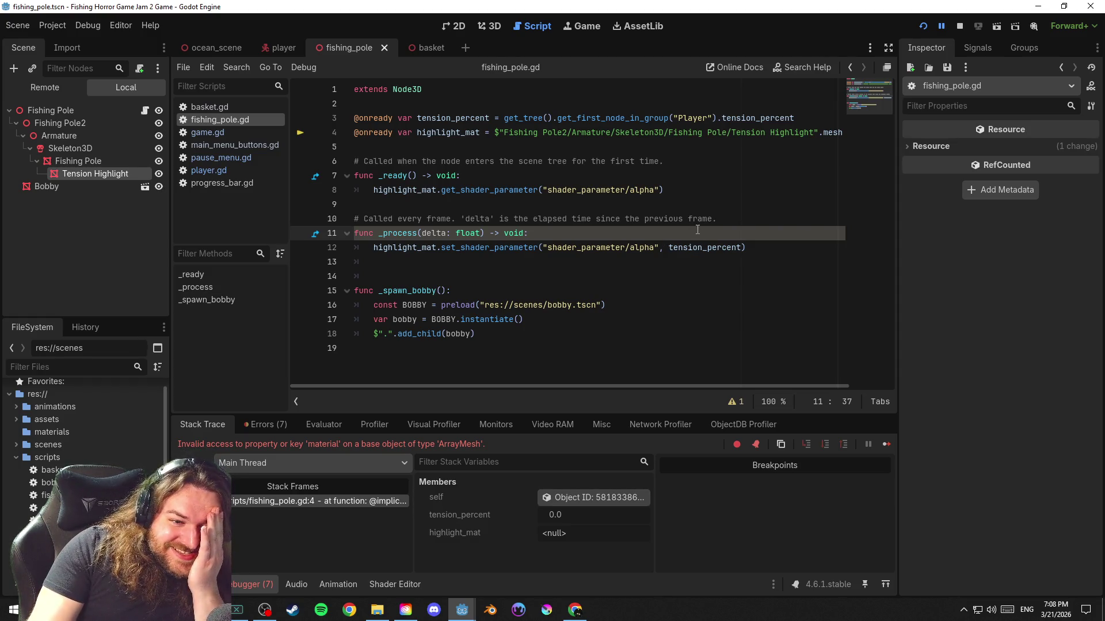
{"action": "left_click_drag", "start_coordinate": [557, 387], "coordinate": [766, 384]}
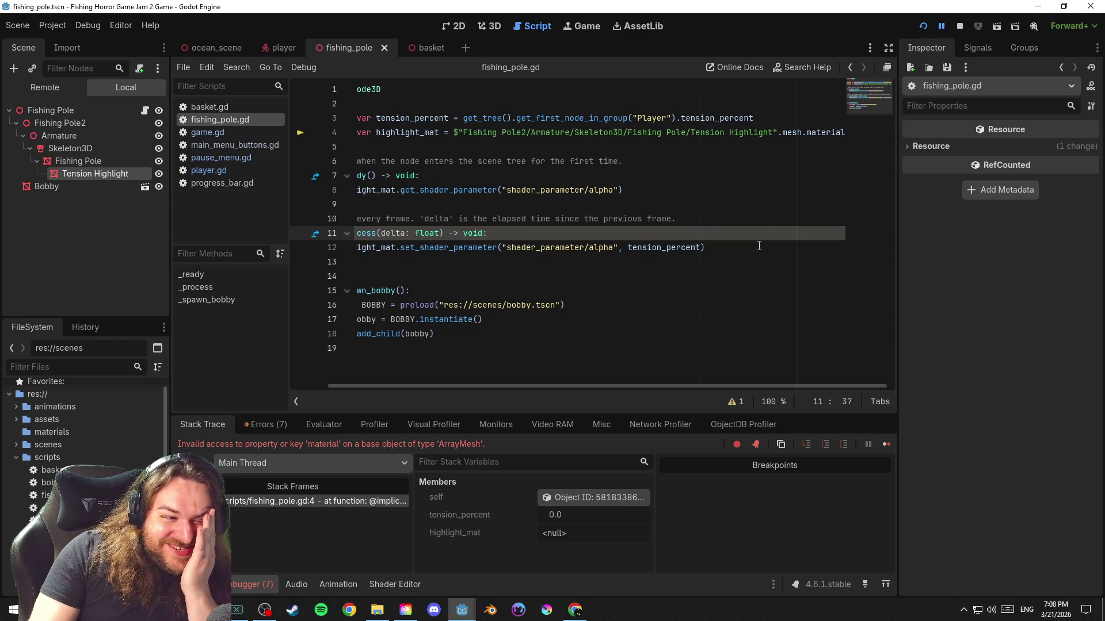
{"action": "mouse_move", "coordinate": [786, 133]}
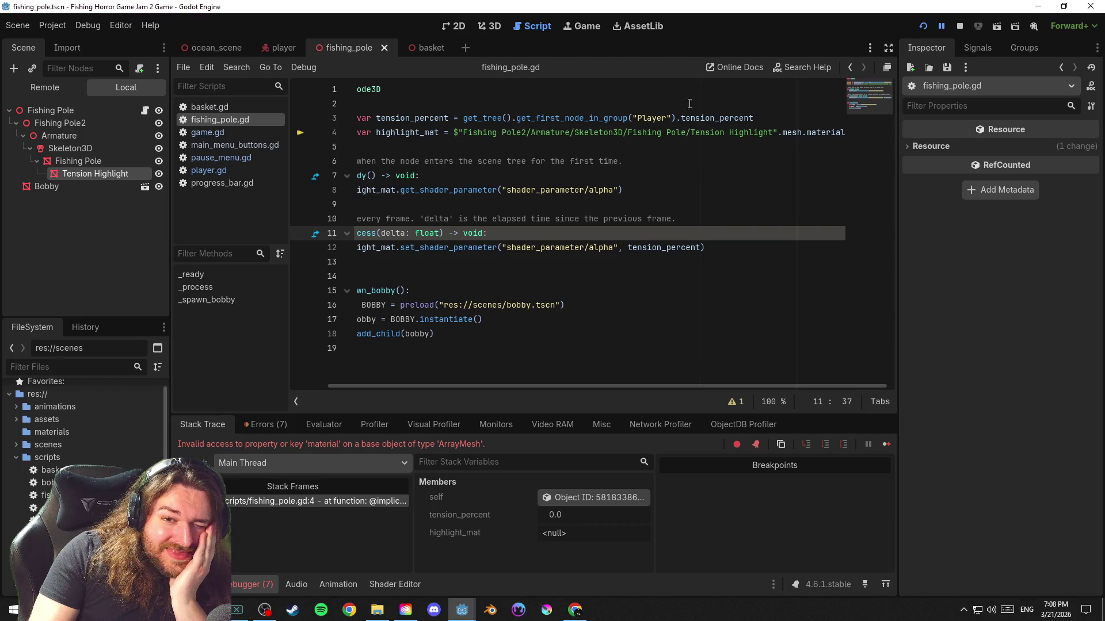
{"action": "left_click", "coordinate": [959, 26]}
Step: Inspect the Tension Highlight node's ArrayMesh resource and its options without changing anything
{"action": "left_click", "coordinate": [115, 151]}
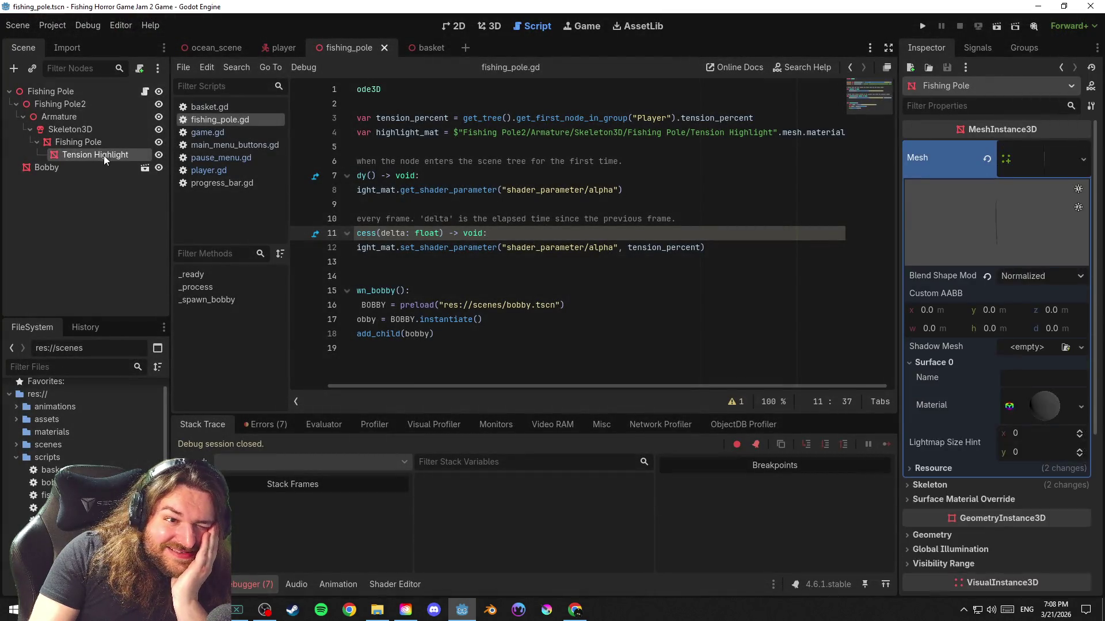
{"action": "scroll", "coordinate": [1100, 281], "scroll_direction": "down", "scroll_amount": 3}
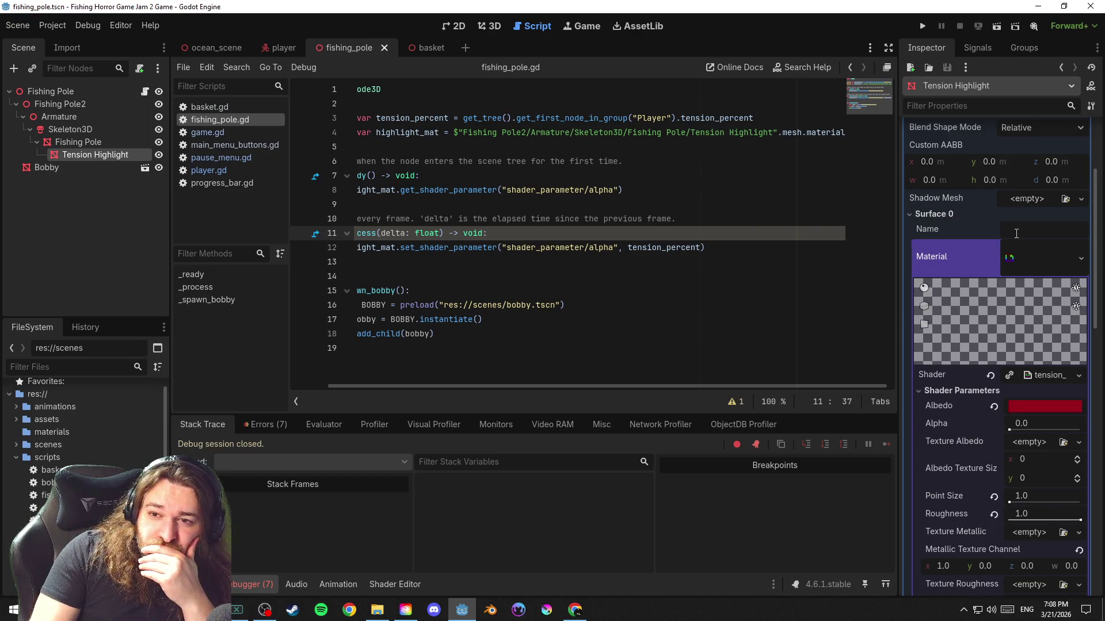
{"action": "scroll", "coordinate": [936, 216], "scroll_direction": "up", "scroll_amount": 3}
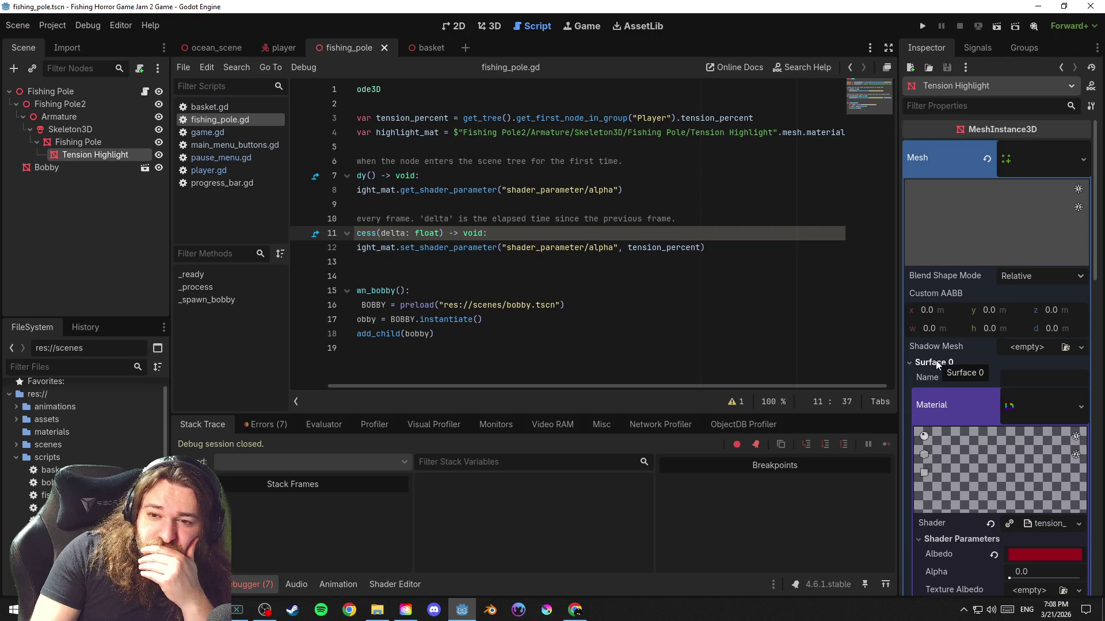
{"action": "left_click", "coordinate": [1050, 165]}
{"action": "left_click", "coordinate": [1053, 164]}
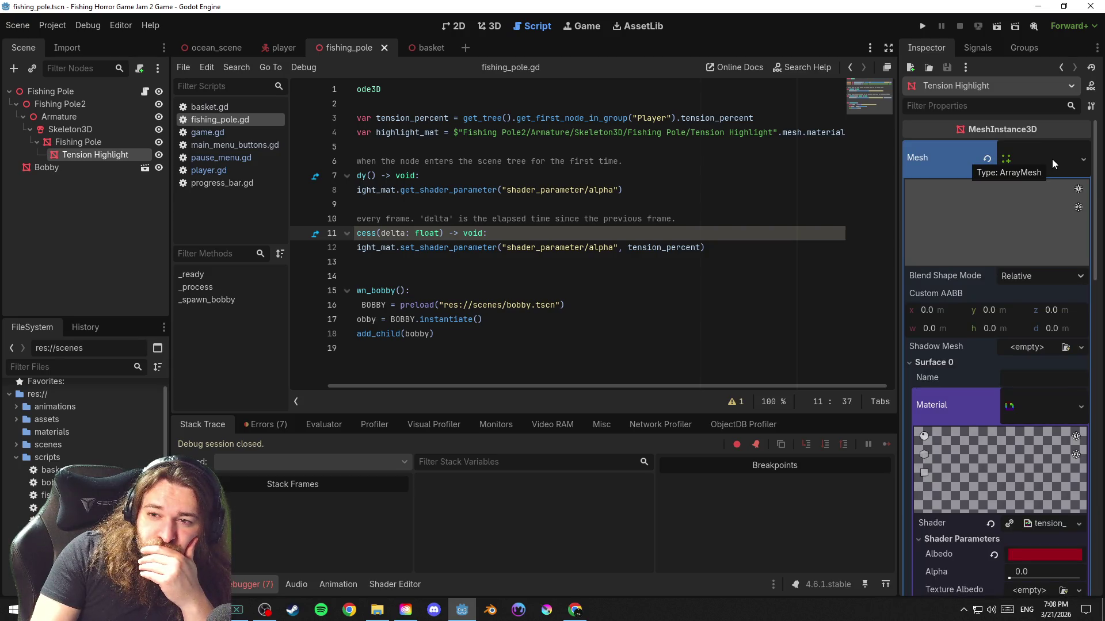
{"action": "left_click", "coordinate": [1087, 168]}
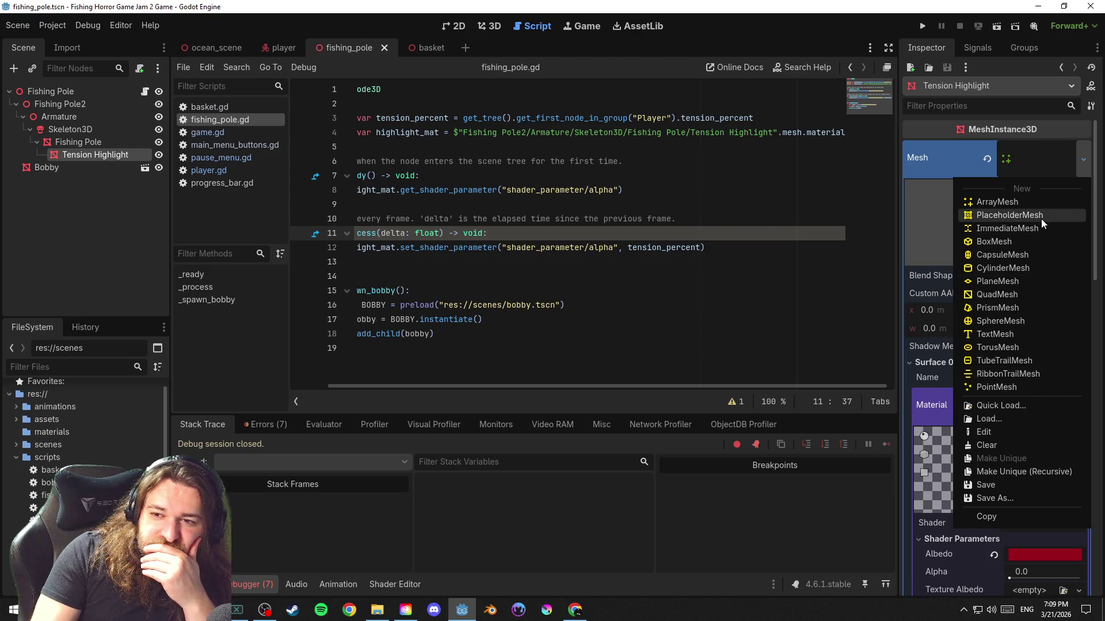
{"action": "left_click", "coordinate": [1084, 160]}
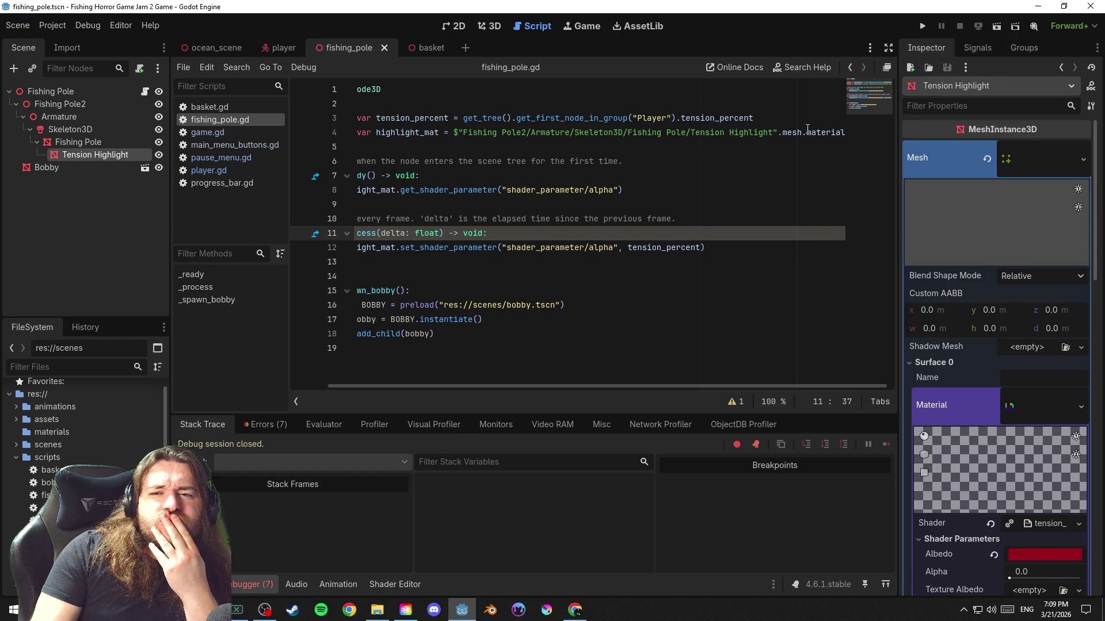
Step: Change line 4's material lookup to .mesh.surface_0.material and save the script
{"action": "left_click", "coordinate": [807, 132]}
{"action": "type", "text": "sur"}
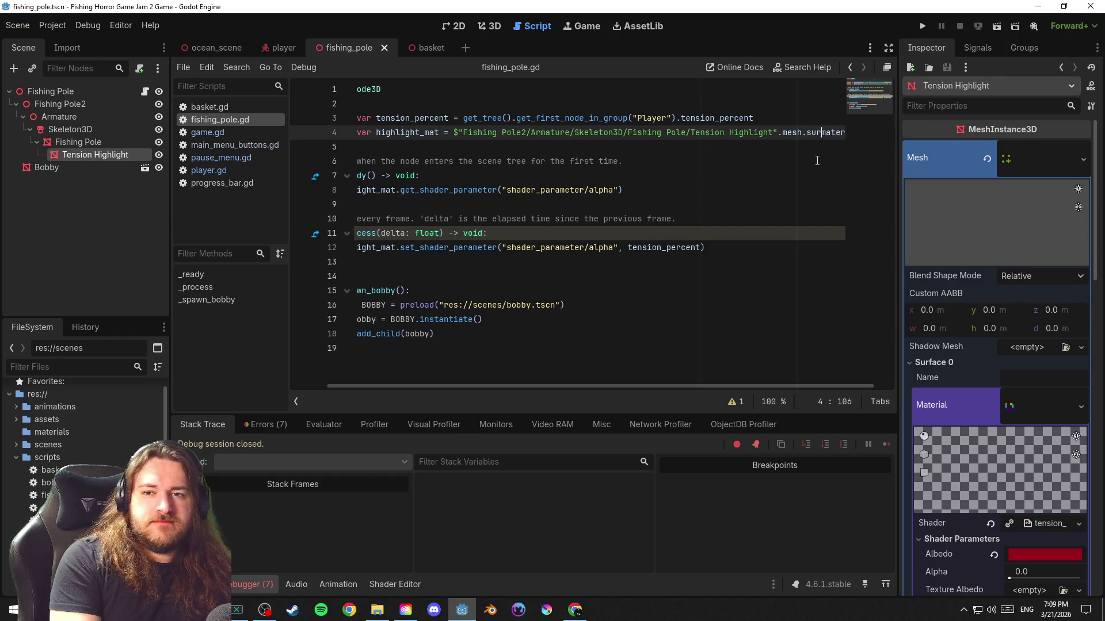
{"action": "type", "text": "face_"}
{"action": "key", "text": "BackSpace"}
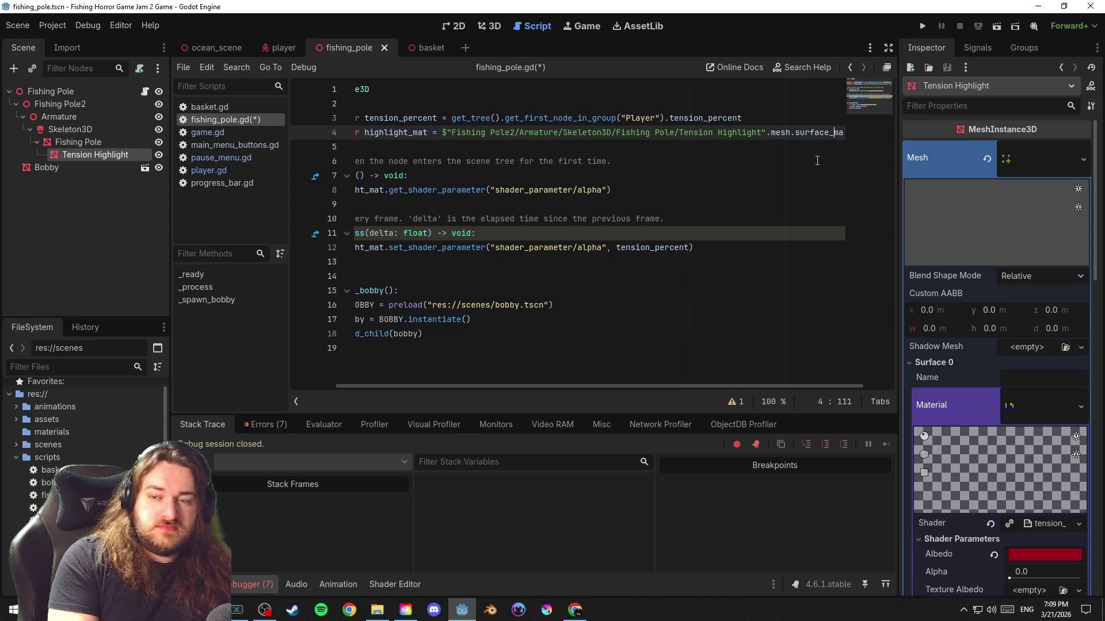
{"action": "type", "text": "_0"}
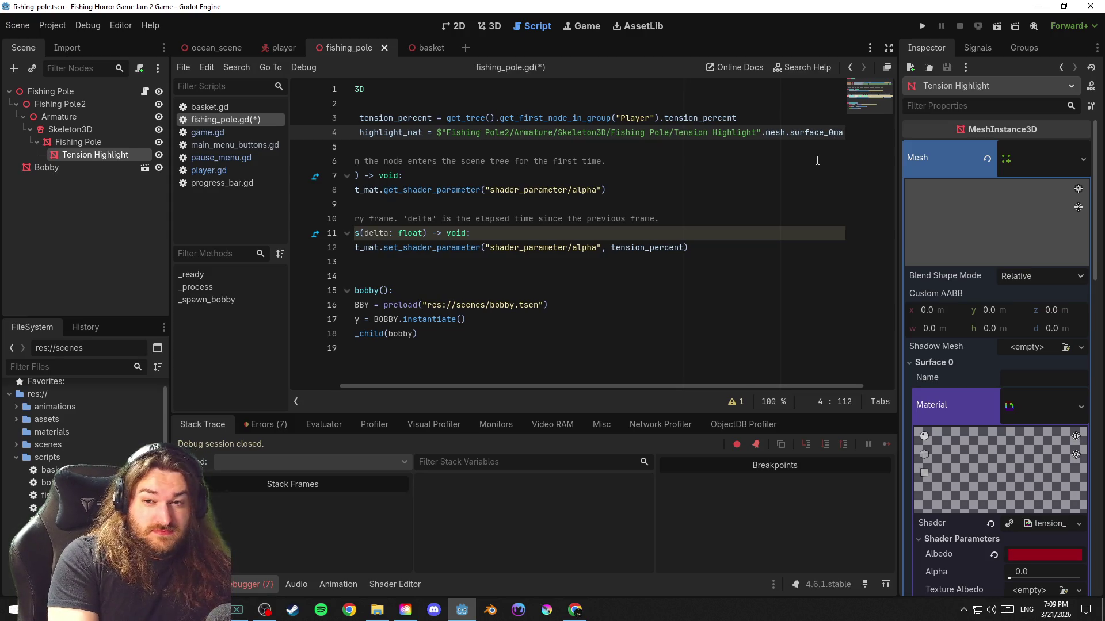
{"action": "type", "text": "/"}
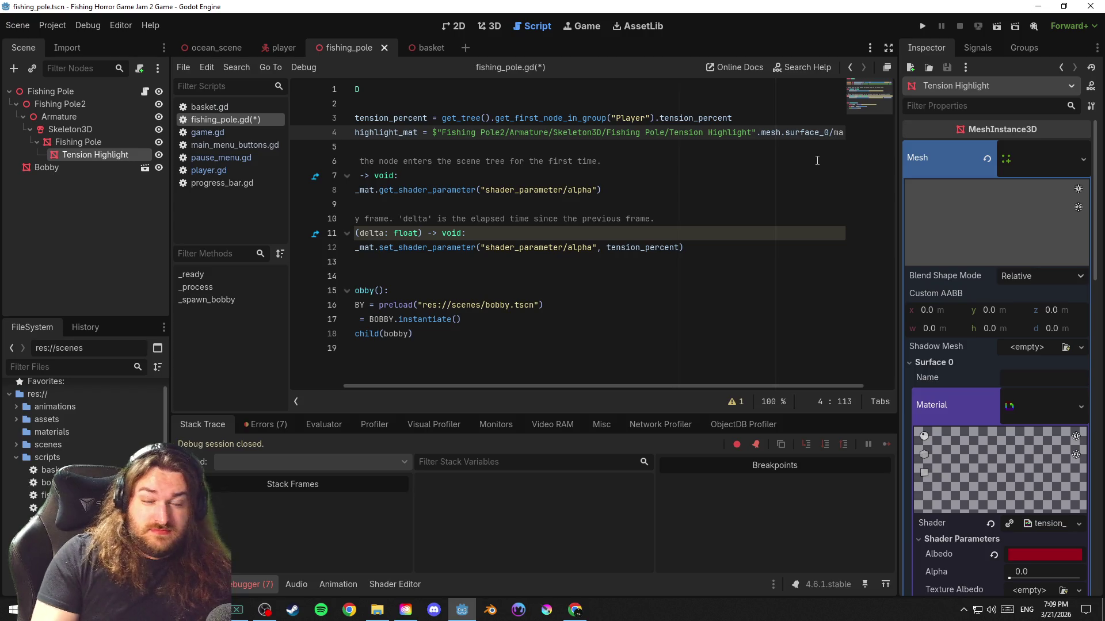
{"action": "key", "text": "ctrl+s"}
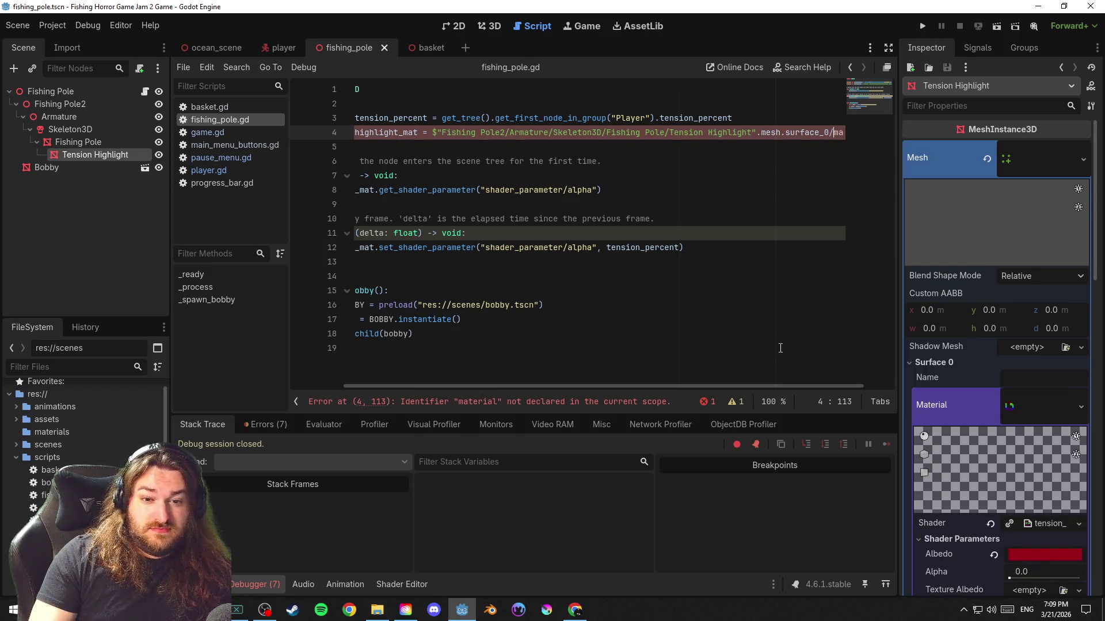
{"action": "key", "text": "BackSpace"}
{"action": "type", "text": "."}
{"action": "key", "text": "ctrl+s"}
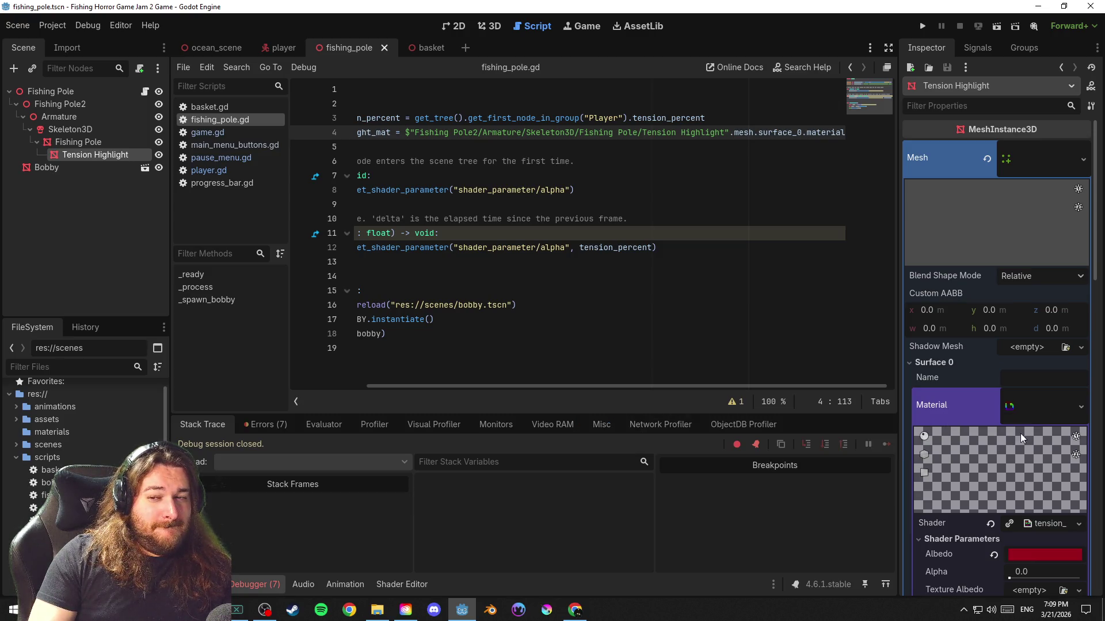
Step: Save the scene and script, then run the game to test the surface_0 fix
{"action": "left_click", "coordinate": [733, 152]}
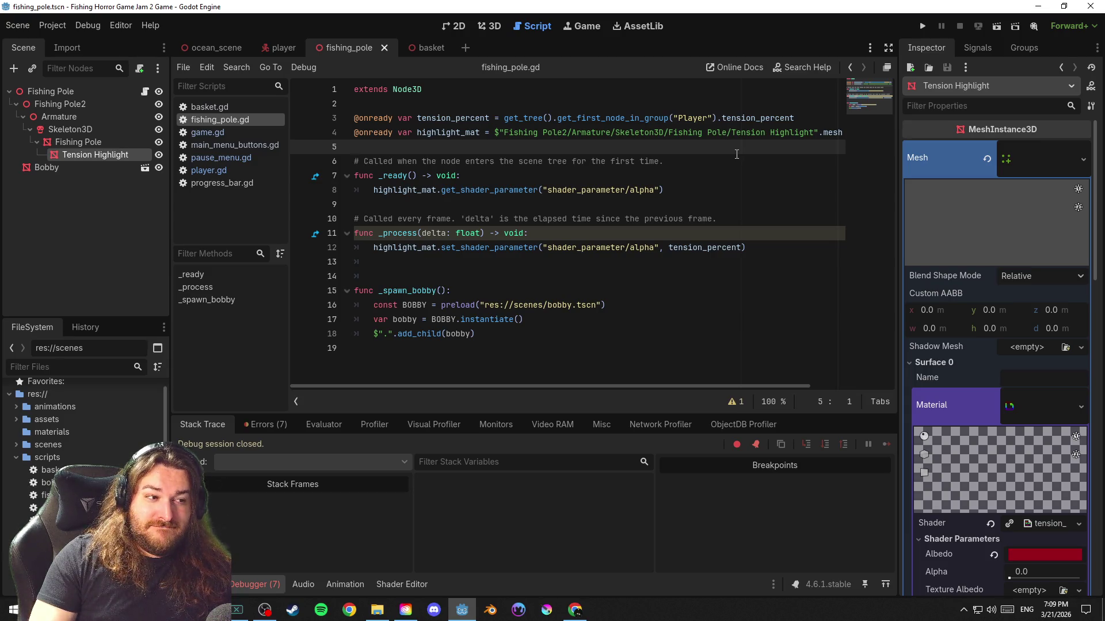
{"action": "key", "text": "ctrl+s"}
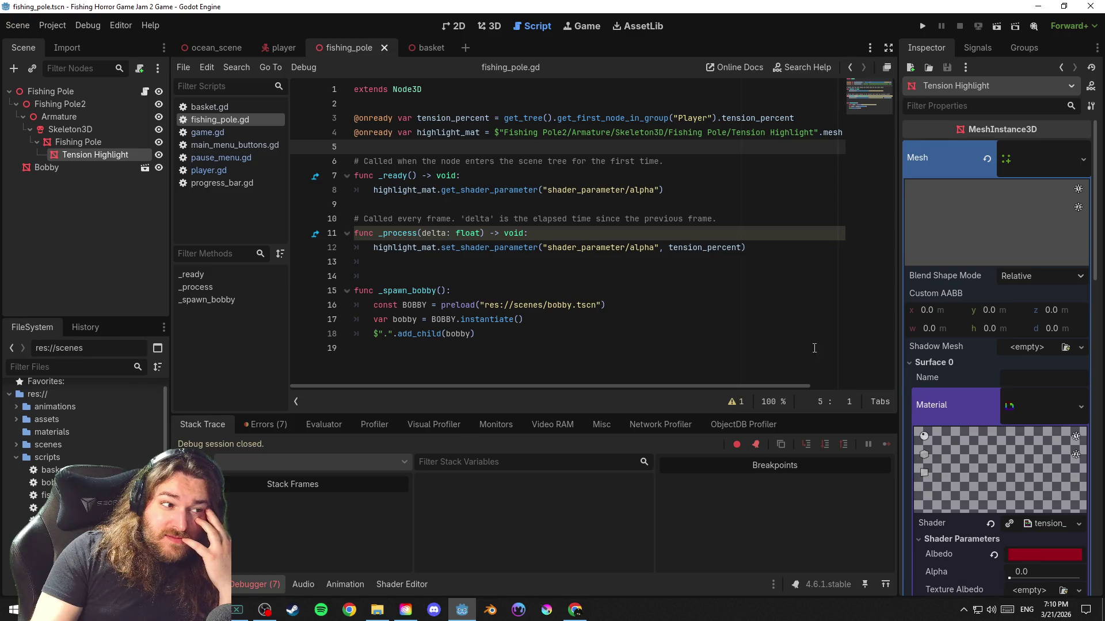
{"action": "left_click_drag", "start_coordinate": [737, 385], "coordinate": [799, 386]}
{"action": "left_click_drag", "start_coordinate": [890, 401], "coordinate": [892, 400]}
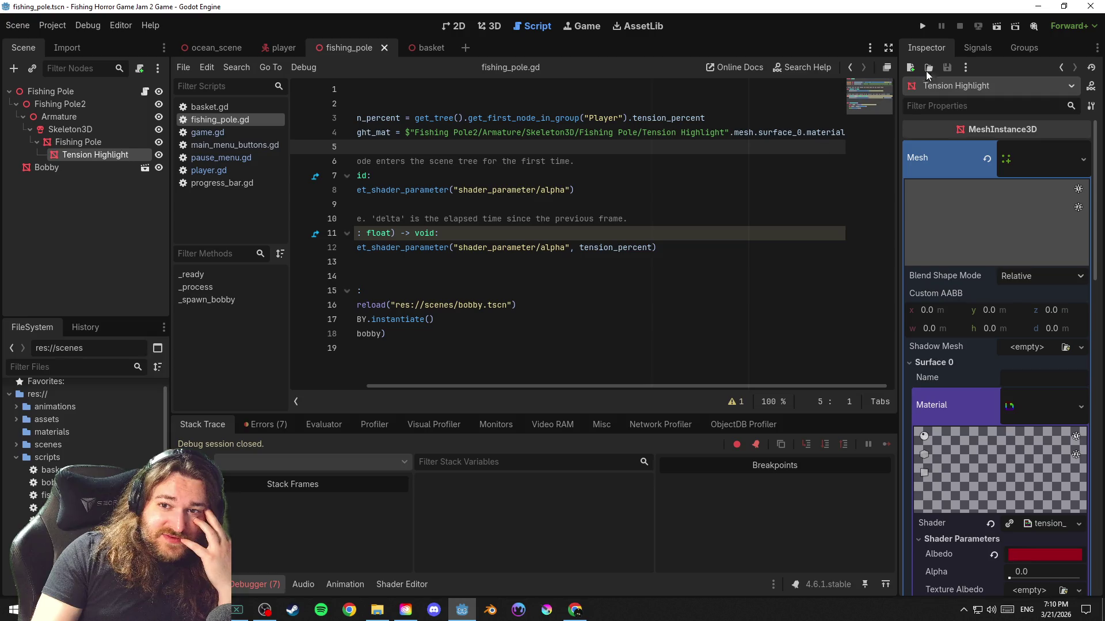
{"action": "left_click", "coordinate": [922, 25]}
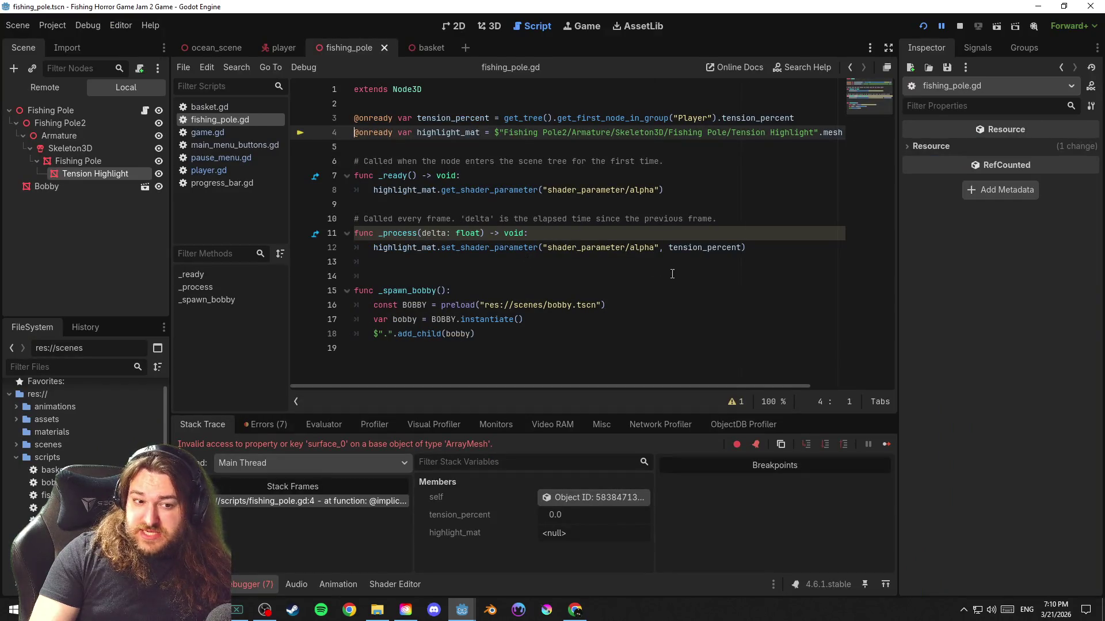
Step: Copy the shader material from Tension Highlight's mesh Surface 0
{"action": "left_click", "coordinate": [782, 235]}
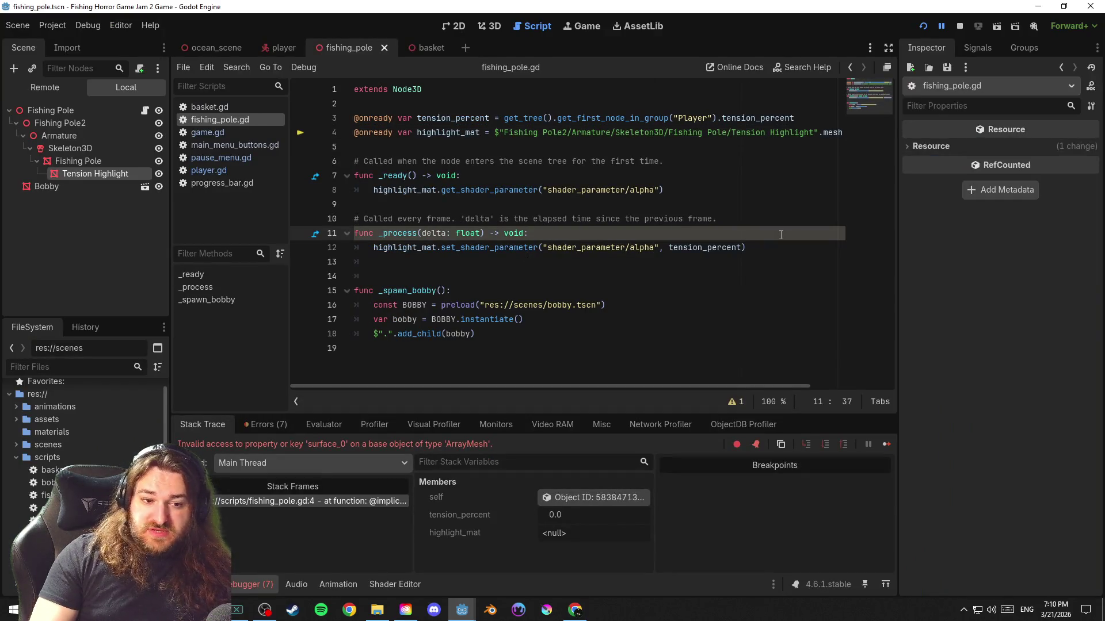
{"action": "left_click_drag", "start_coordinate": [604, 388], "coordinate": [922, 382]}
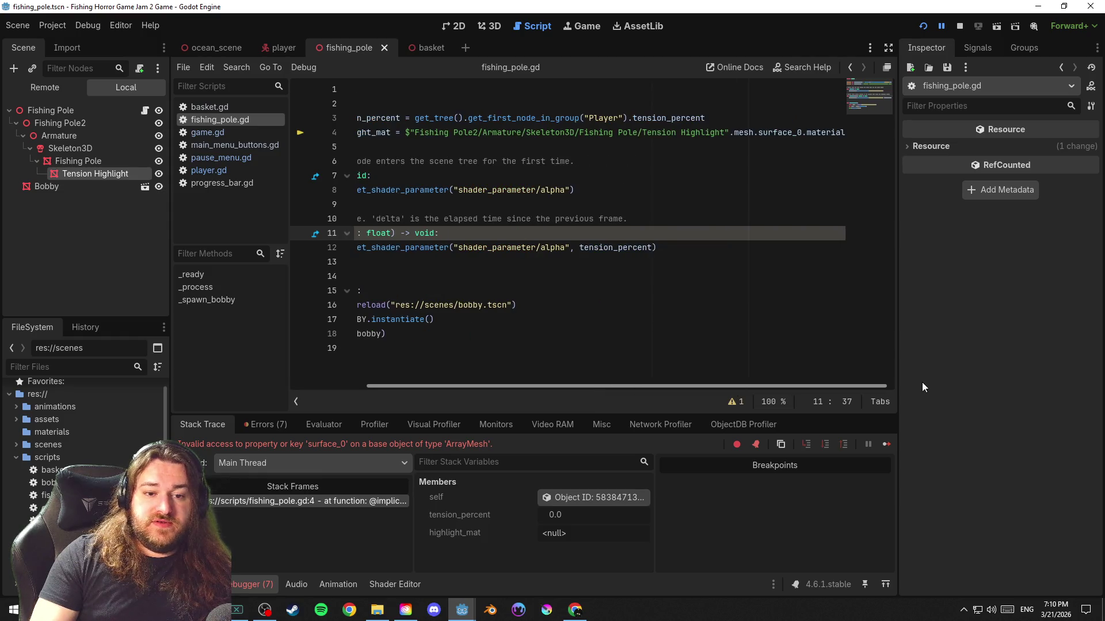
{"action": "left_click", "coordinate": [788, 132]}
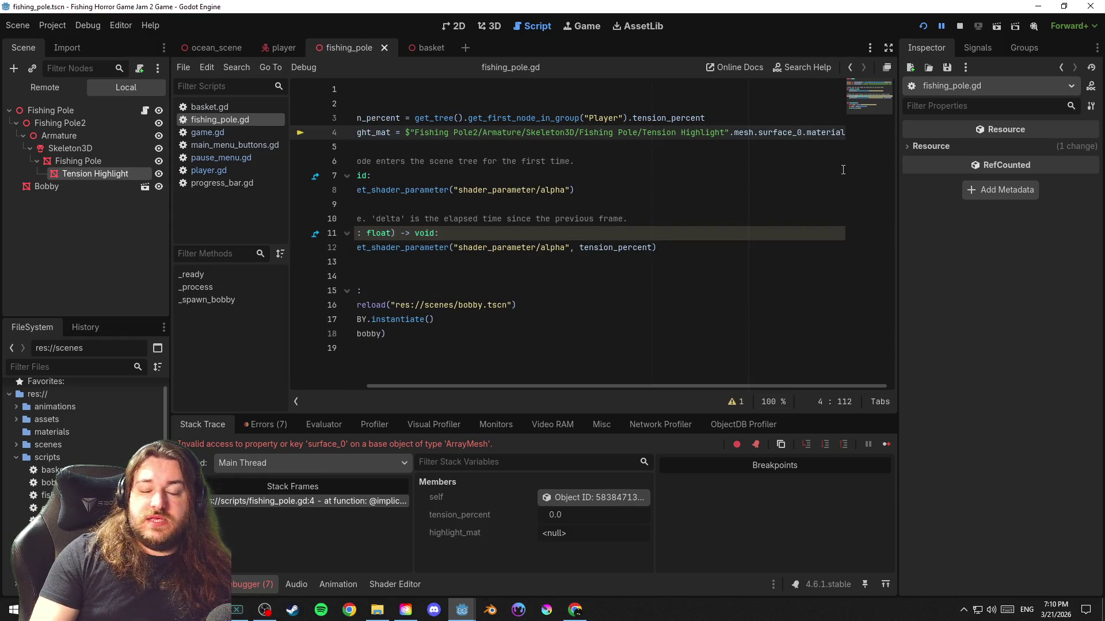
{"action": "left_click", "coordinate": [108, 174]}
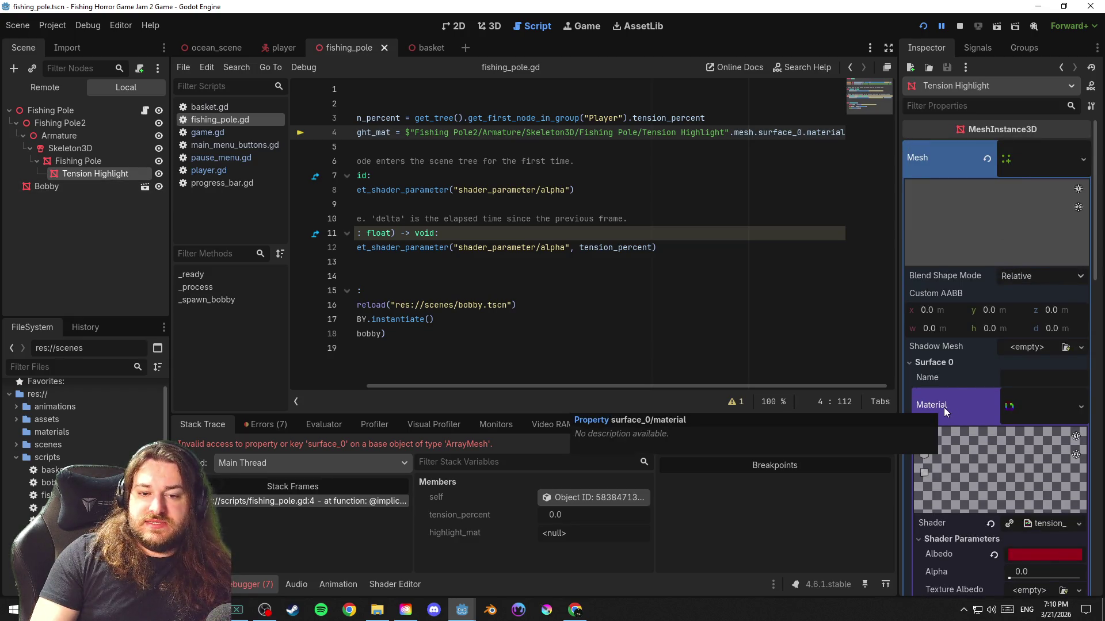
{"action": "left_click", "coordinate": [940, 362]}
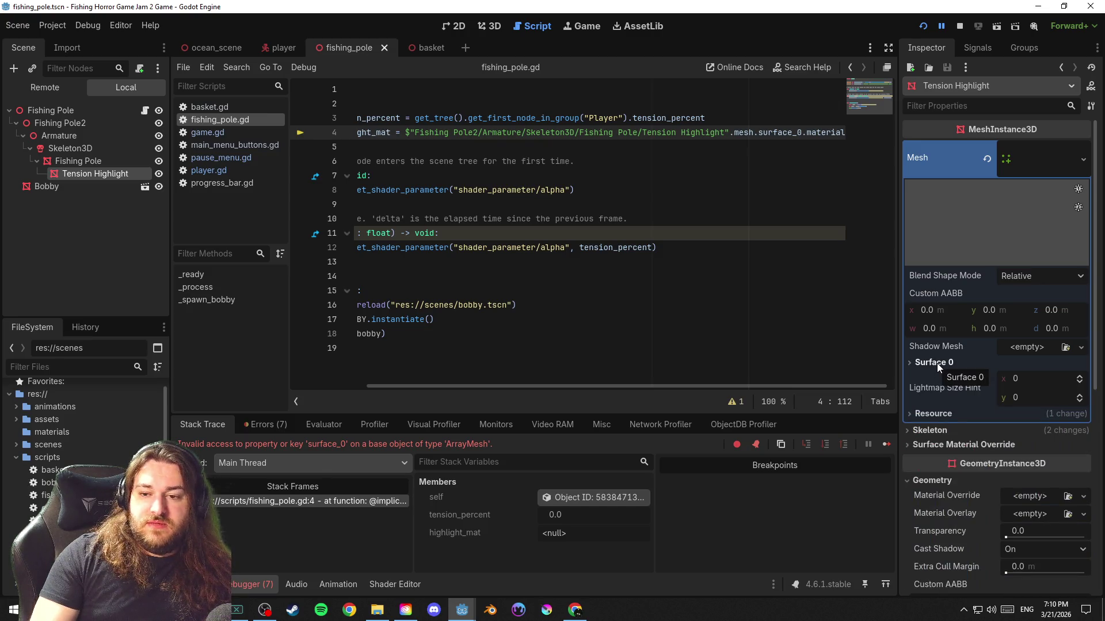
{"action": "left_click", "coordinate": [937, 364]}
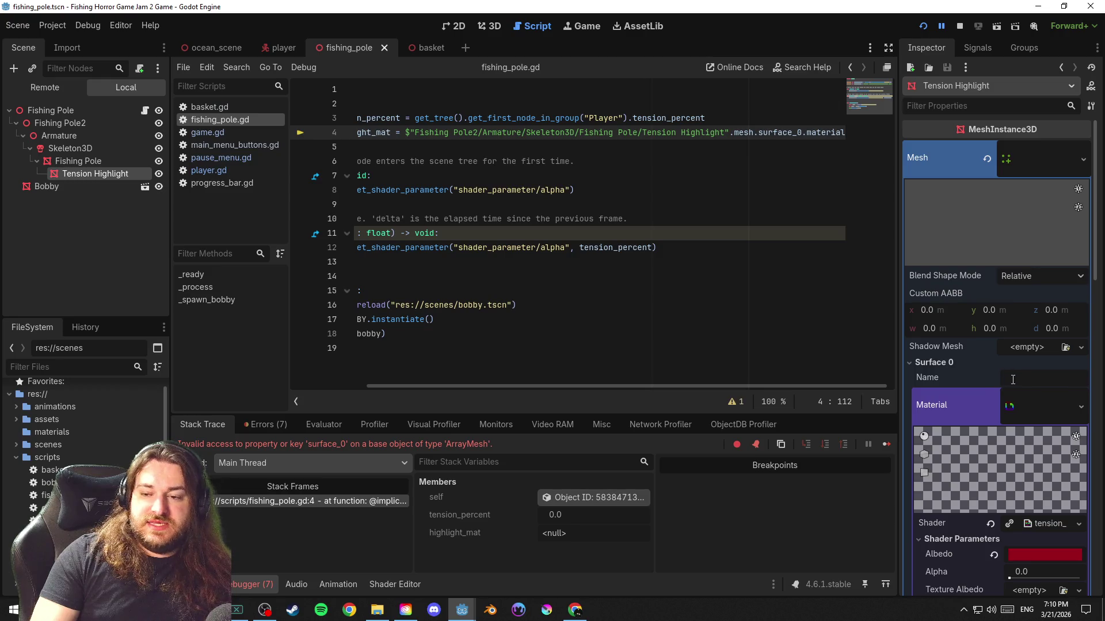
{"action": "left_click", "coordinate": [1048, 402]}
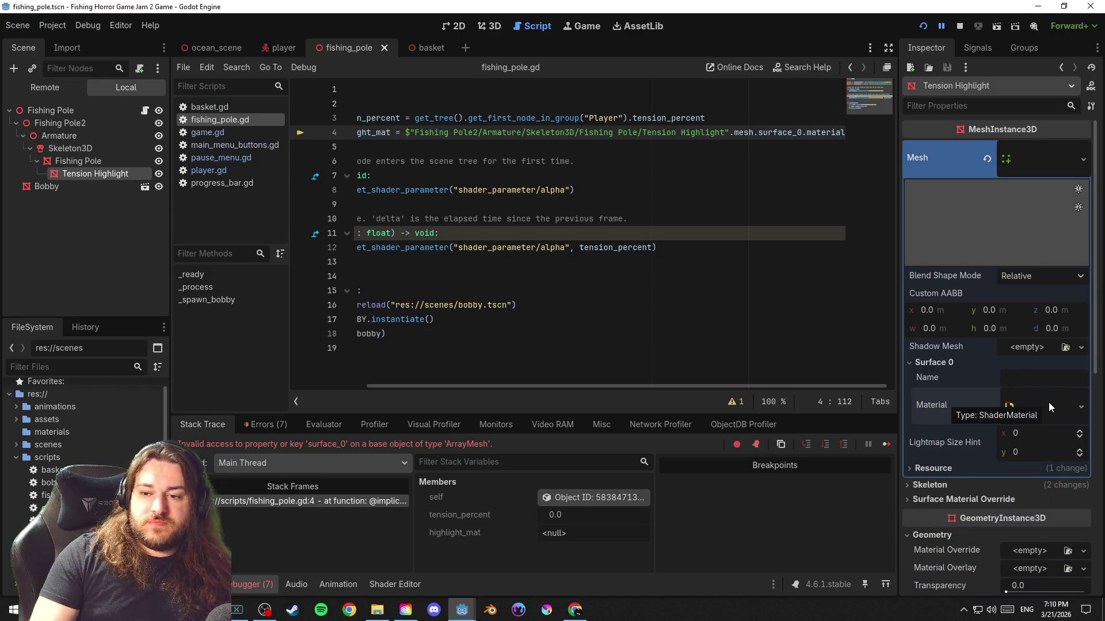
{"action": "left_click", "coordinate": [1081, 406]}
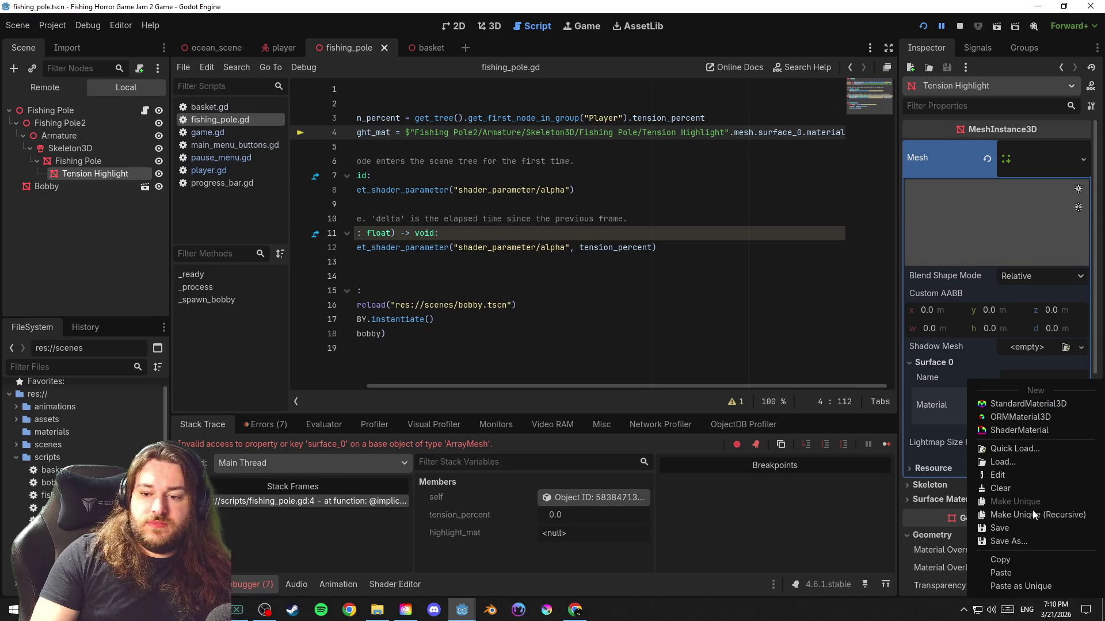
{"action": "left_click", "coordinate": [1000, 559]}
Step: Paste the copied material as a unique copy into Surface Material Override slot 0
{"action": "scroll", "coordinate": [1033, 472], "scroll_direction": "down", "scroll_amount": 4}
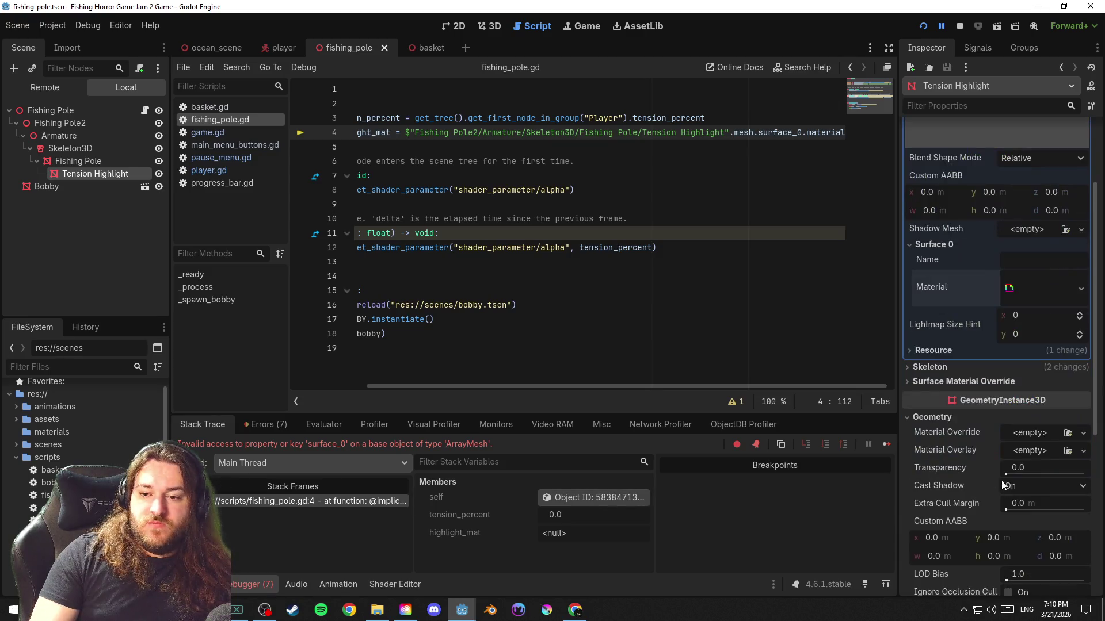
{"action": "left_click", "coordinate": [994, 381]}
{"action": "left_click", "coordinate": [1037, 396]}
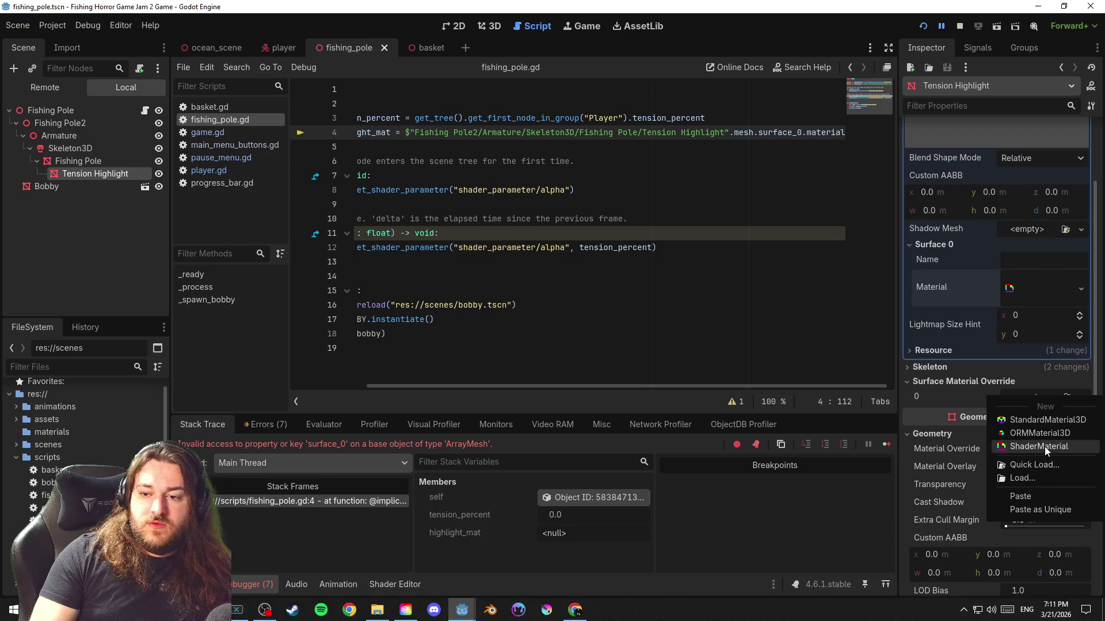
{"action": "left_click", "coordinate": [1041, 508]}
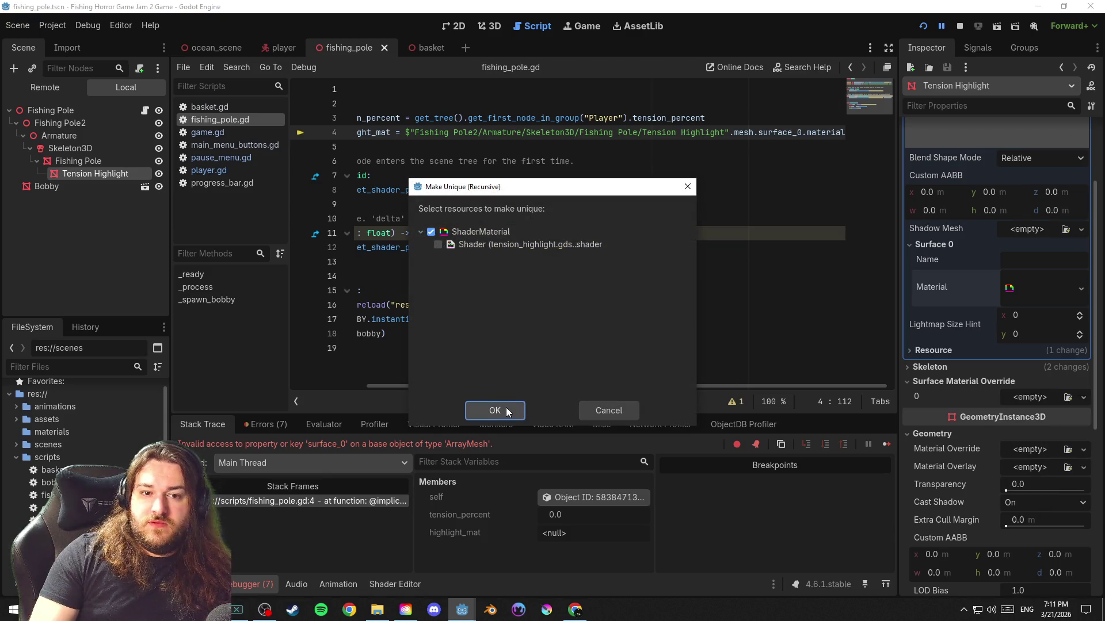
Step: Confirm the unique material copy, clear the mesh's Surface 0 material, and save the scene
{"action": "left_click", "coordinate": [503, 410]}
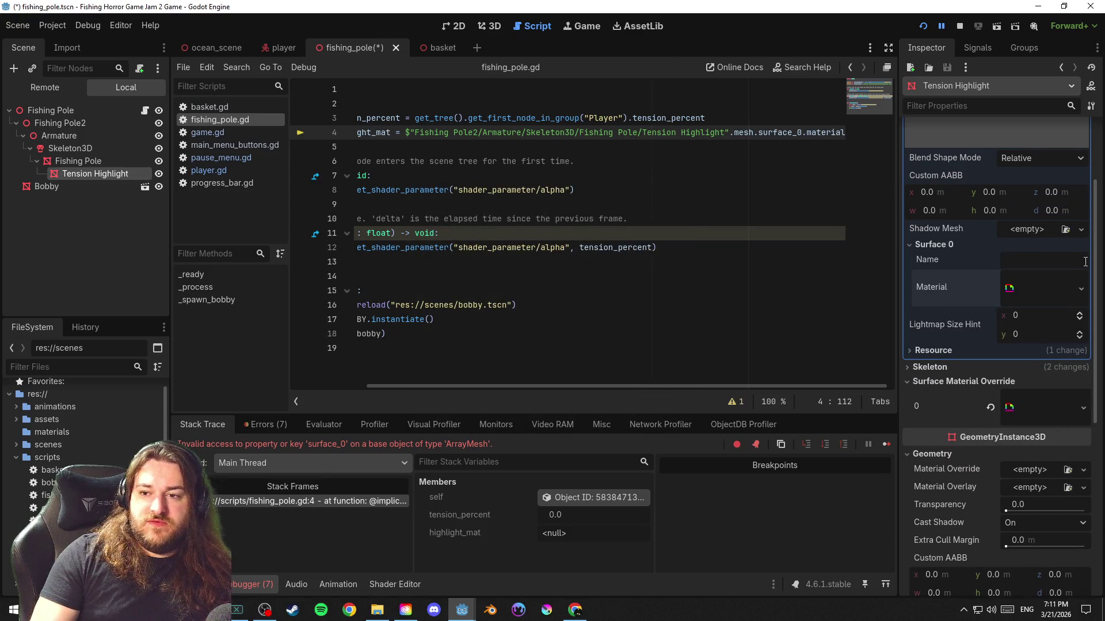
{"action": "left_click", "coordinate": [1081, 289]}
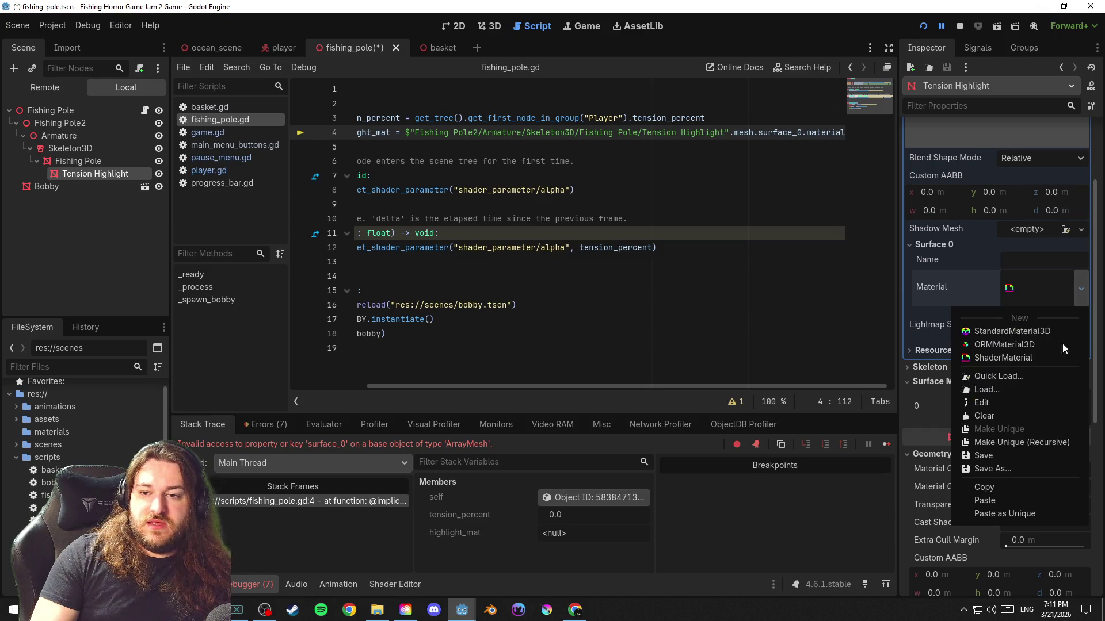
{"action": "left_click", "coordinate": [996, 415]}
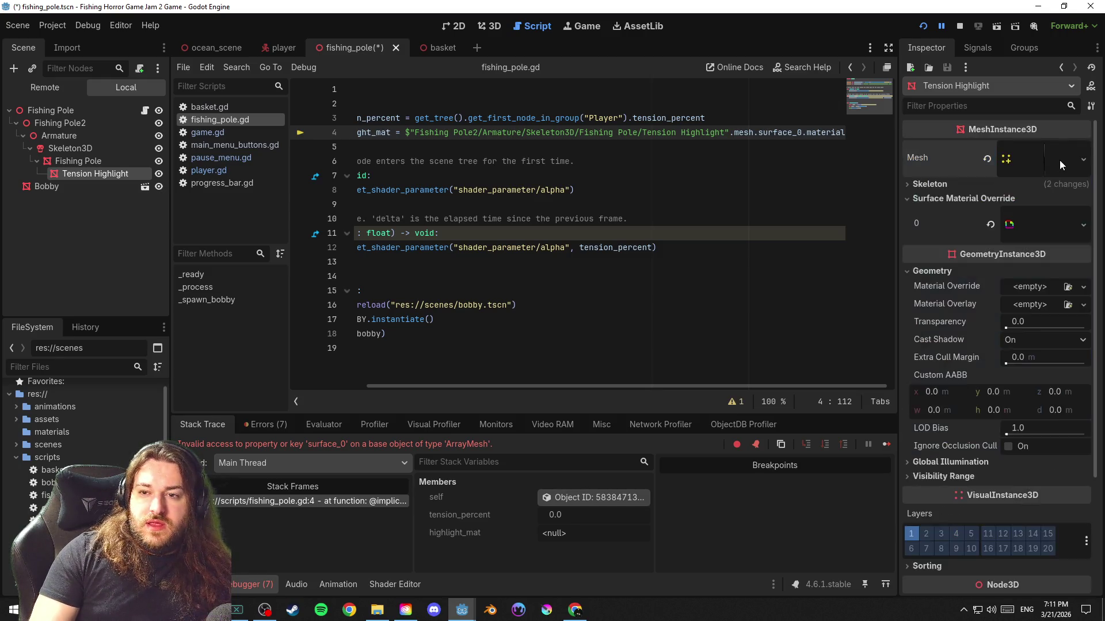
{"action": "key", "text": "ctrl+s"}
Step: Open the ShaderMaterial in Surface Material Override slot 0
{"action": "left_click", "coordinate": [978, 201]}
{"action": "left_click", "coordinate": [976, 199]}
{"action": "left_click", "coordinate": [1034, 223]}
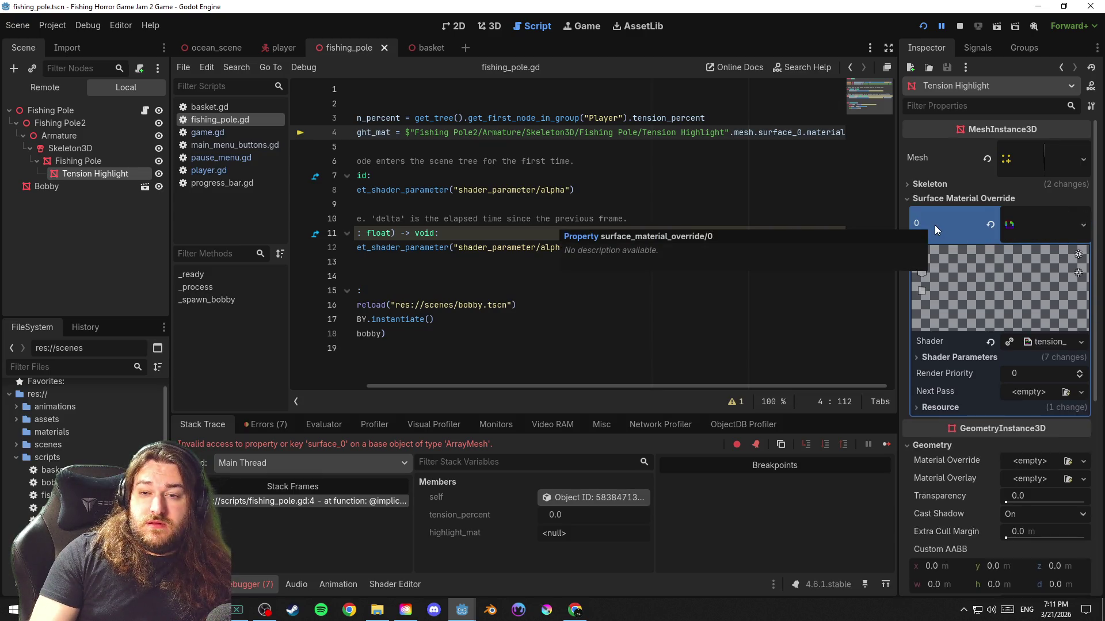
Step: Replace surface_0.material on line 4 with surface_material_override/0 and save the script
{"action": "left_click_drag", "start_coordinate": [758, 134], "coordinate": [852, 138]}
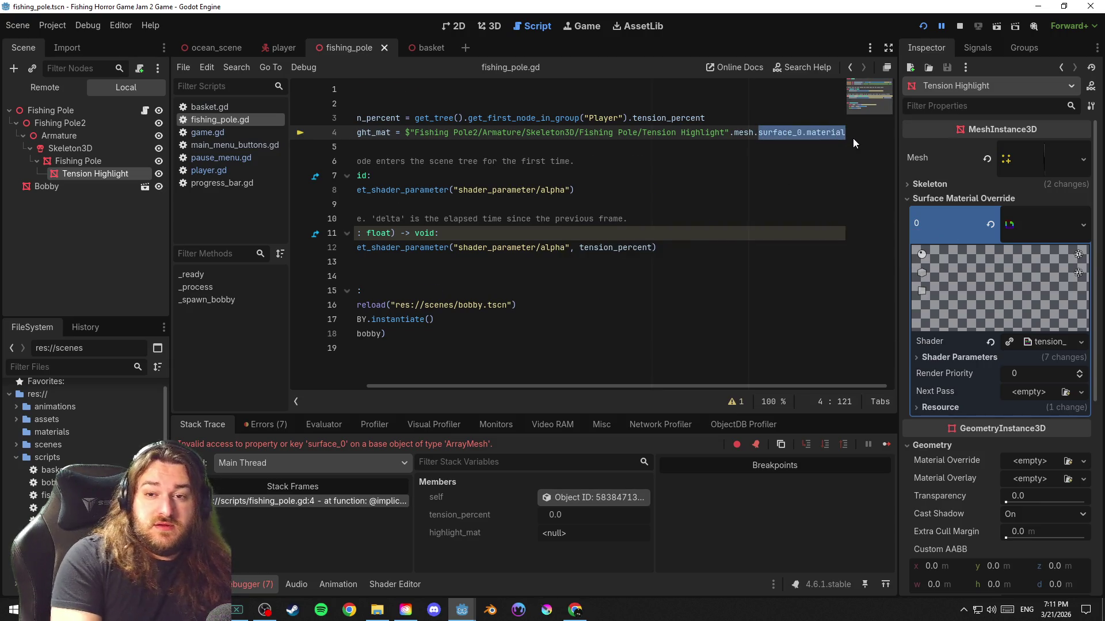
{"action": "type", "text": "surface_material"}
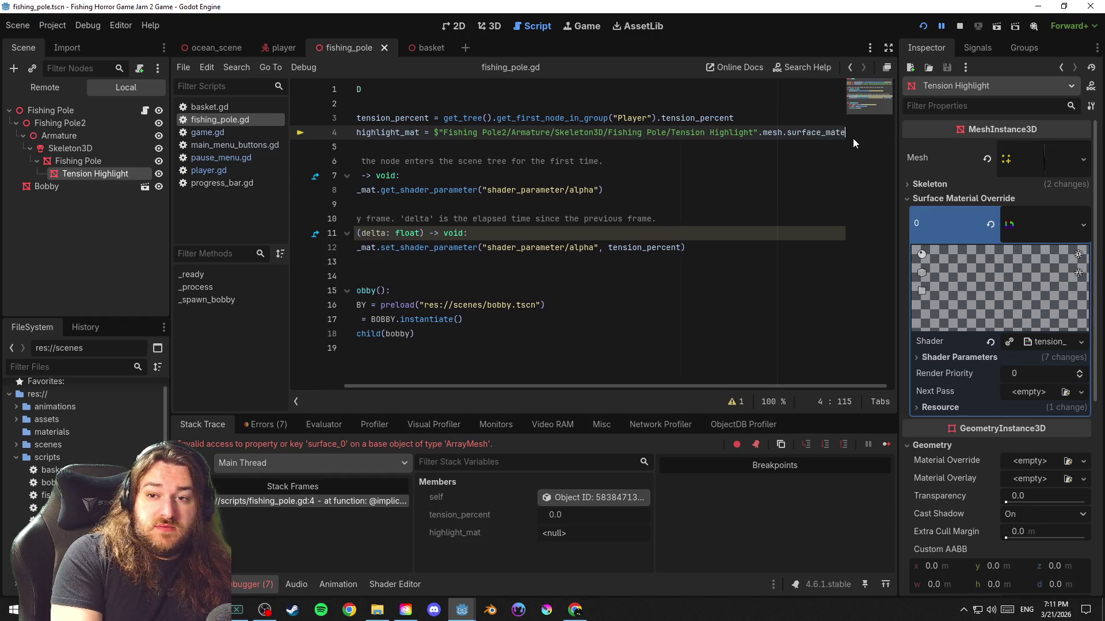
{"action": "type", "text": "_o"}
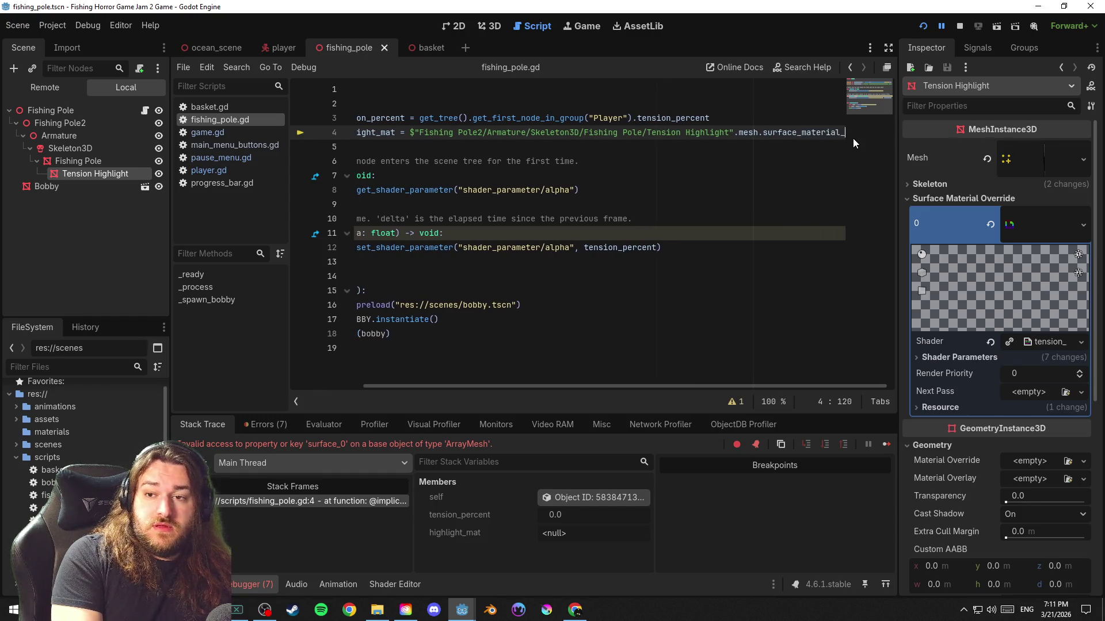
{"action": "type", "text": "verride"}
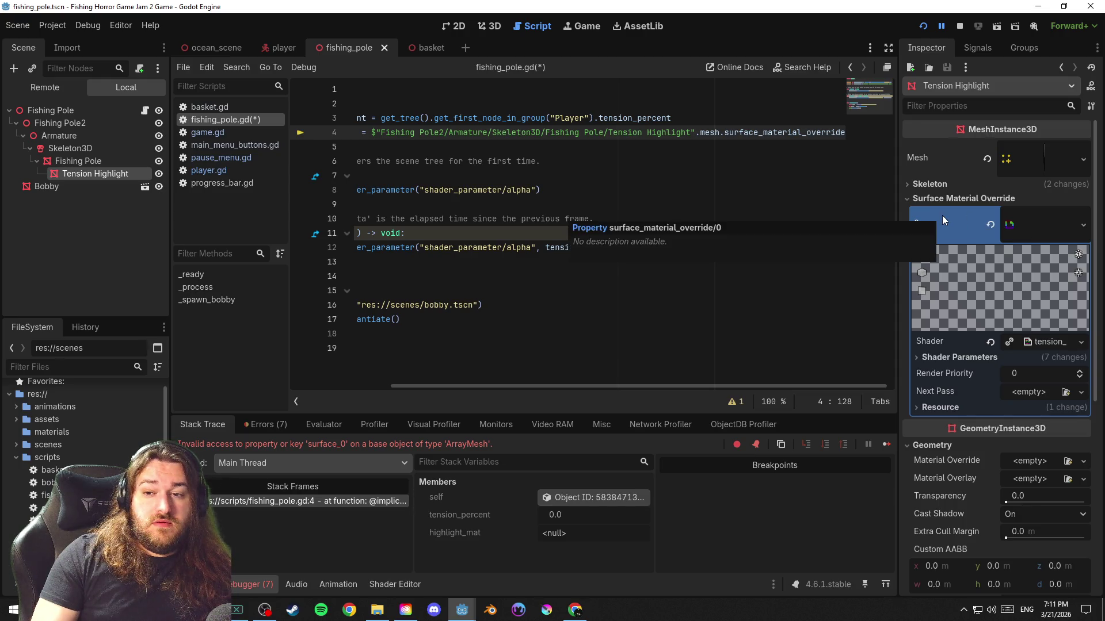
{"action": "left_click", "coordinate": [968, 357]}
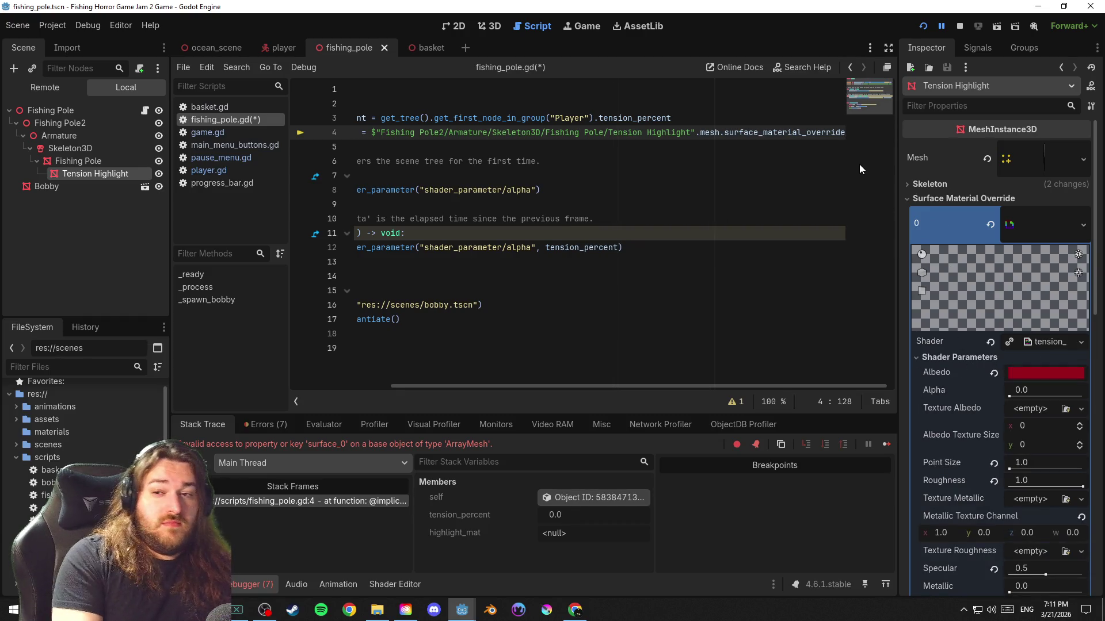
{"action": "key", "text": "Down"}
{"action": "key", "text": "ctrl+s"}
{"action": "mouse_move", "coordinate": [686, 385]}
{"action": "left_mouse_down"}
{"action": "mouse_move", "coordinate": [937, 377]}
{"action": "mouse_move", "coordinate": [799, 227]}
{"action": "left_mouse_up"}
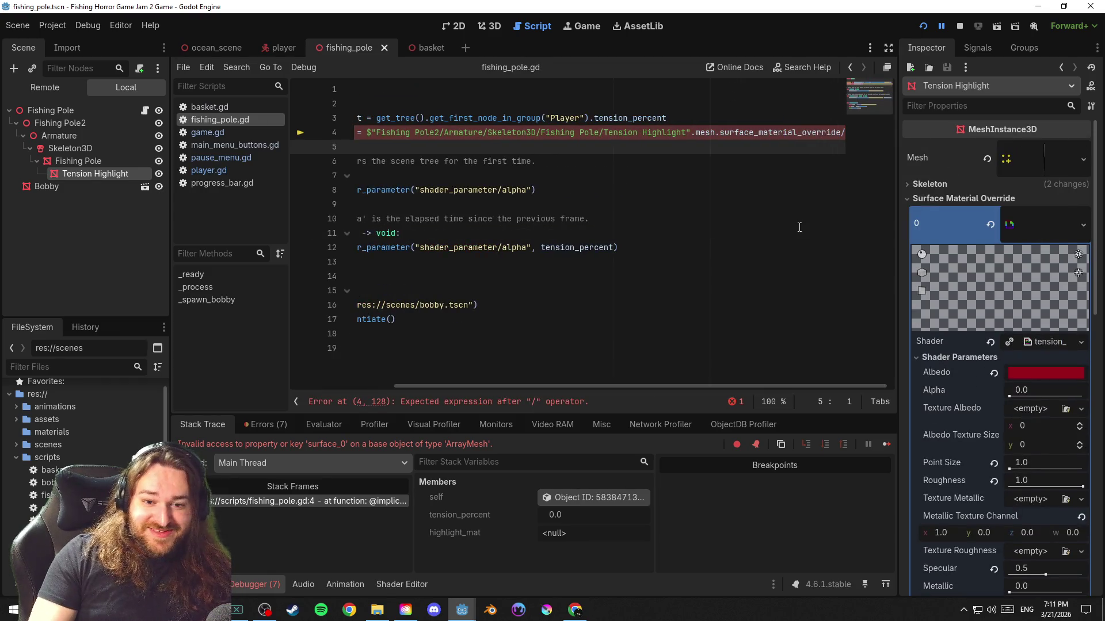
{"action": "left_click", "coordinate": [840, 133]}
{"action": "type", "text": "0"}
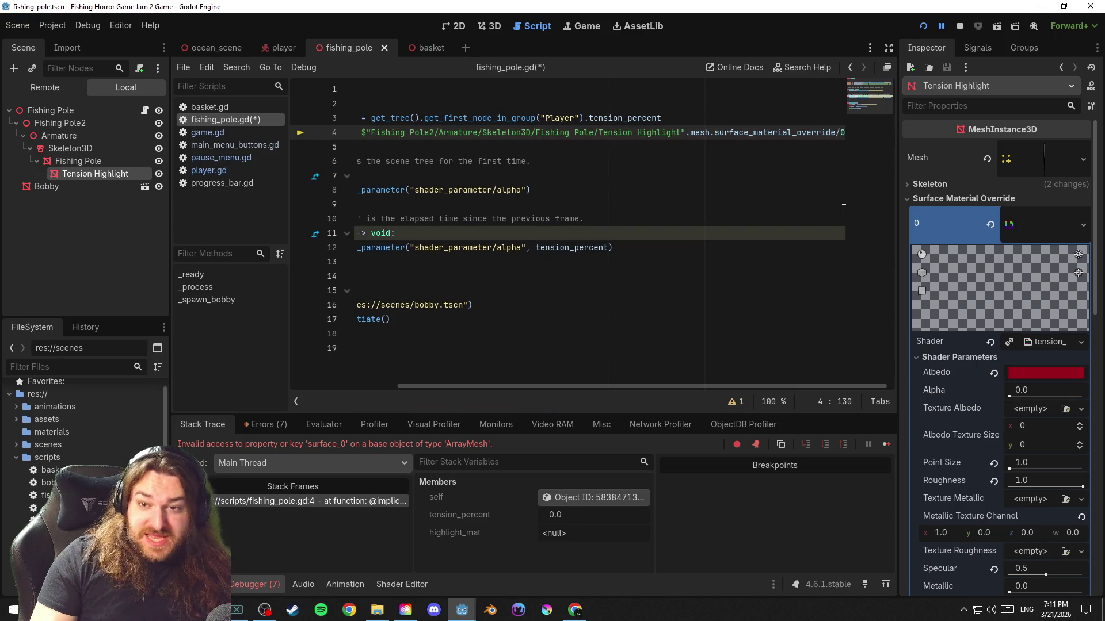
{"action": "key", "text": "ctrl+s"}
{"action": "left_click", "coordinate": [572, 172]}
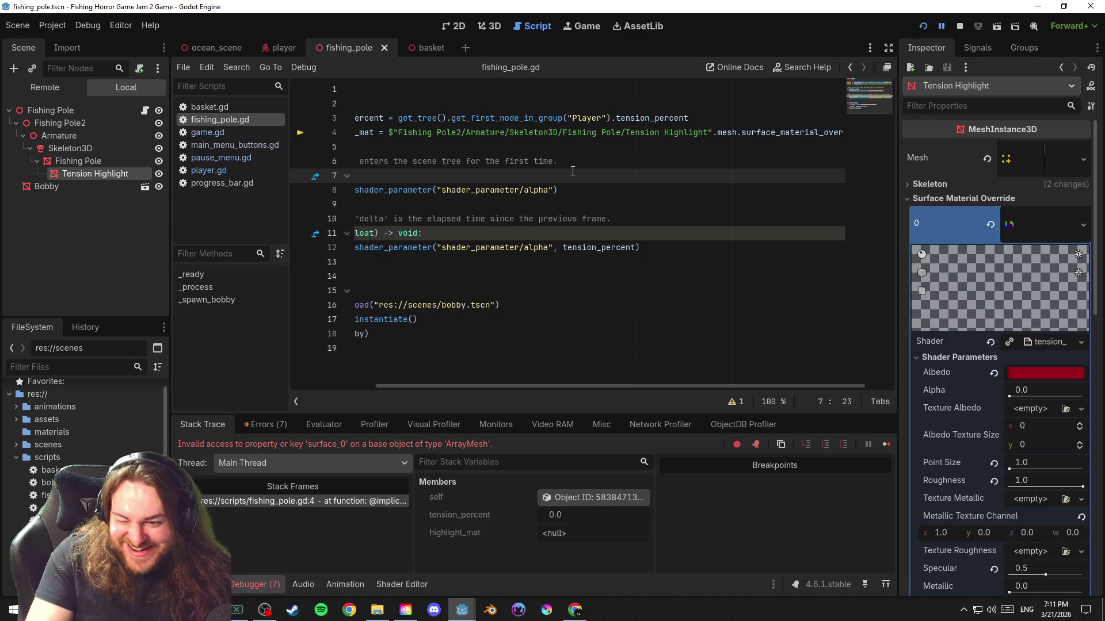
Step: Look over the script, then relaunch the game to test the surface_material_override change
{"action": "left_click", "coordinate": [585, 160]}
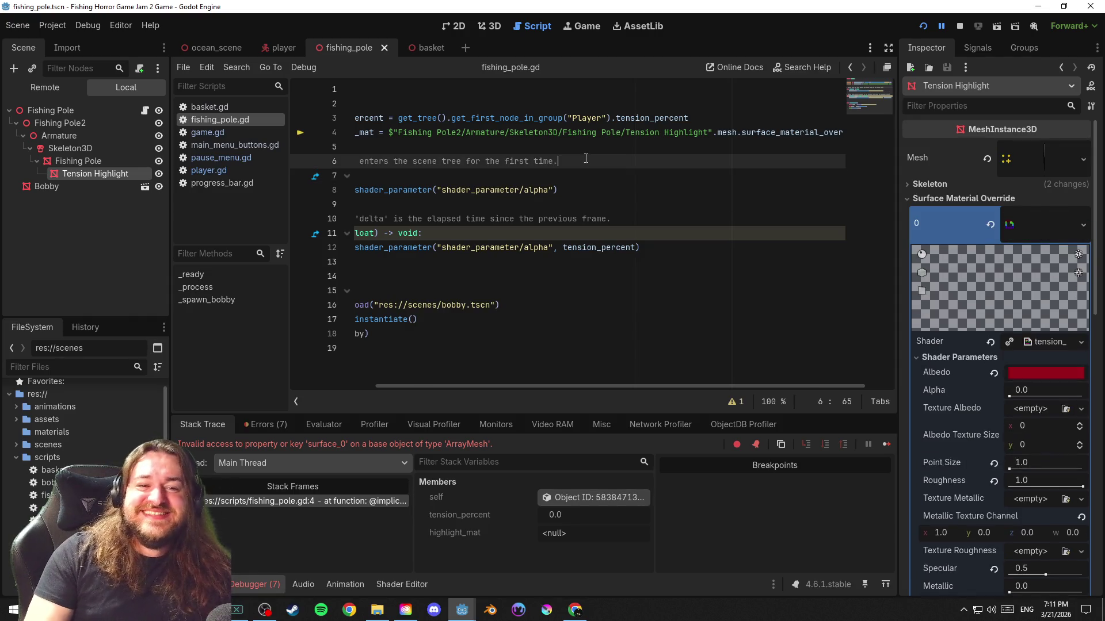
{"action": "mouse_move", "coordinate": [597, 385]}
{"action": "left_mouse_down"}
{"action": "mouse_move", "coordinate": [443, 384]}
{"action": "mouse_move", "coordinate": [796, 380]}
{"action": "left_mouse_up"}
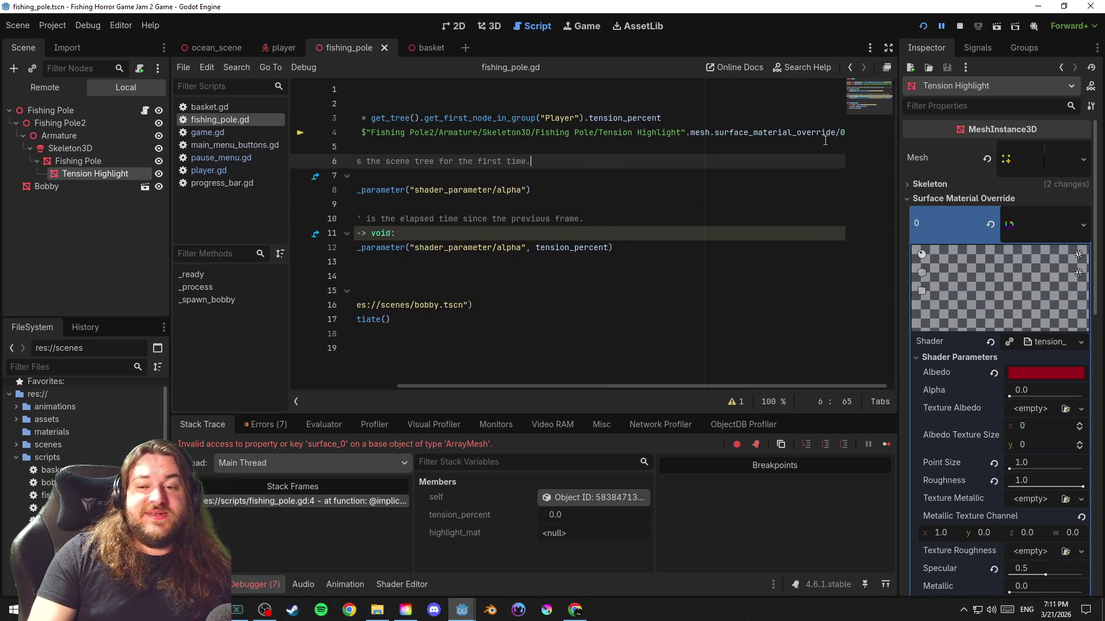
{"action": "scroll", "coordinate": [952, 230], "scroll_direction": "down", "scroll_amount": 2}
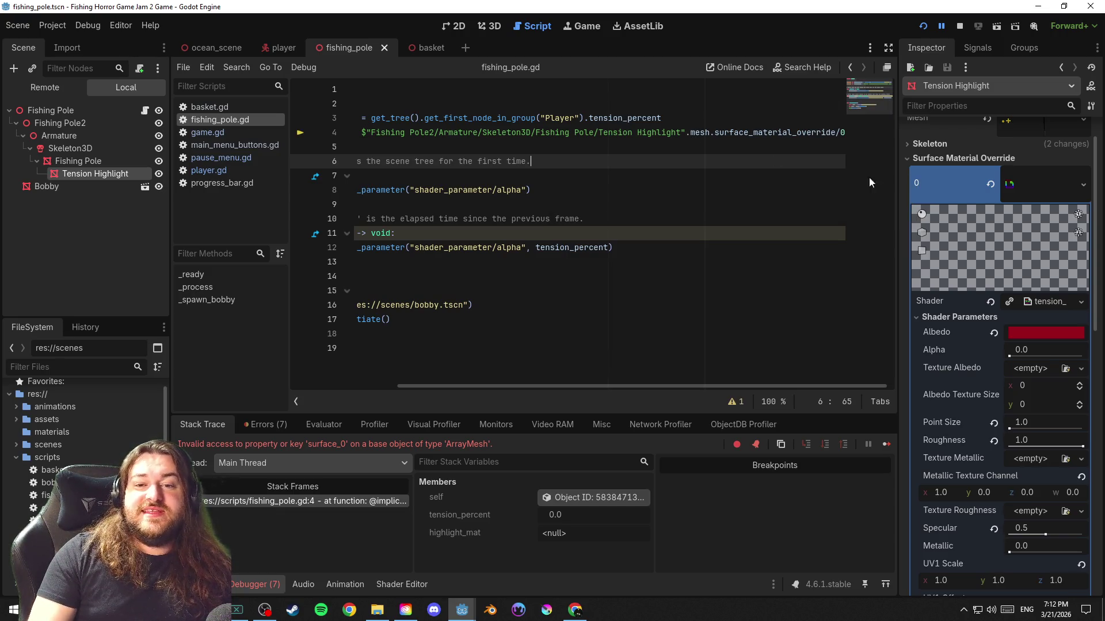
{"action": "scroll", "coordinate": [996, 178], "scroll_direction": "up", "scroll_amount": 1}
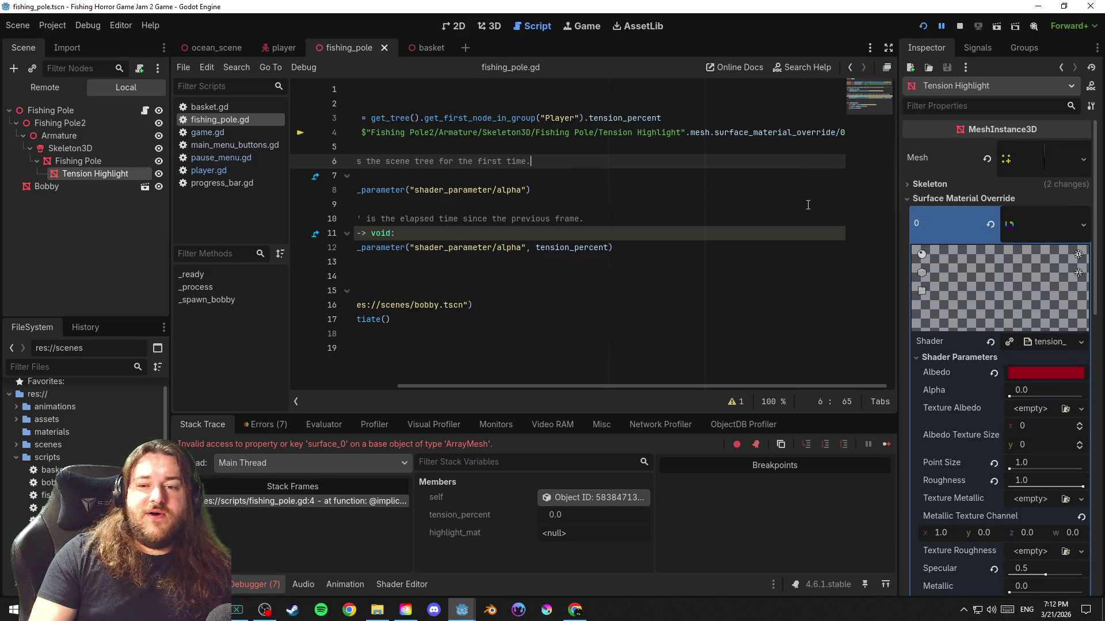
{"action": "left_click", "coordinate": [665, 381]}
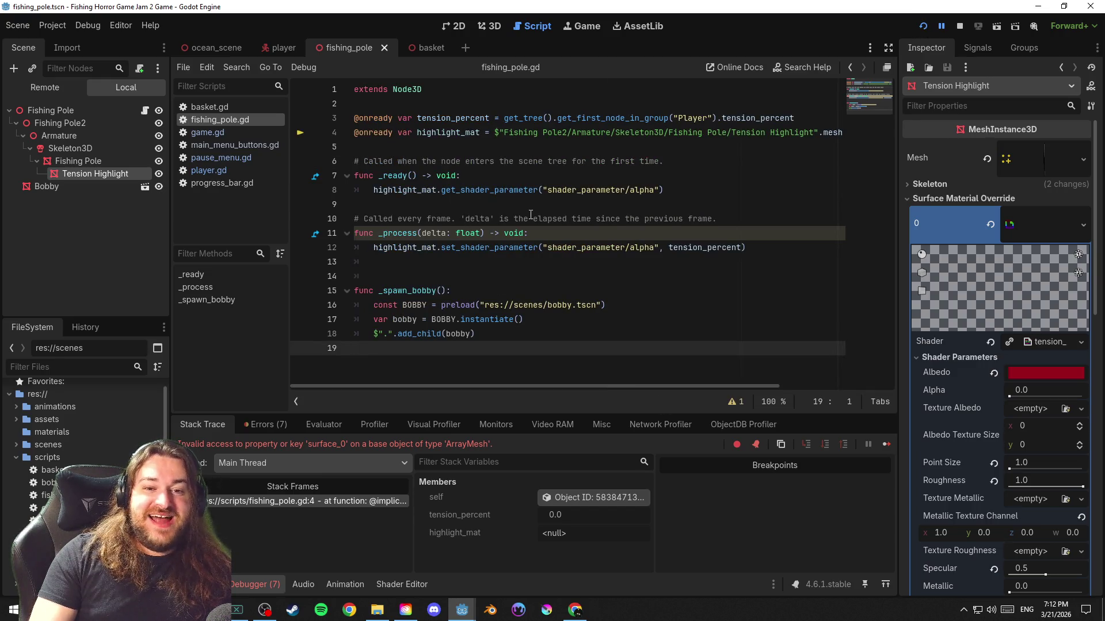
{"action": "scroll", "coordinate": [1033, 298], "scroll_direction": "down", "scroll_amount": 3}
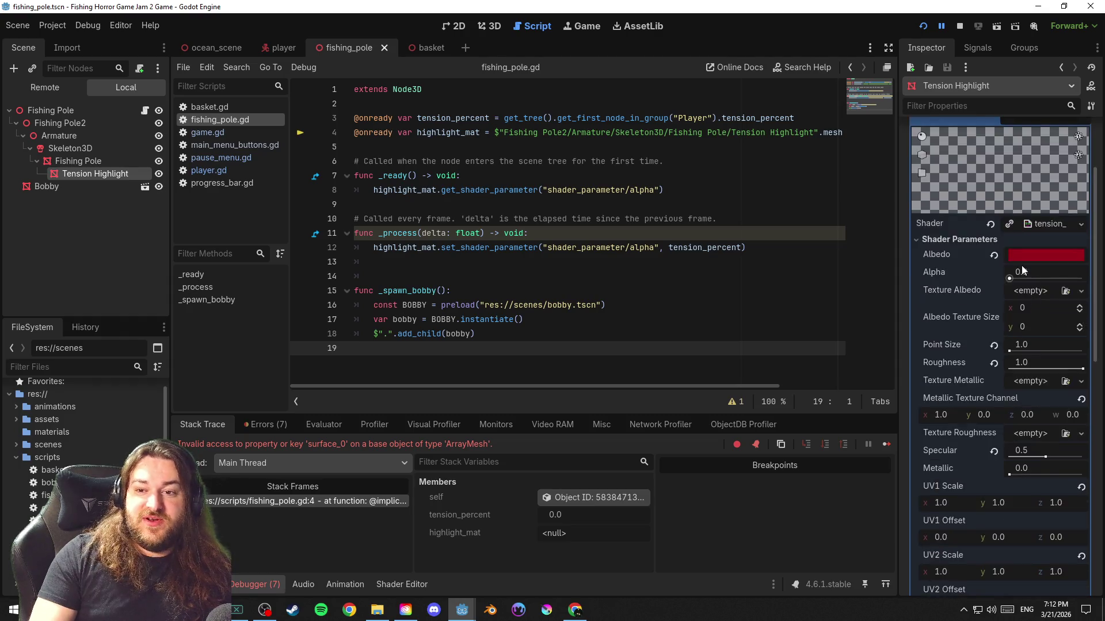
{"action": "scroll", "coordinate": [1033, 196], "scroll_direction": "up", "scroll_amount": 1}
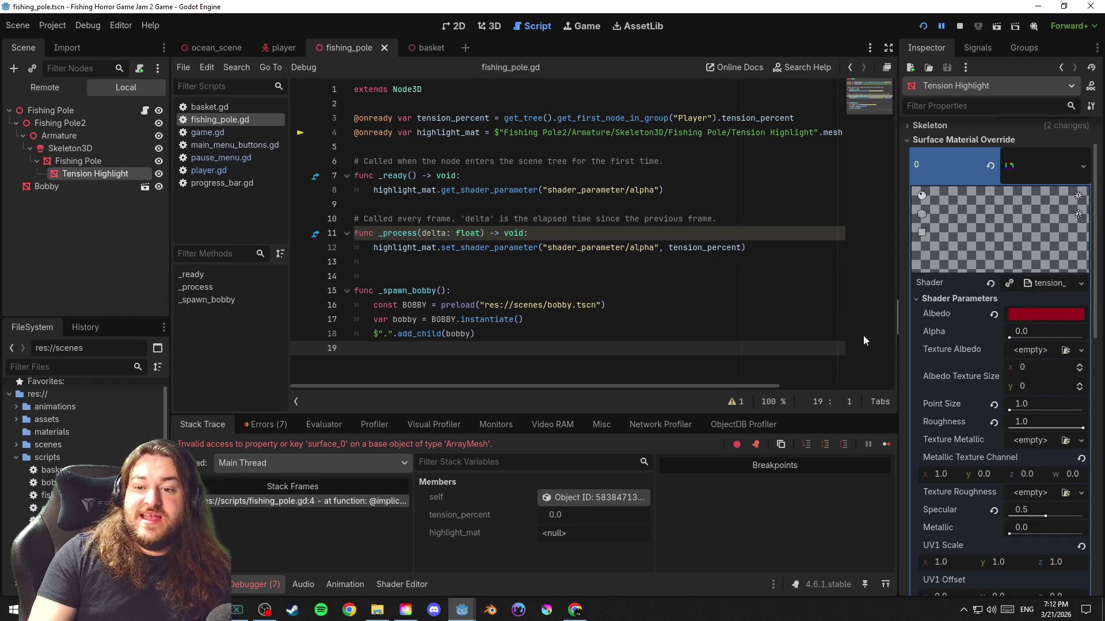
{"action": "left_click", "coordinate": [922, 25]}
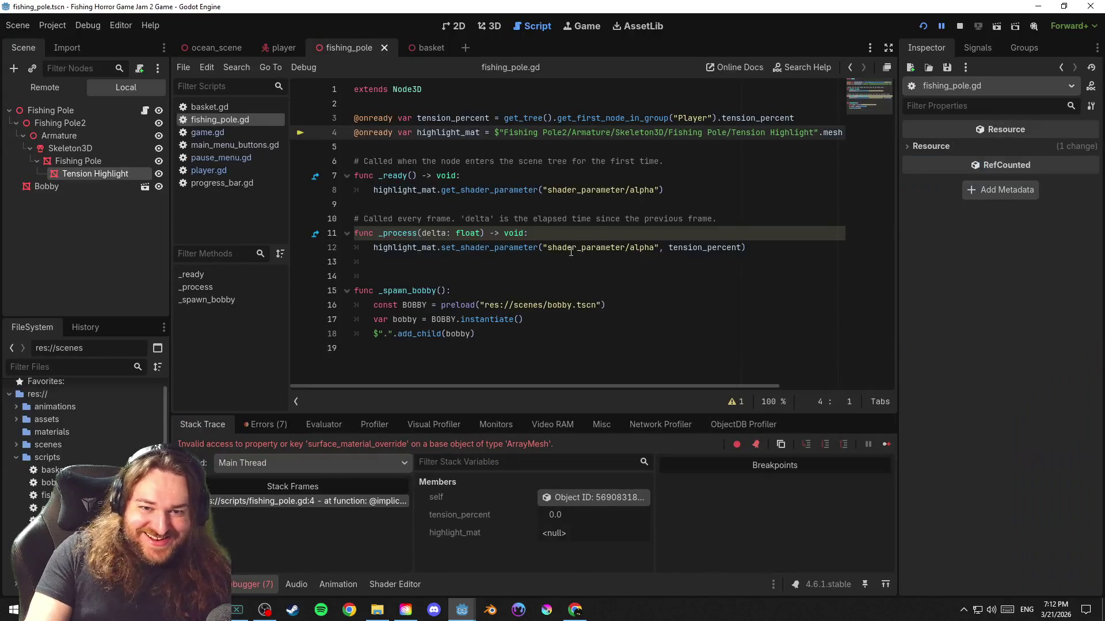
Step: Show Tension Highlight's properties in the Inspector and select 'mesh.' on line 4
{"action": "left_click", "coordinate": [631, 237]}
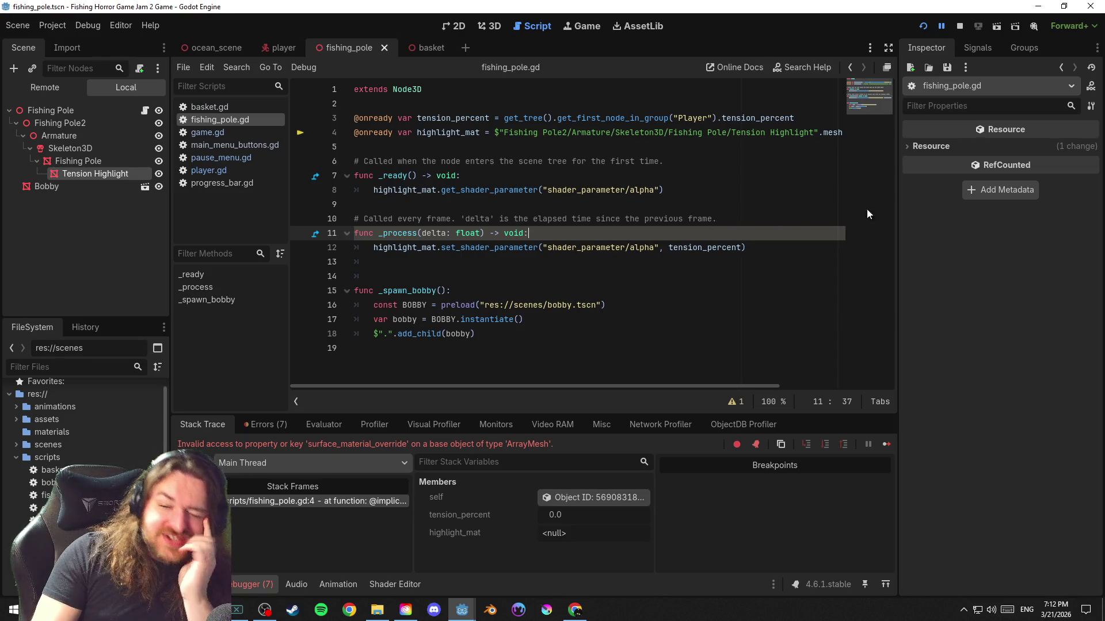
{"action": "left_click", "coordinate": [102, 174]}
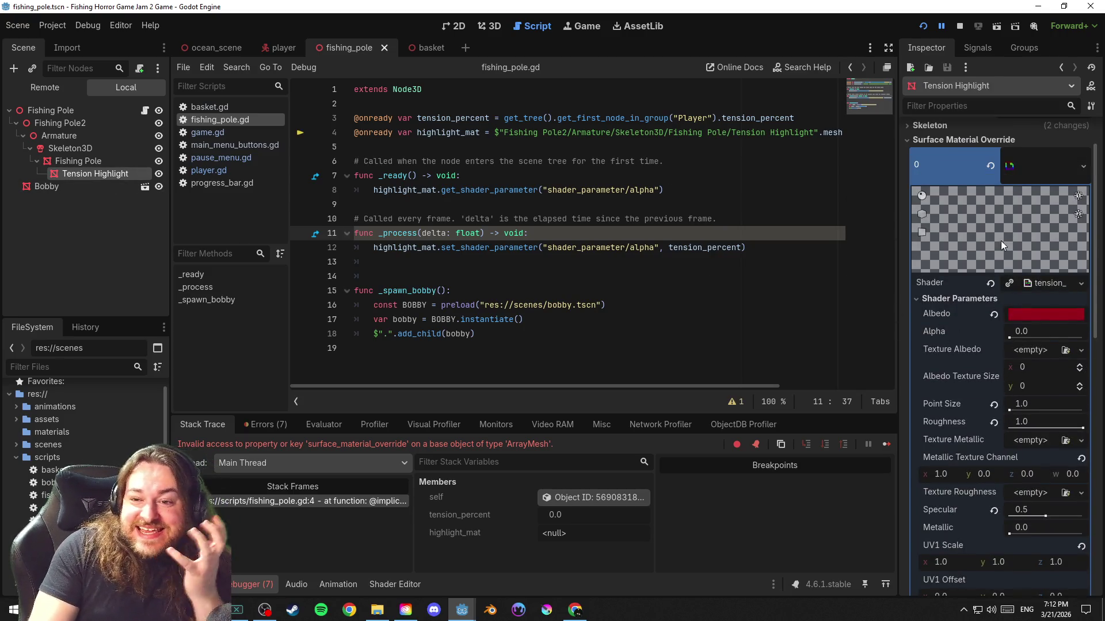
{"action": "scroll", "coordinate": [1089, 172], "scroll_direction": "up", "scroll_amount": 2}
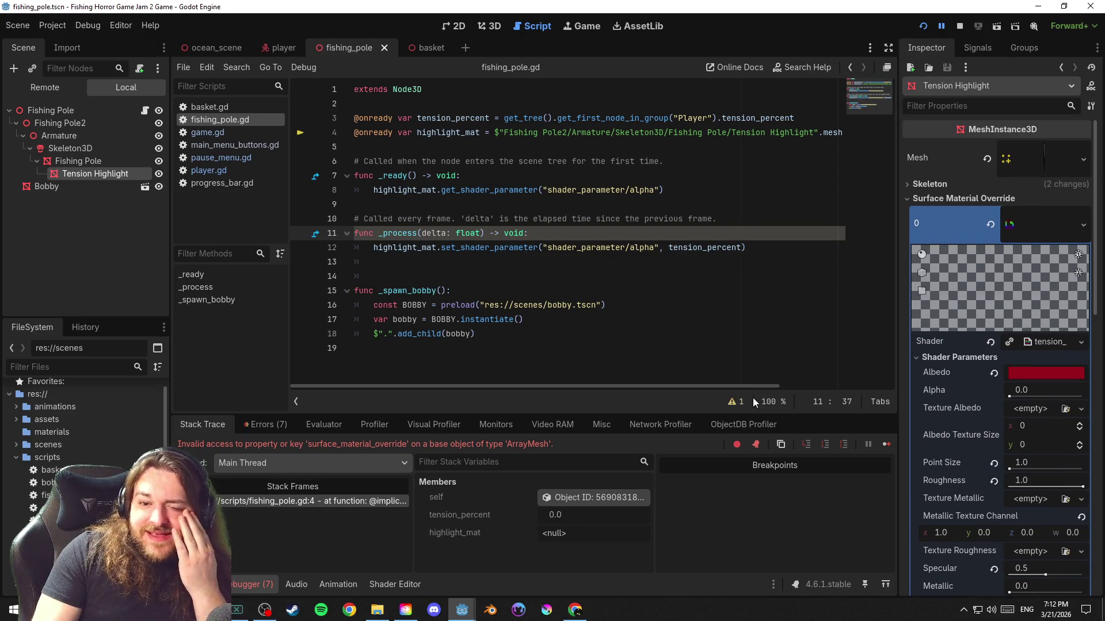
{"action": "left_click_drag", "start_coordinate": [744, 386], "coordinate": [933, 375]}
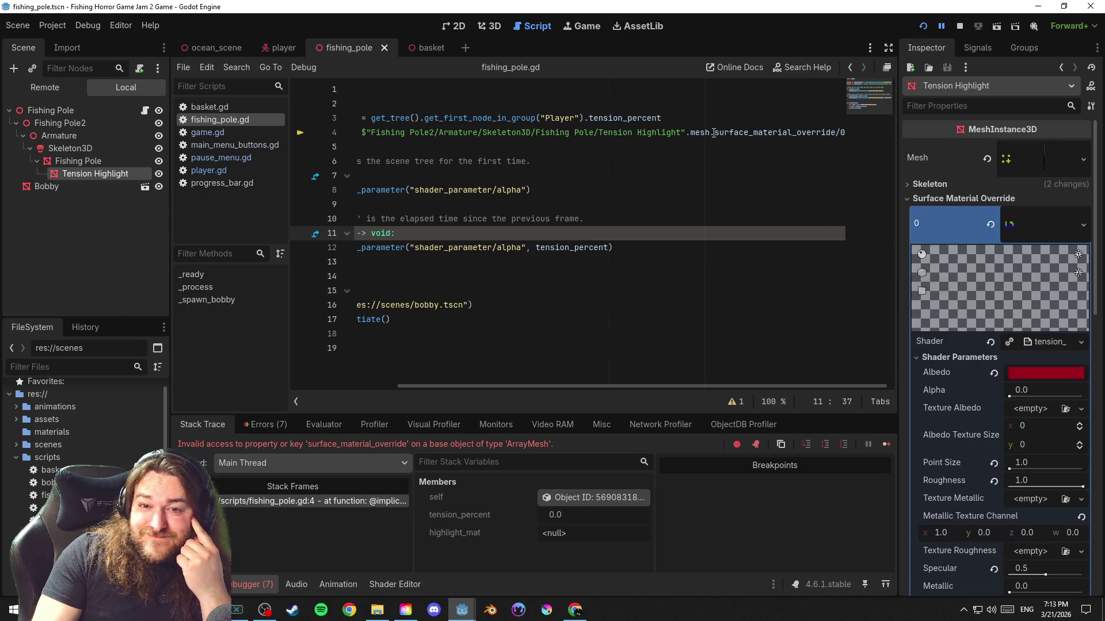
{"action": "left_click_drag", "start_coordinate": [715, 133], "coordinate": [691, 139]}
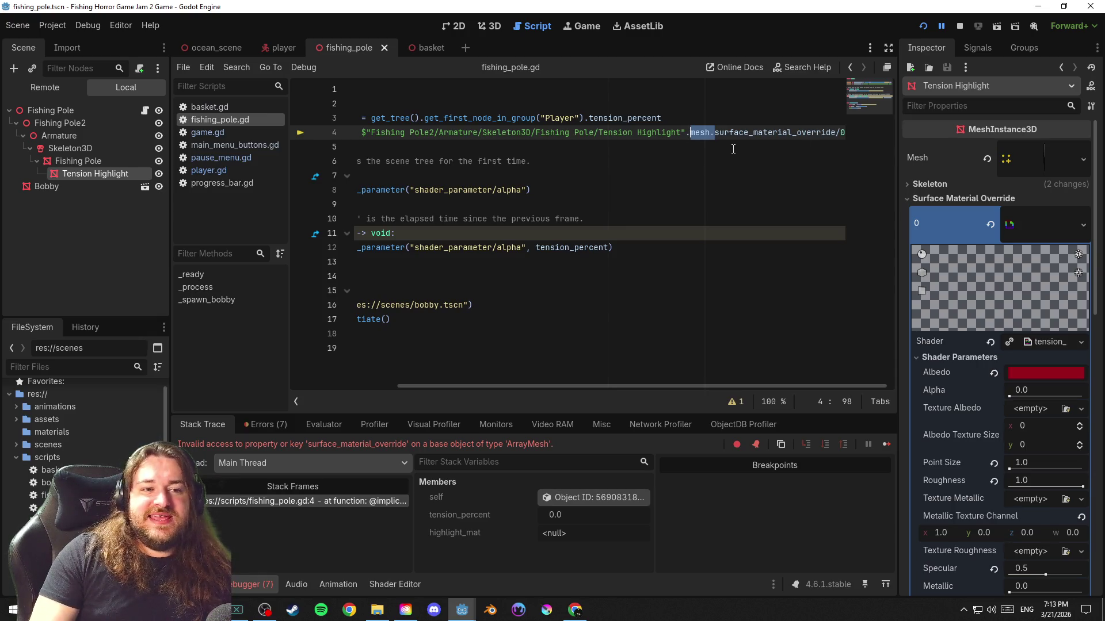
Step: Remove 'mesh.' from line 4, rerun to read the MeshInstance3D error, then restore it
{"action": "key", "text": "BackSpace"}
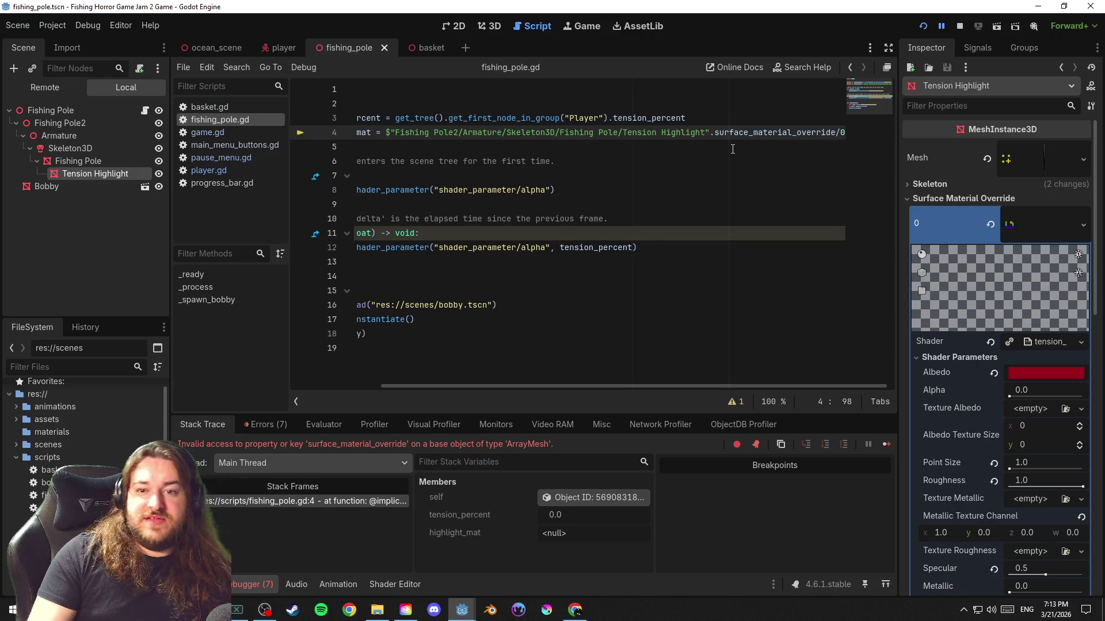
{"action": "key", "text": "ctrl+s"}
{"action": "left_click", "coordinate": [924, 29]}
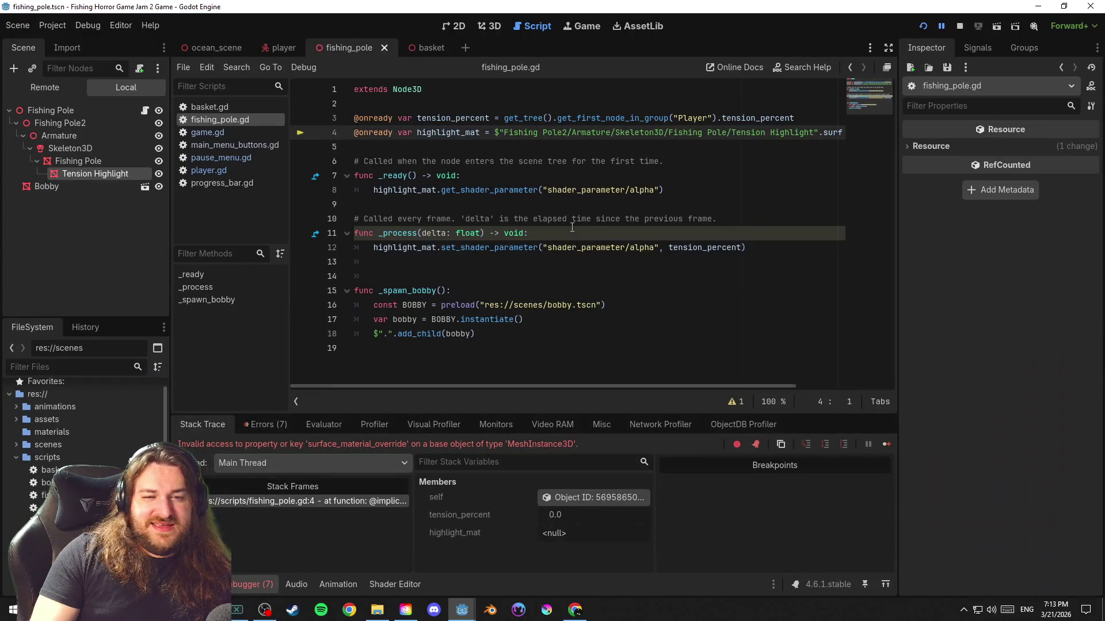
{"action": "left_click", "coordinate": [558, 216]}
{"action": "left_click_drag", "start_coordinate": [599, 386], "coordinate": [688, 386]}
{"action": "left_click", "coordinate": [748, 133]}
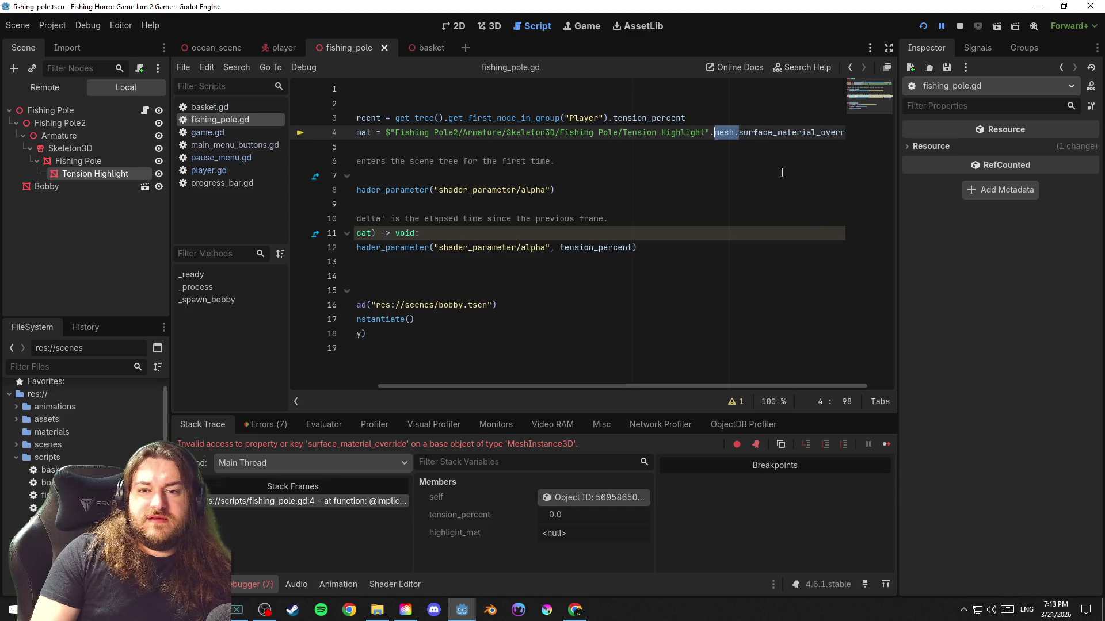
{"action": "key", "text": "ctrl+s"}
{"action": "left_click_drag", "start_coordinate": [706, 385], "coordinate": [924, 378]}
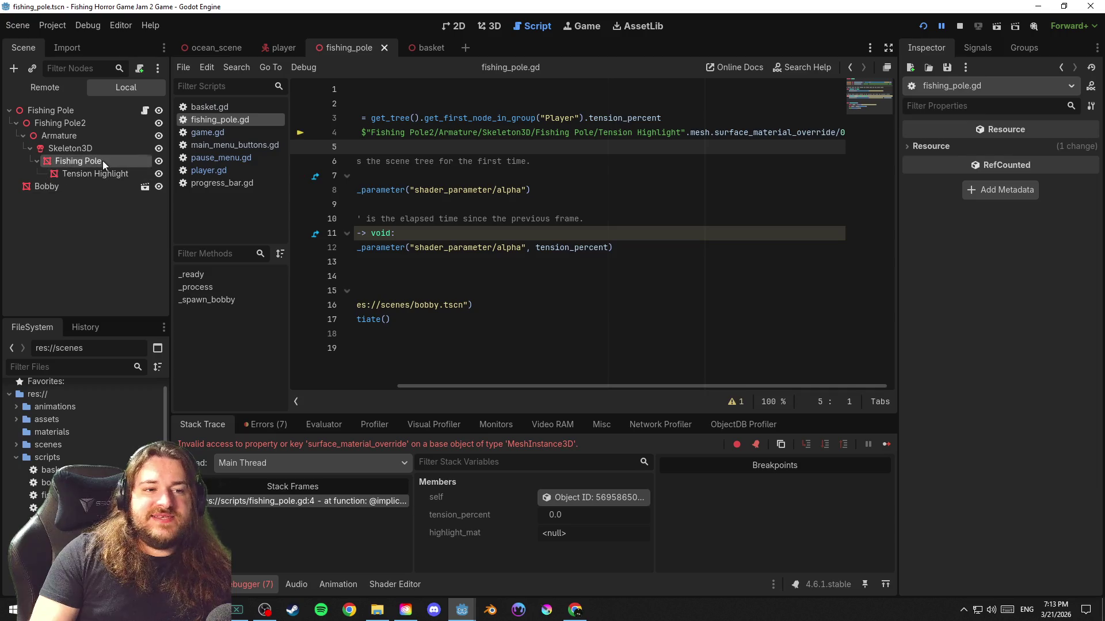
{"action": "left_click", "coordinate": [95, 173]}
{"action": "mouse_move", "coordinate": [924, 156]}
{"action": "left_mouse_down"}
{"action": "mouse_move", "coordinate": [759, 171]}
{"action": "mouse_move", "coordinate": [716, 151]}
{"action": "left_mouse_up"}
{"action": "key", "text": "ctrl+z"}
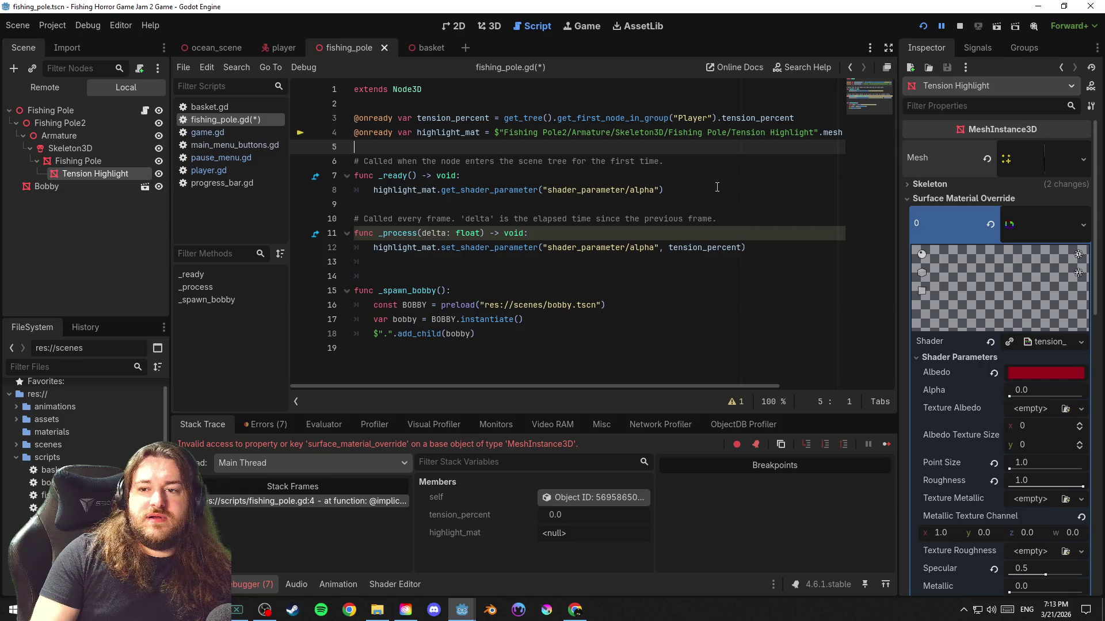
{"action": "left_click_drag", "start_coordinate": [714, 385], "coordinate": [889, 389]}
{"action": "key", "text": "ctrl+s"}
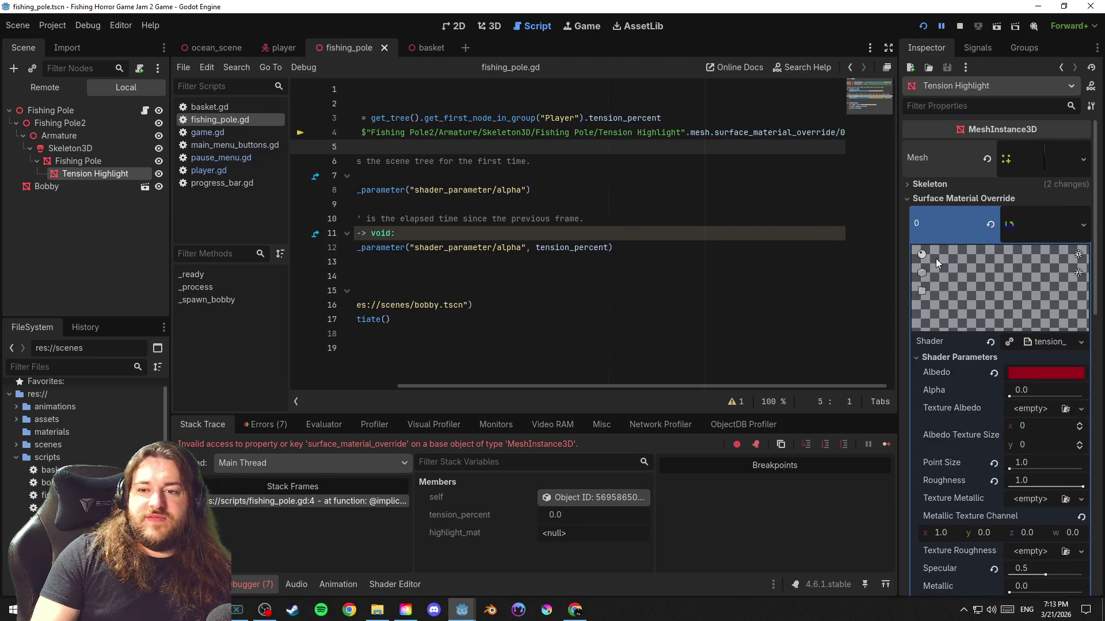
{"action": "left_click", "coordinate": [959, 195]}
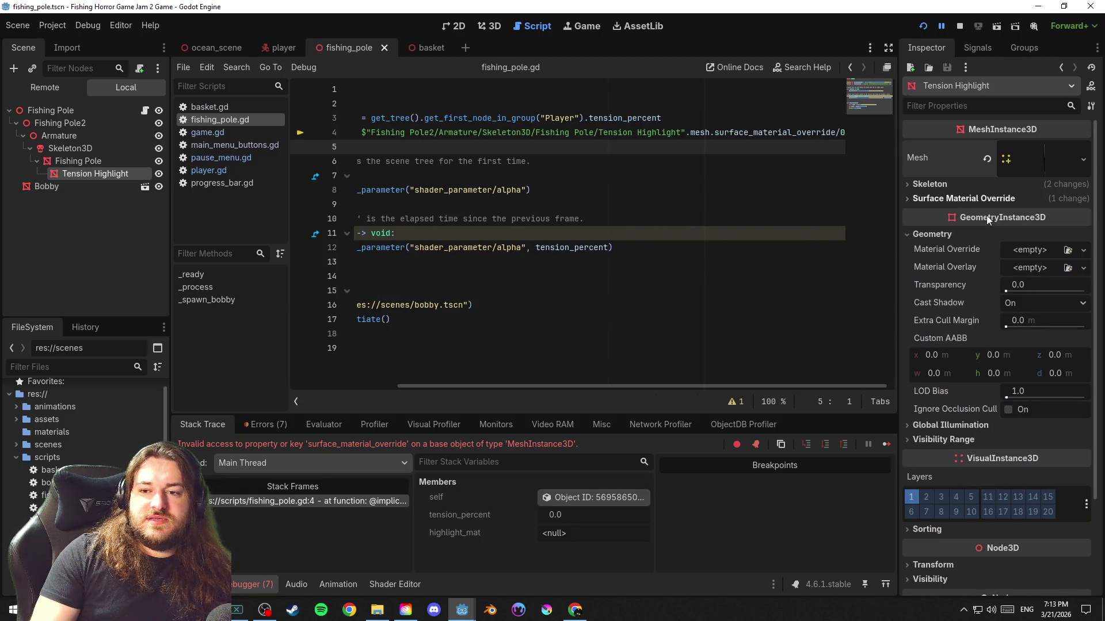
{"action": "left_click", "coordinate": [970, 199]}
{"action": "left_click_drag", "start_coordinate": [1012, 224], "coordinate": [558, 147]}
{"action": "key", "text": "ctrl+z"}
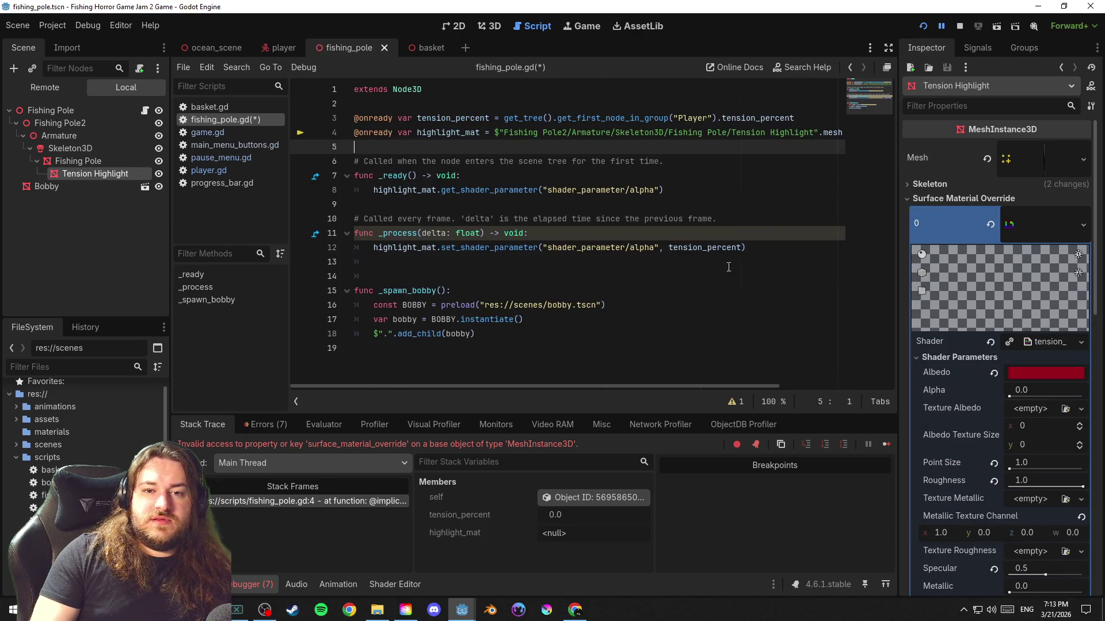
{"action": "key", "text": "ctrl+s"}
{"action": "left_click_drag", "start_coordinate": [695, 387], "coordinate": [802, 386]}
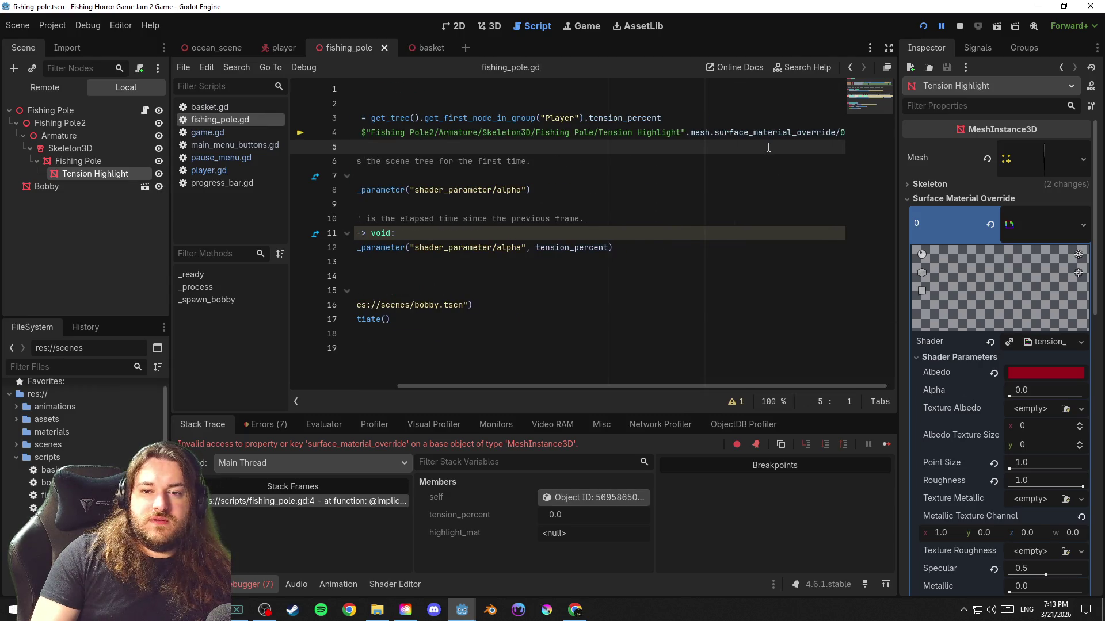
{"action": "scroll", "coordinate": [769, 147], "scroll_direction": "left", "scroll_amount": 3}
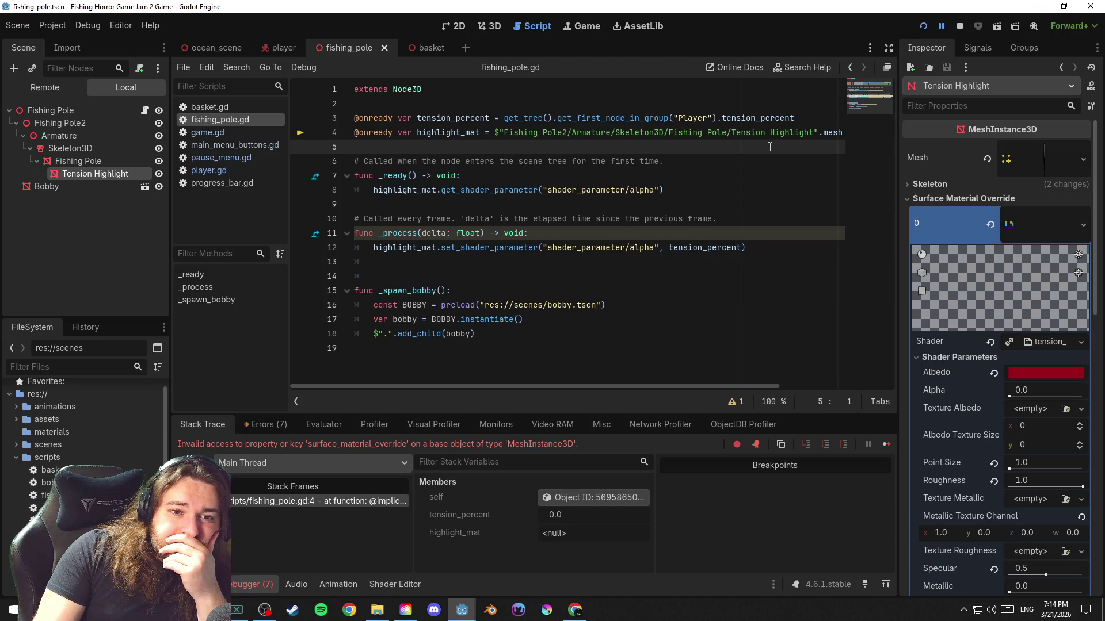
{"action": "left_click_drag", "start_coordinate": [710, 387], "coordinate": [885, 388]}
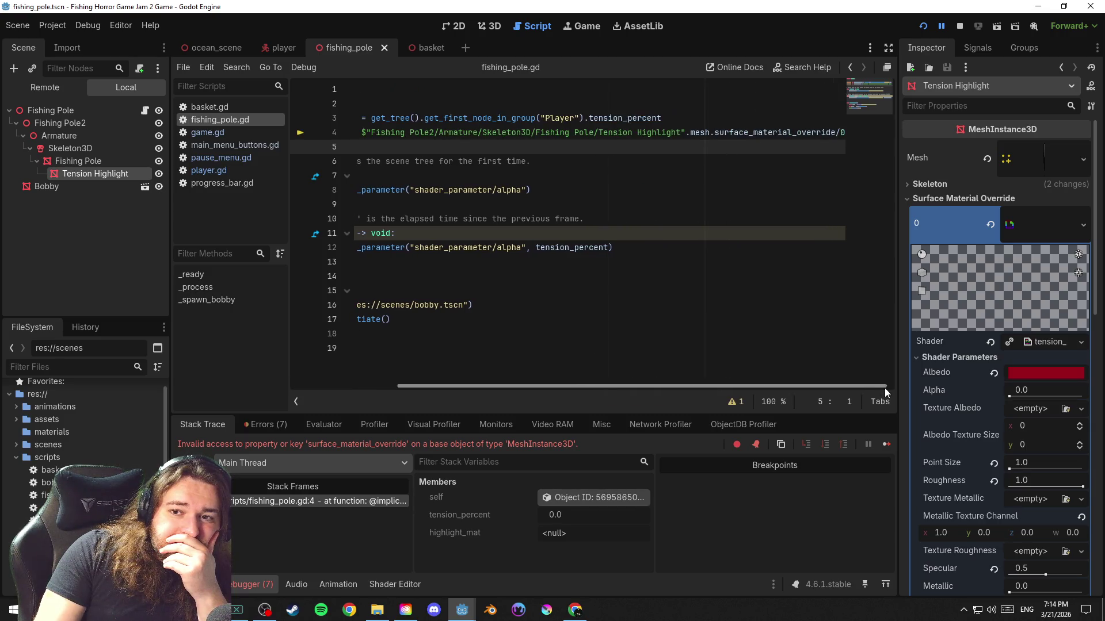
{"action": "left_click", "coordinate": [728, 134]}
{"action": "scroll", "coordinate": [728, 134], "scroll_direction": "left", "scroll_amount": 5}
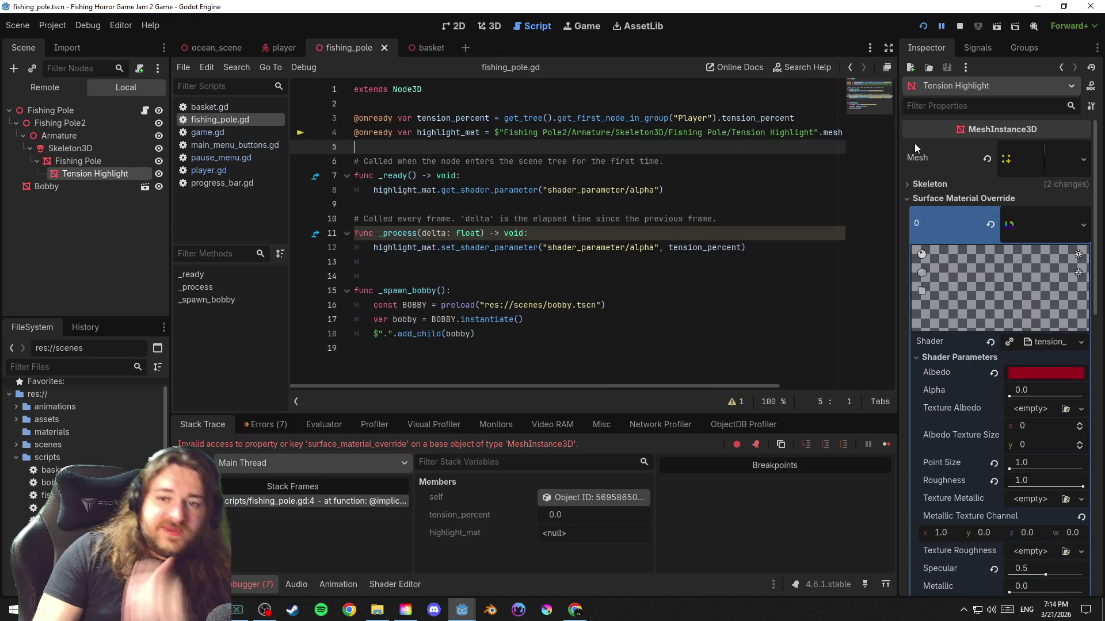
{"action": "left_click", "coordinate": [823, 132]}
Step: Replace line 4's '.mesh.surface_material_override/0' ending with '.mesh.' using autocomplete
{"action": "left_click_drag", "start_coordinate": [820, 132], "coordinate": [910, 126]}
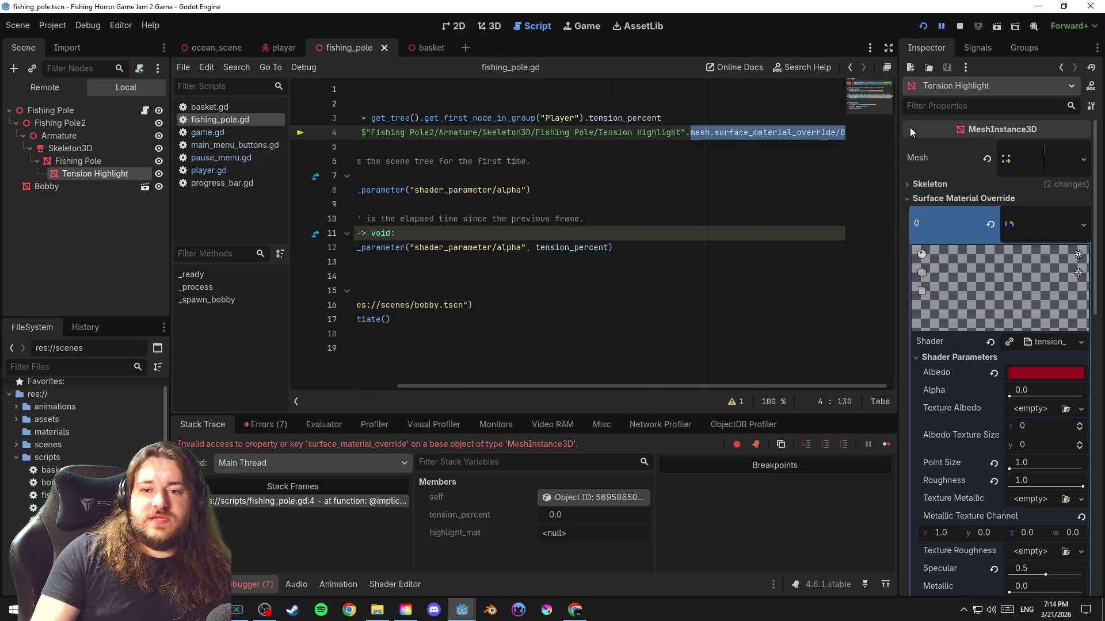
{"action": "key", "text": "BackSpace"}
{"action": "type", "text": "."}
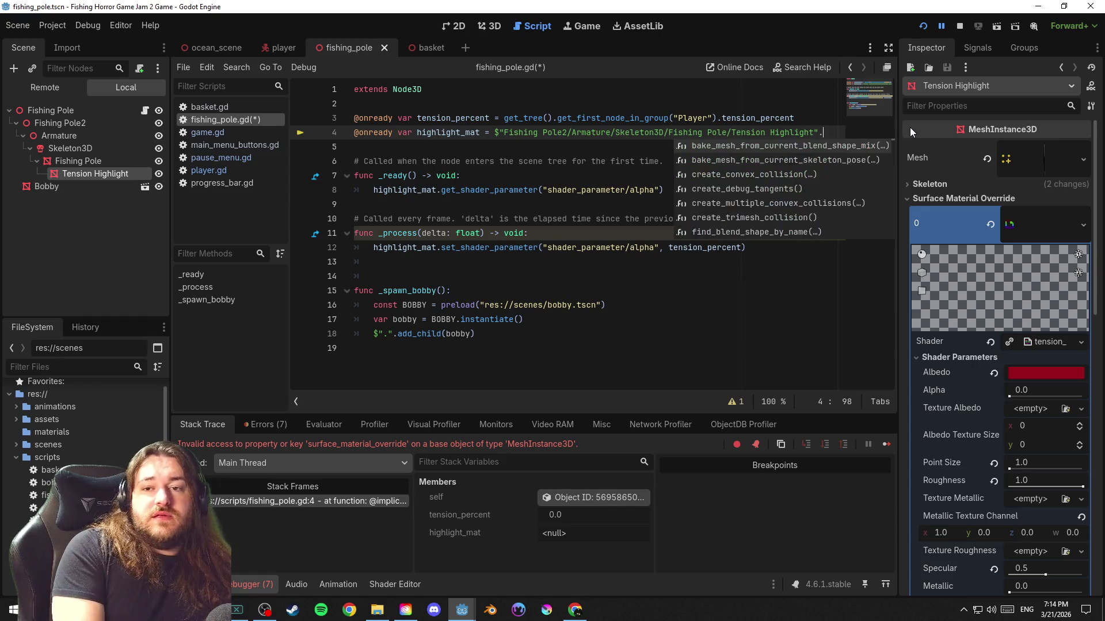
{"action": "key", "text": "Down"}
{"action": "key", "text": "Down"}
{"action": "key", "text": "Down"}
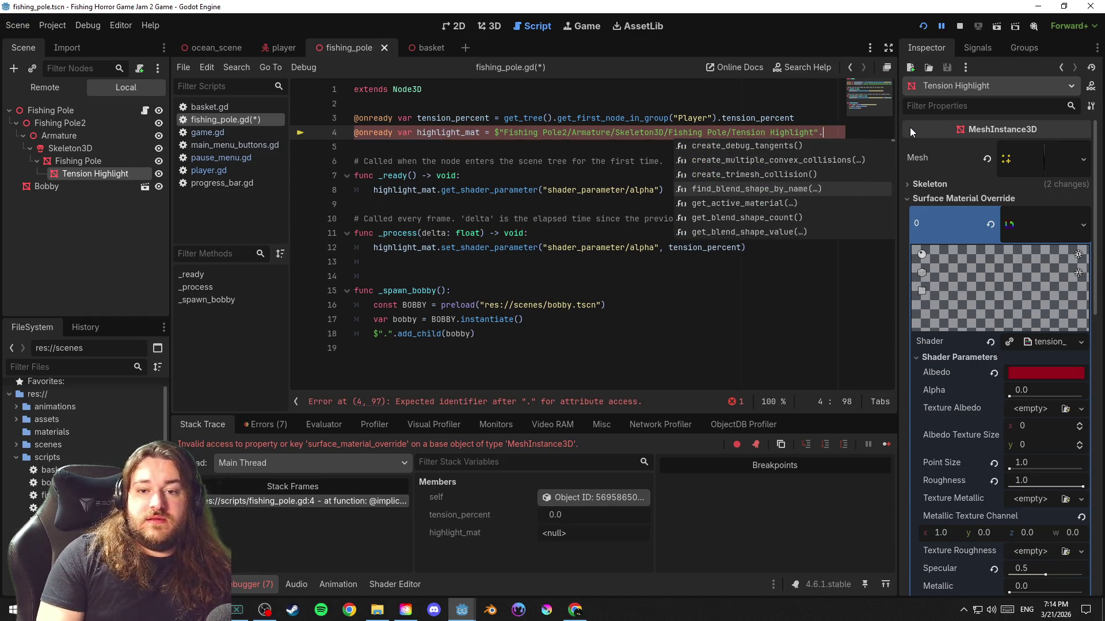
{"action": "key", "text": "Down"}
{"action": "key", "text": "Down"}
{"action": "key", "text": "Down"}
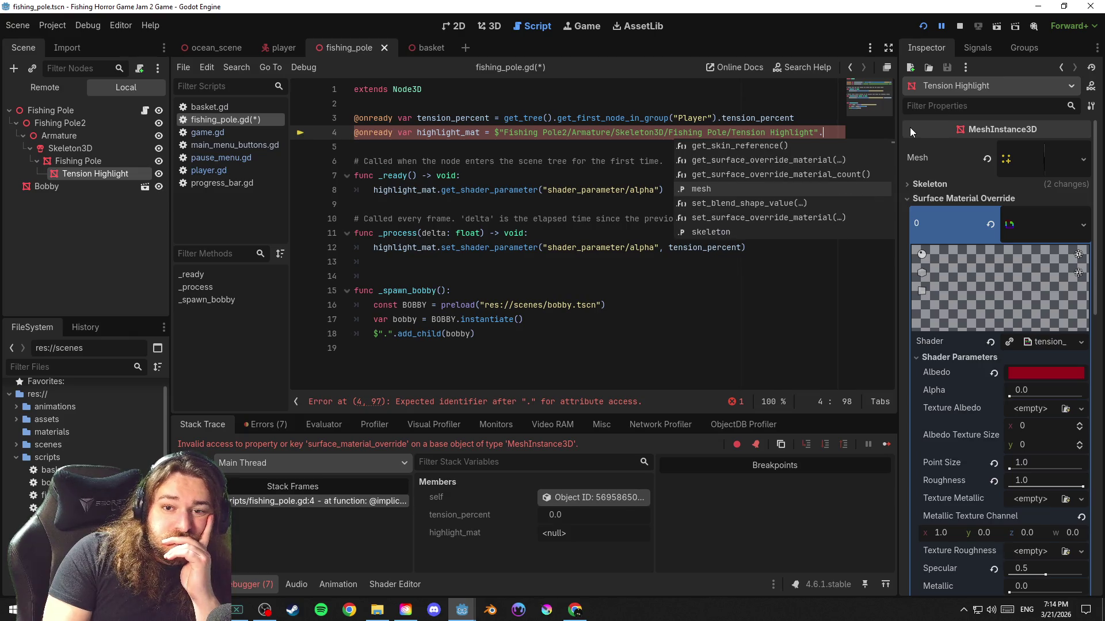
{"action": "key", "text": "Return"}
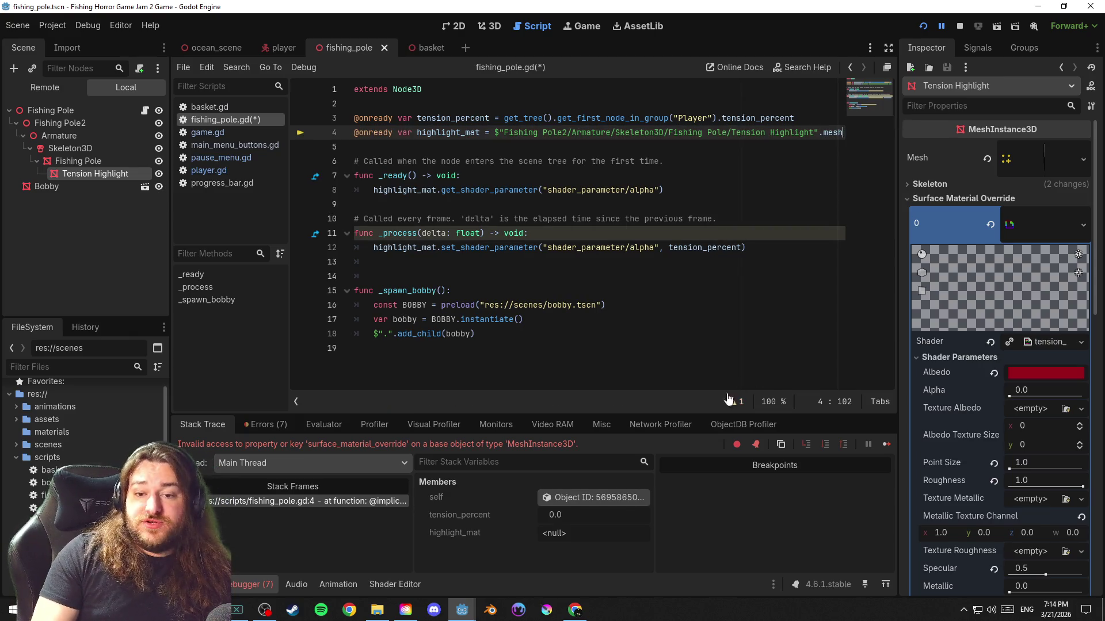
{"action": "type", "text": ".s"}
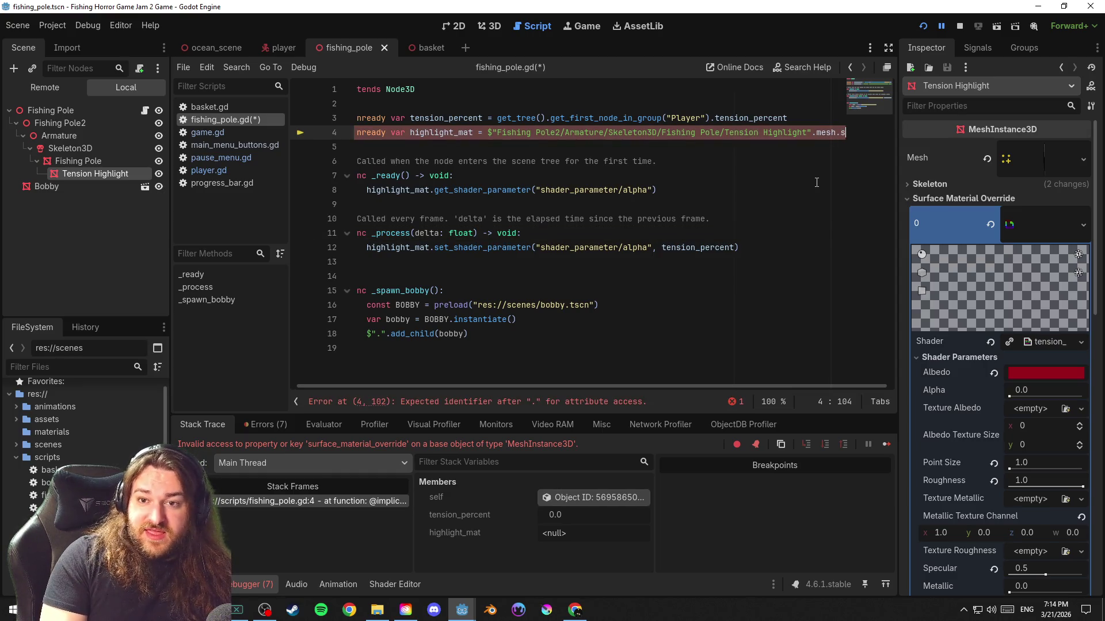
Step: Test-run and stop the game, then retype the trailing dot after mesh on line 4
{"action": "key", "text": "F5"}
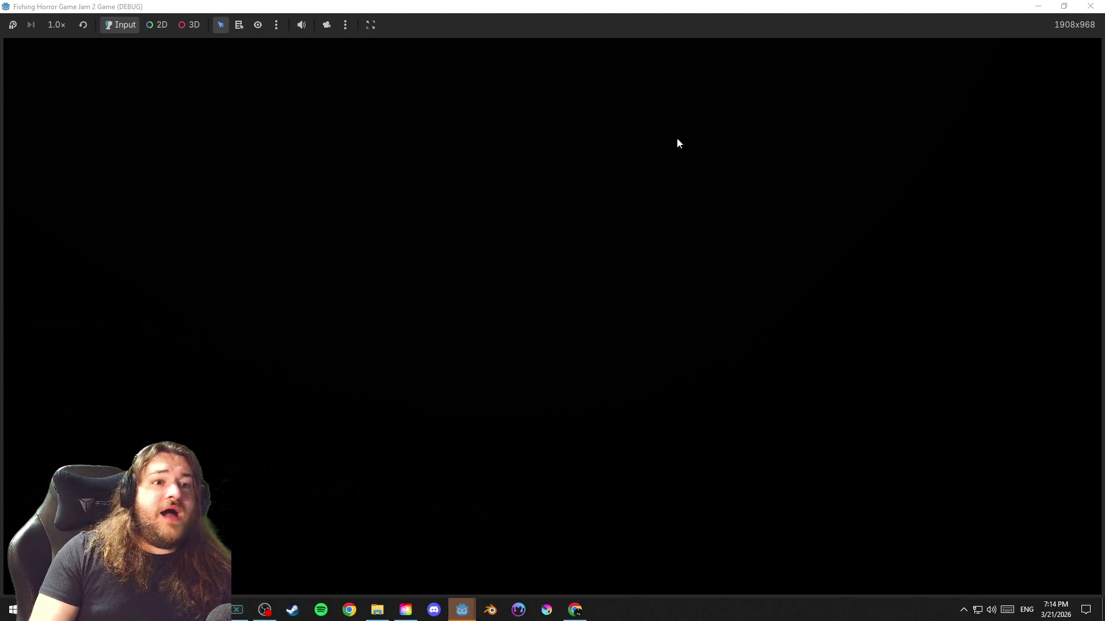
{"action": "key", "text": "F8"}
{"action": "key", "text": "End"}
{"action": "type", "text": "."}
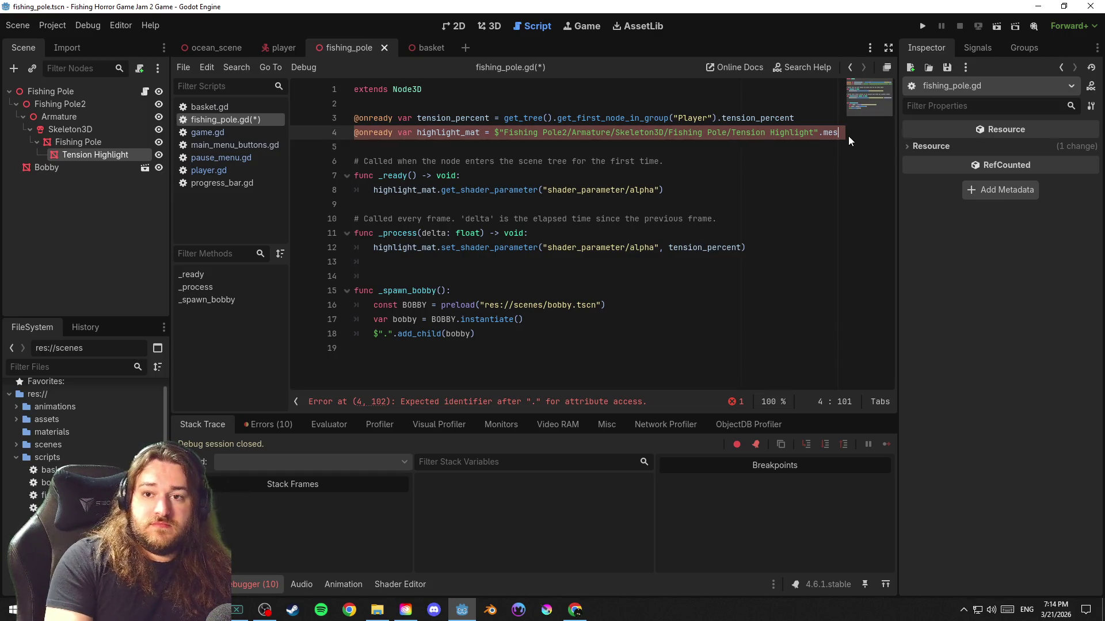
{"action": "key", "text": "BackSpace"}
{"action": "type", "text": "."}
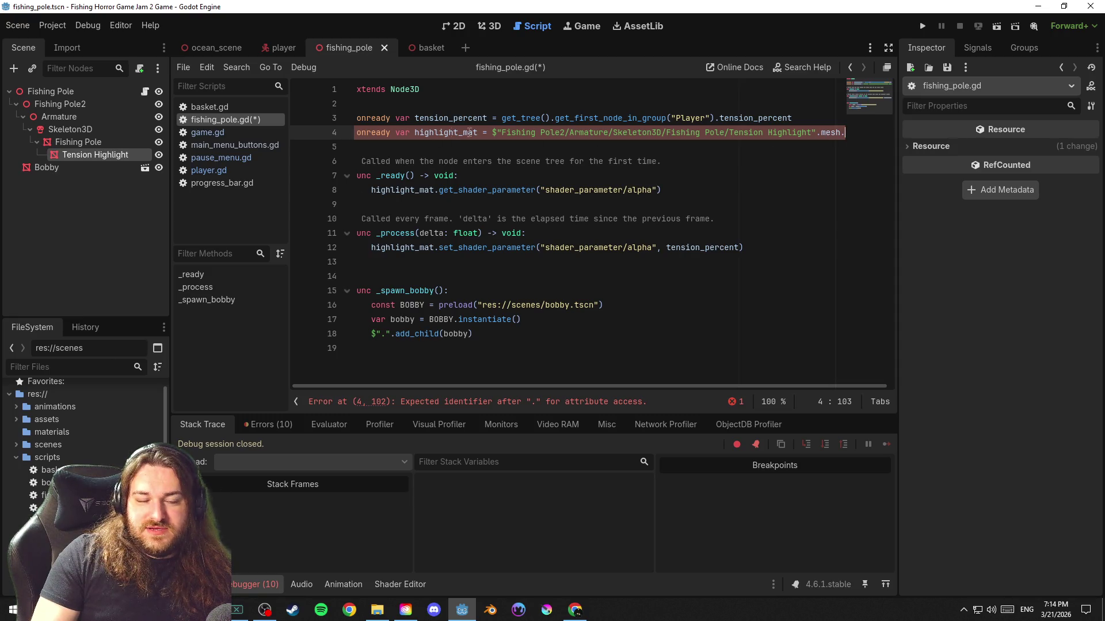
{"action": "right_click", "coordinate": [93, 154]}
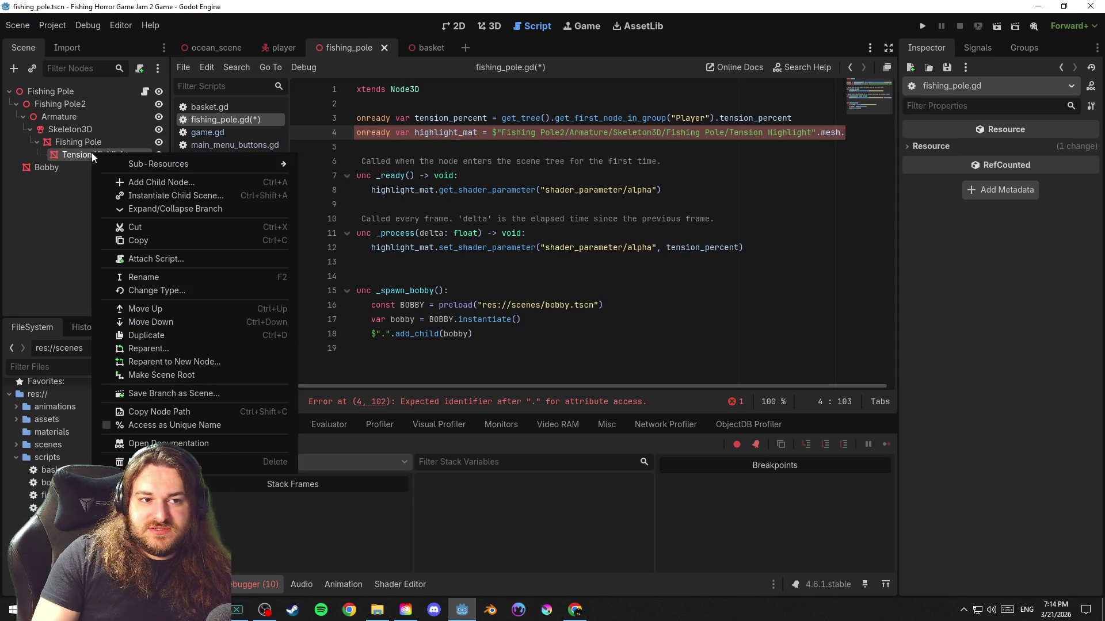
Step: Open the MeshInstance3D class reference and copy the get_surface_override_material signature
{"action": "left_click", "coordinate": [190, 444]}
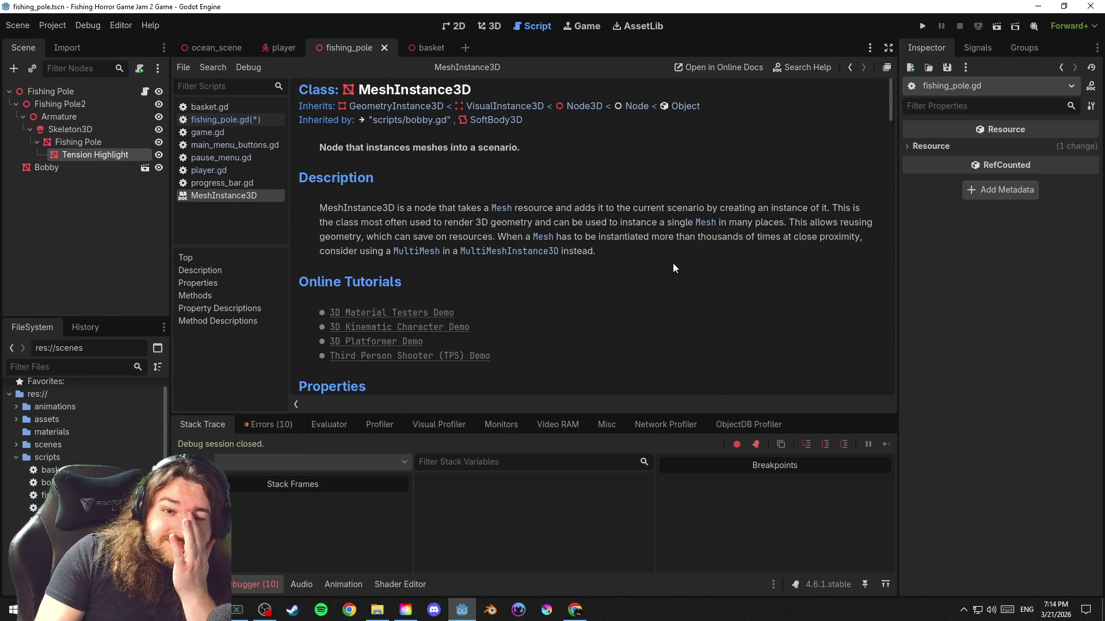
{"action": "scroll", "coordinate": [674, 265], "scroll_direction": "down", "scroll_amount": 4}
{"action": "scroll", "coordinate": [672, 243], "scroll_direction": "down", "scroll_amount": 2}
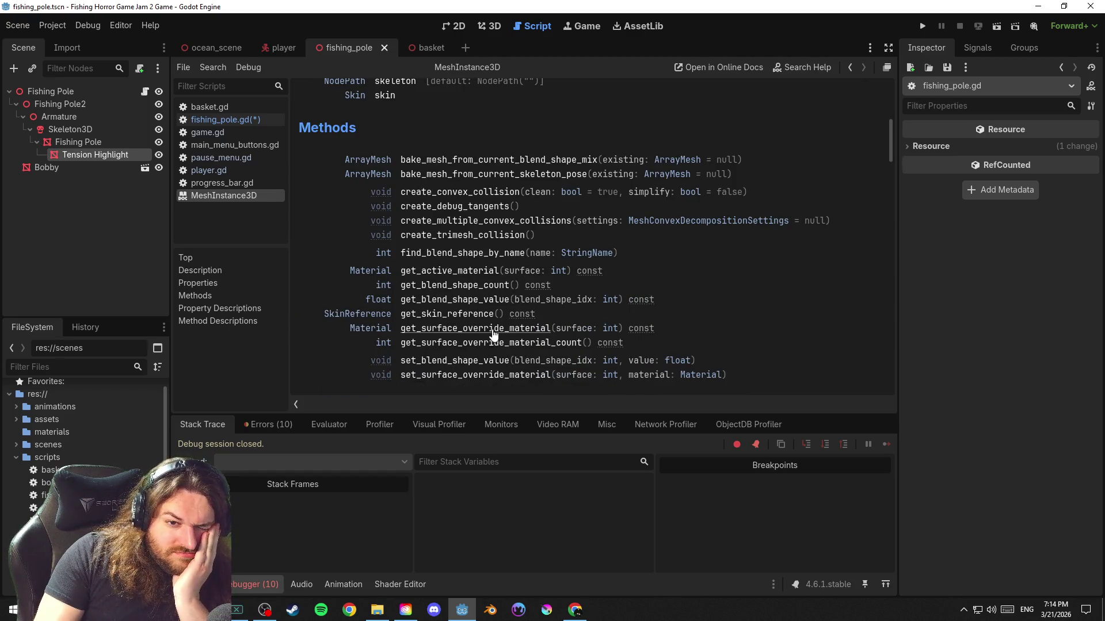
{"action": "left_click", "coordinate": [493, 331]}
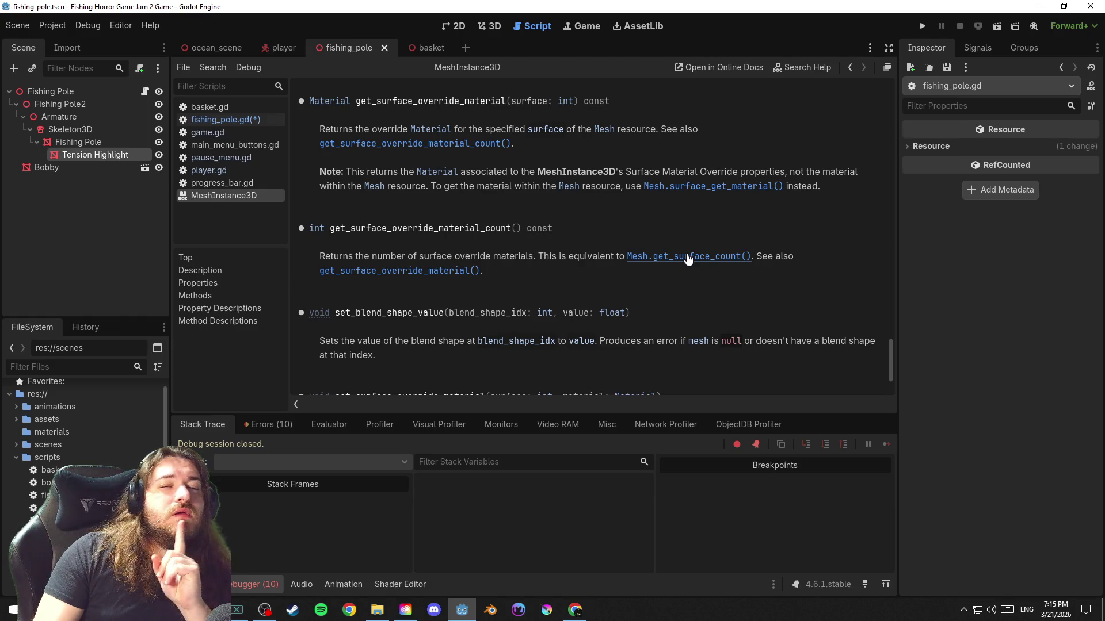
{"action": "left_click_drag", "start_coordinate": [356, 102], "coordinate": [579, 103]}
{"action": "key", "text": "ctrl+c"}
{"action": "right_click", "coordinate": [546, 103]}
{"action": "left_click", "coordinate": [575, 110]}
{"action": "left_click", "coordinate": [225, 119]}
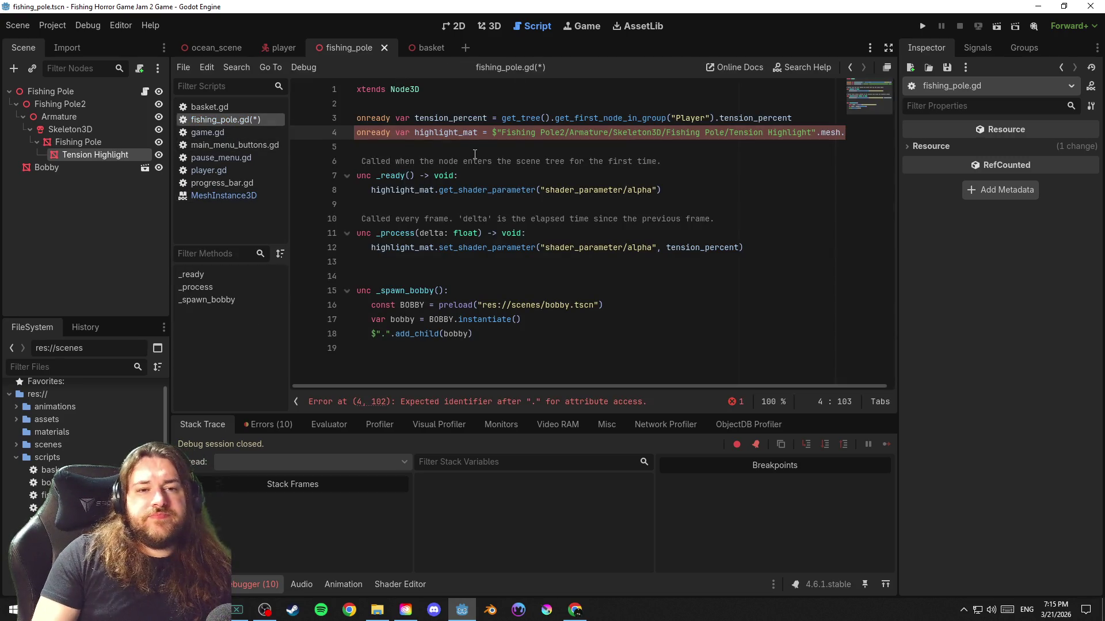
Step: Paste the get_surface_override_material signature into line 4, preceded by '.mesh.'
{"action": "left_click_drag", "start_coordinate": [493, 131], "coordinate": [846, 134]}
{"action": "key", "text": "ctrl+v"}
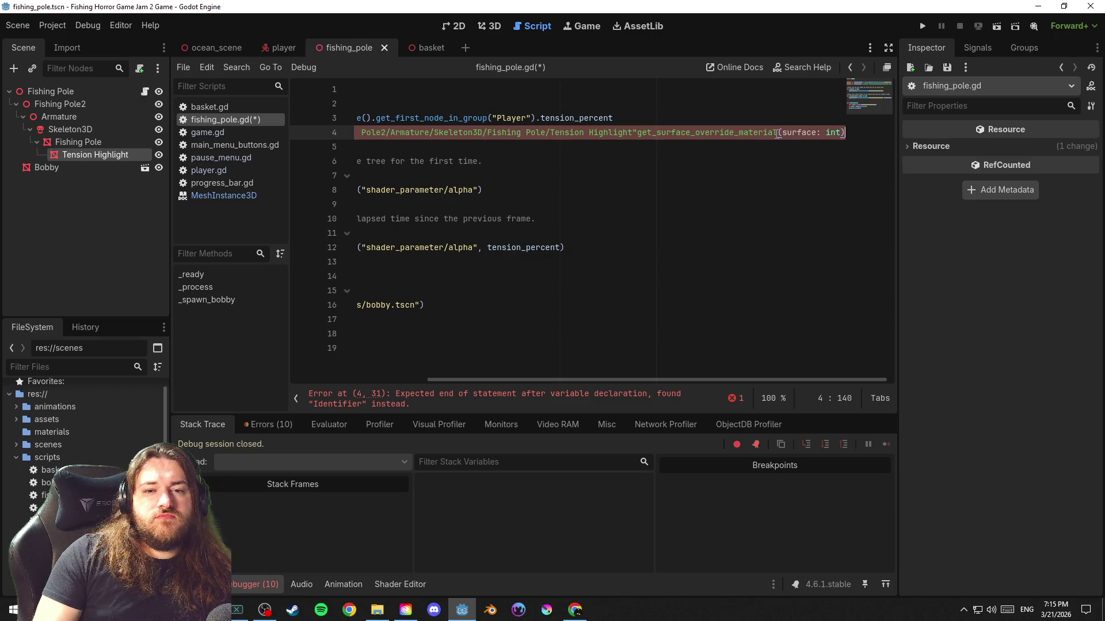
{"action": "left_click", "coordinate": [637, 132]}
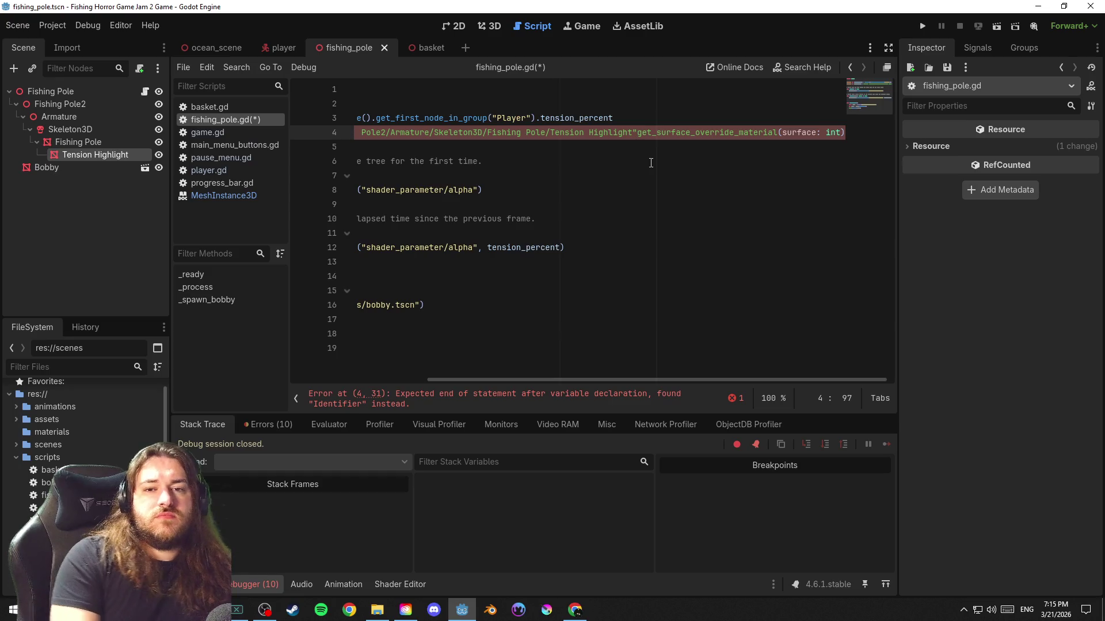
{"action": "type", "text": "."}
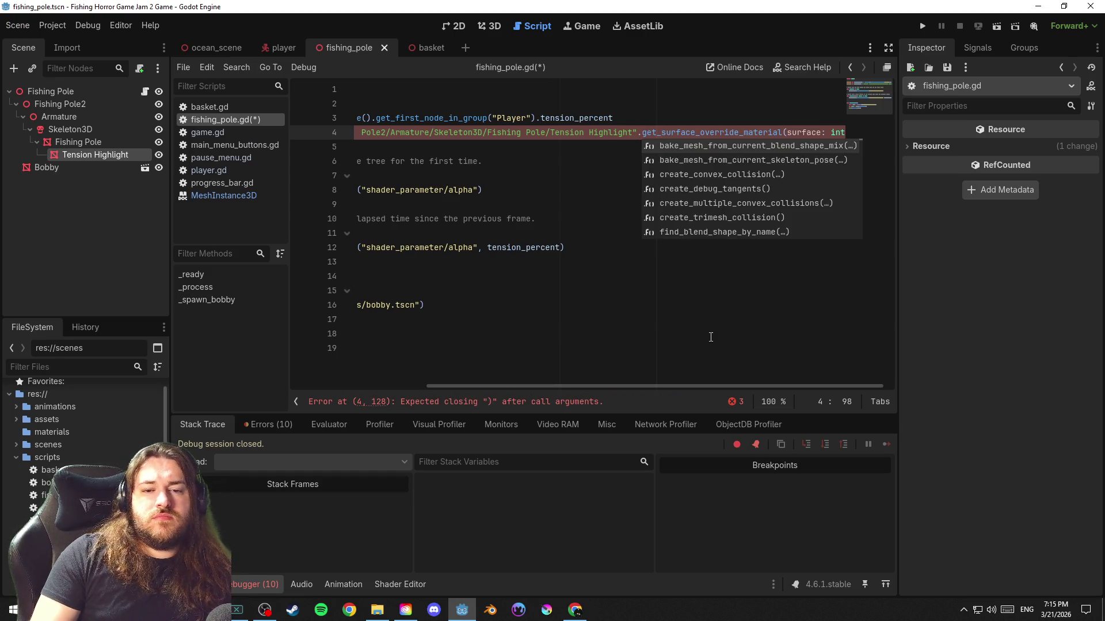
{"action": "type", "text": "mehs."}
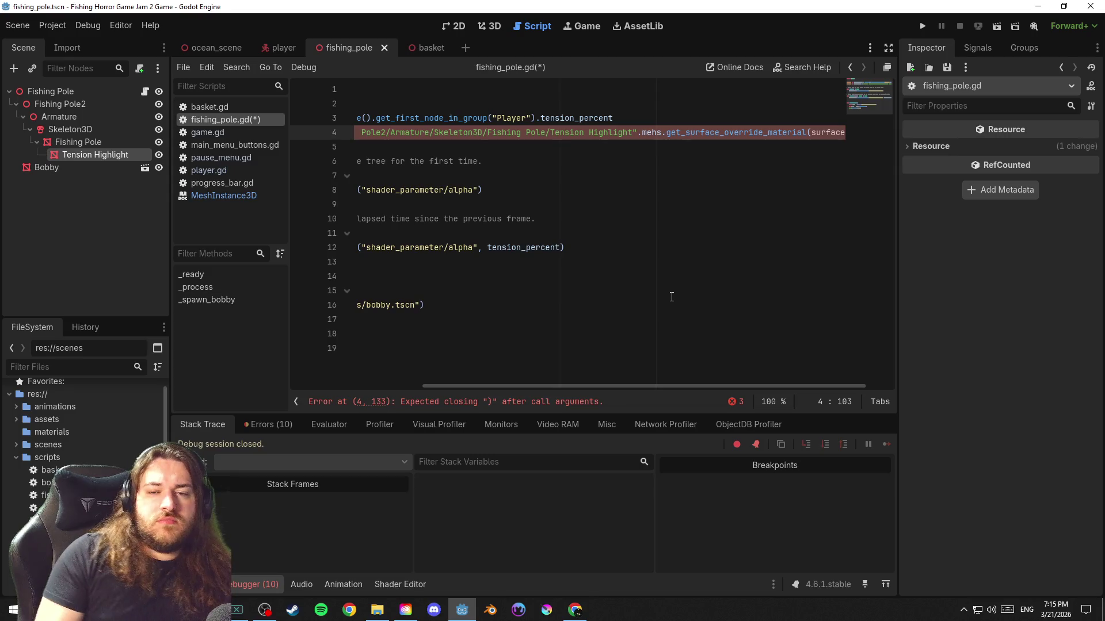
{"action": "key", "text": "BackSpace"}
{"action": "key", "text": "BackSpace"}
{"action": "type", "text": "sh."}
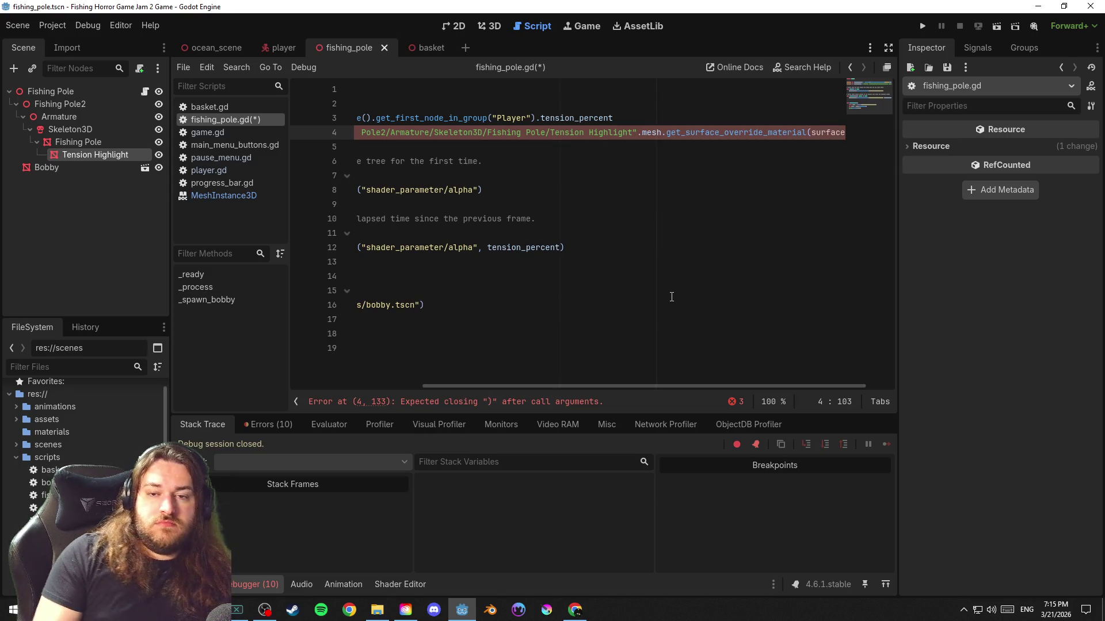
Step: Set the surface argument to 0 and save fishing_pole.gd
{"action": "scroll", "coordinate": [666, 387], "scroll_direction": "right", "scroll_amount": 1}
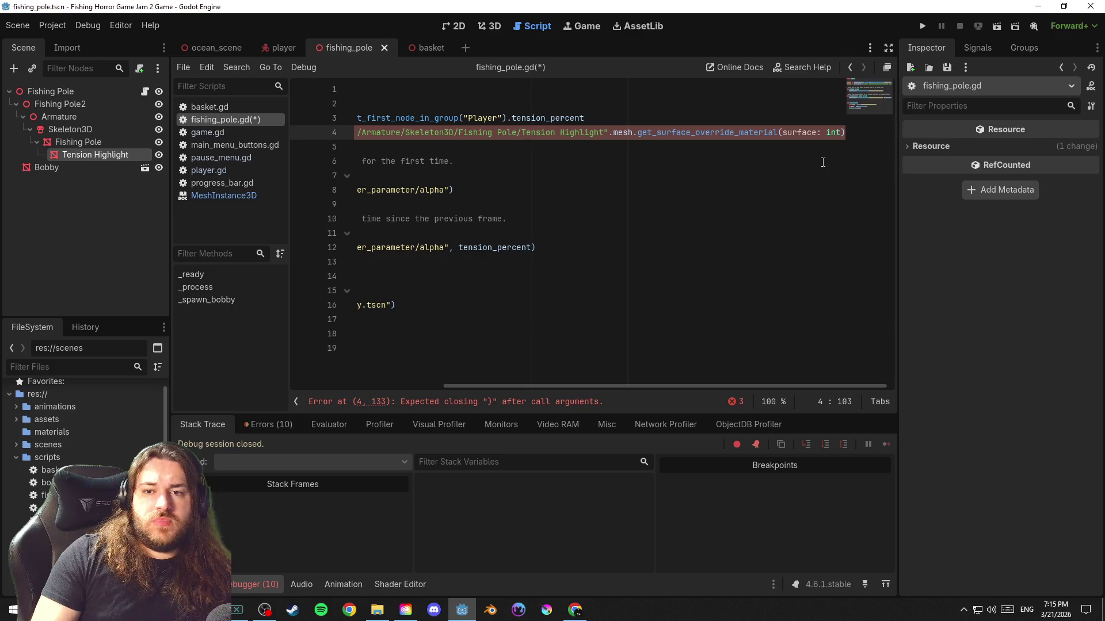
{"action": "left_click_drag", "start_coordinate": [783, 133], "coordinate": [840, 133]}
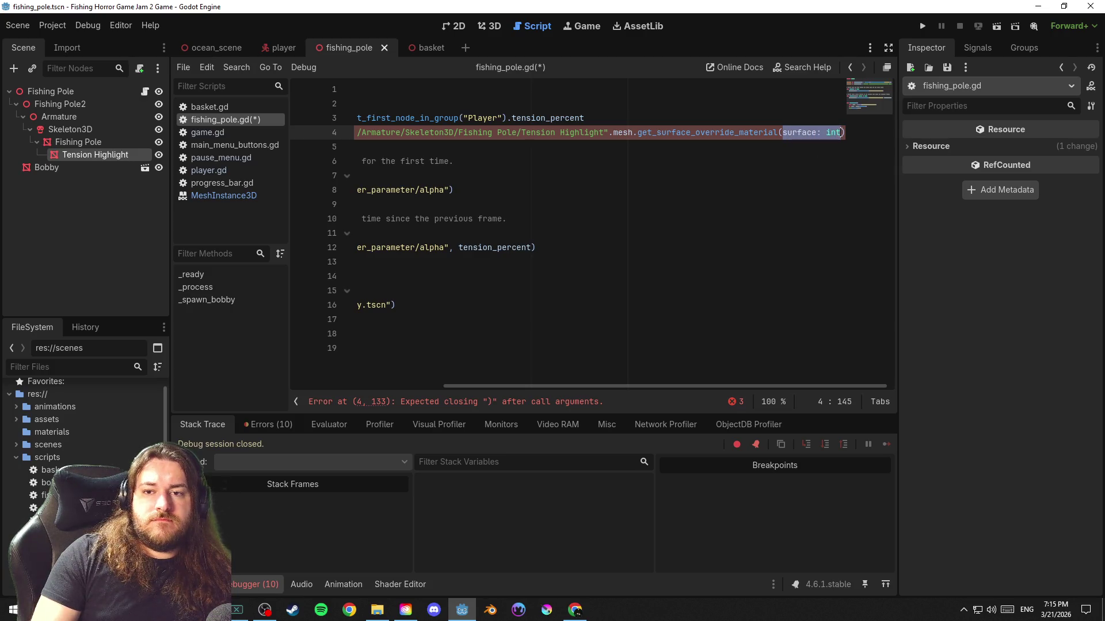
{"action": "type", "text": "0"}
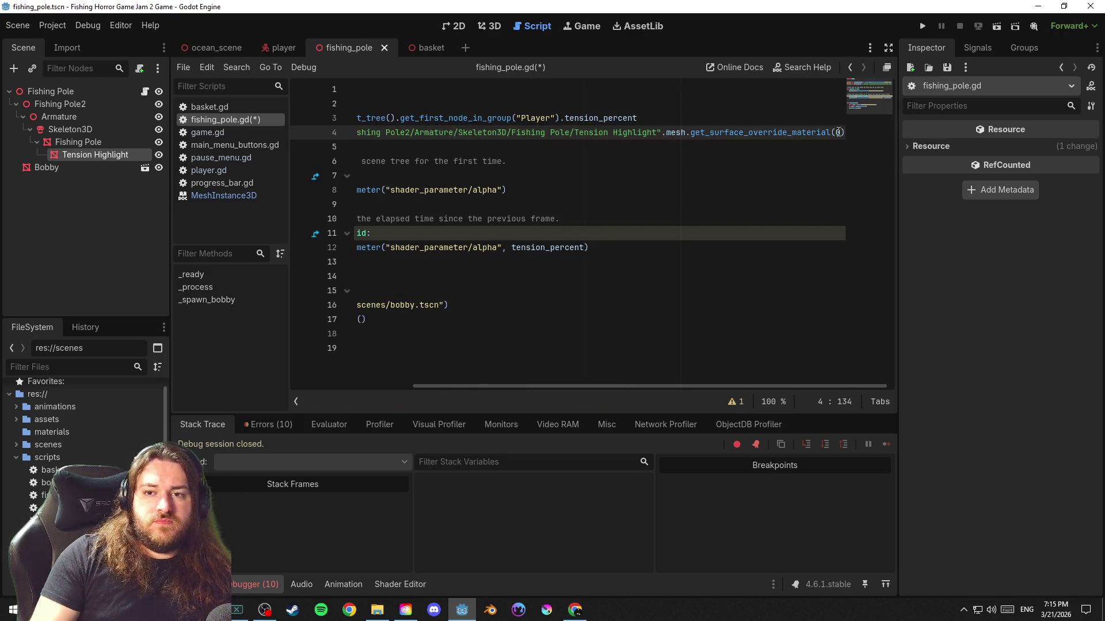
{"action": "key", "text": "Down"}
{"action": "key", "text": "ctrl+s"}
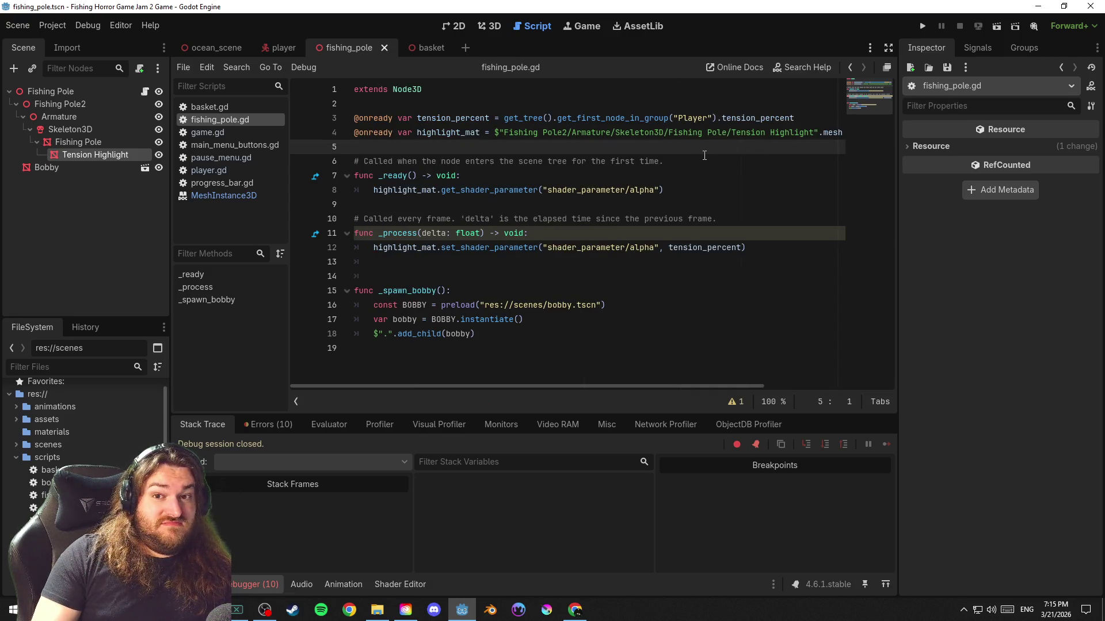
{"action": "left_click", "coordinate": [923, 27]}
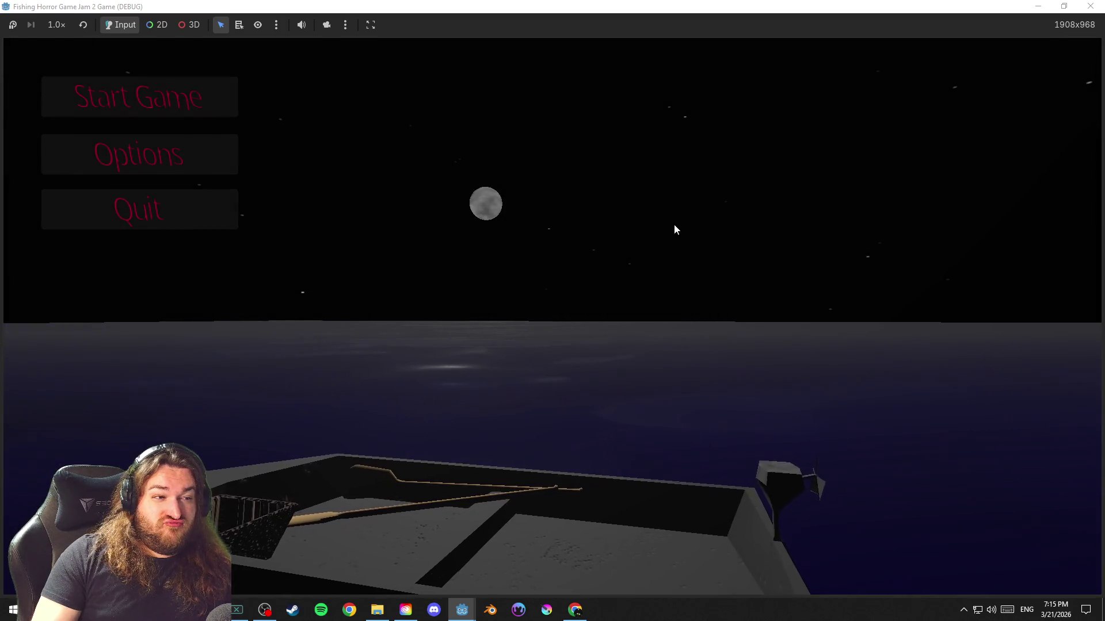
Step: Start a new game and review the line 4 ArrayMesh error against lines 9 and 13
{"action": "left_click", "coordinate": [229, 103]}
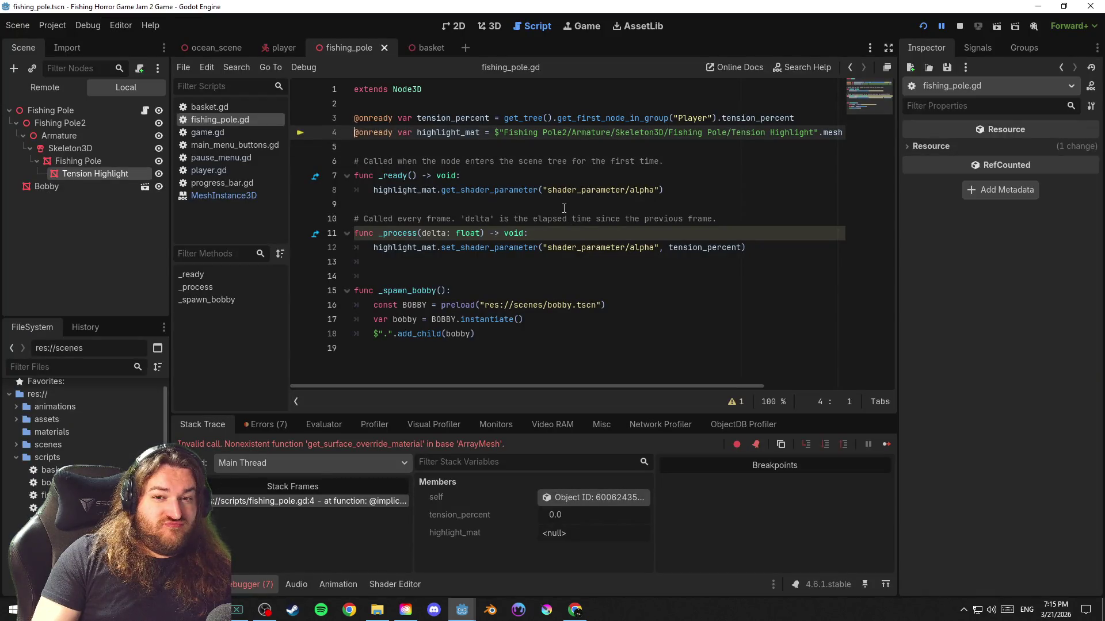
{"action": "left_click", "coordinate": [564, 208]}
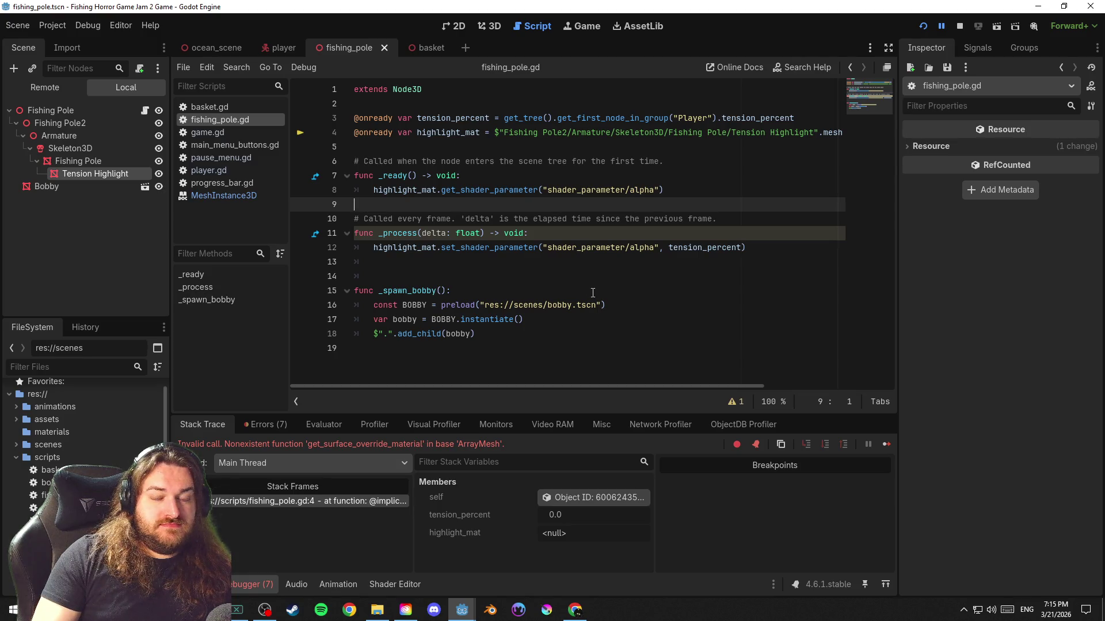
{"action": "left_click", "coordinate": [524, 264]}
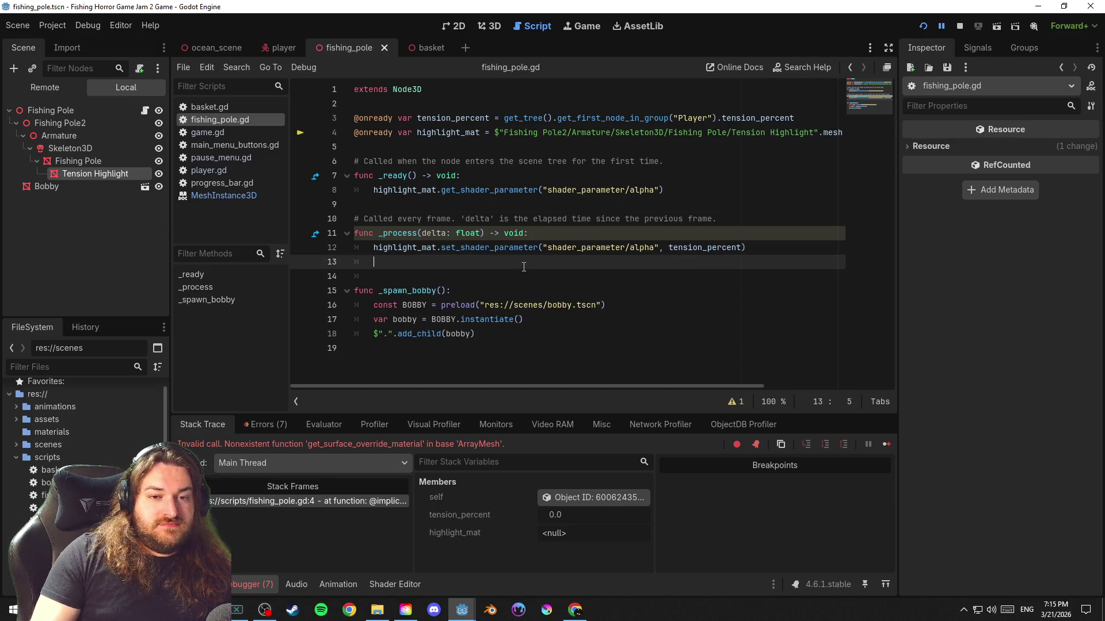
{"action": "left_click", "coordinate": [540, 199]}
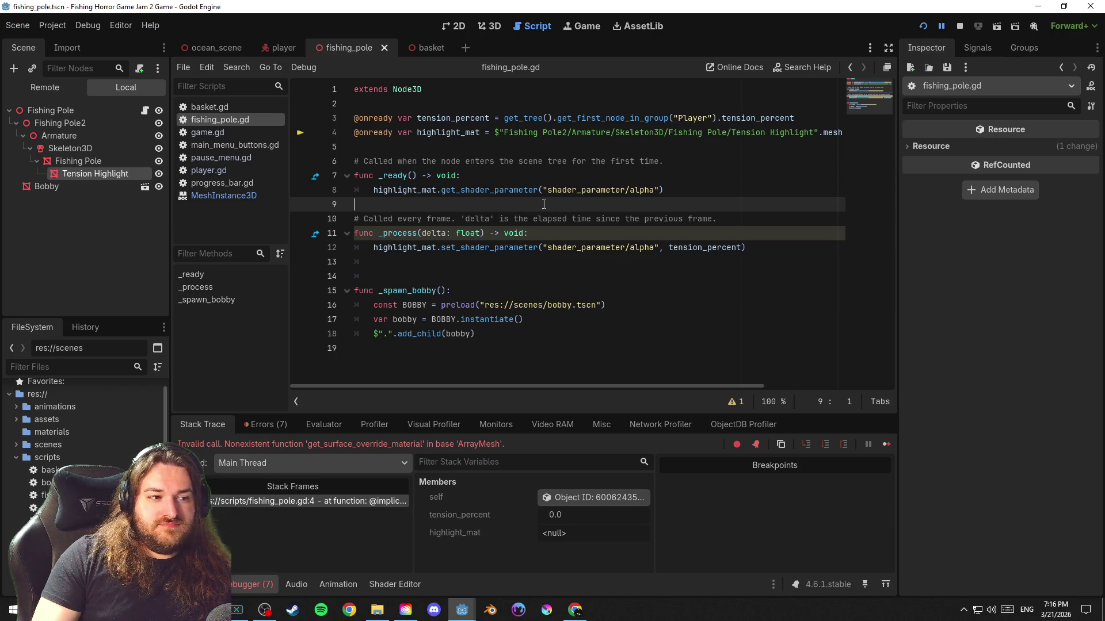
Step: Review Tension Highlight's inspector properties, collapse Surface Material Override, and switch to the 3D view
{"action": "scroll", "coordinate": [543, 204], "scroll_direction": "right", "scroll_amount": 5}
{"action": "scroll", "coordinate": [1103, 521], "scroll_direction": "down", "scroll_amount": 10}
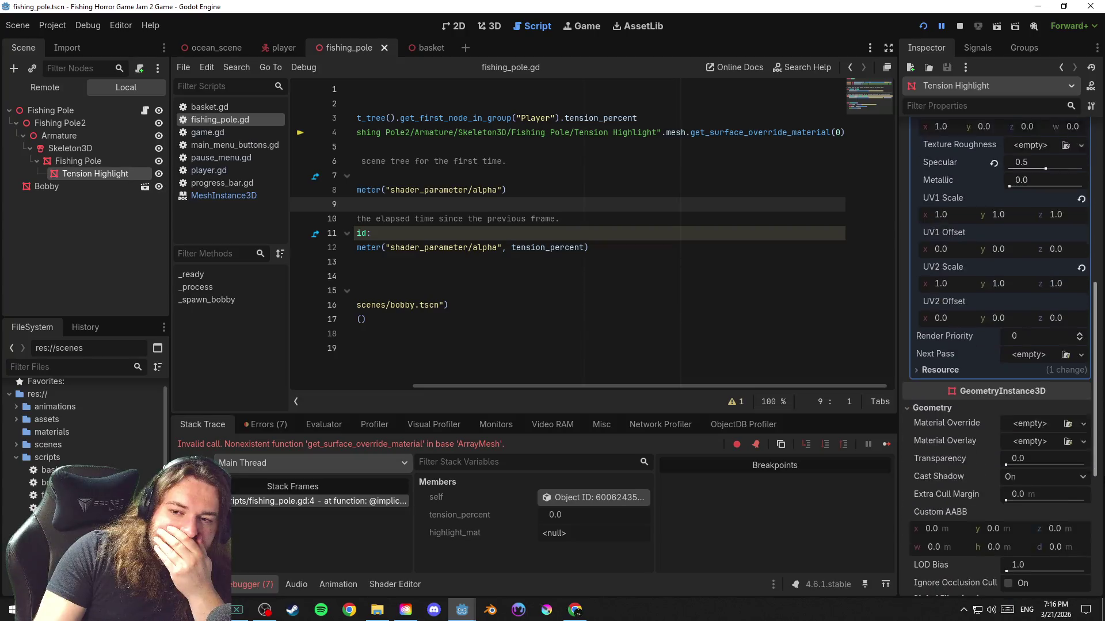
{"action": "left_click_drag", "start_coordinate": [1103, 521], "coordinate": [1103, 485]}
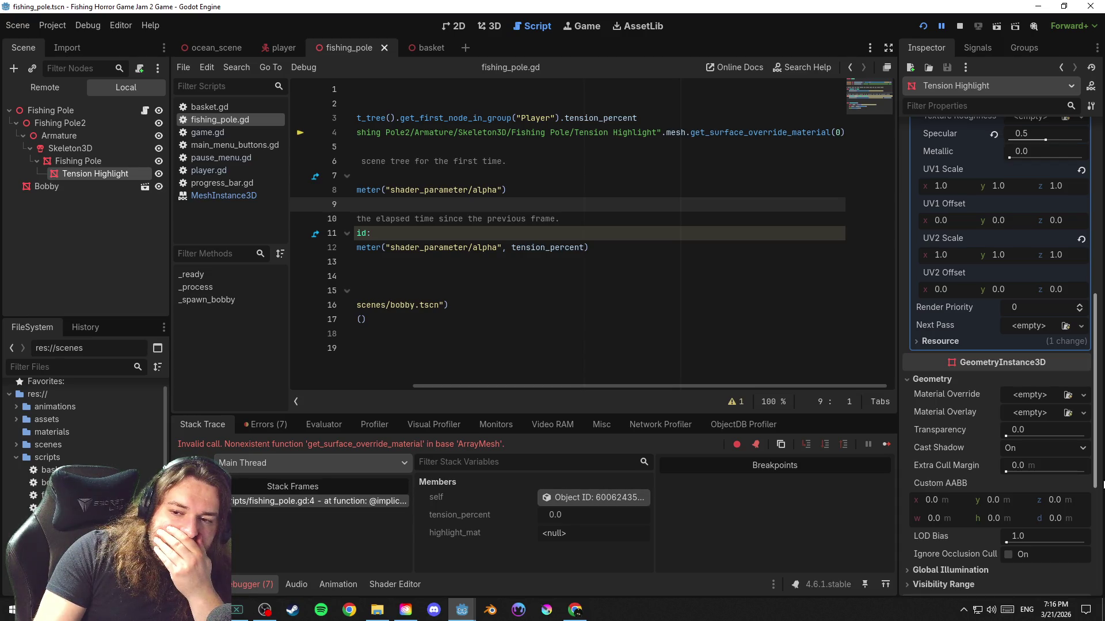
{"action": "left_click_drag", "start_coordinate": [1103, 485], "coordinate": [1103, 585]}
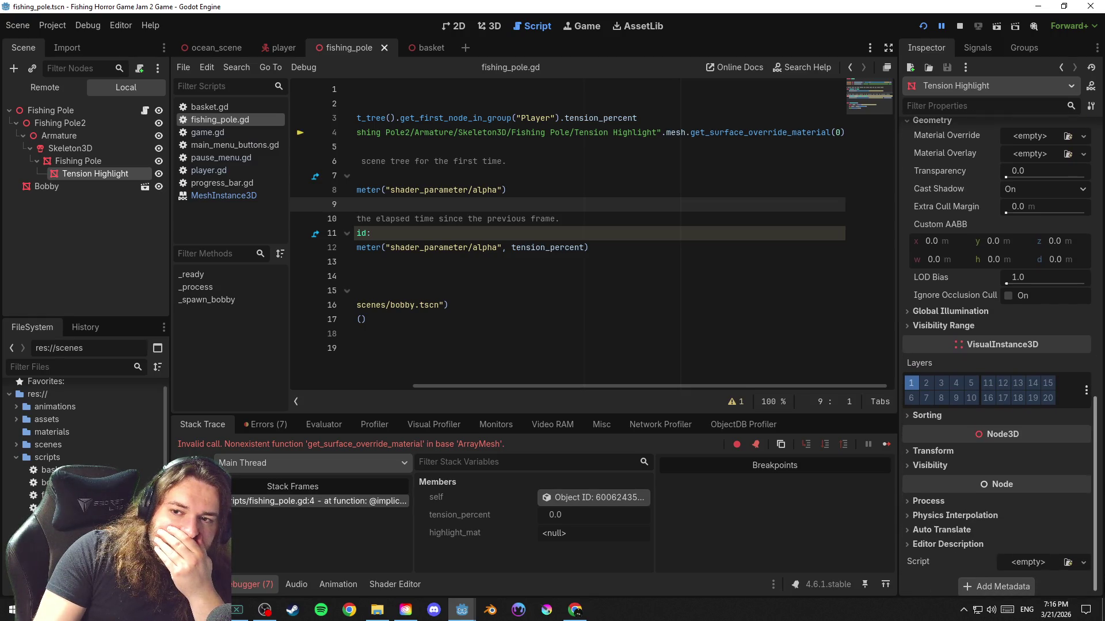
{"action": "left_click_drag", "start_coordinate": [1103, 585], "coordinate": [1097, 485]}
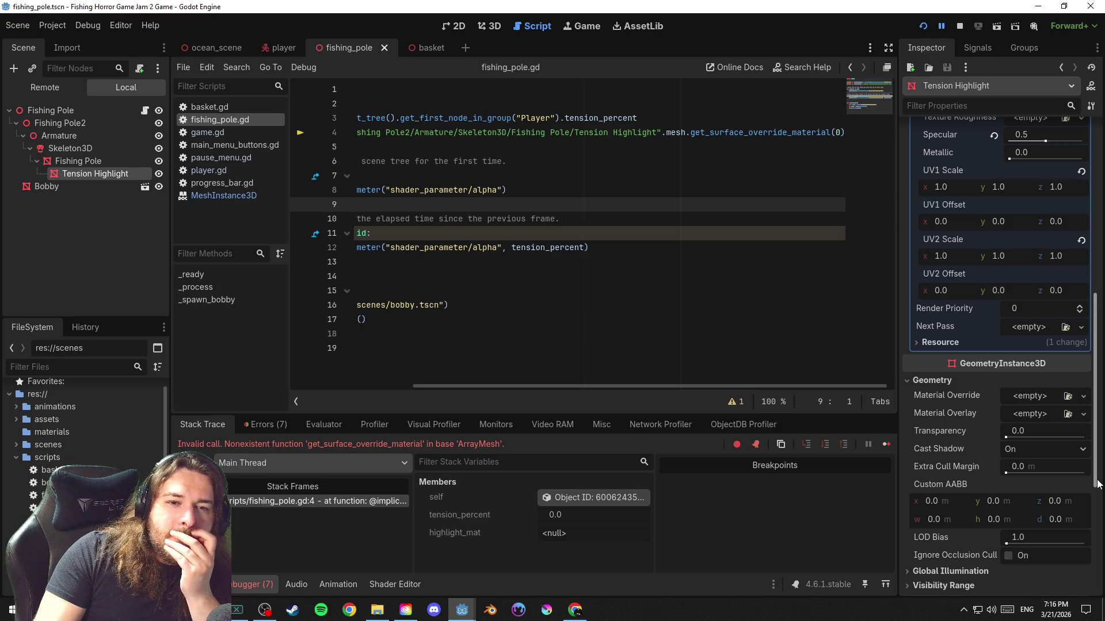
{"action": "left_click_drag", "start_coordinate": [1099, 485], "coordinate": [1099, 483]}
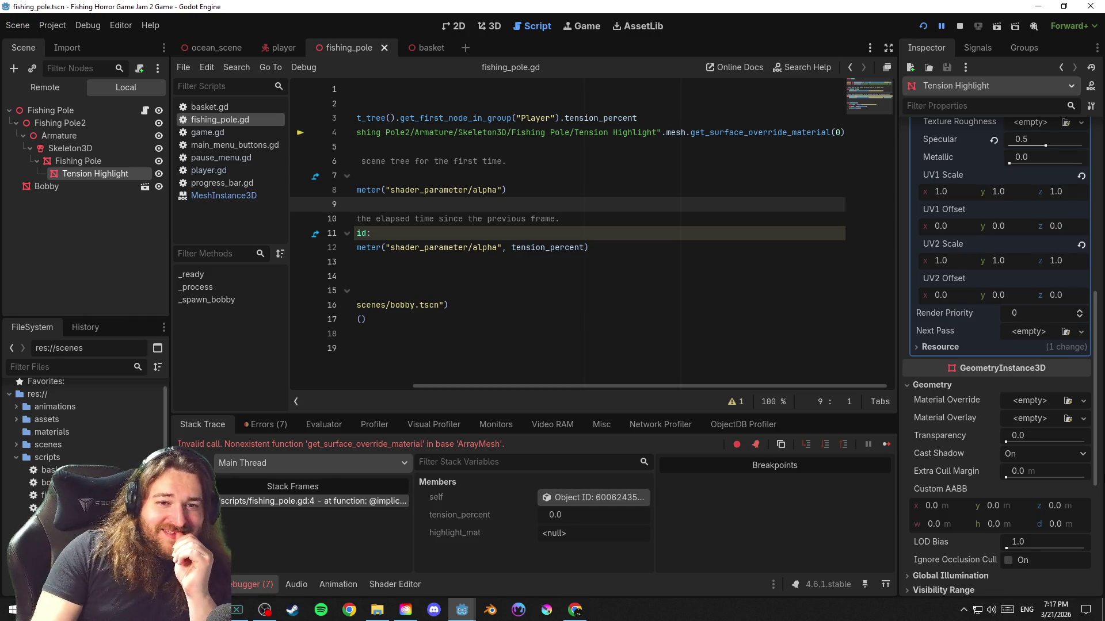
{"action": "mouse_move", "coordinate": [744, 388]}
{"action": "left_mouse_down"}
{"action": "mouse_move", "coordinate": [503, 387]}
{"action": "mouse_move", "coordinate": [913, 378]}
{"action": "left_mouse_up"}
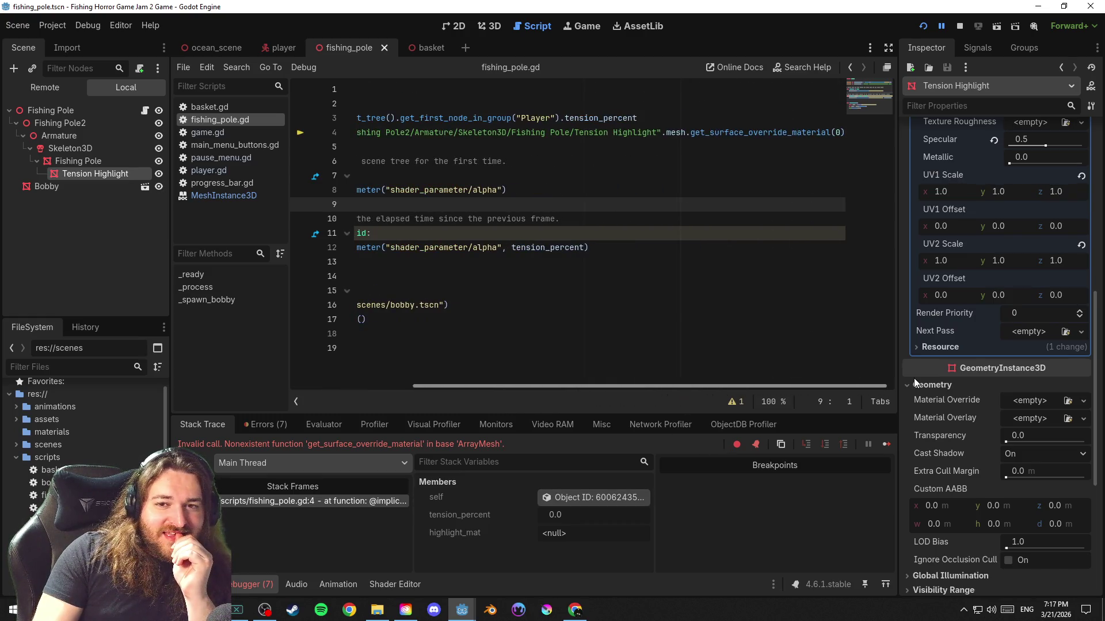
{"action": "left_click", "coordinate": [515, 146]}
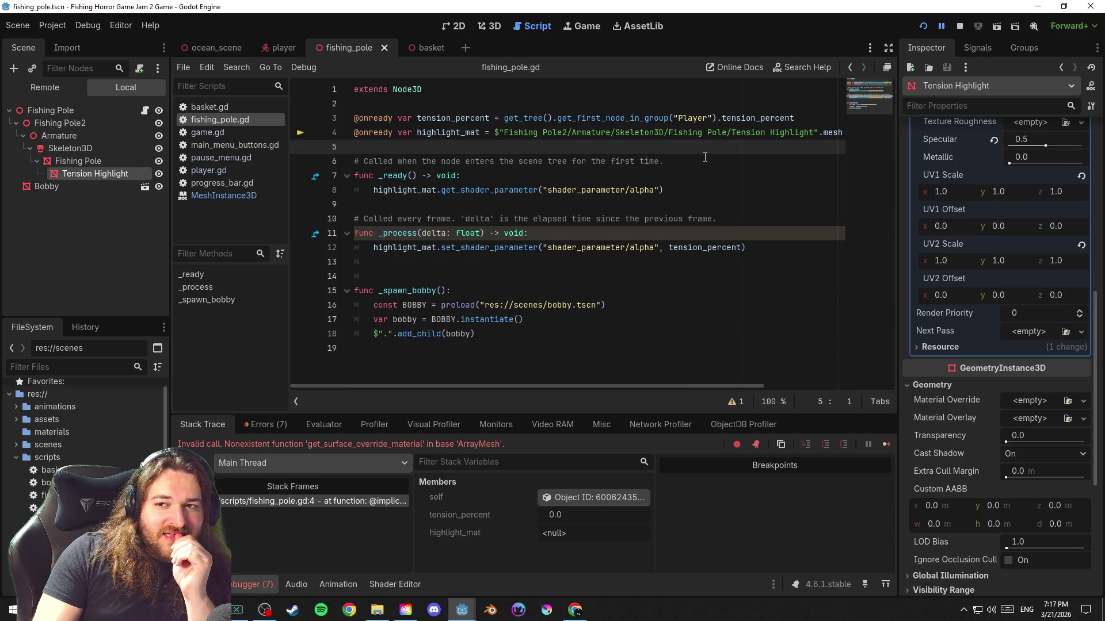
{"action": "scroll", "coordinate": [995, 345], "scroll_direction": "up", "scroll_amount": 5}
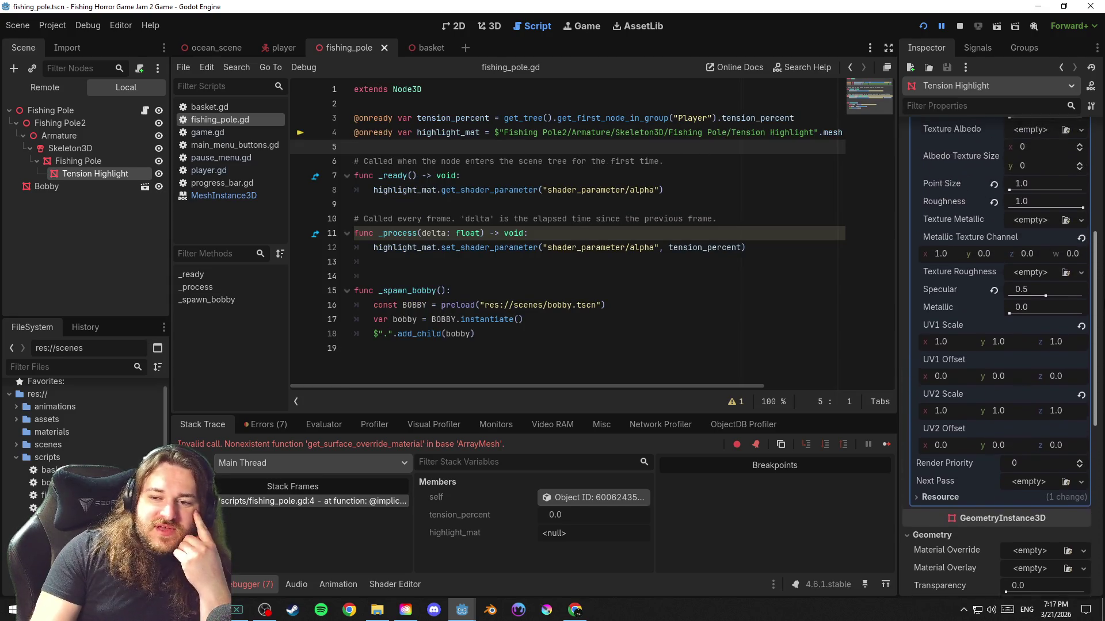
{"action": "scroll", "coordinate": [996, 288], "scroll_direction": "up", "scroll_amount": 5}
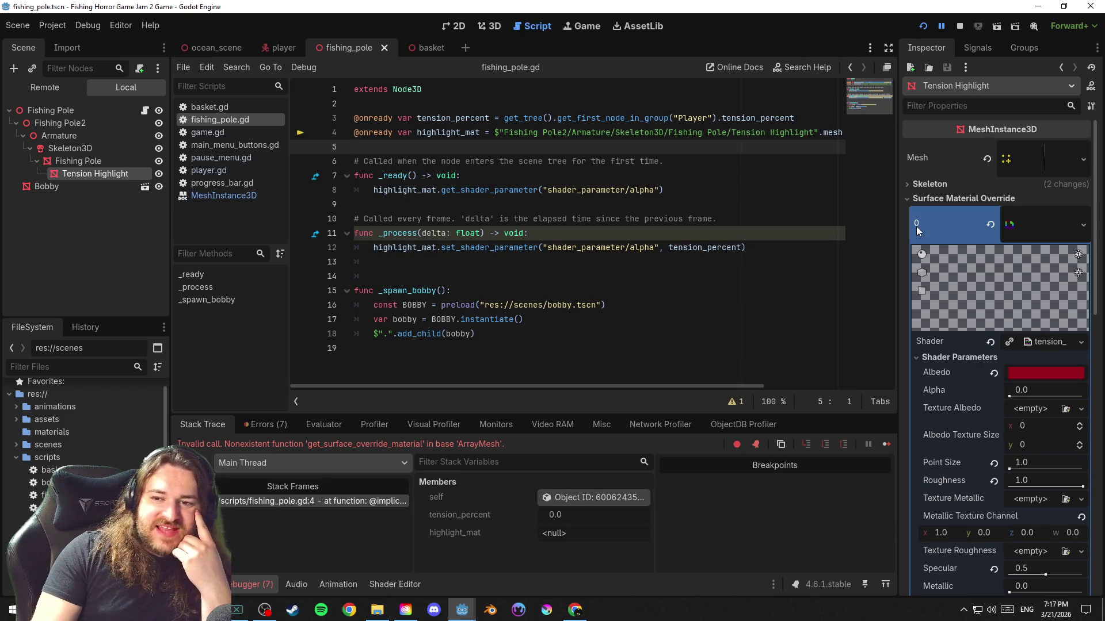
{"action": "left_click", "coordinate": [950, 199]}
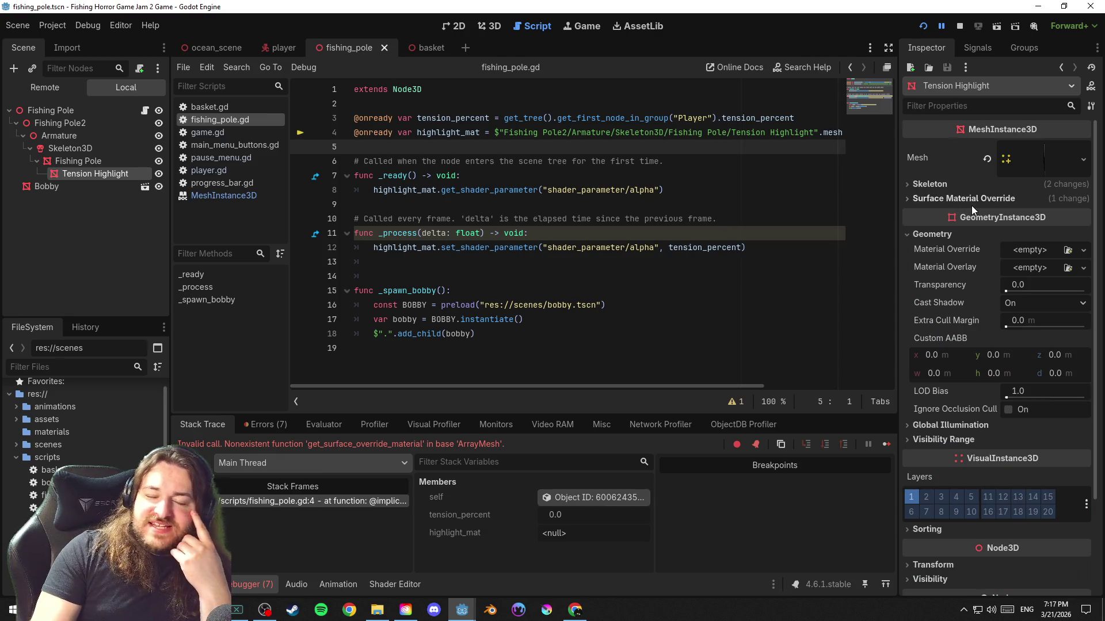
{"action": "left_click", "coordinate": [476, 27]}
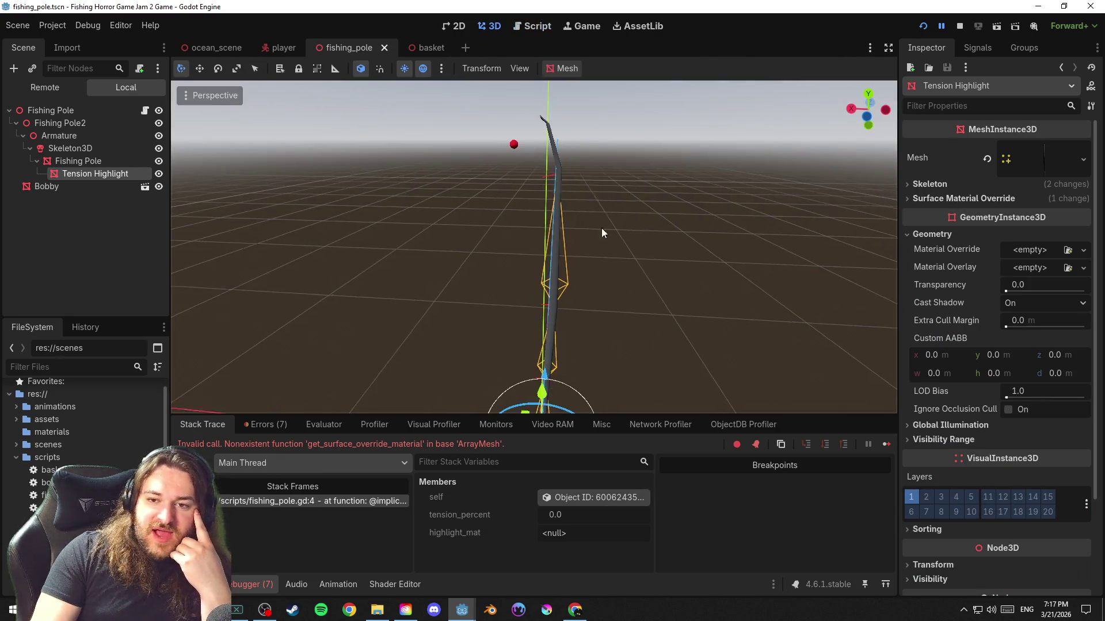
Step: Expand Surface Material Override and raise the highlight material's Alpha to 1.0
{"action": "left_click", "coordinate": [979, 200]}
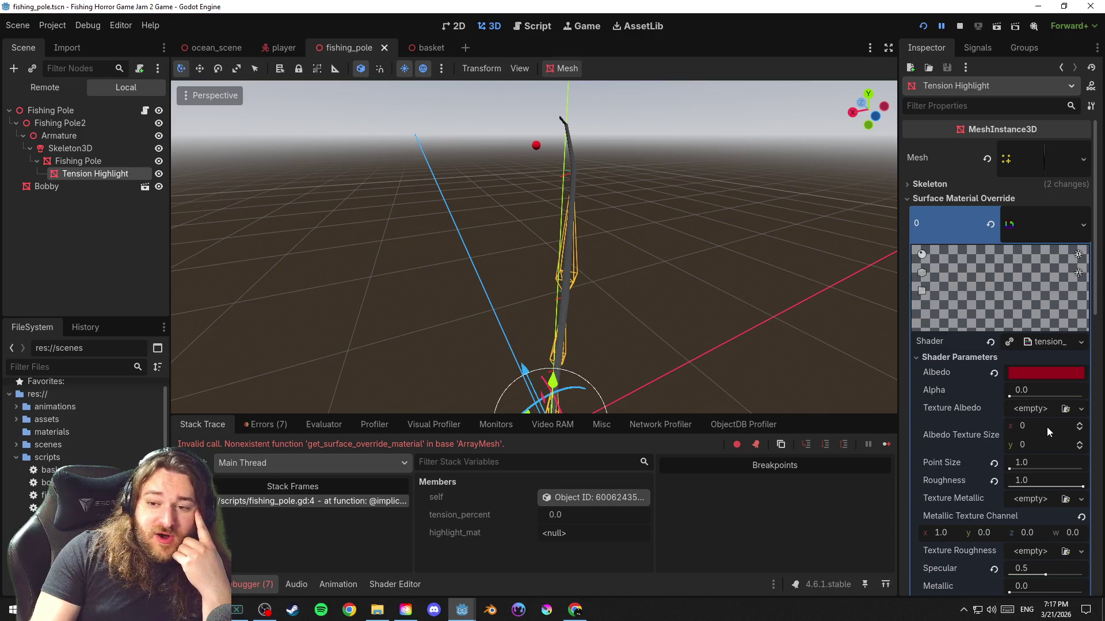
{"action": "left_click_drag", "start_coordinate": [1011, 391], "coordinate": [1084, 401]}
{"action": "scroll", "coordinate": [679, 253], "scroll_direction": "up", "scroll_amount": 5}
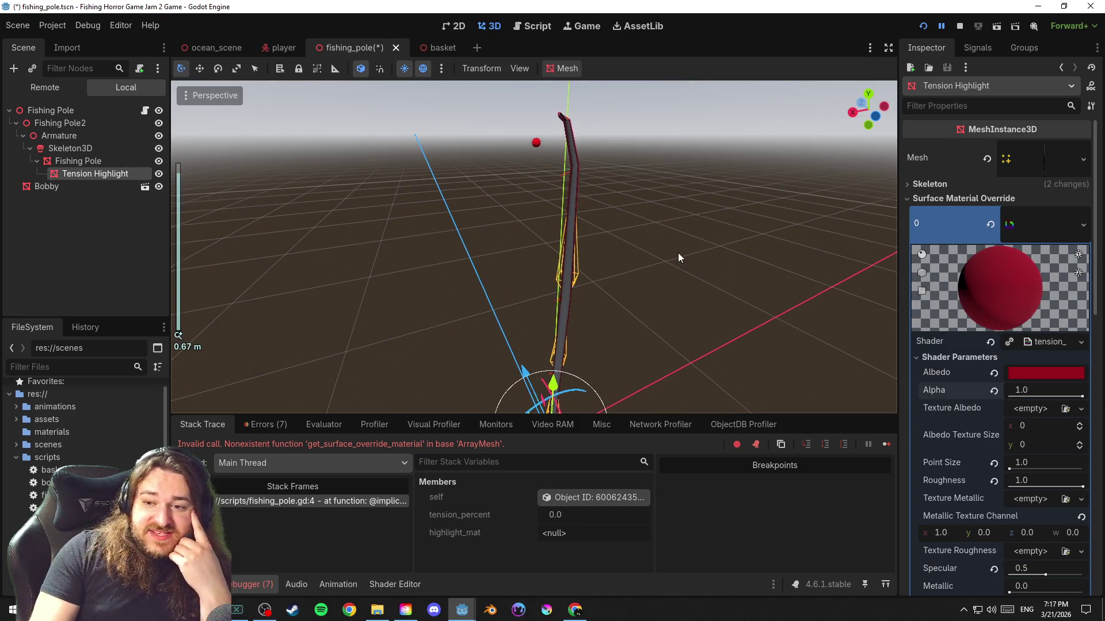
{"action": "left_click_drag", "start_coordinate": [727, 259], "coordinate": [633, 236]}
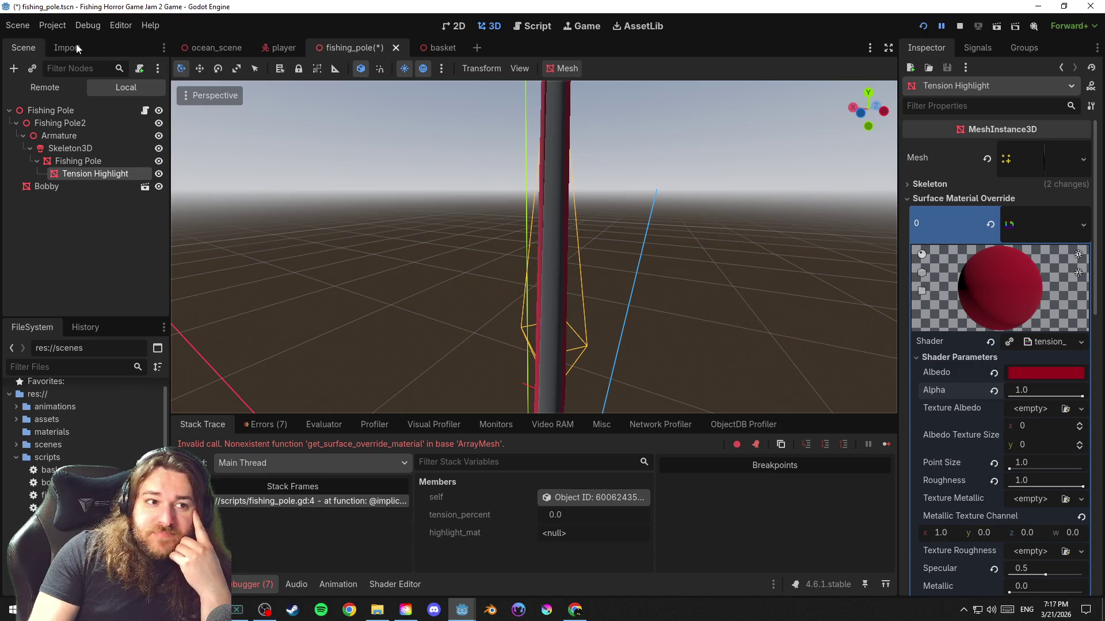
Step: Save the fishing pole scene and return to fishing_pole.gd
{"action": "left_click", "coordinate": [18, 25]}
{"action": "left_click", "coordinate": [107, 114]}
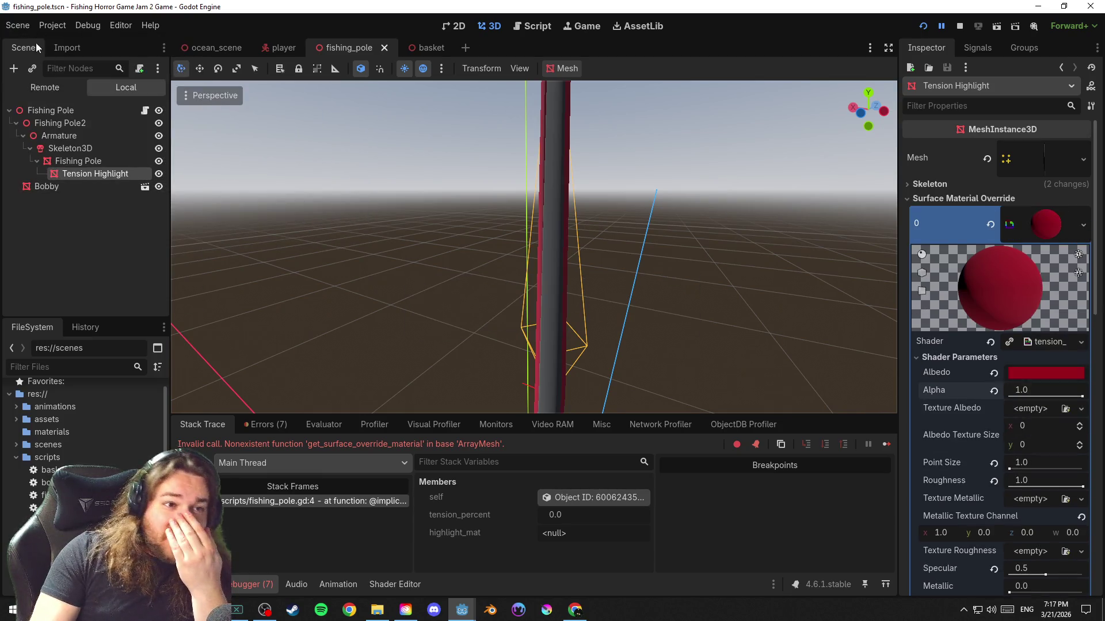
{"action": "left_click", "coordinate": [18, 25]}
{"action": "left_click", "coordinate": [98, 116]}
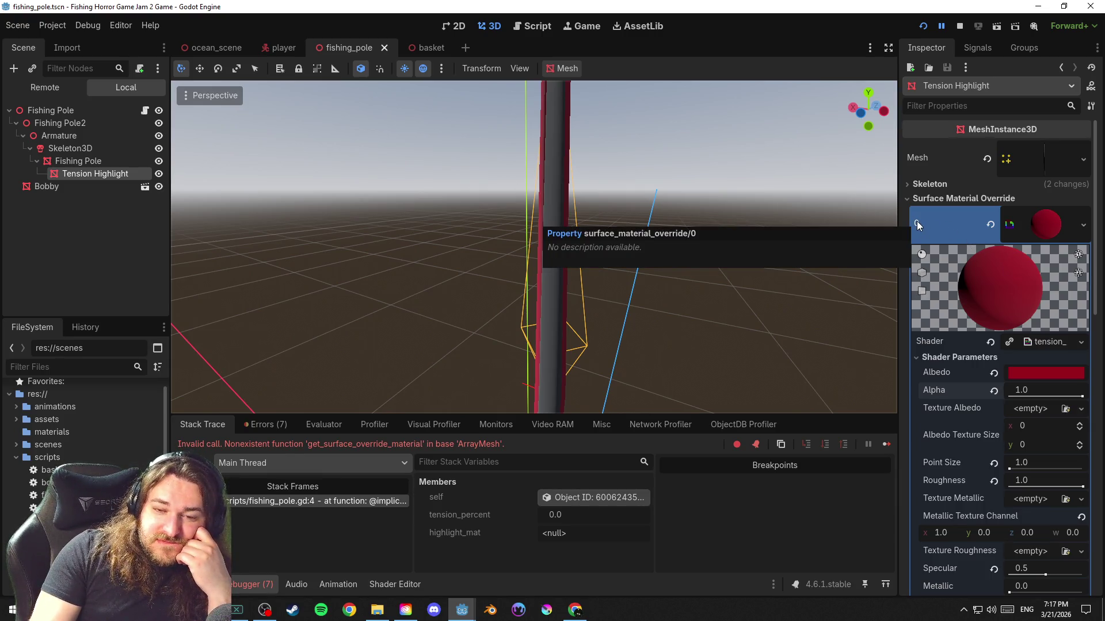
{"action": "left_click", "coordinate": [931, 198]}
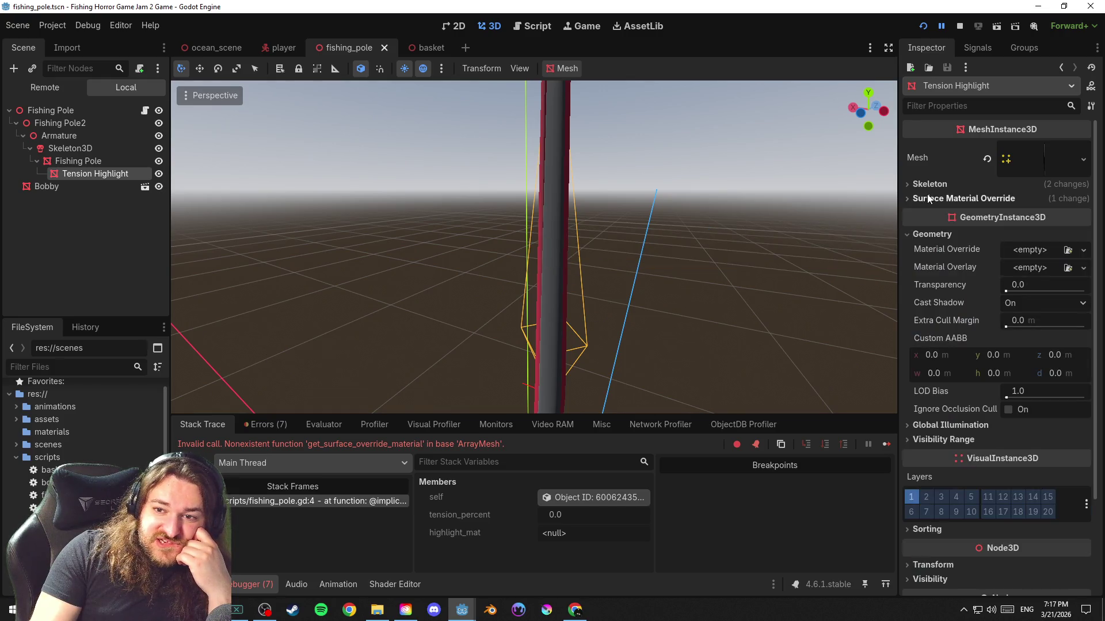
{"action": "left_click", "coordinate": [931, 199]}
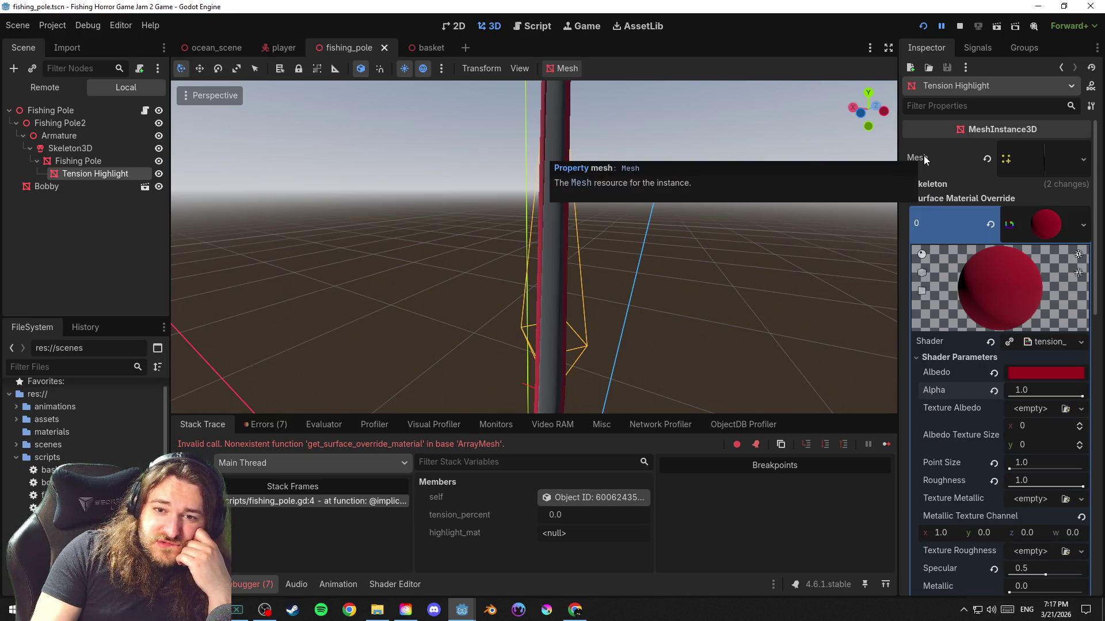
{"action": "left_click", "coordinate": [939, 202]}
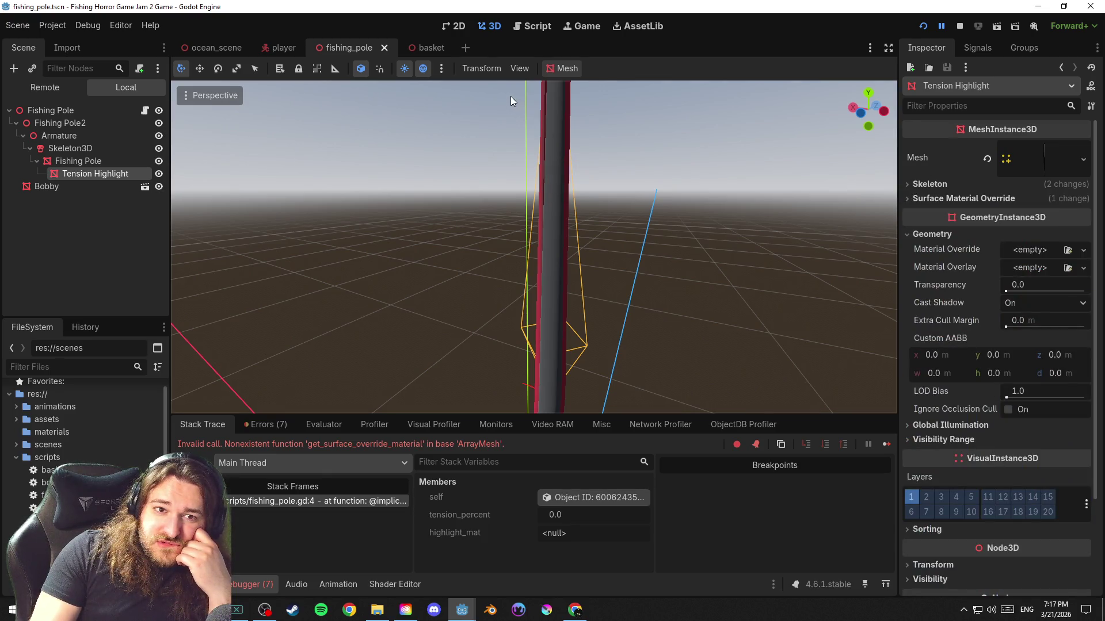
{"action": "left_click", "coordinate": [538, 25]}
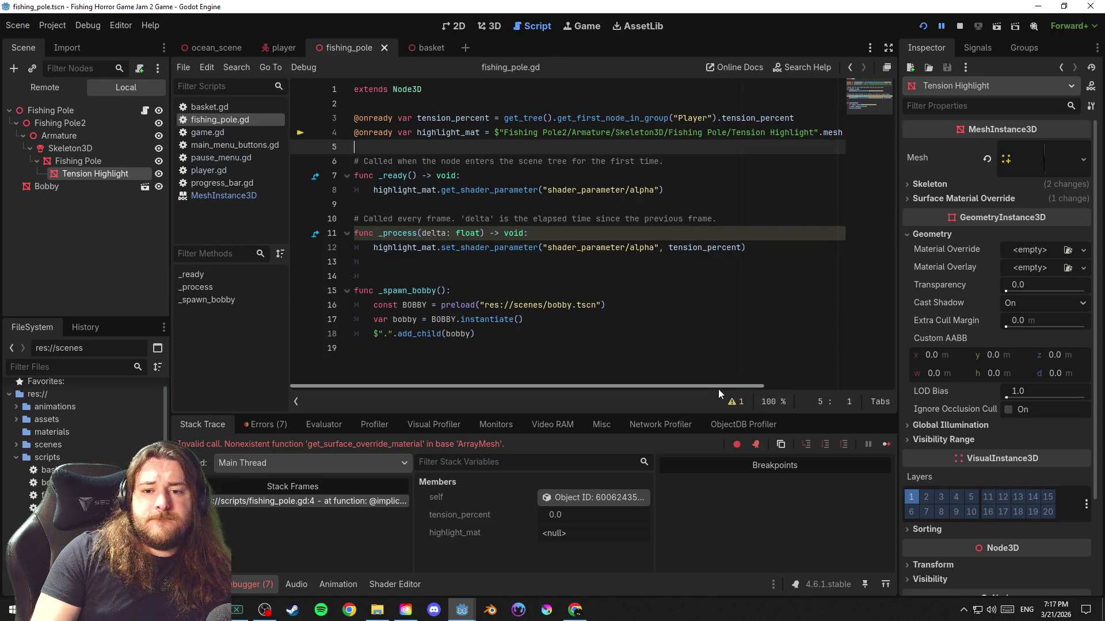
Step: Delete '.mesh' on line 4 so get_surface_override_material(0) is called on the node, then test-run
{"action": "left_click_drag", "start_coordinate": [718, 387], "coordinate": [841, 387]}
{"action": "left_click_drag", "start_coordinate": [687, 135], "coordinate": [661, 136]}
{"action": "key", "text": "BackSpace"}
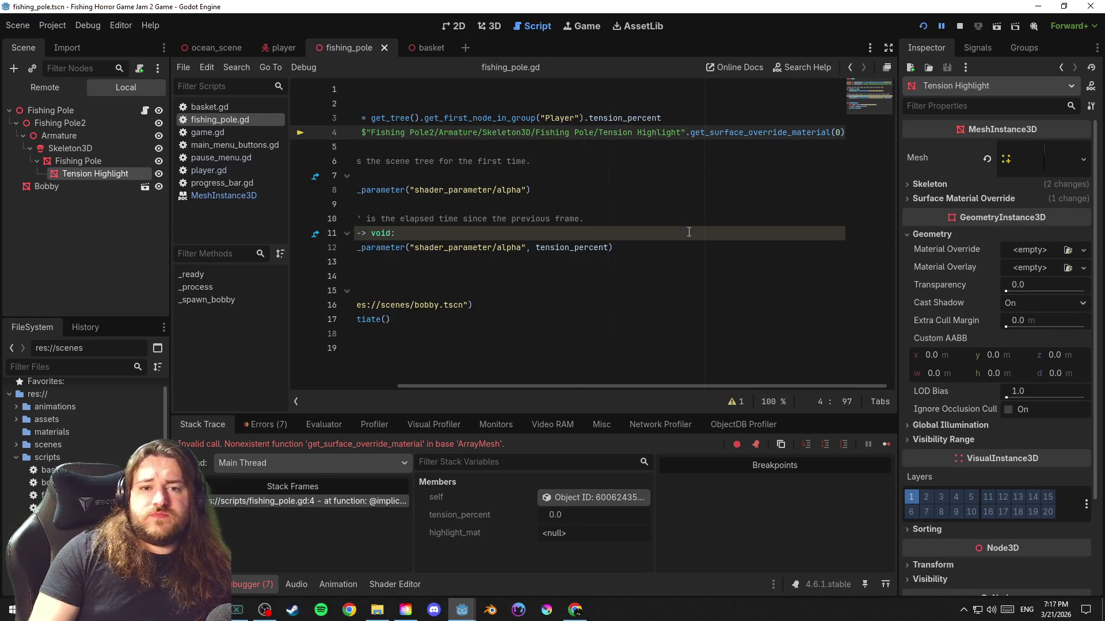
{"action": "left_click_drag", "start_coordinate": [712, 387], "coordinate": [404, 374]}
{"action": "key", "text": "F5"}
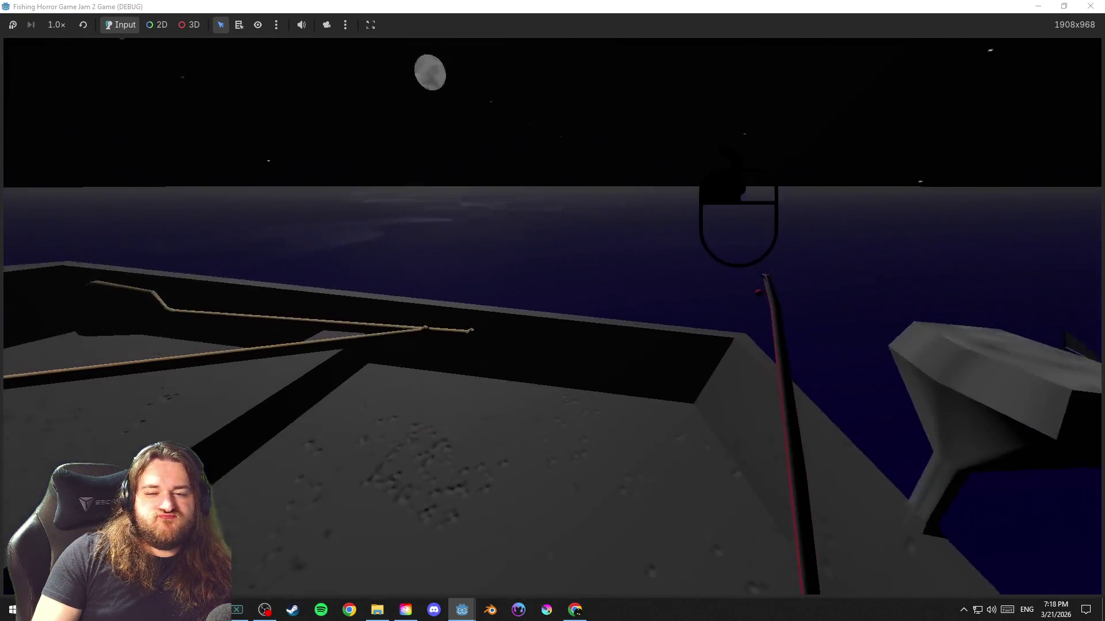
{"action": "key", "text": "F8"}
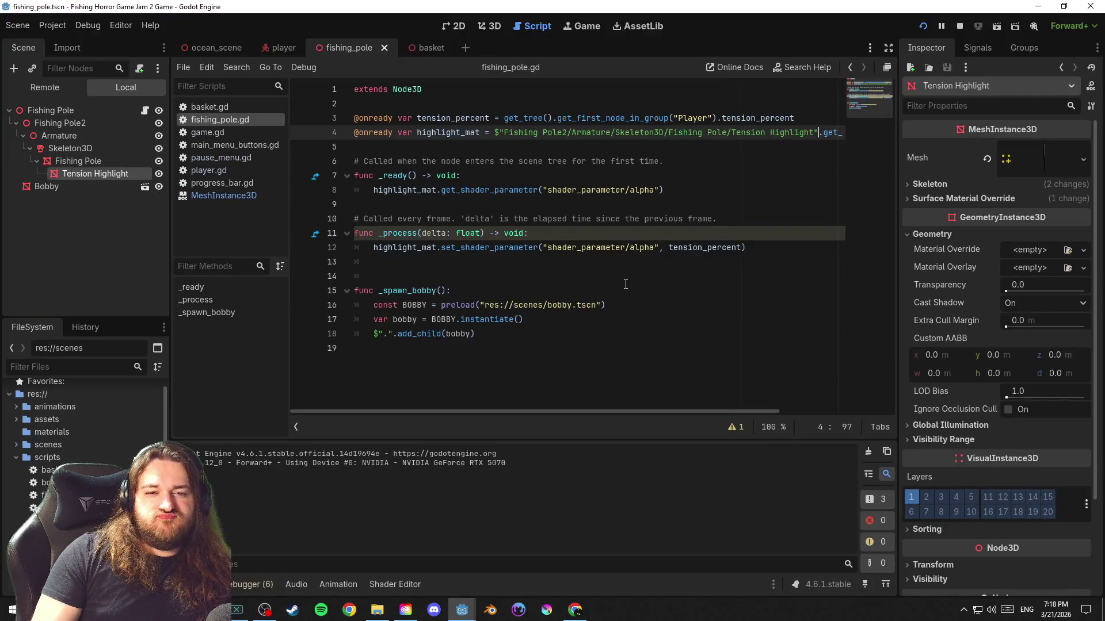
Step: Save the fishing_pole scene via Scene > Save Scene
{"action": "left_click", "coordinate": [615, 233]}
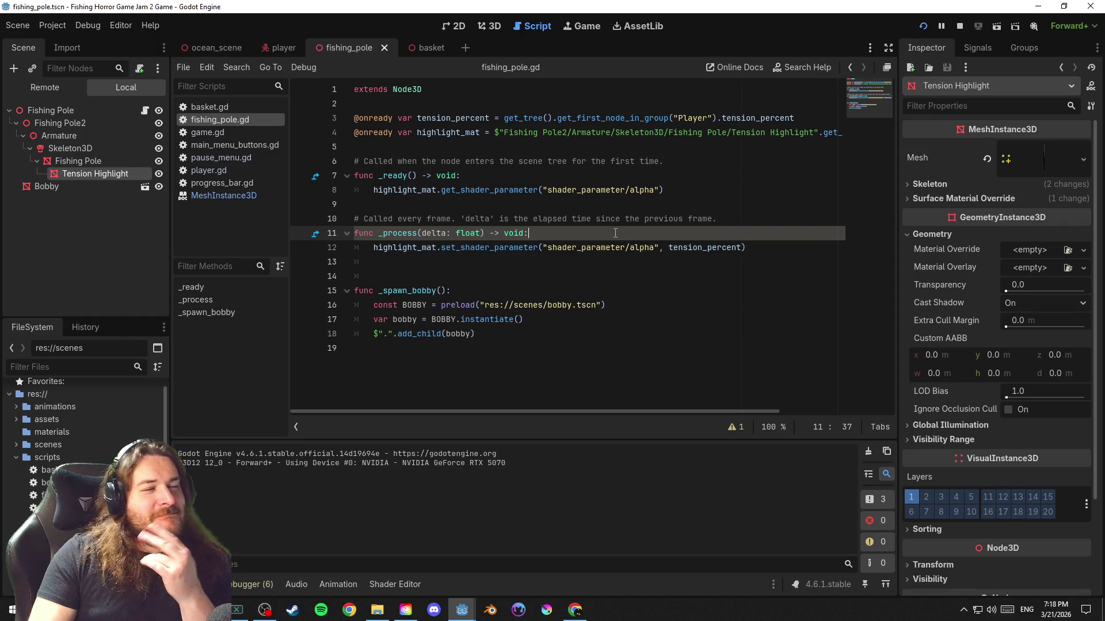
{"action": "left_click", "coordinate": [672, 147]}
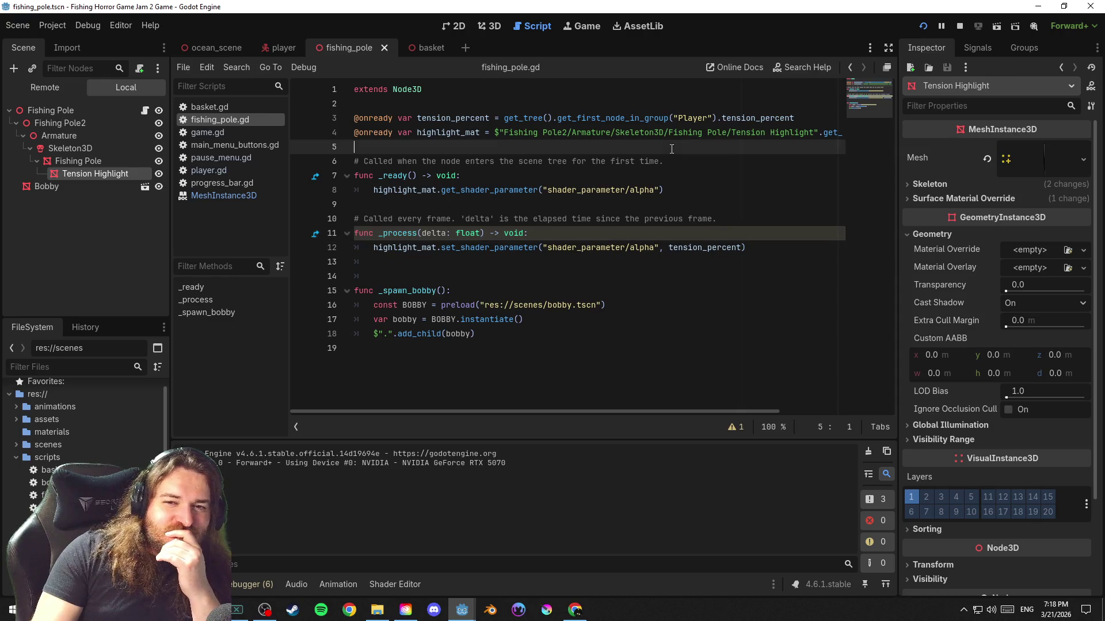
{"action": "left_click_drag", "start_coordinate": [664, 412], "coordinate": [813, 409]}
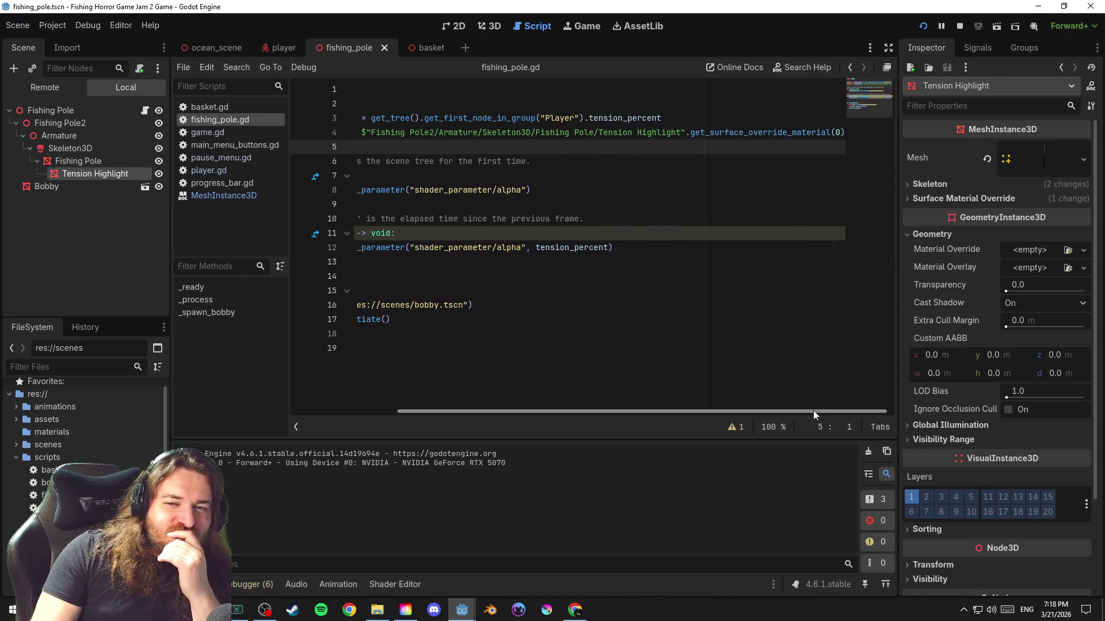
{"action": "left_click", "coordinate": [23, 26]}
{"action": "left_click", "coordinate": [106, 117]}
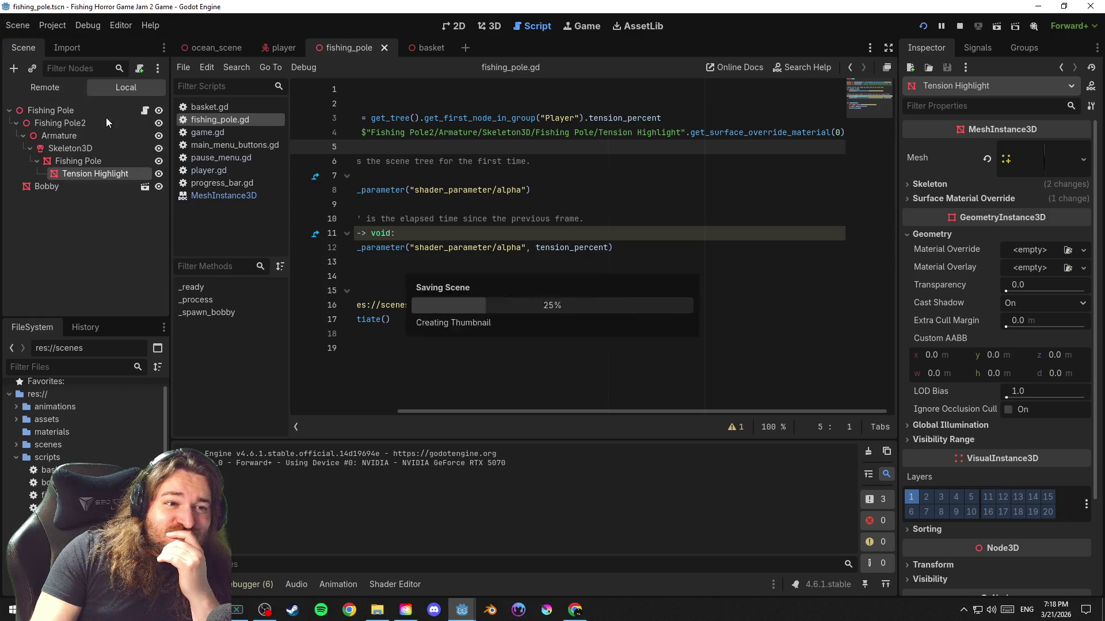
Step: Save the scene again and briefly expand then collapse Surface Material Override
{"action": "left_click", "coordinate": [576, 149]}
{"action": "mouse_move", "coordinate": [572, 415]}
{"action": "left_mouse_down"}
{"action": "mouse_move", "coordinate": [834, 425]}
{"action": "mouse_move", "coordinate": [404, 429]}
{"action": "left_mouse_up"}
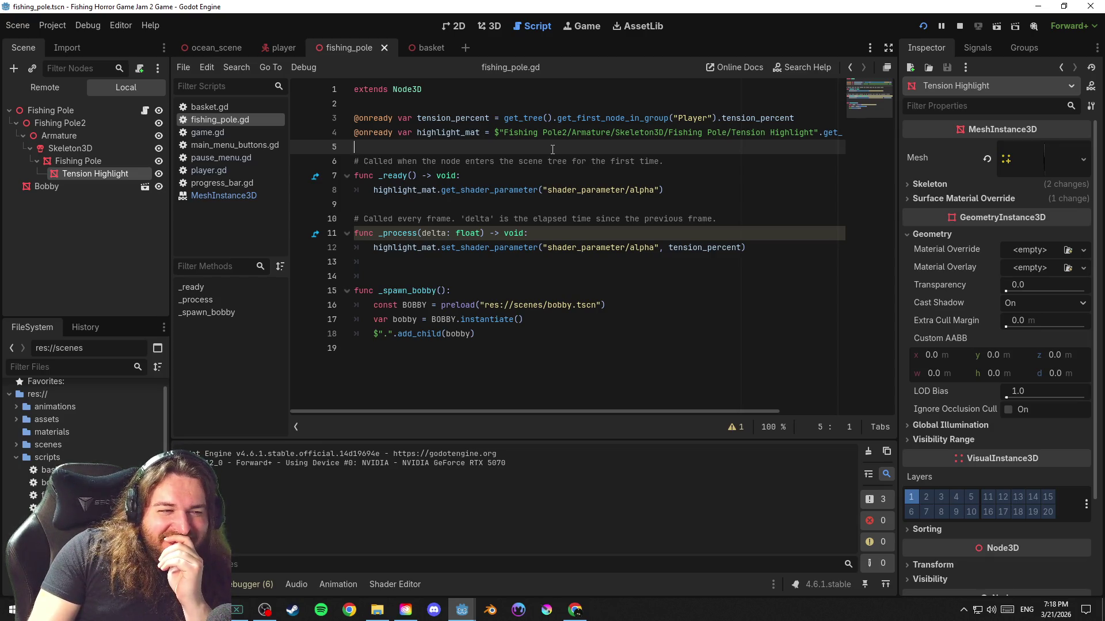
{"action": "left_click", "coordinate": [18, 25]}
{"action": "left_click", "coordinate": [102, 118]}
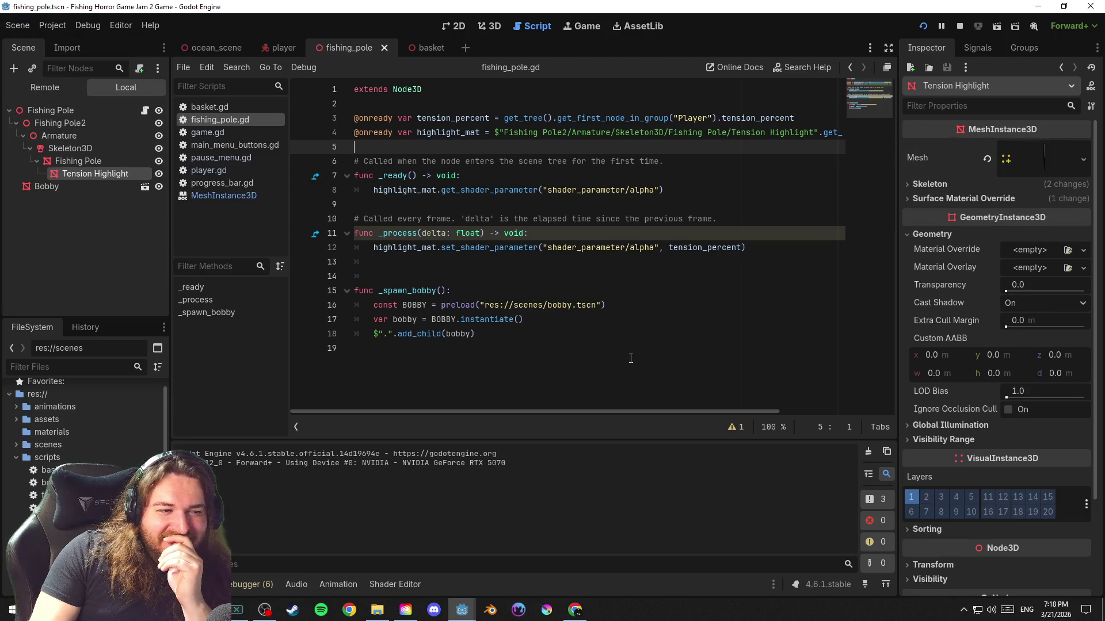
{"action": "left_click_drag", "start_coordinate": [559, 410], "coordinate": [765, 413]}
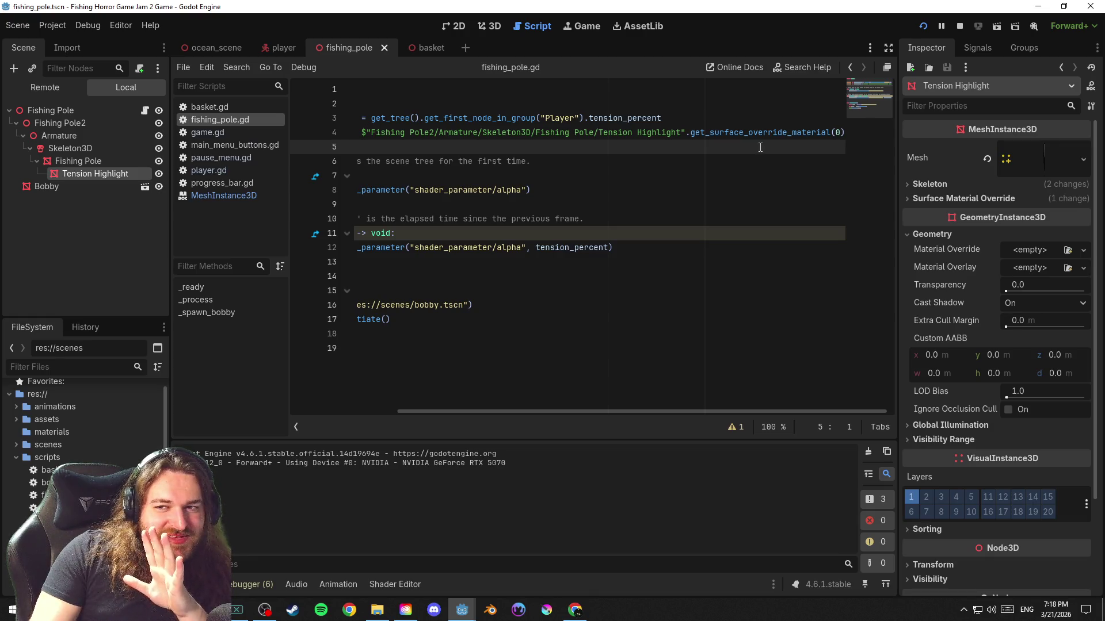
{"action": "left_click", "coordinate": [979, 202]}
{"action": "left_click", "coordinate": [976, 202]}
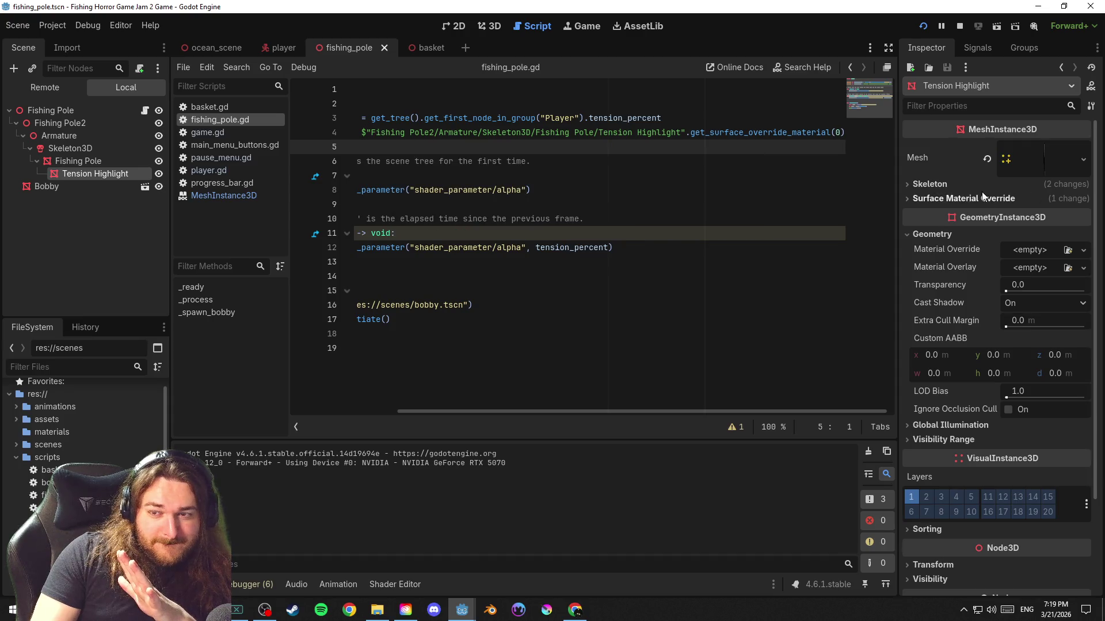
Step: Expand and collapse Tension Highlight's Mesh, then show the override material's shader parameters
{"action": "left_click", "coordinate": [1034, 160]}
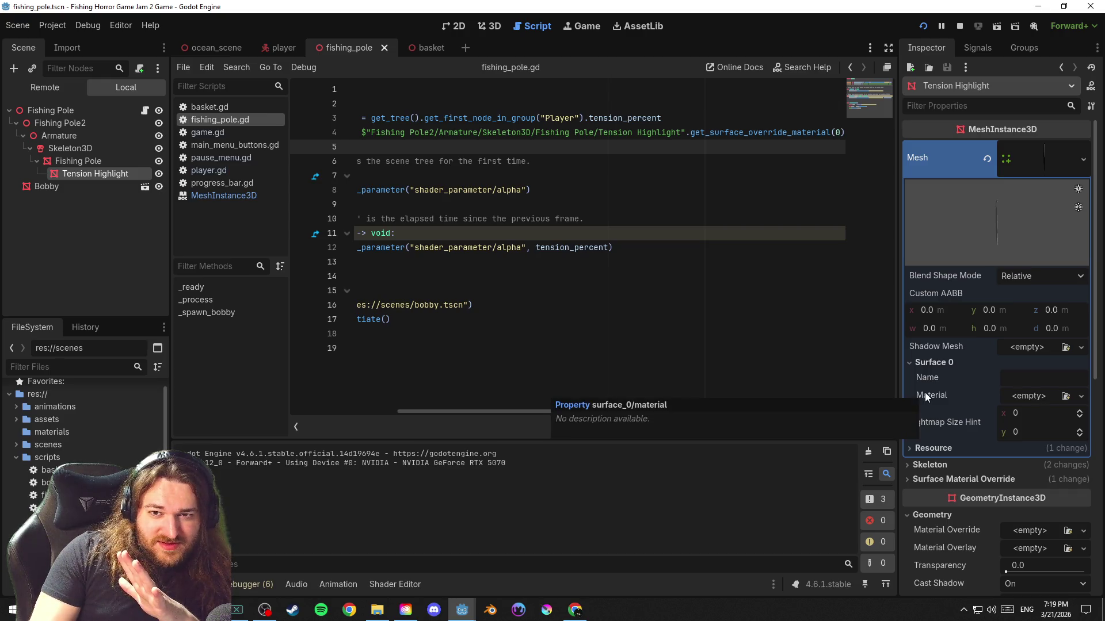
{"action": "left_click", "coordinate": [1040, 150]}
{"action": "left_click", "coordinate": [966, 199]}
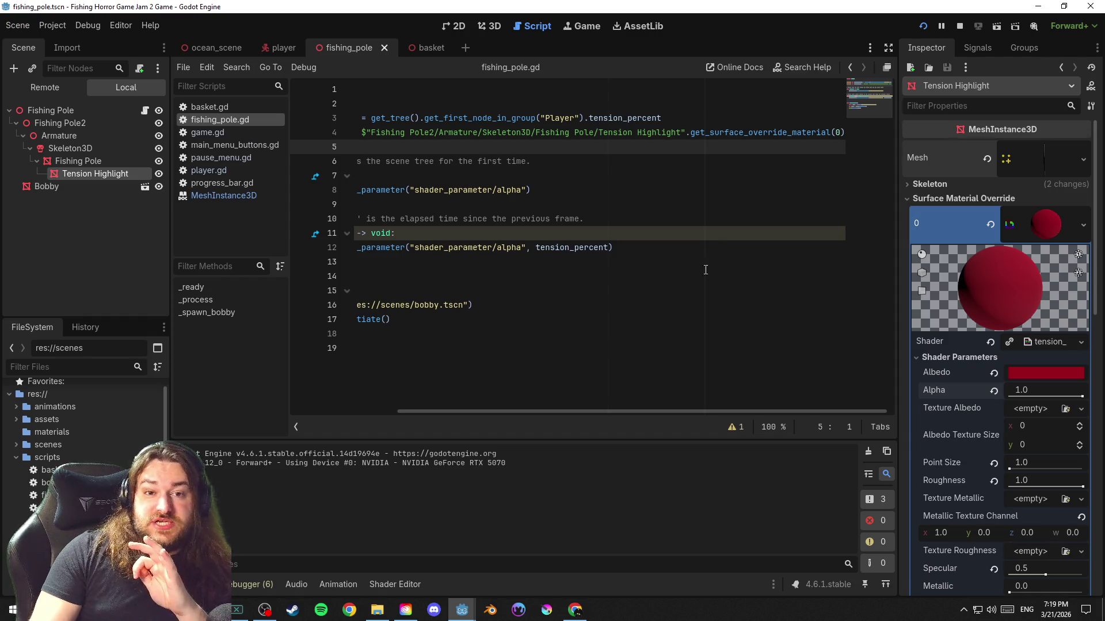
{"action": "left_click_drag", "start_coordinate": [670, 410], "coordinate": [454, 426]}
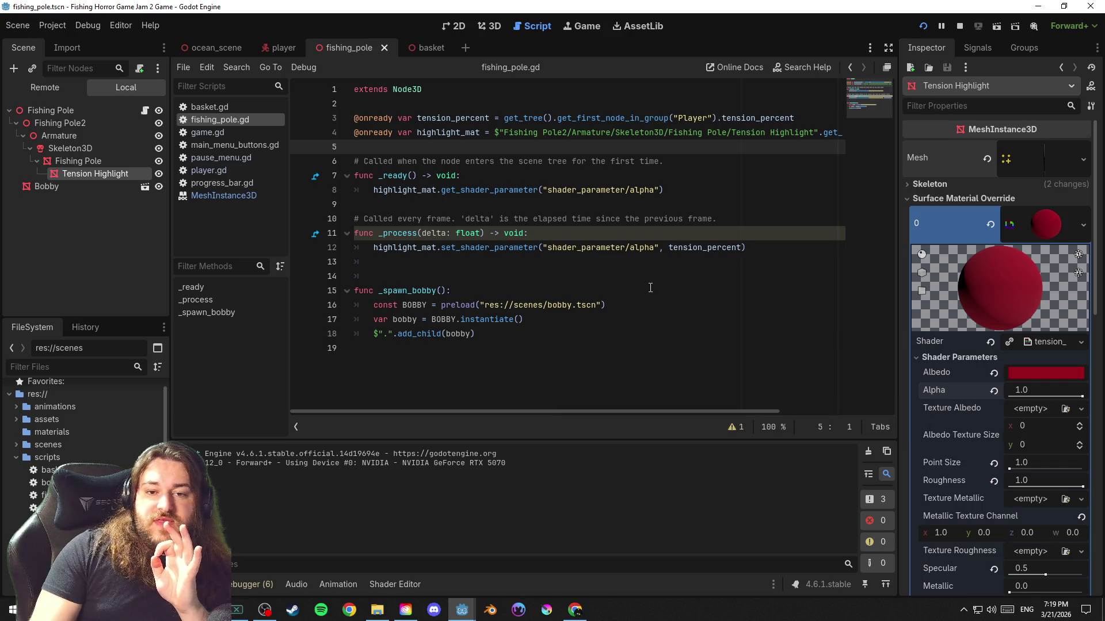
Step: Save the scene and open player.gd in the script editor
{"action": "left_click", "coordinate": [770, 247]}
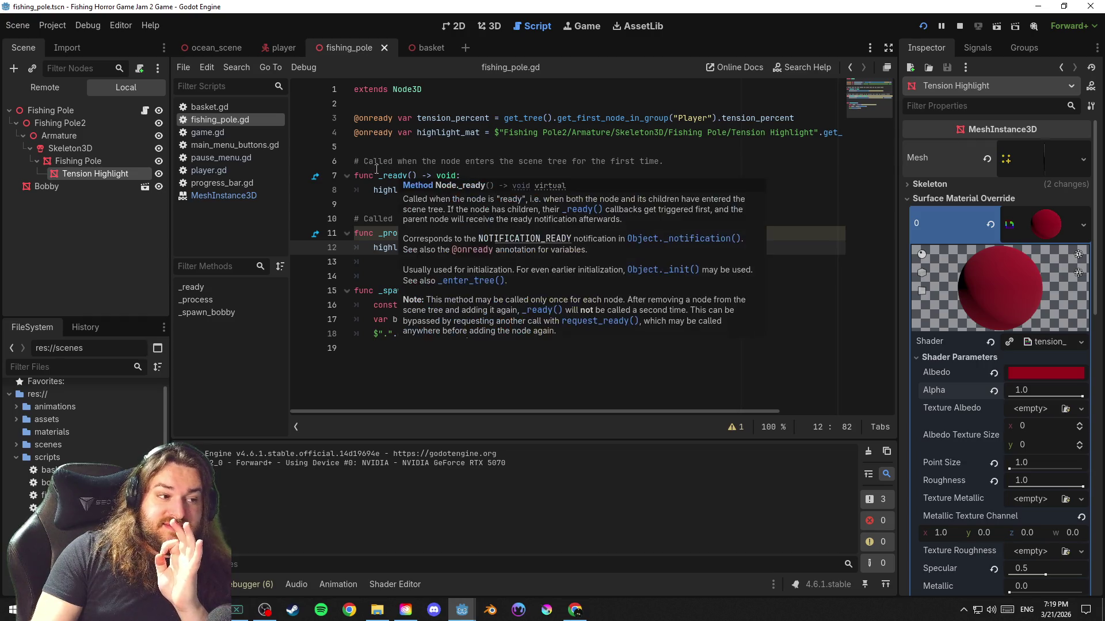
{"action": "left_click", "coordinate": [17, 25]}
{"action": "left_click", "coordinate": [95, 116]}
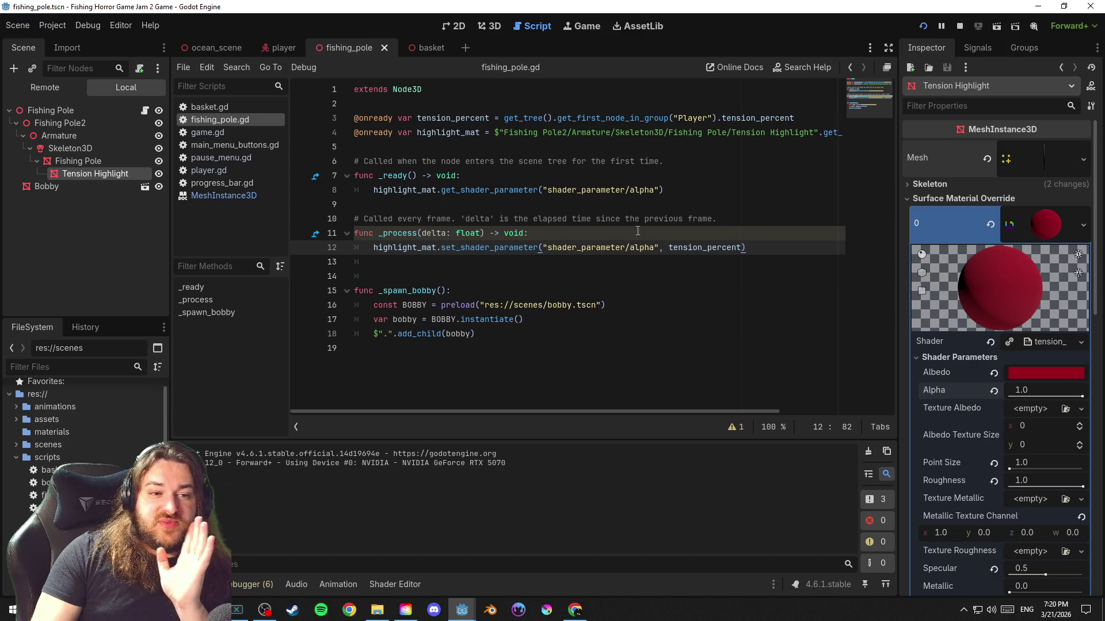
{"action": "left_click", "coordinate": [25, 26]}
{"action": "left_click", "coordinate": [95, 111]}
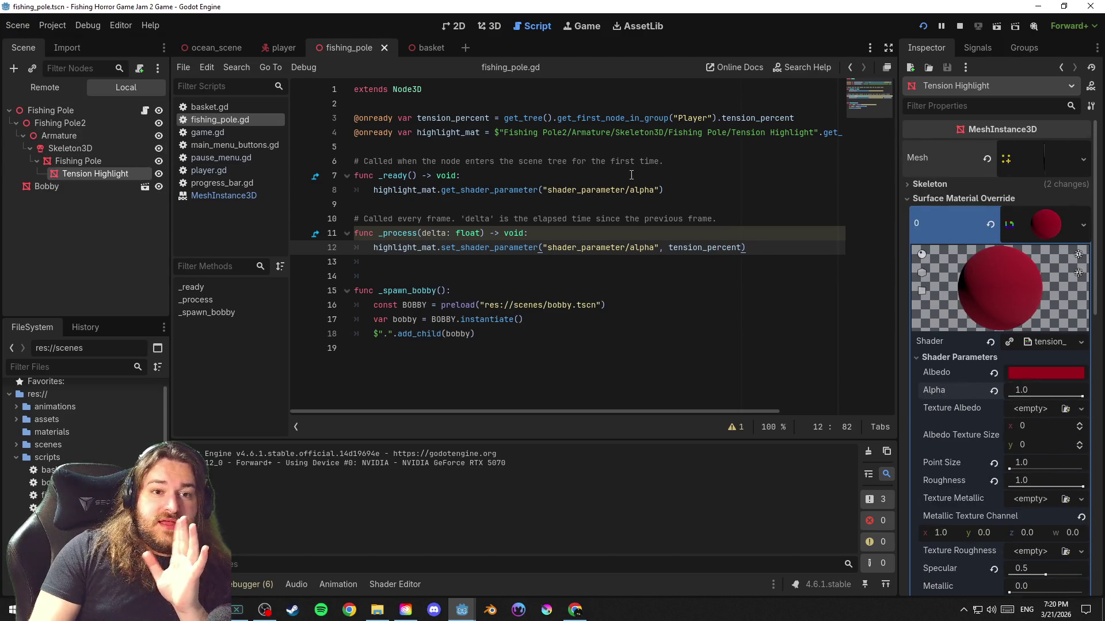
{"action": "left_click", "coordinate": [214, 171]}
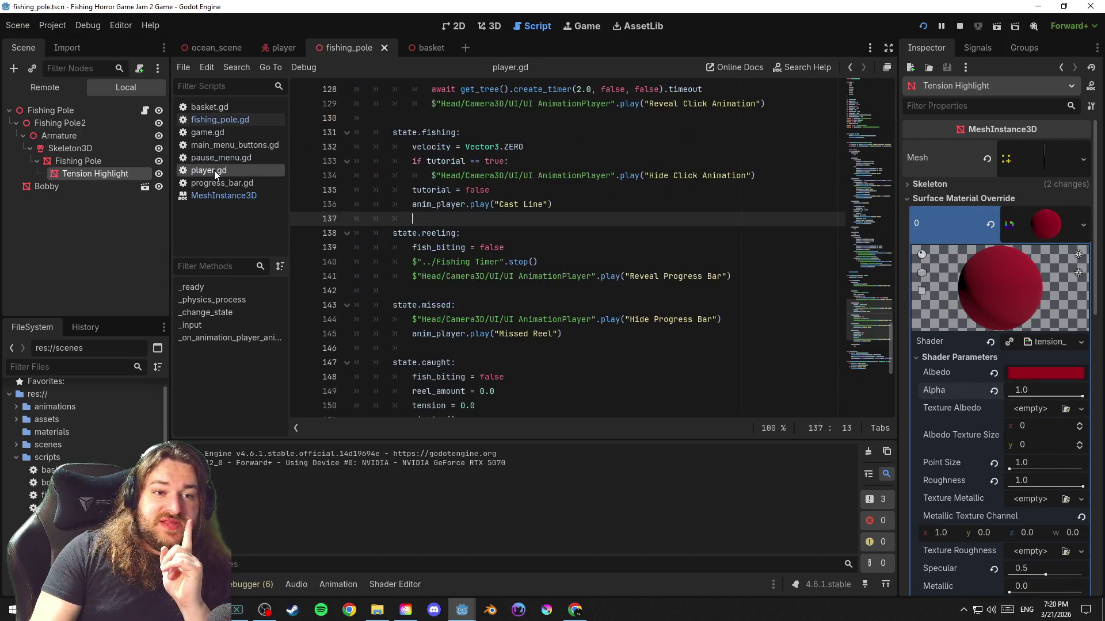
Step: Remove the parentheses around tension/tension_max on line 22 of player.gd
{"action": "left_click_drag", "start_coordinate": [875, 334], "coordinate": [878, 101]}
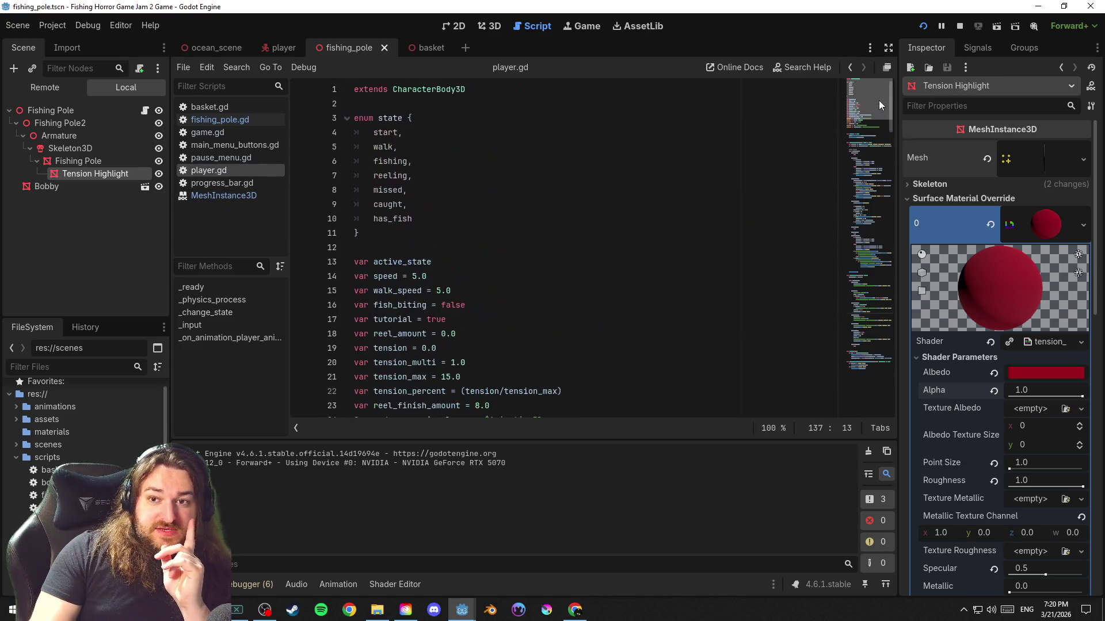
{"action": "scroll", "coordinate": [600, 214], "scroll_direction": "down", "scroll_amount": 4}
{"action": "left_click", "coordinate": [580, 221]}
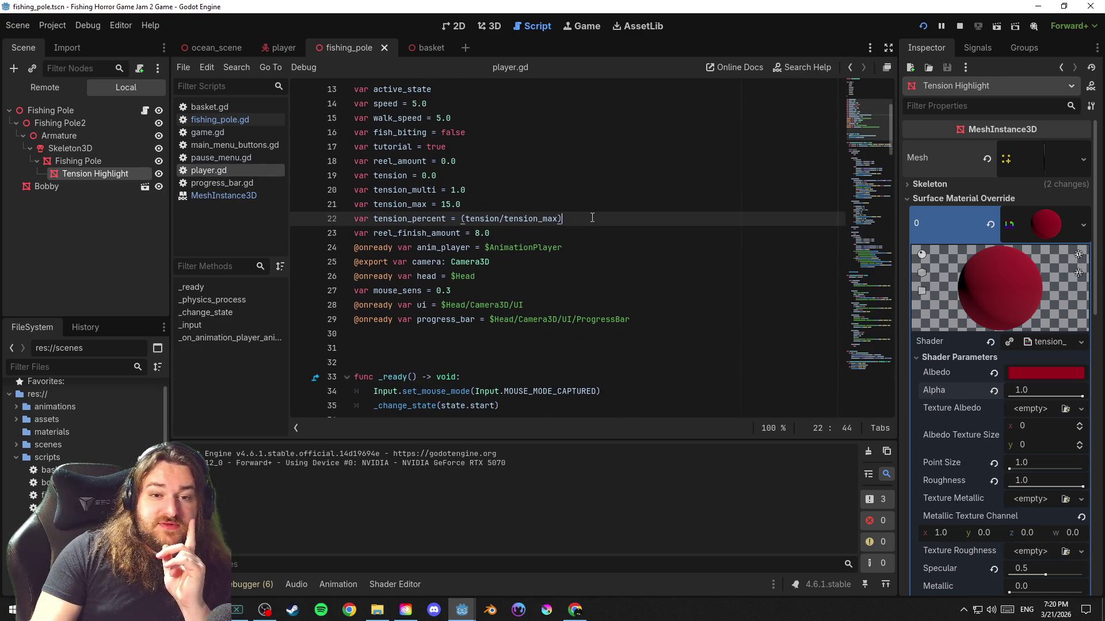
{"action": "left_click", "coordinate": [466, 220]}
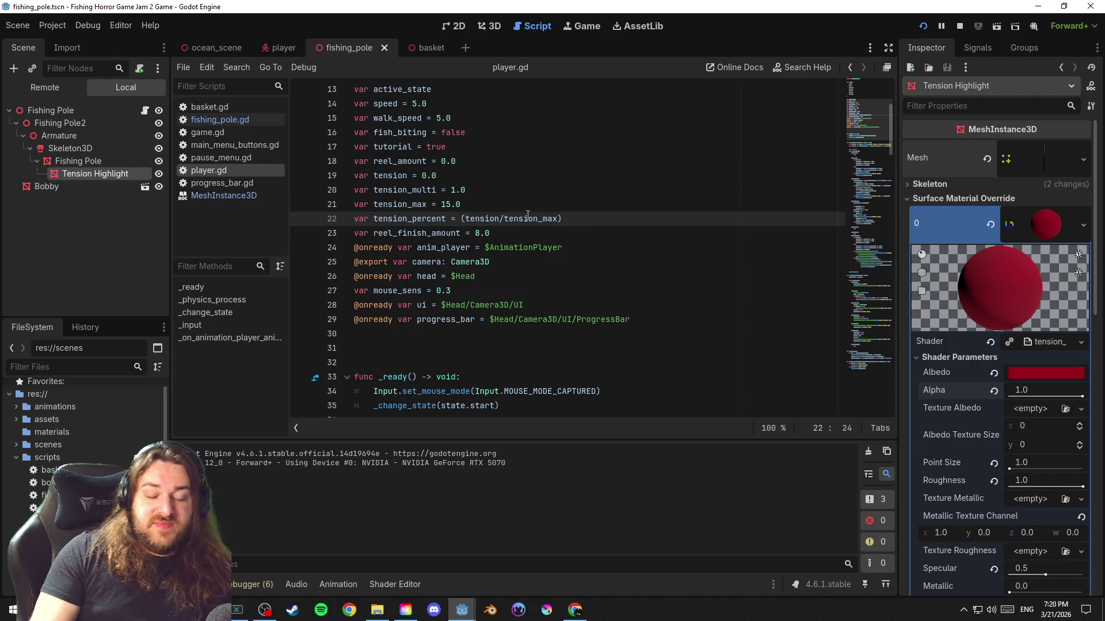
{"action": "key", "text": "BackSpace"}
{"action": "left_click", "coordinate": [597, 219]}
{"action": "key", "text": "BackSpace"}
Step: Save the scene with Scene > Save Scene, then again with Ctrl+S
{"action": "left_click", "coordinate": [569, 206]}
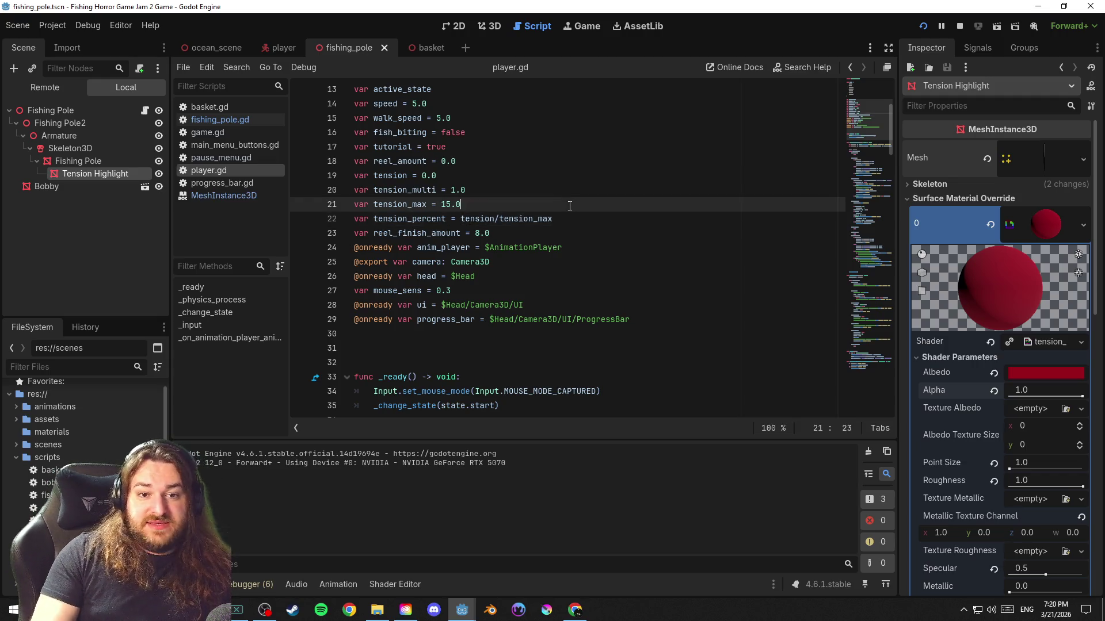
{"action": "left_click", "coordinate": [514, 177]}
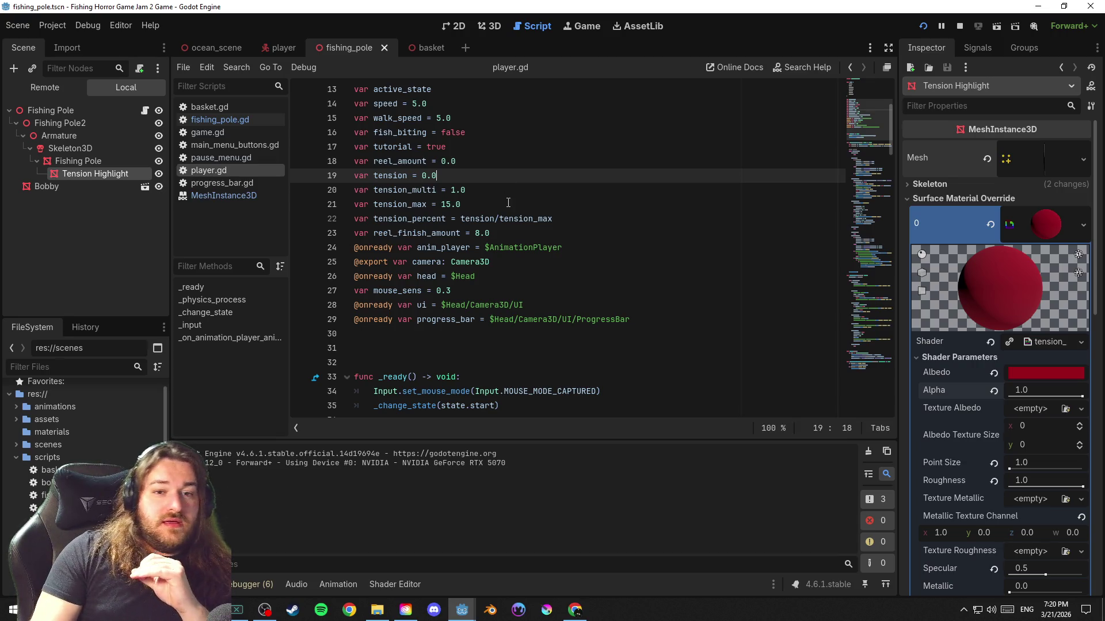
{"action": "left_click", "coordinate": [508, 203]}
{"action": "left_click", "coordinate": [26, 25]}
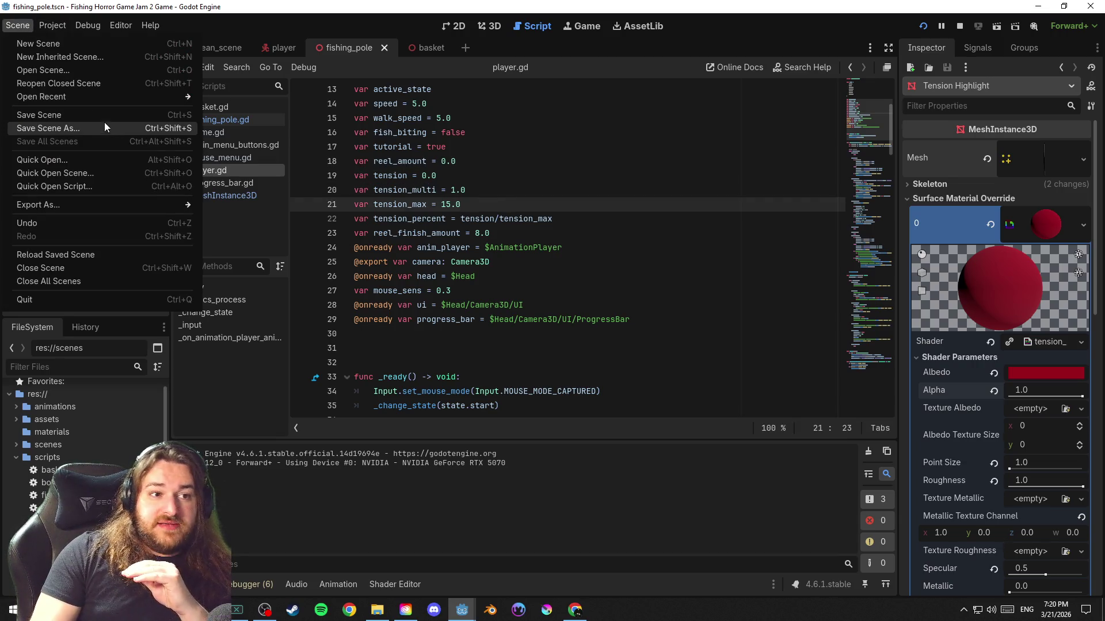
{"action": "left_click", "coordinate": [104, 115]}
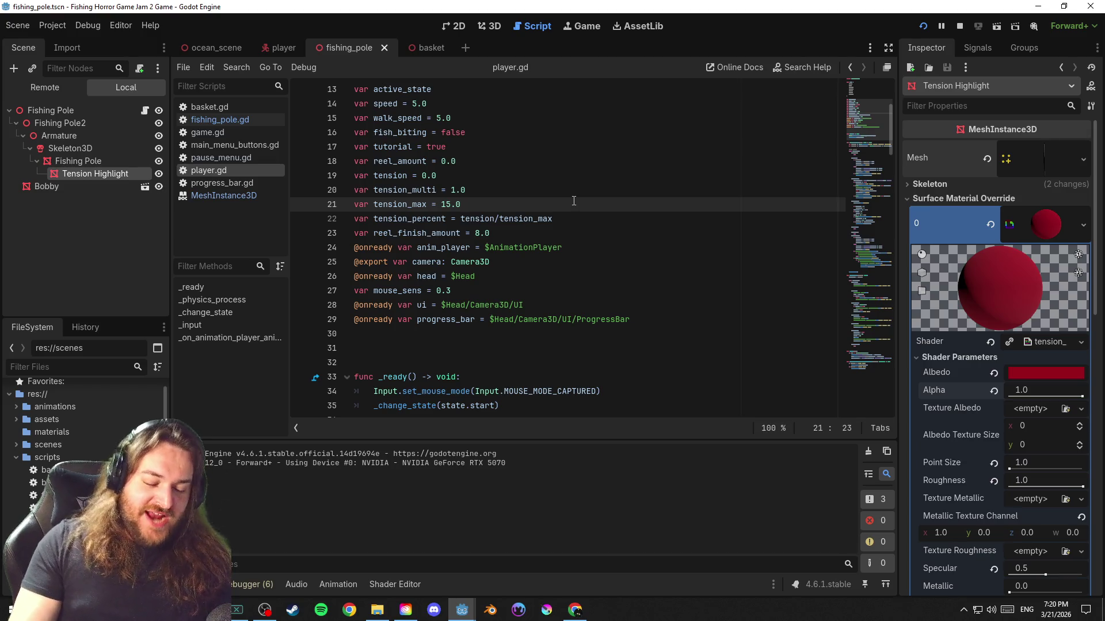
{"action": "key", "text": "Return"}
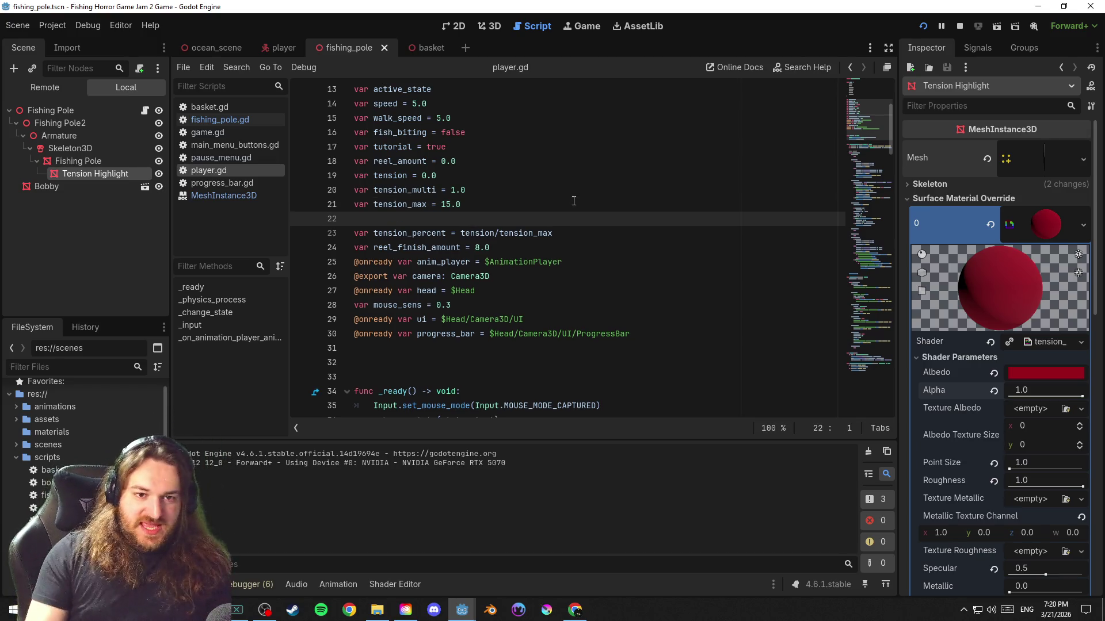
{"action": "key", "text": "BackSpace"}
{"action": "key", "text": "ctrl+s"}
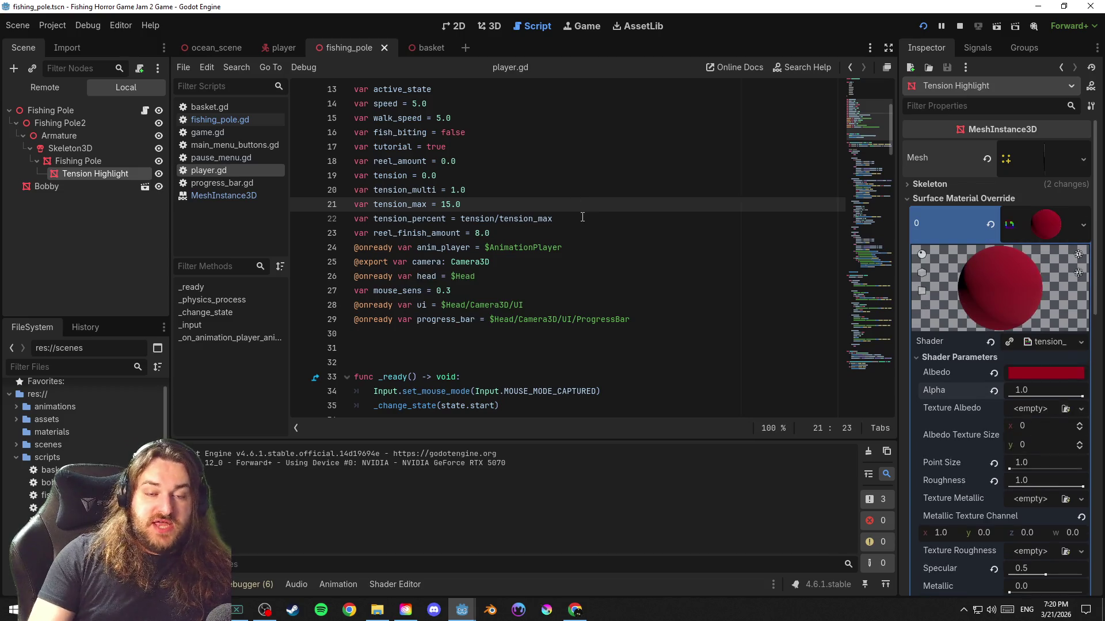
{"action": "left_click", "coordinate": [582, 217]}
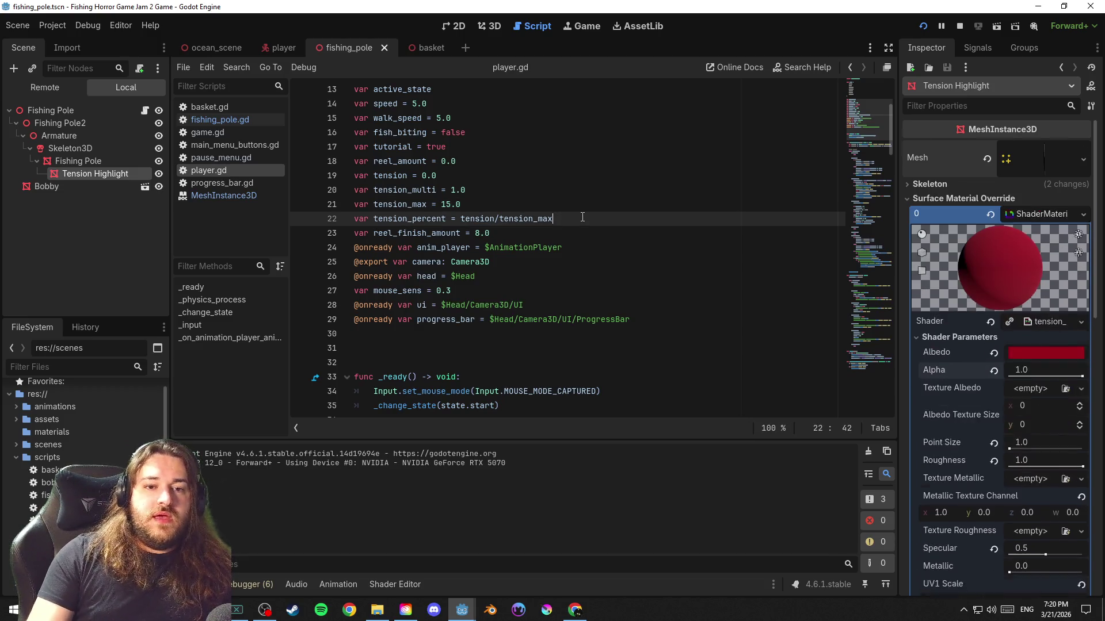
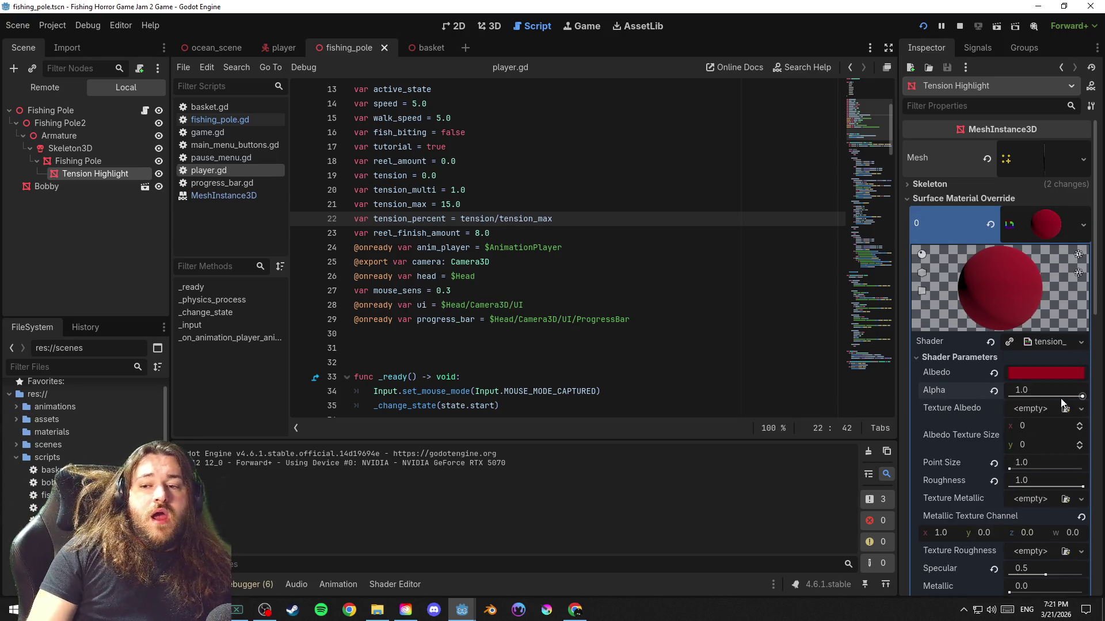
Step: Set the Tension Highlight shader's Alpha to 0.0, save the fishing_pole scene, and run the game
{"action": "left_click_drag", "start_coordinate": [1082, 396], "coordinate": [971, 395]}
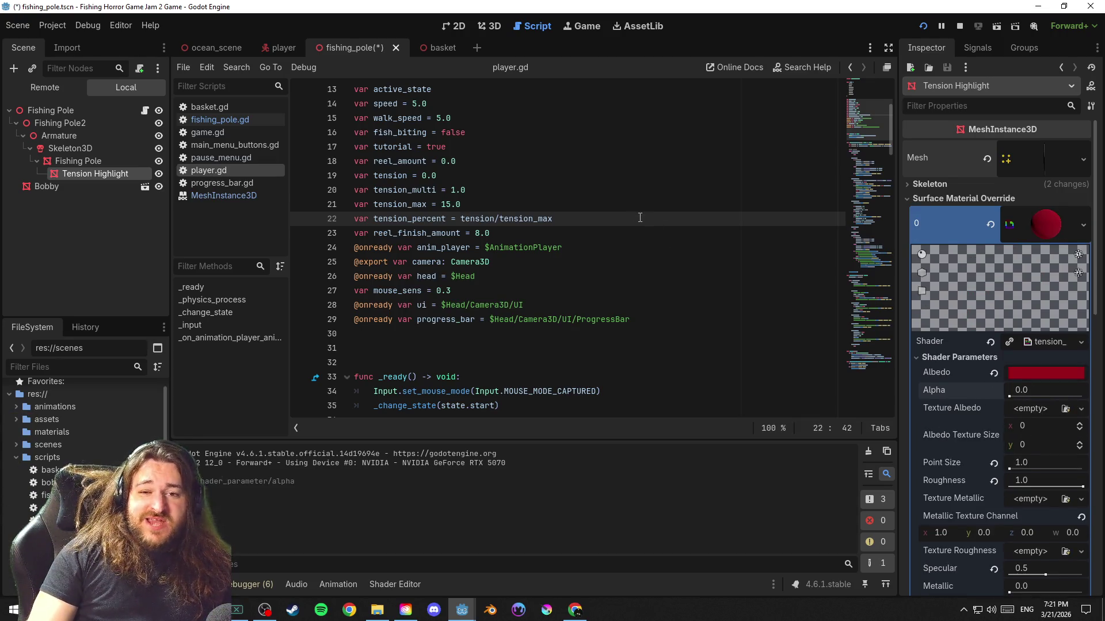
{"action": "key", "text": "ctrl+s"}
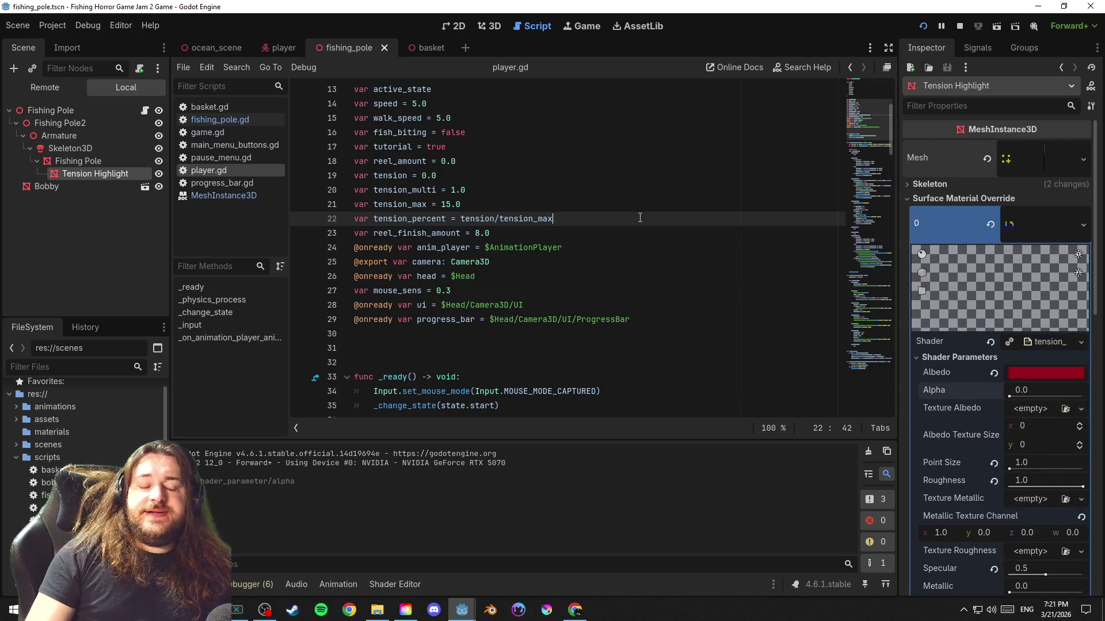
{"action": "scroll", "coordinate": [636, 218], "scroll_direction": "down", "scroll_amount": 1}
{"action": "scroll", "coordinate": [632, 219], "scroll_direction": "up", "scroll_amount": 1}
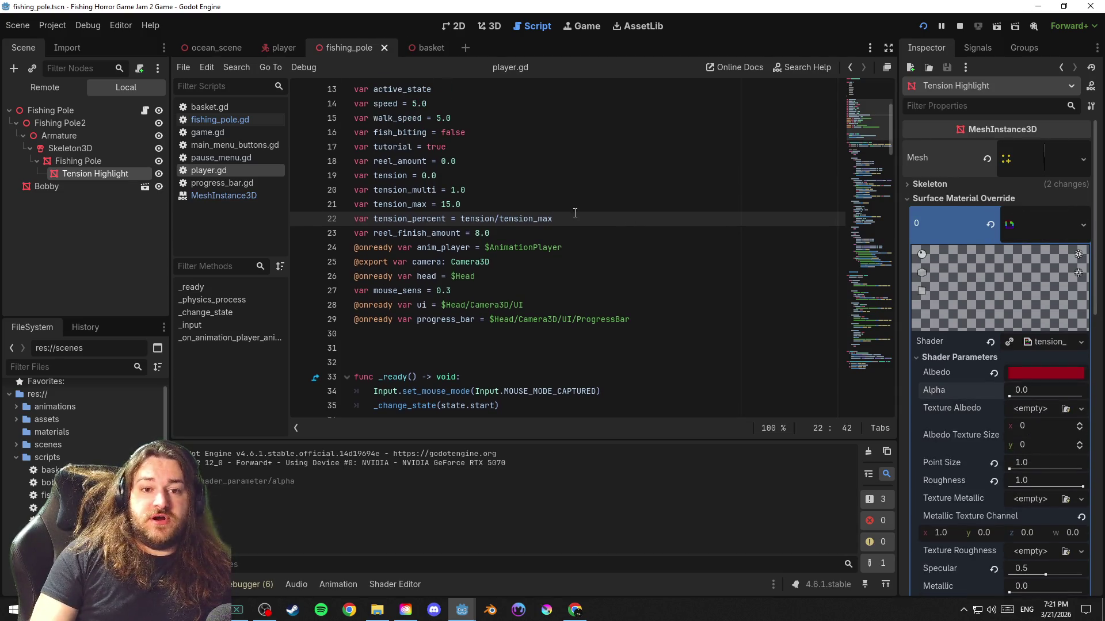
{"action": "key", "text": "ctrl+s"}
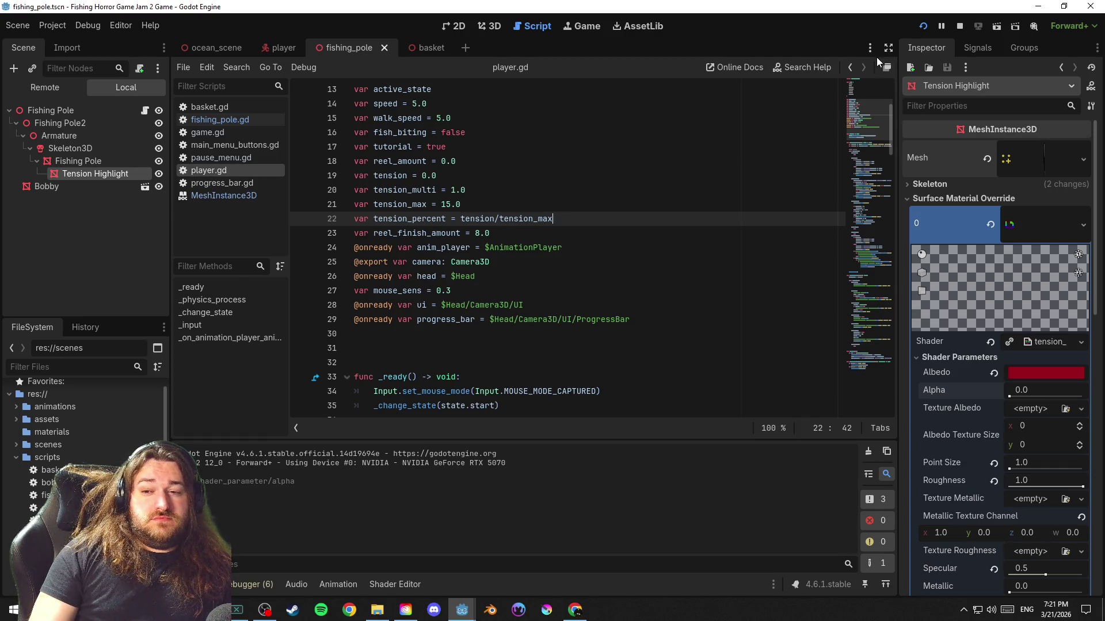
{"action": "left_click", "coordinate": [922, 27]}
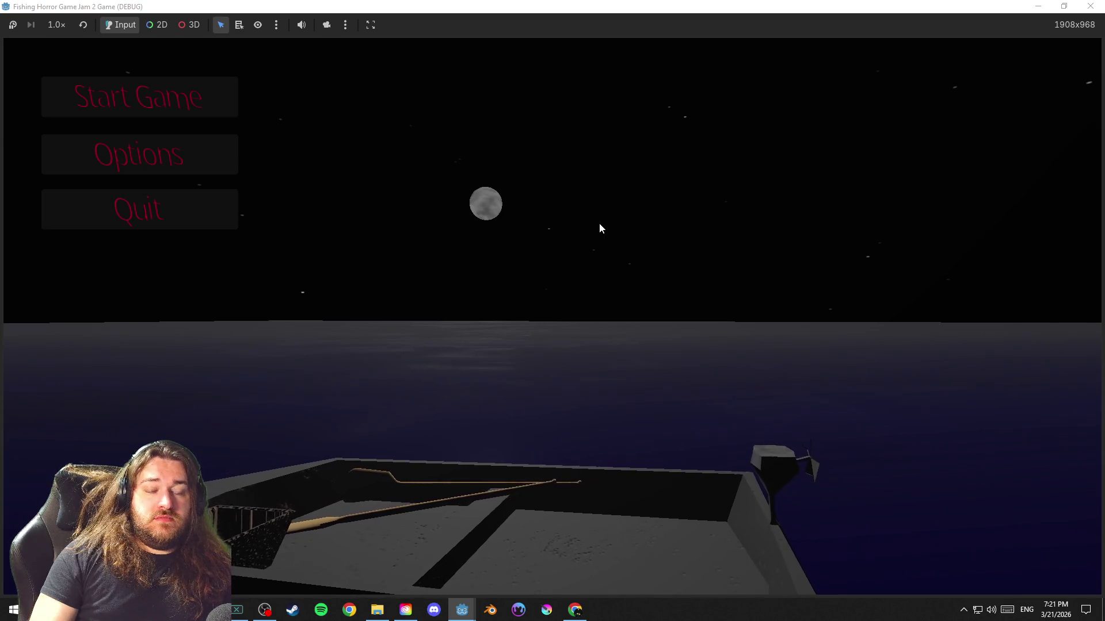
{"action": "left_click", "coordinate": [188, 206]}
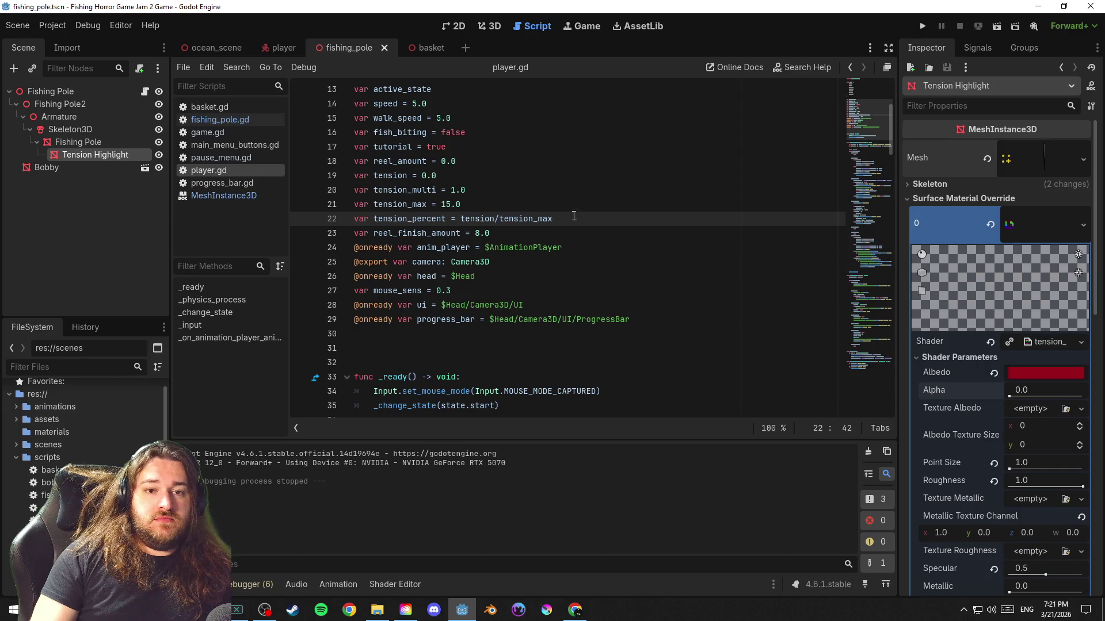
Step: Insert a '#' at the tension variable declaration in player.gd
{"action": "left_click", "coordinate": [453, 176]}
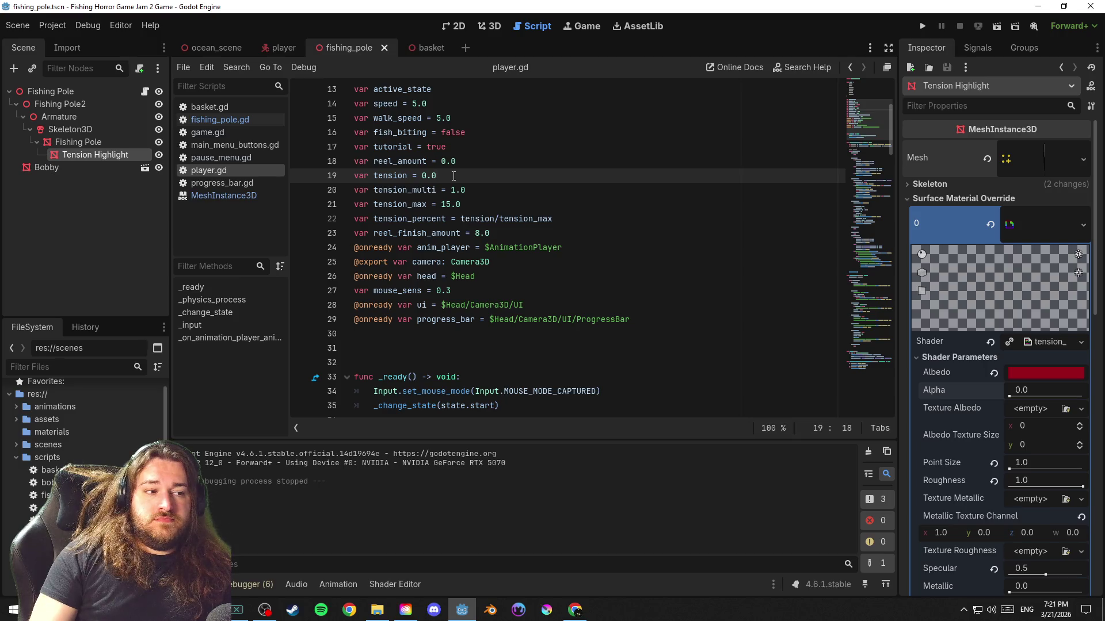
{"action": "type", "text": "#"}
{"action": "scroll", "coordinate": [576, 214], "scroll_direction": "down", "scroll_amount": 5}
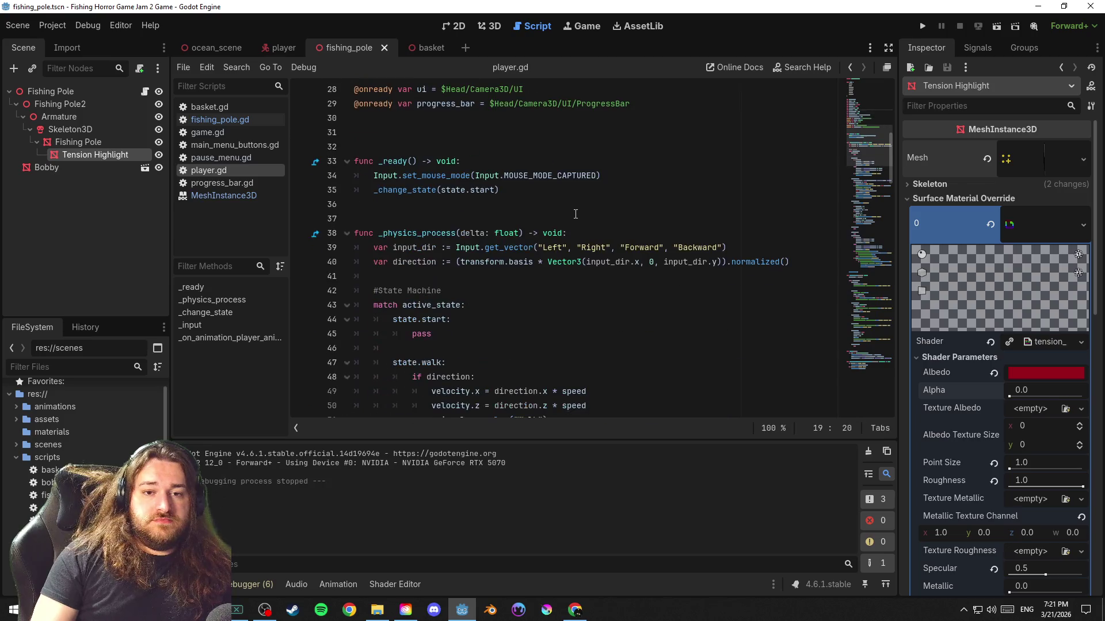
{"action": "left_click", "coordinate": [576, 141]}
Step: Find 'tension' and raise the reeling tension floor on lines 78-79 to 0.001, then save
{"action": "key", "text": "ctrl+f"}
{"action": "type", "text": "tension"}
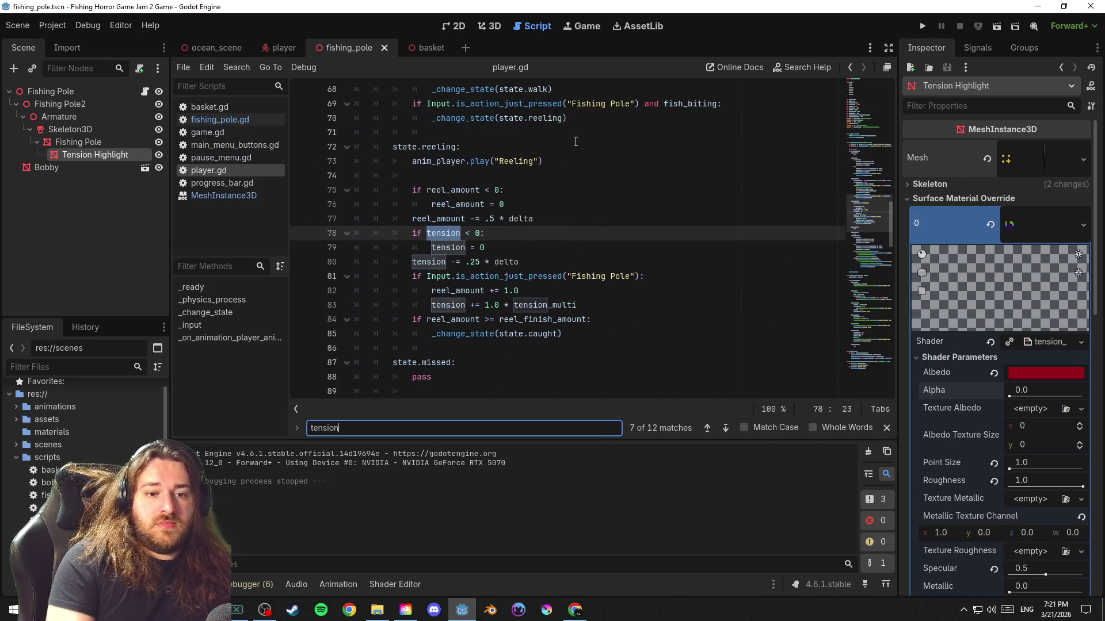
{"action": "left_click", "coordinate": [491, 248]}
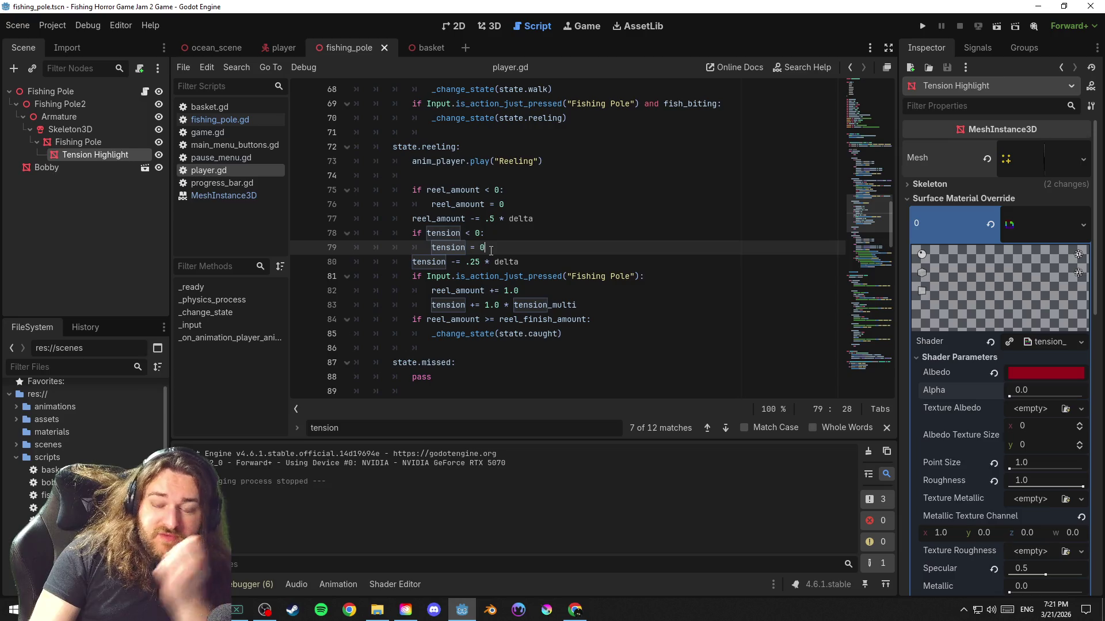
{"action": "left_click", "coordinate": [485, 233]}
{"action": "type", "text": ".001"}
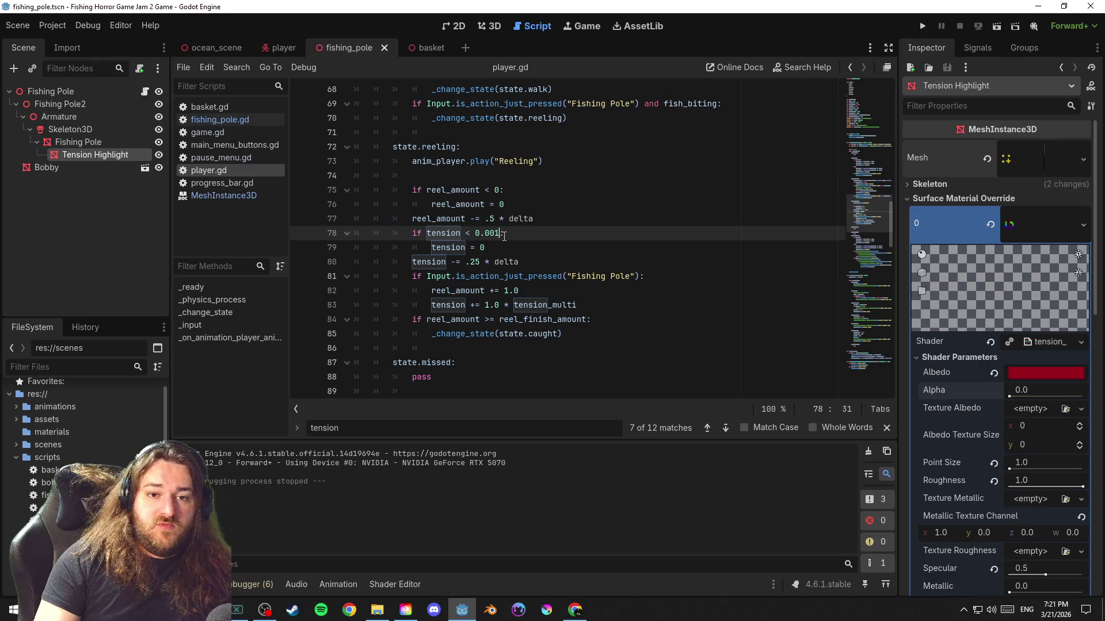
{"action": "key", "text": "Down"}
{"action": "type", "text": ".001"}
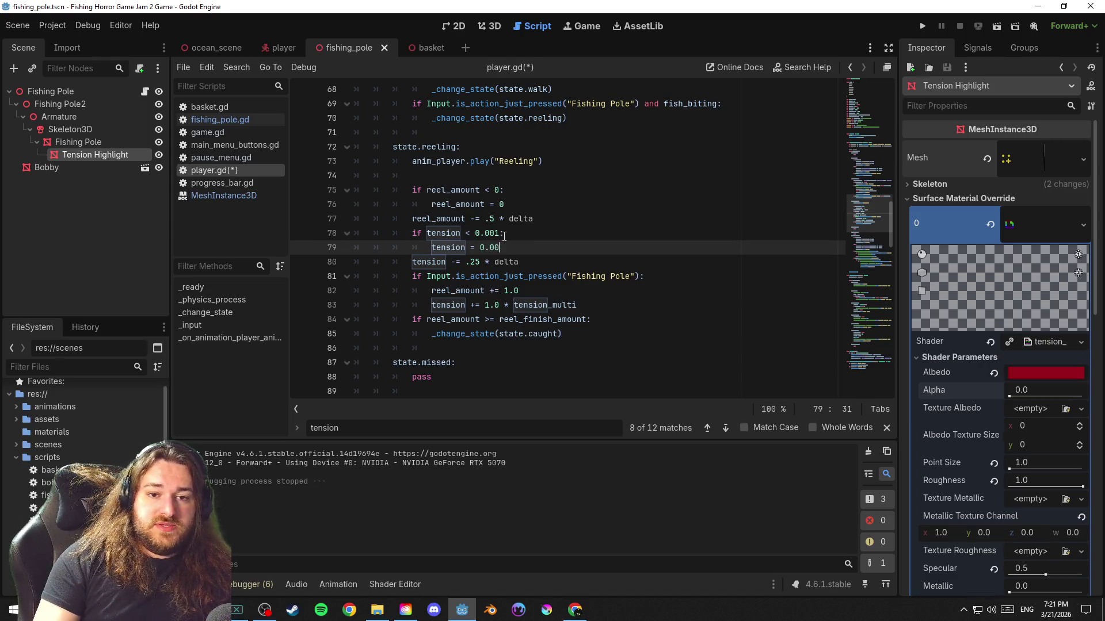
{"action": "key", "text": "ctrl+s"}
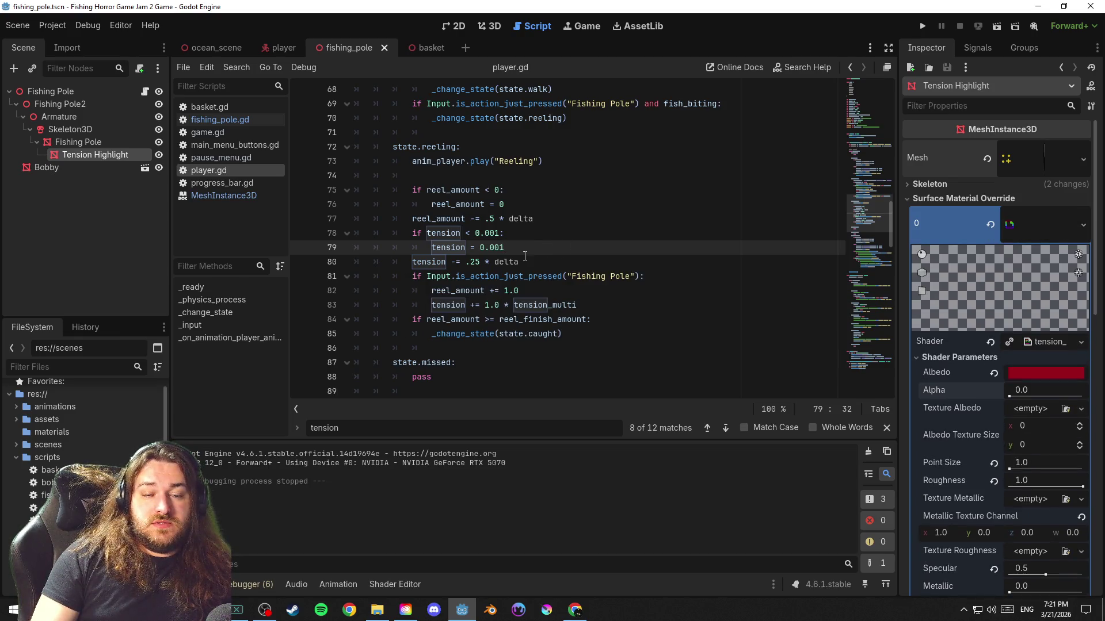
{"action": "left_click", "coordinate": [533, 262]}
{"action": "key", "text": "ctrl+s"}
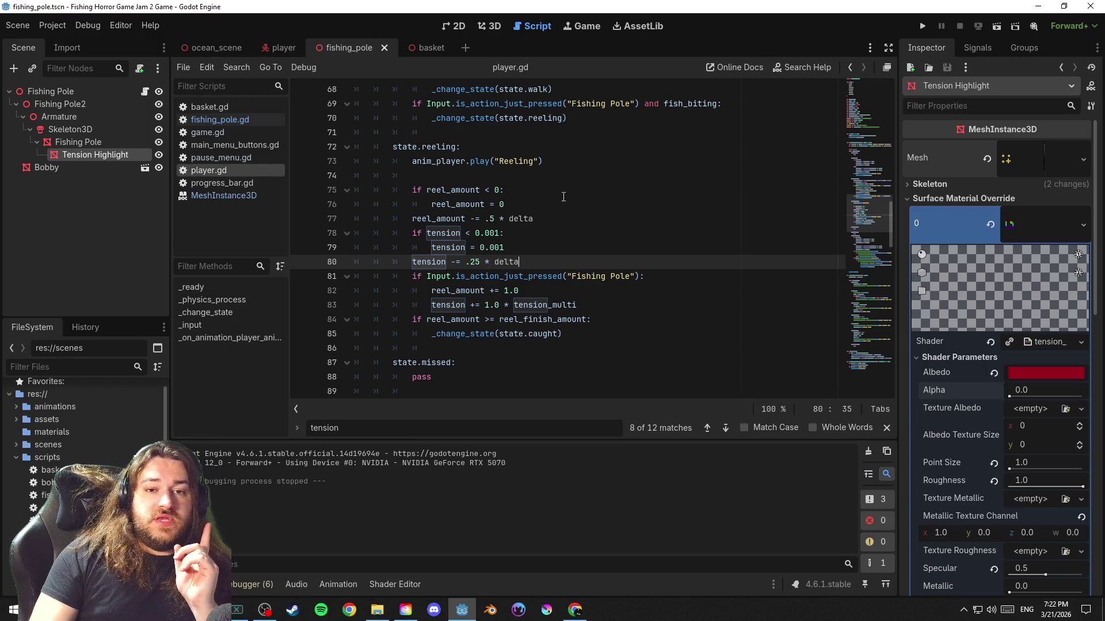
Step: Add 'if tension >= tension_max:' as a new line after line 79
{"action": "scroll", "coordinate": [563, 196], "scroll_direction": "up", "scroll_amount": 2}
{"action": "scroll", "coordinate": [620, 239], "scroll_direction": "up", "scroll_amount": 1}
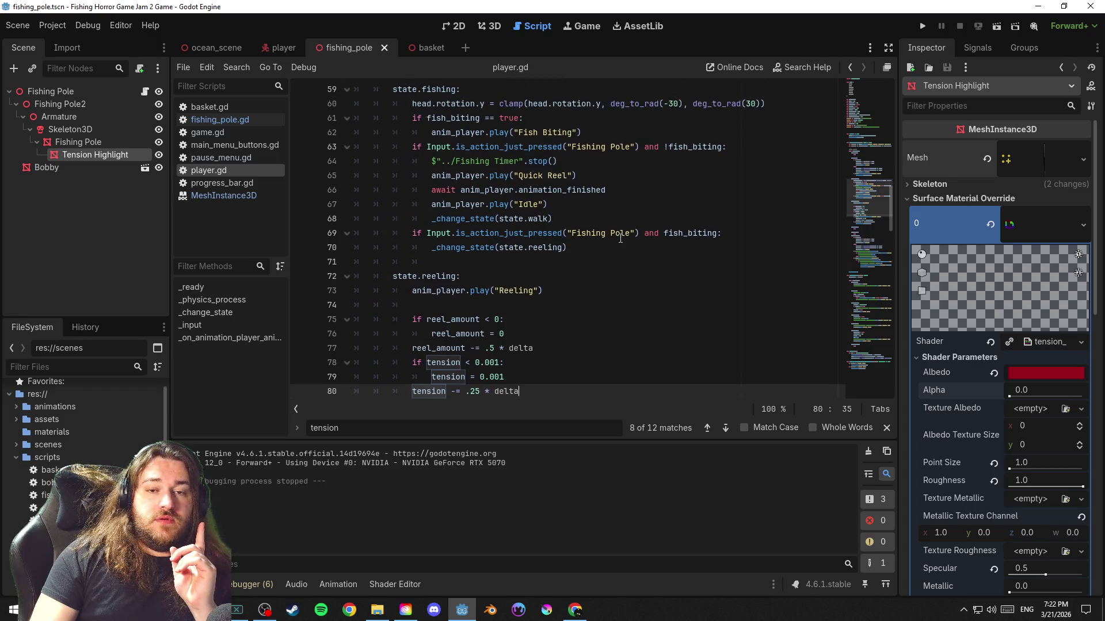
{"action": "scroll", "coordinate": [621, 239], "scroll_direction": "down", "scroll_amount": 4}
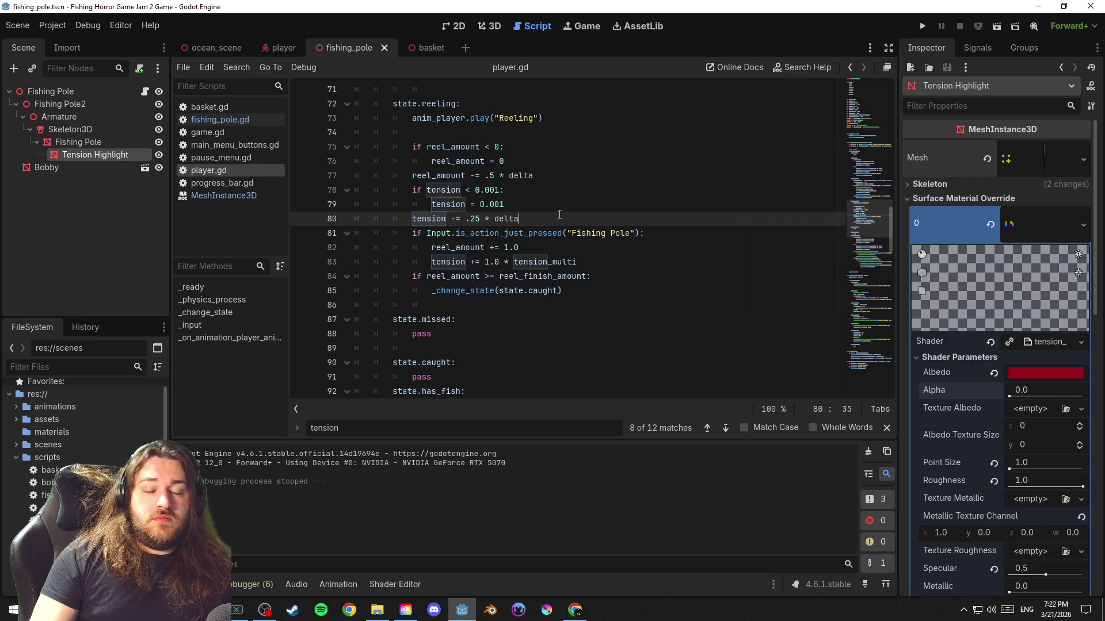
{"action": "left_click", "coordinate": [565, 167]}
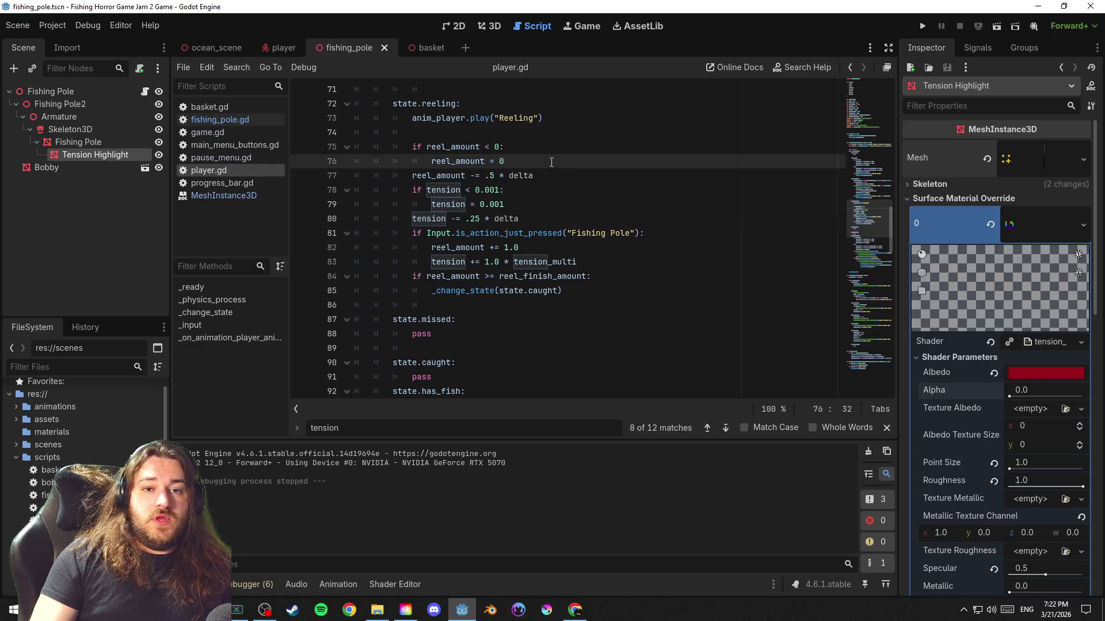
{"action": "left_click", "coordinate": [550, 186]}
{"action": "left_click", "coordinate": [540, 215]}
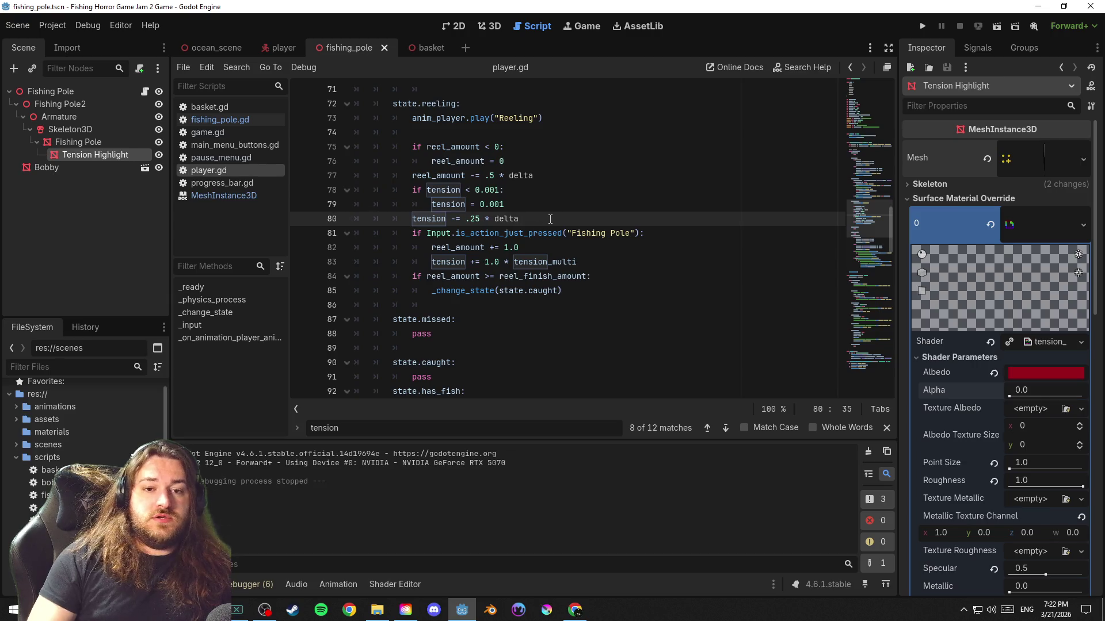
{"action": "left_click", "coordinate": [537, 206]}
{"action": "key", "text": "Return"}
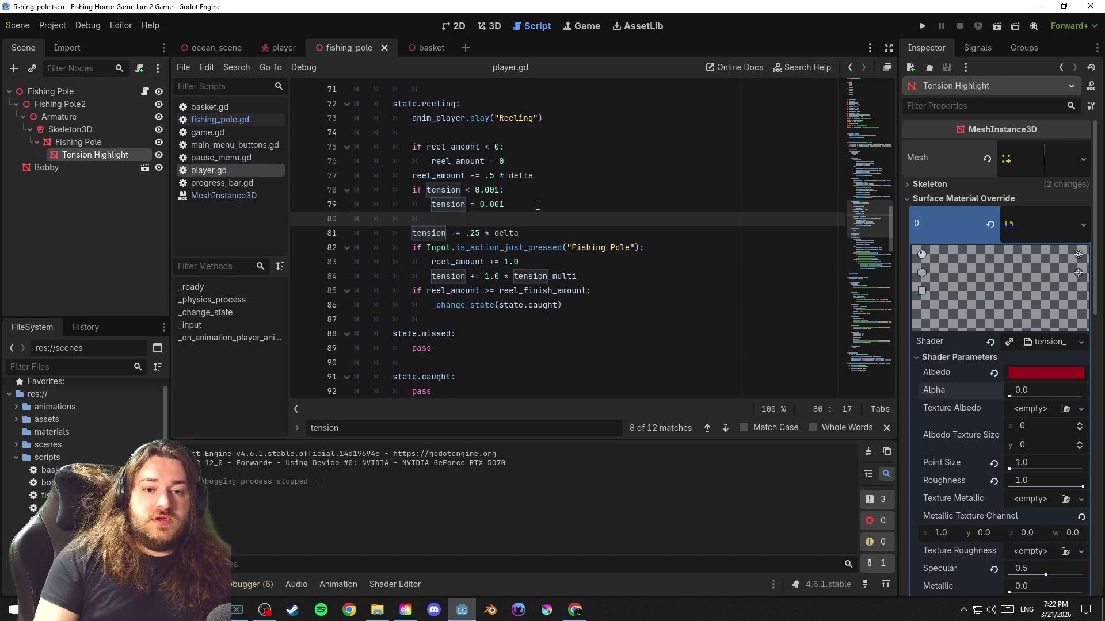
{"action": "type", "text": "if tension ?"}
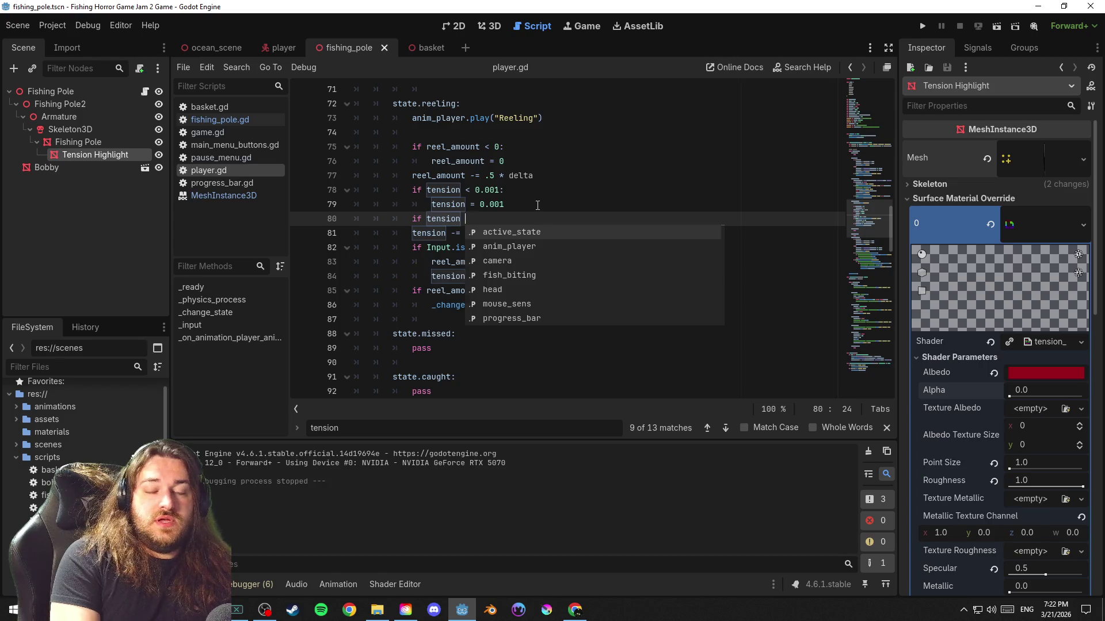
{"action": "key", "text": "BackSpace"}
{"action": "type", "text": ">"}
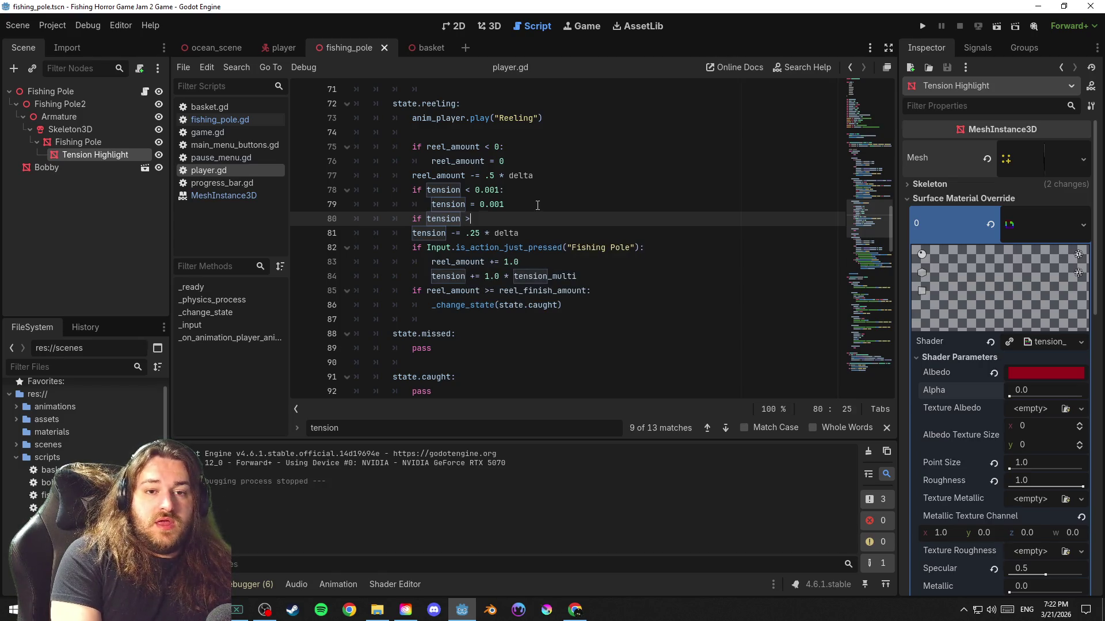
{"action": "type", "text": "="}
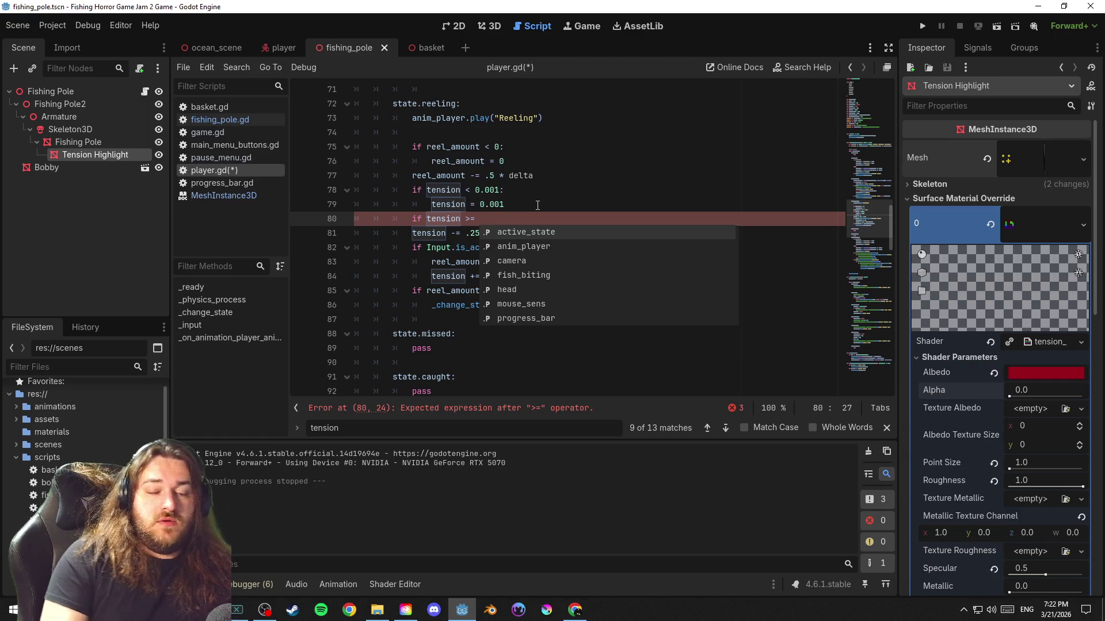
{"action": "type", "text": " tension_max"}
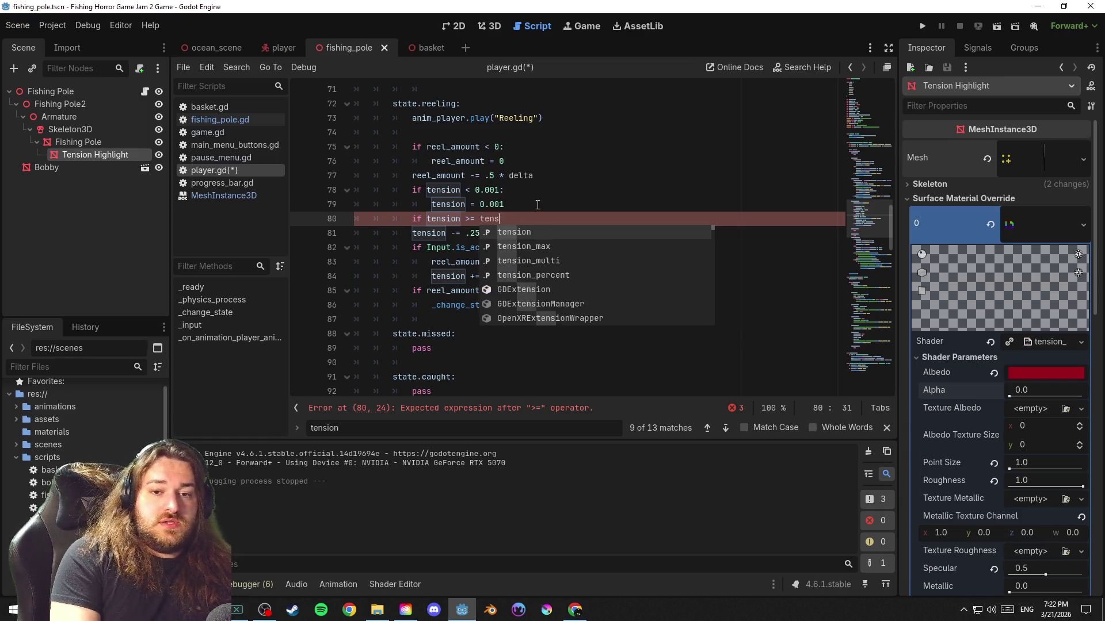
{"action": "type", "text": ":"}
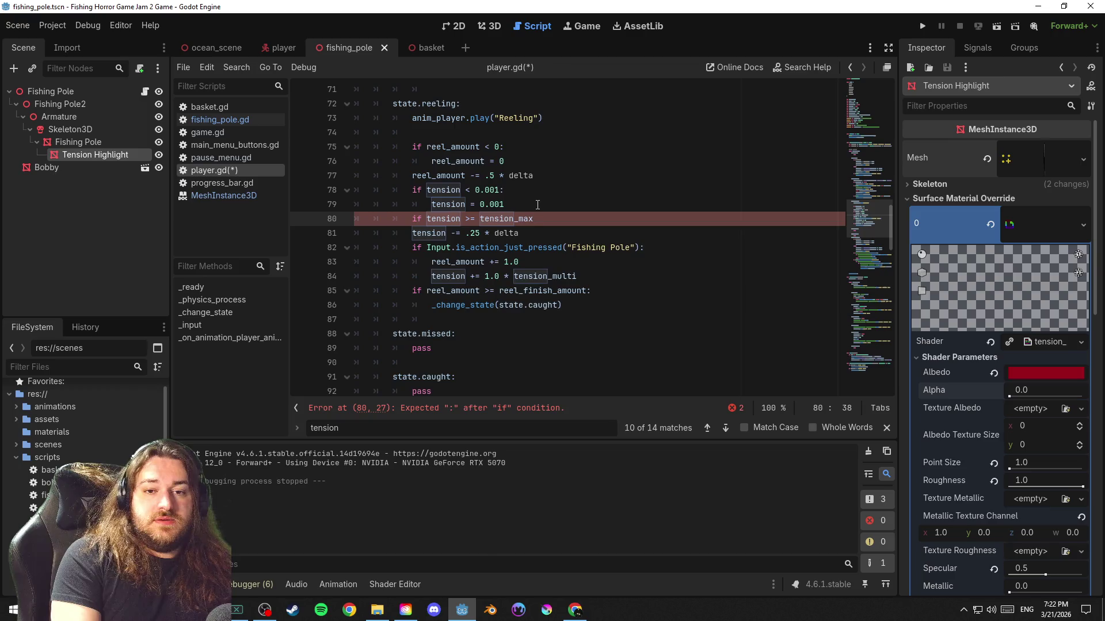
Step: Make that condition call _change_state(state.missed) and save player.gd
{"action": "key", "text": "Return"}
{"action": "type", "text": "_ch"}
{"action": "key", "text": "Return"}
{"action": "type", "text": "state."}
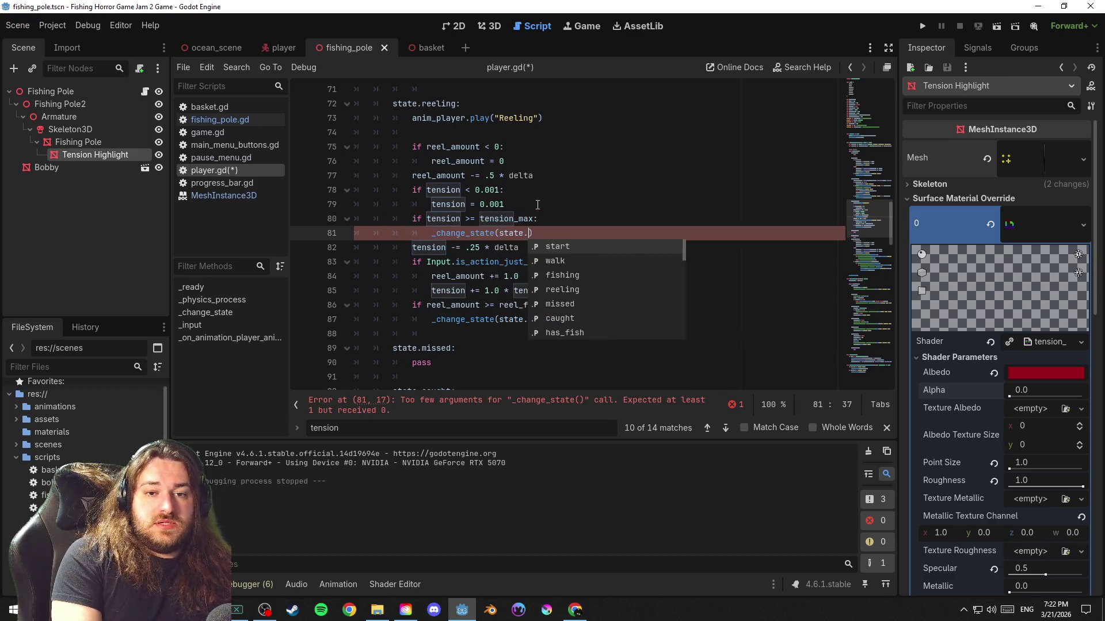
{"action": "type", "text": "missed"}
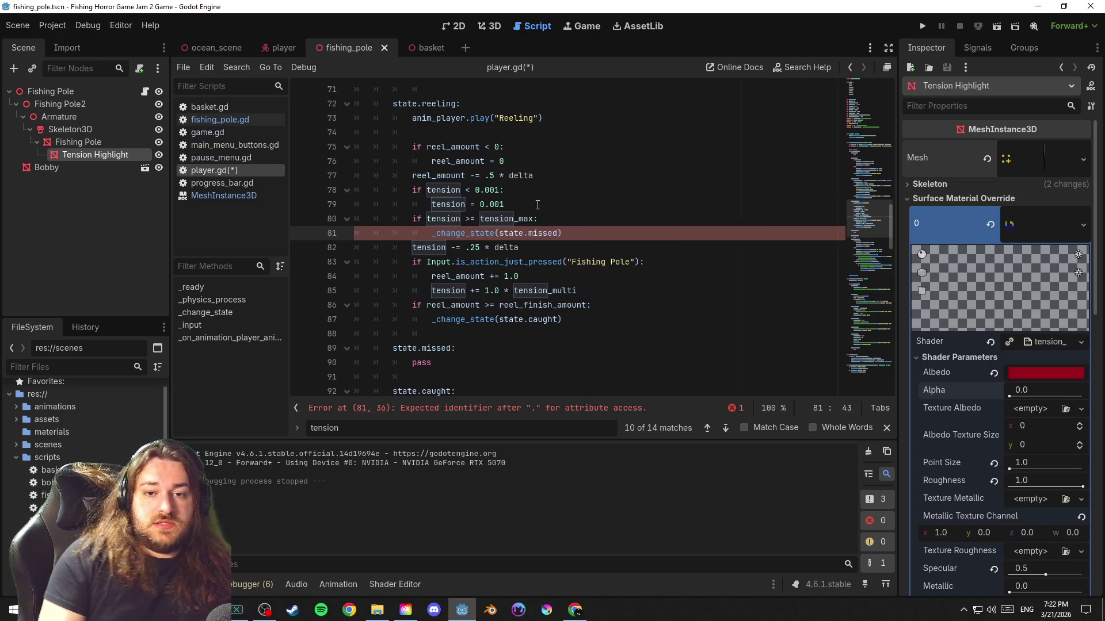
{"action": "key", "text": "ctrl+s"}
{"action": "left_click", "coordinate": [537, 205]}
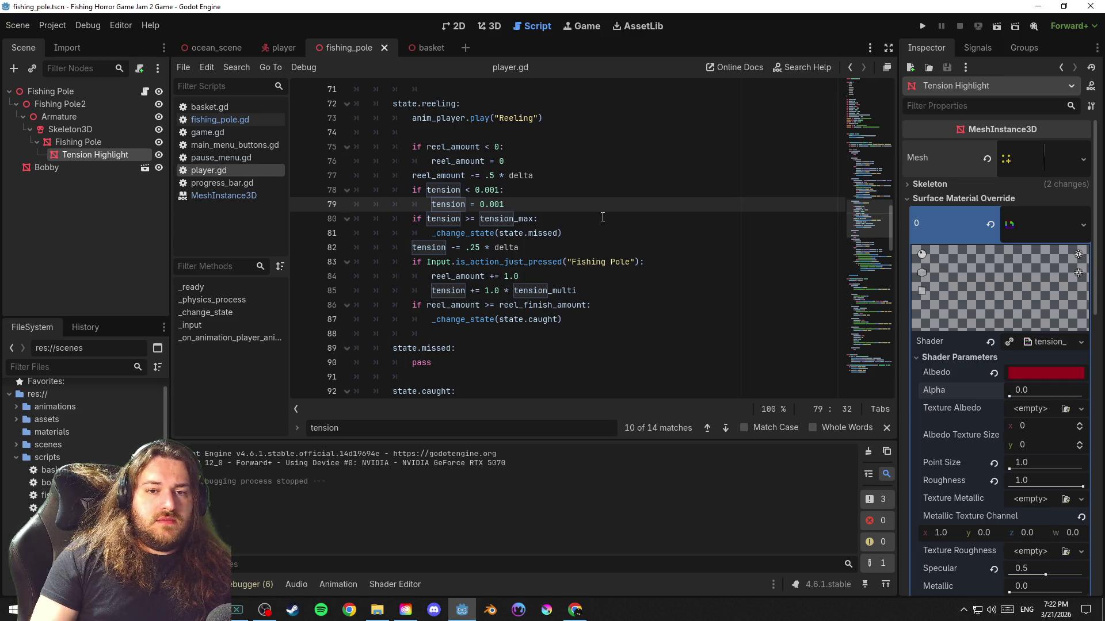
Step: Revert the reeling tension threshold and reset on lines 78-79 back to 0 and save
{"action": "key", "text": "BackSpace"}
{"action": "key", "text": "BackSpace"}
{"action": "key", "text": "BackSpace"}
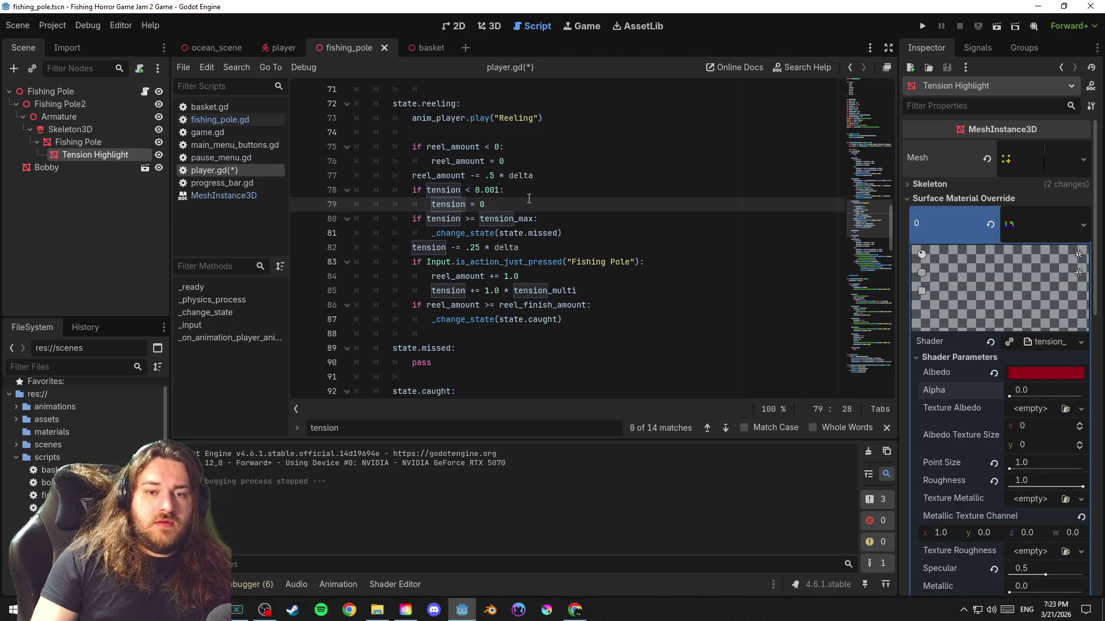
{"action": "left_click_drag", "start_coordinate": [499, 190], "coordinate": [479, 190]}
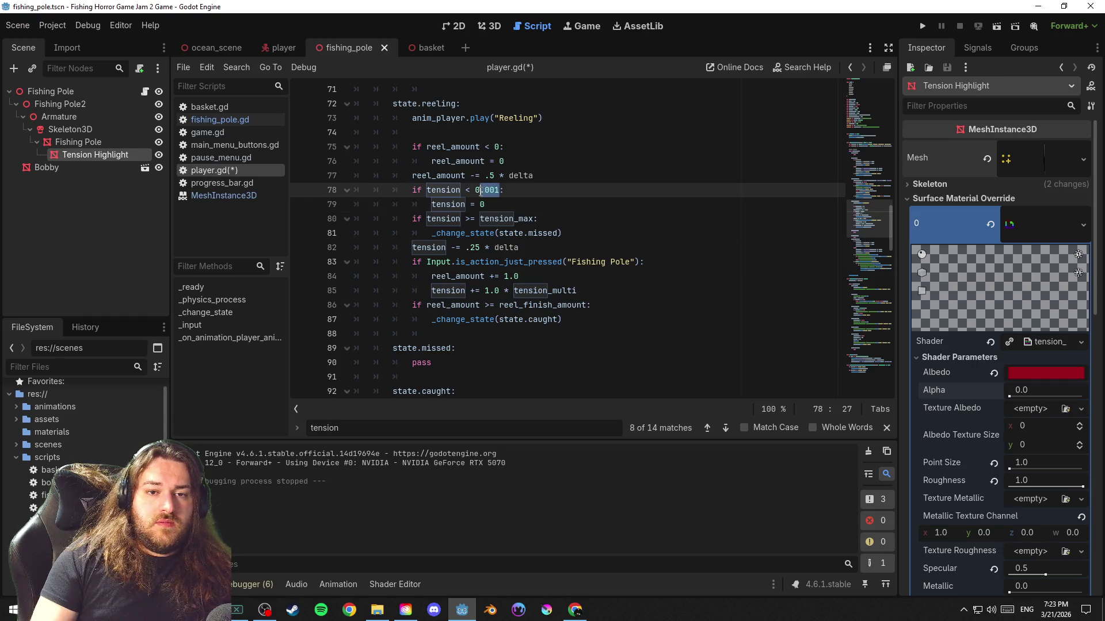
{"action": "key", "text": "BackSpace"}
{"action": "key", "text": "ctrl+s"}
{"action": "left_click", "coordinate": [515, 203]}
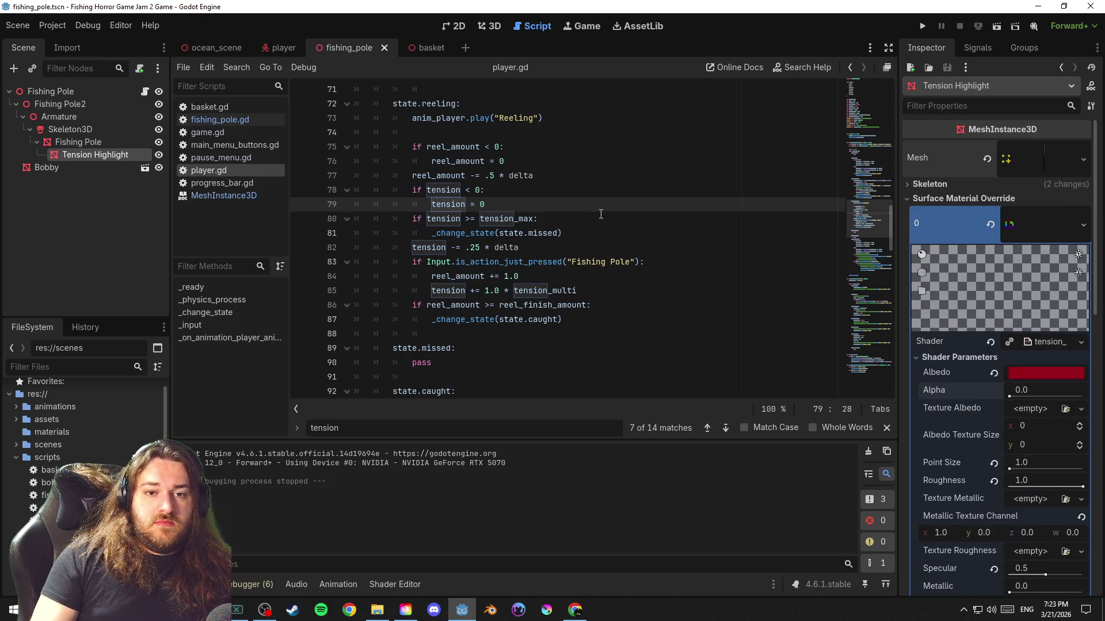
Step: Change tension's starting value on line 19 from 0.001 to 0.0 and save
{"action": "scroll", "coordinate": [597, 228], "scroll_direction": "up", "scroll_amount": 2}
{"action": "scroll", "coordinate": [598, 229], "scroll_direction": "up", "scroll_amount": 20}
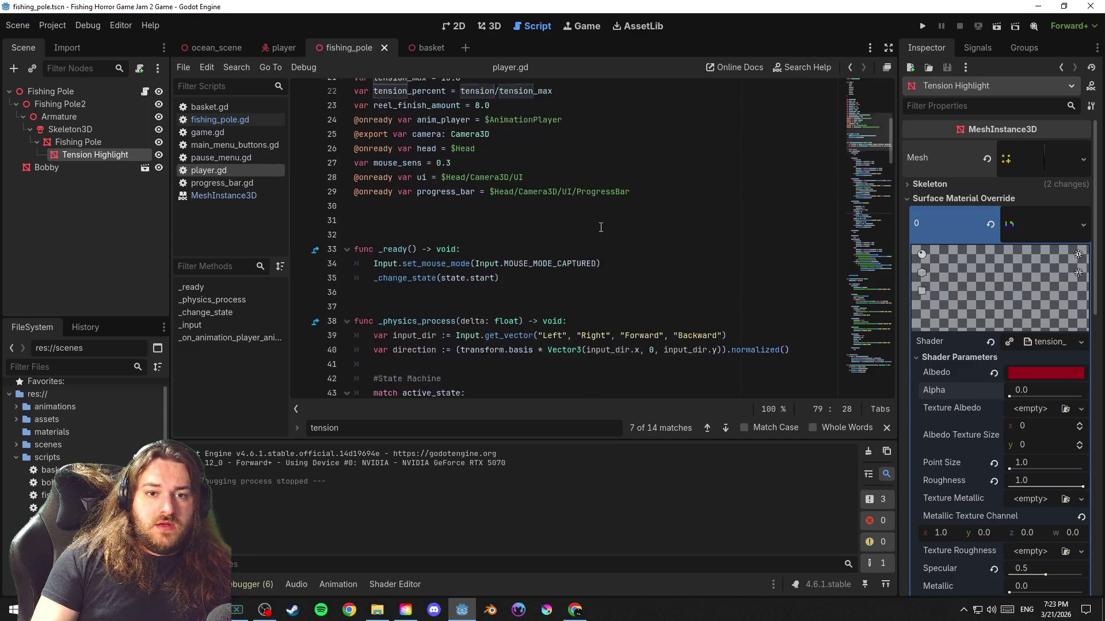
{"action": "left_click_drag", "start_coordinate": [447, 206], "coordinate": [429, 212]}
{"action": "key", "text": "BackSpace"}
{"action": "type", "text": ".0"}
{"action": "left_click", "coordinate": [485, 196]}
{"action": "key", "text": "ctrl+s"}
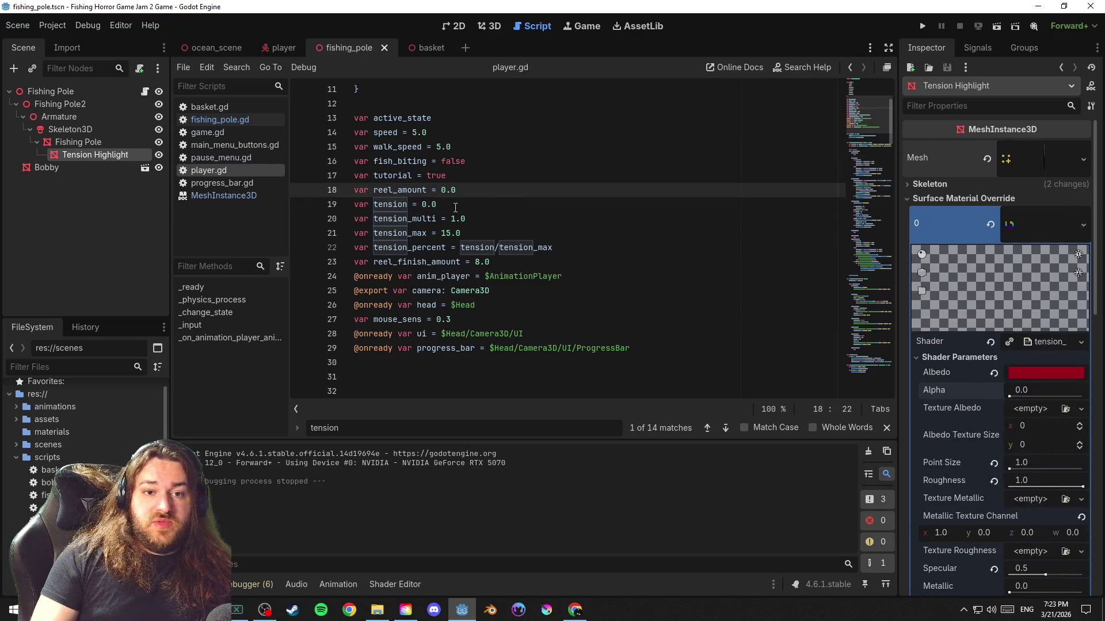
{"action": "left_click", "coordinate": [424, 204]}
{"action": "left_click", "coordinate": [527, 219]}
{"action": "key", "text": "ctrl+s"}
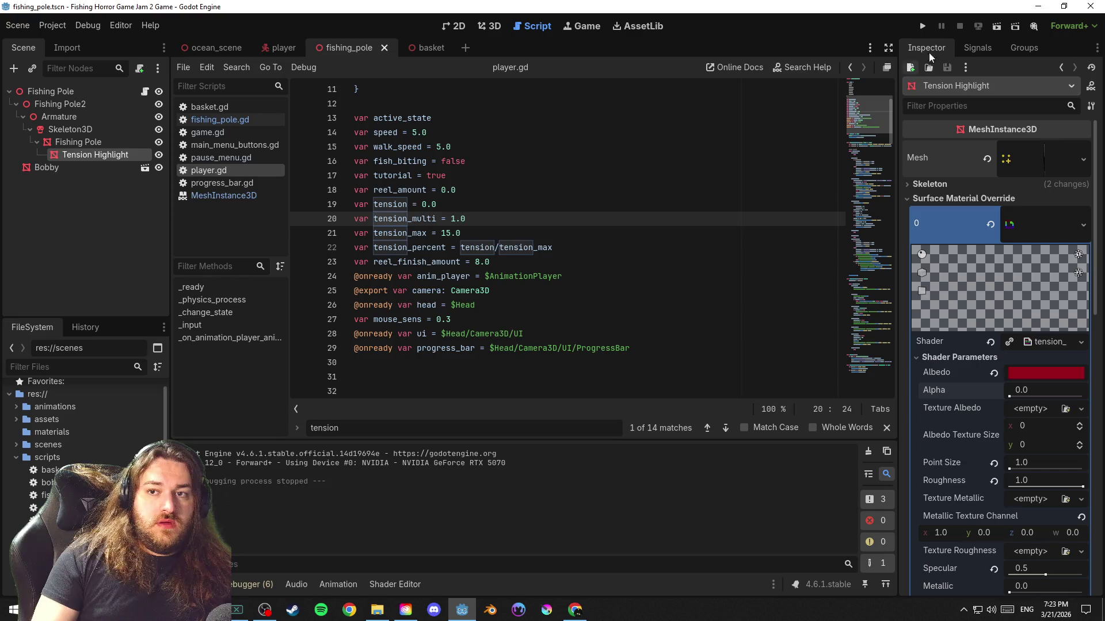
{"action": "scroll", "coordinate": [597, 230], "scroll_direction": "down", "scroll_amount": 10}
{"action": "scroll", "coordinate": [598, 231], "scroll_direction": "down", "scroll_amount": 6}
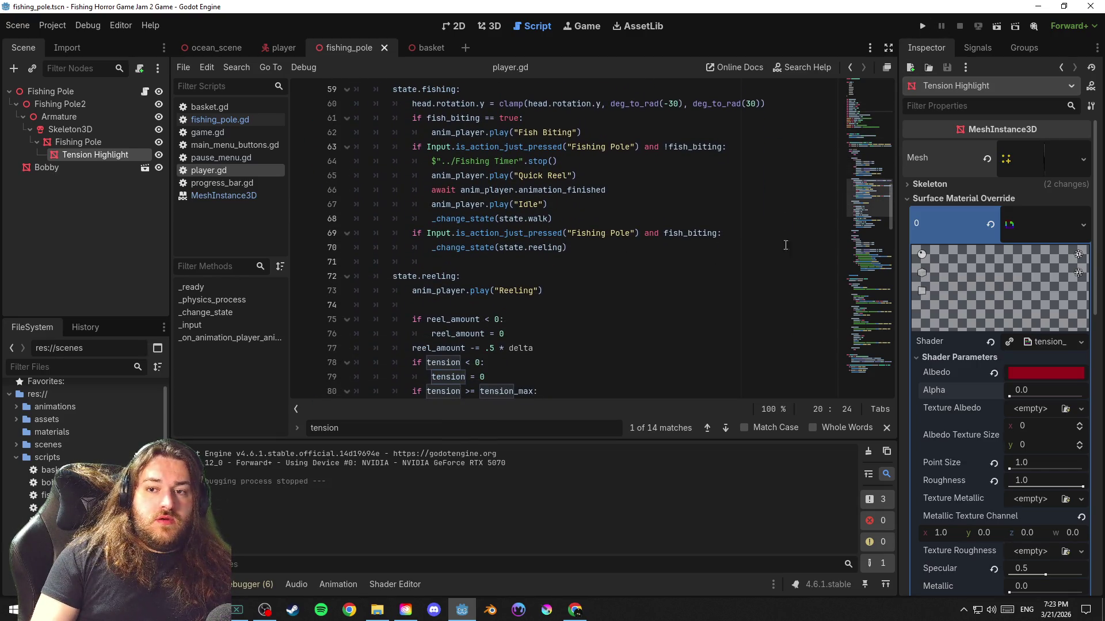
{"action": "mouse_move", "coordinate": [870, 211]}
{"action": "left_mouse_down"}
{"action": "mouse_move", "coordinate": [871, 115]}
{"action": "mouse_move", "coordinate": [867, 133]}
{"action": "left_mouse_up"}
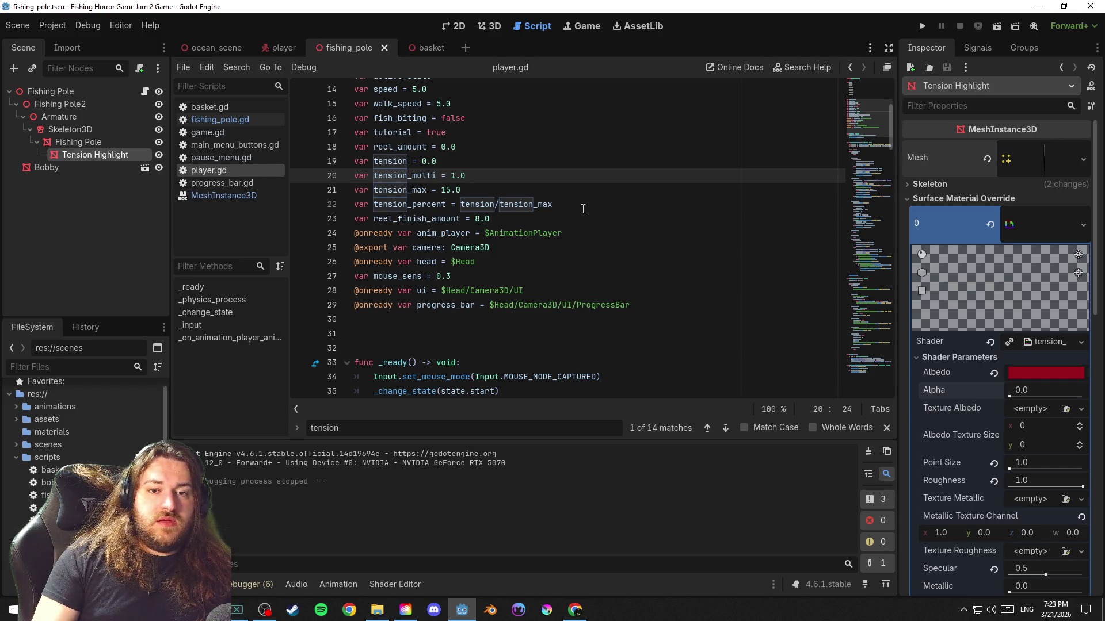
Step: Copy the tension_percent declaration into _physics_process below the direction line and save
{"action": "left_click", "coordinate": [584, 206]}
{"action": "key", "text": "ctrl+s"}
{"action": "left_click_drag", "start_coordinate": [561, 205], "coordinate": [334, 205]}
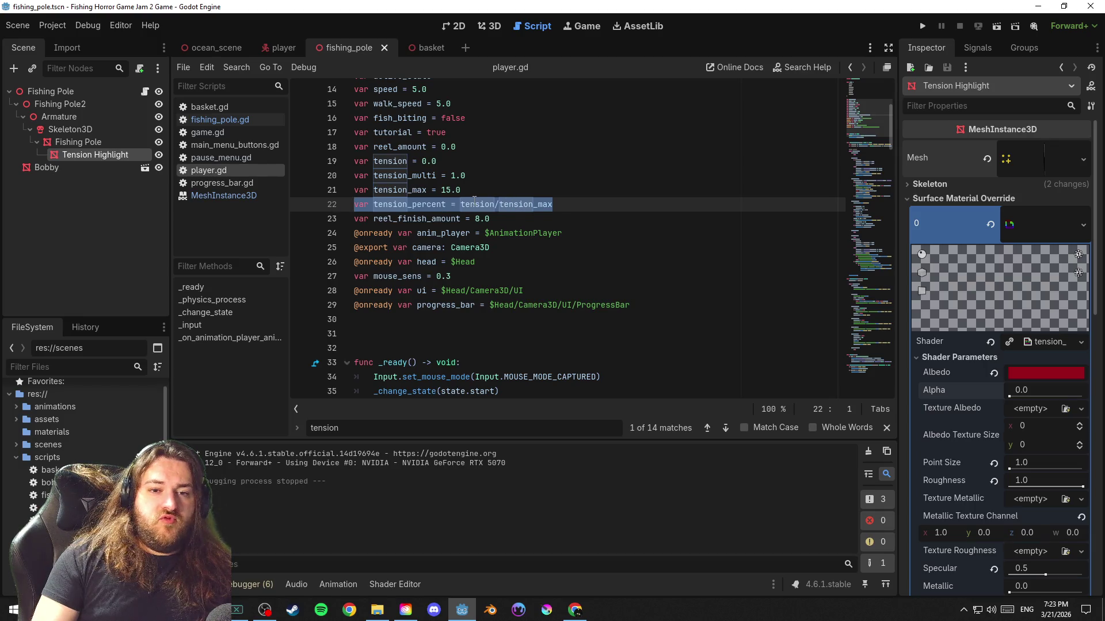
{"action": "right_click", "coordinate": [446, 205]}
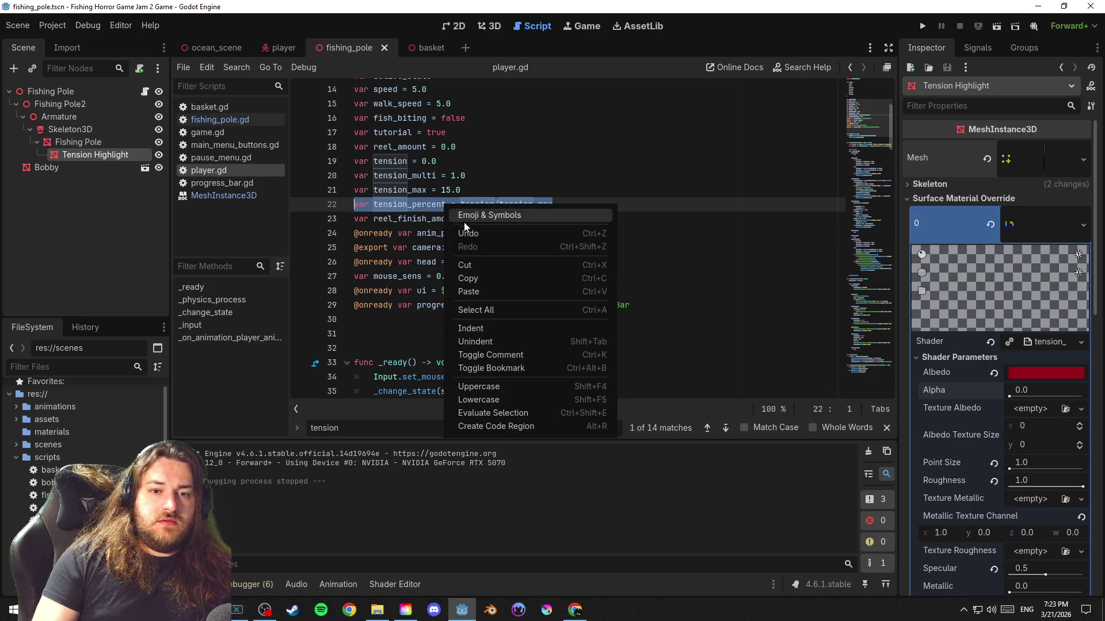
{"action": "left_click", "coordinate": [492, 286]}
{"action": "left_click", "coordinate": [586, 206]}
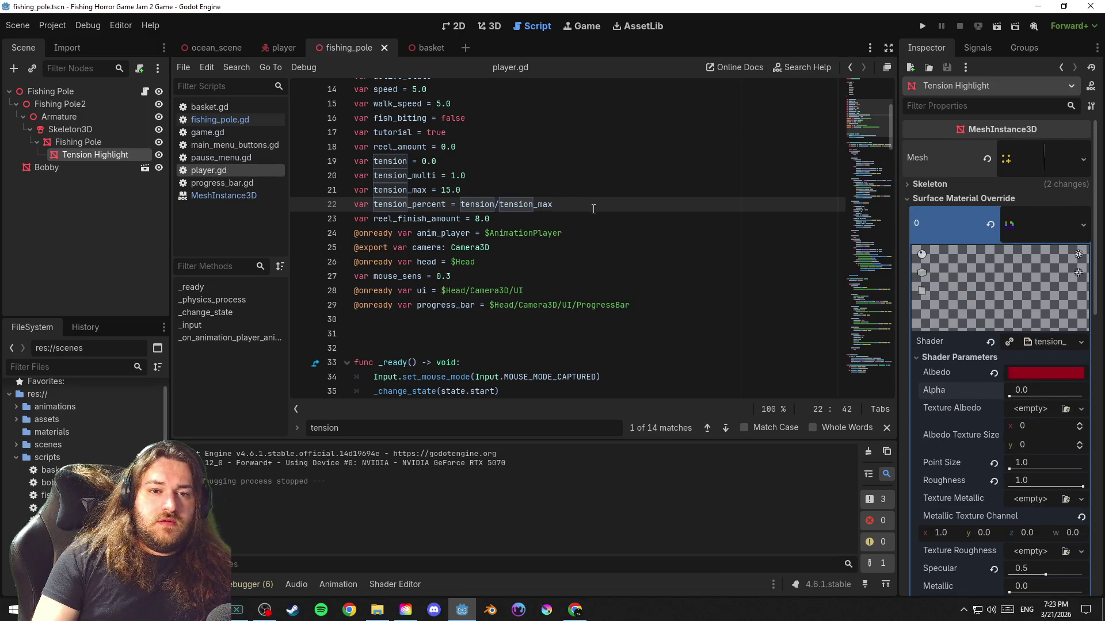
{"action": "scroll", "coordinate": [595, 212], "scroll_direction": "down", "scroll_amount": 7}
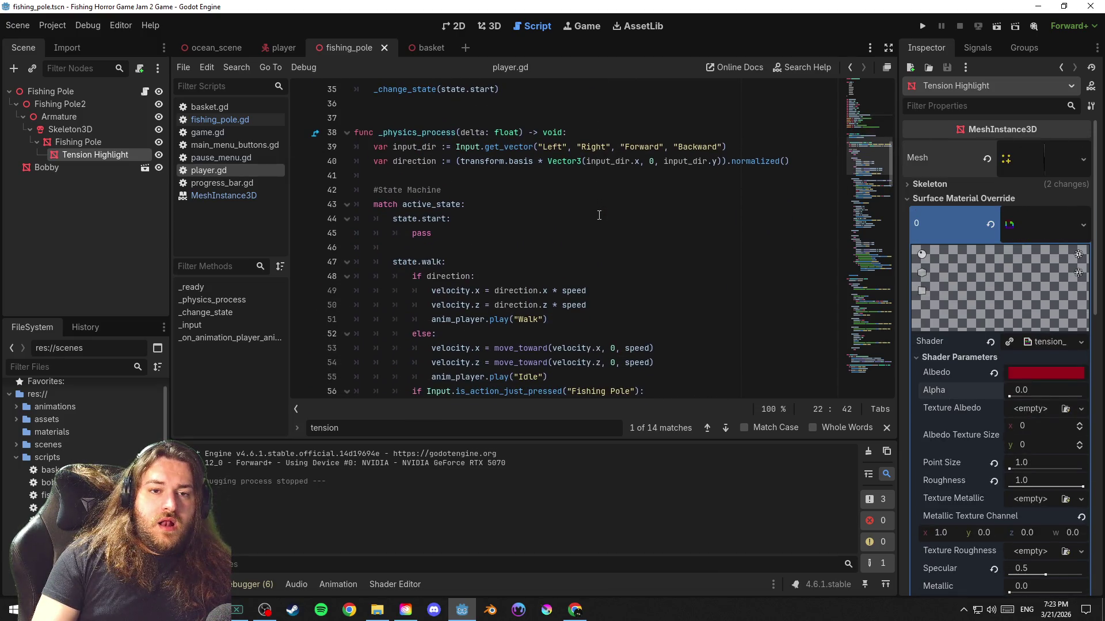
{"action": "left_click", "coordinate": [461, 175]}
{"action": "key", "text": "ctrl+v"}
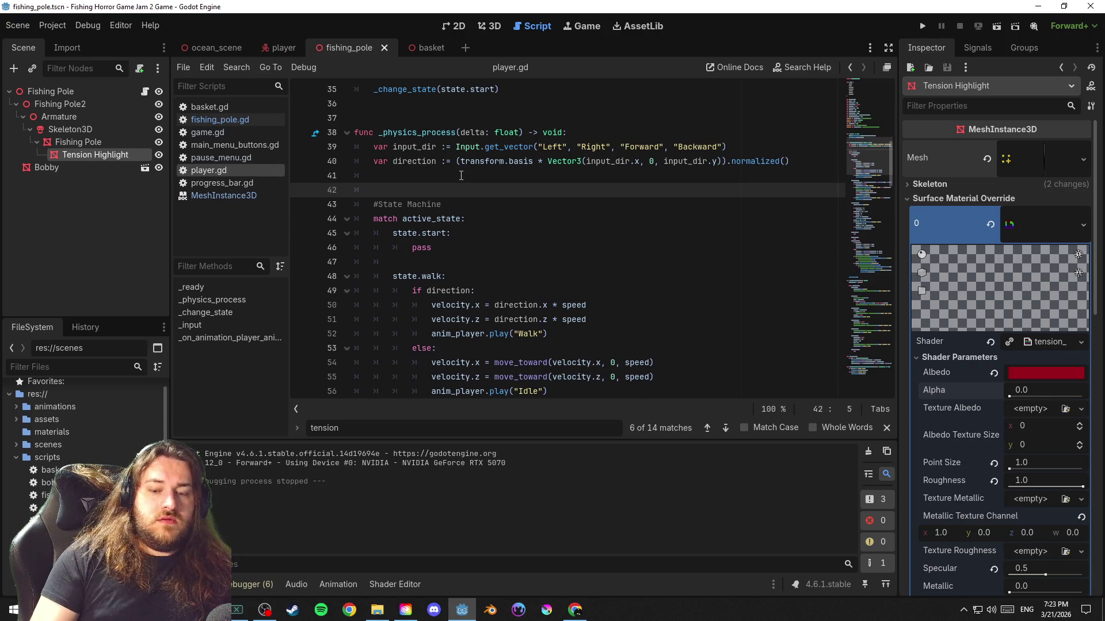
{"action": "key", "text": "ctrl+s"}
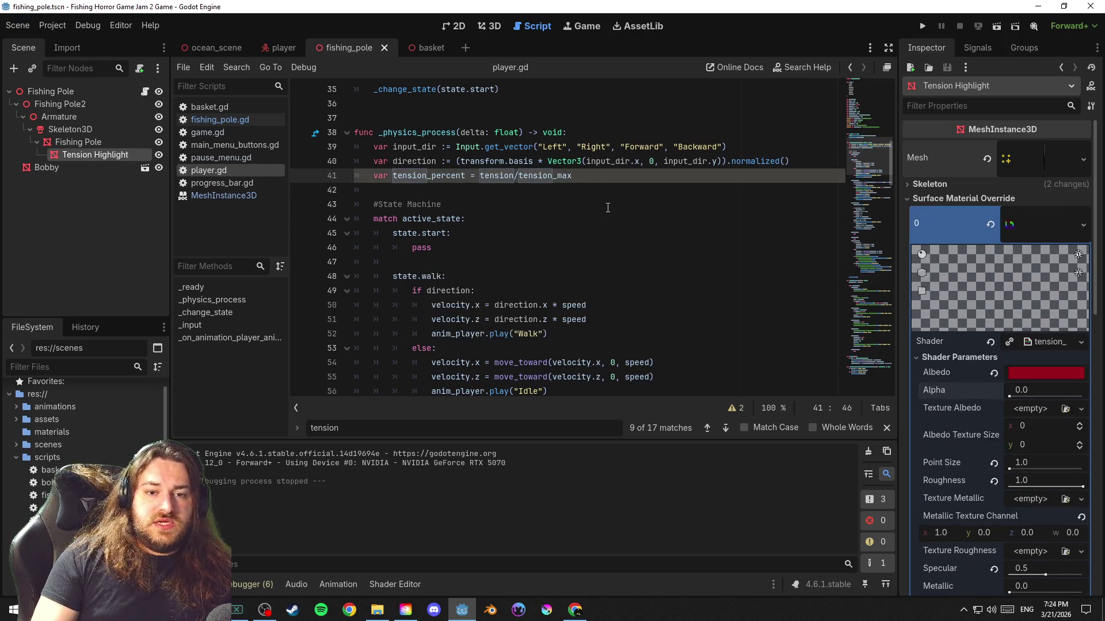
Step: Delete the original top-level tension_percent declaration
{"action": "scroll", "coordinate": [612, 235], "scroll_direction": "up", "scroll_amount": 11}
{"action": "scroll", "coordinate": [613, 235], "scroll_direction": "down", "scroll_amount": 5}
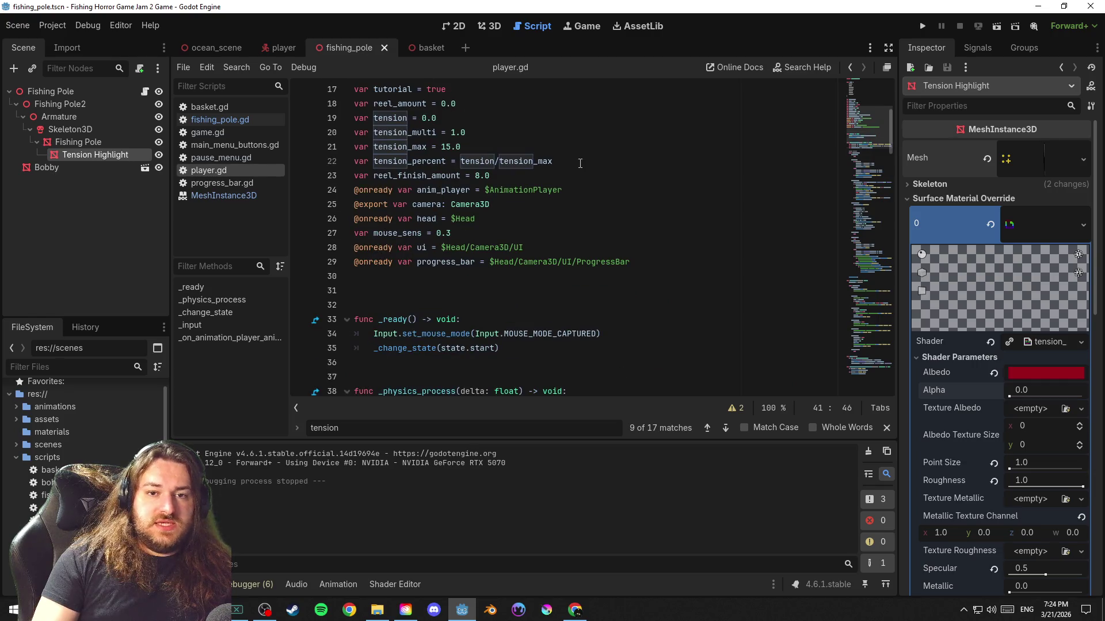
{"action": "left_click_drag", "start_coordinate": [580, 164], "coordinate": [332, 163]}
{"action": "key", "text": "ctrl+c"}
{"action": "key", "text": "BackSpace"}
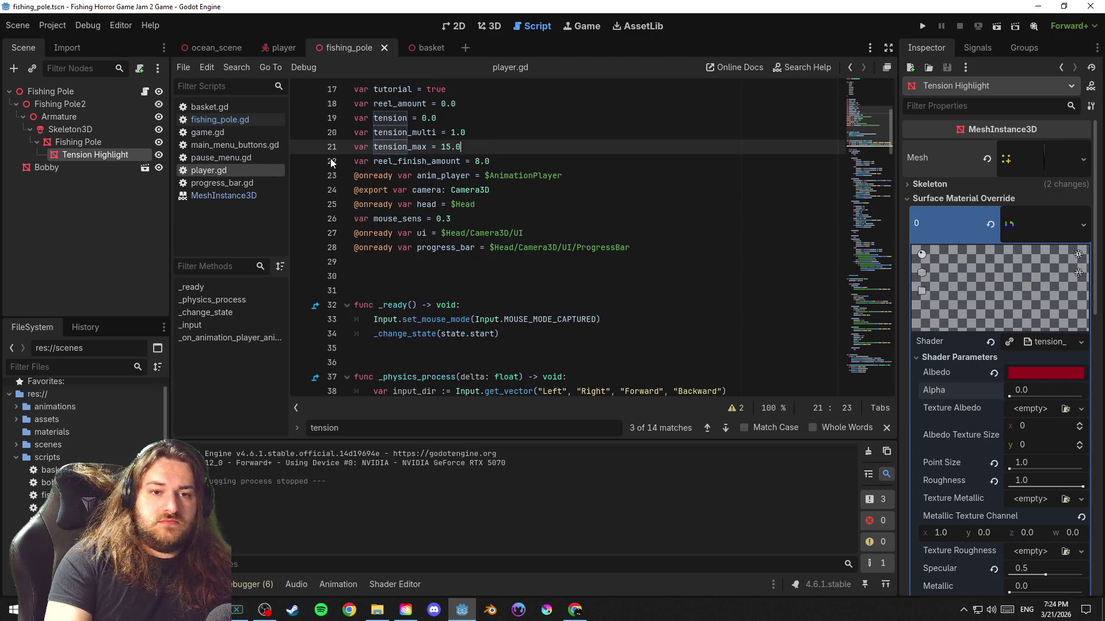
{"action": "scroll", "coordinate": [601, 207], "scroll_direction": "down", "scroll_amount": 5}
{"action": "left_click", "coordinate": [601, 207]}
{"action": "key", "text": "ctrl+v"}
{"action": "scroll", "coordinate": [602, 207], "scroll_direction": "down", "scroll_amount": 1}
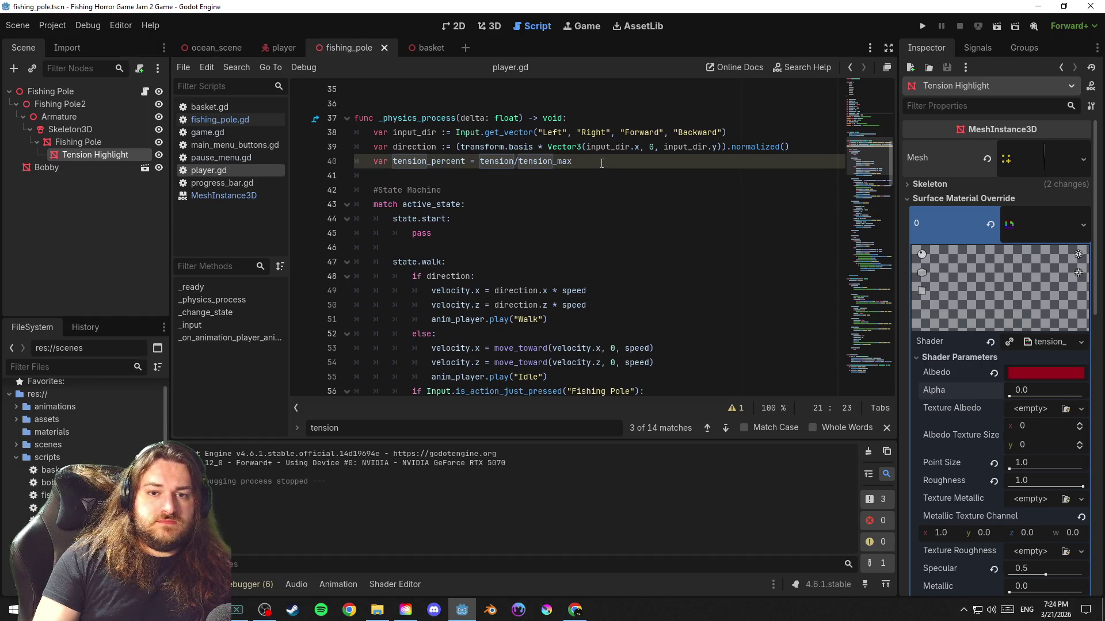
{"action": "left_click", "coordinate": [601, 164]}
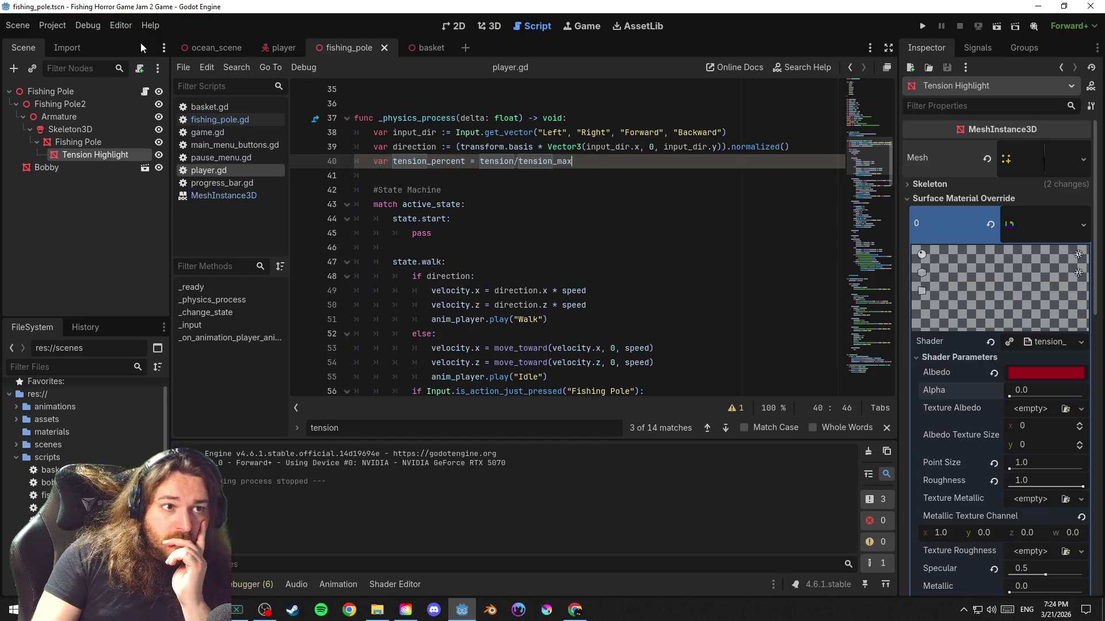
Step: Save the scene from the Scene menu
{"action": "left_click", "coordinate": [17, 25]}
{"action": "left_click", "coordinate": [46, 116]}
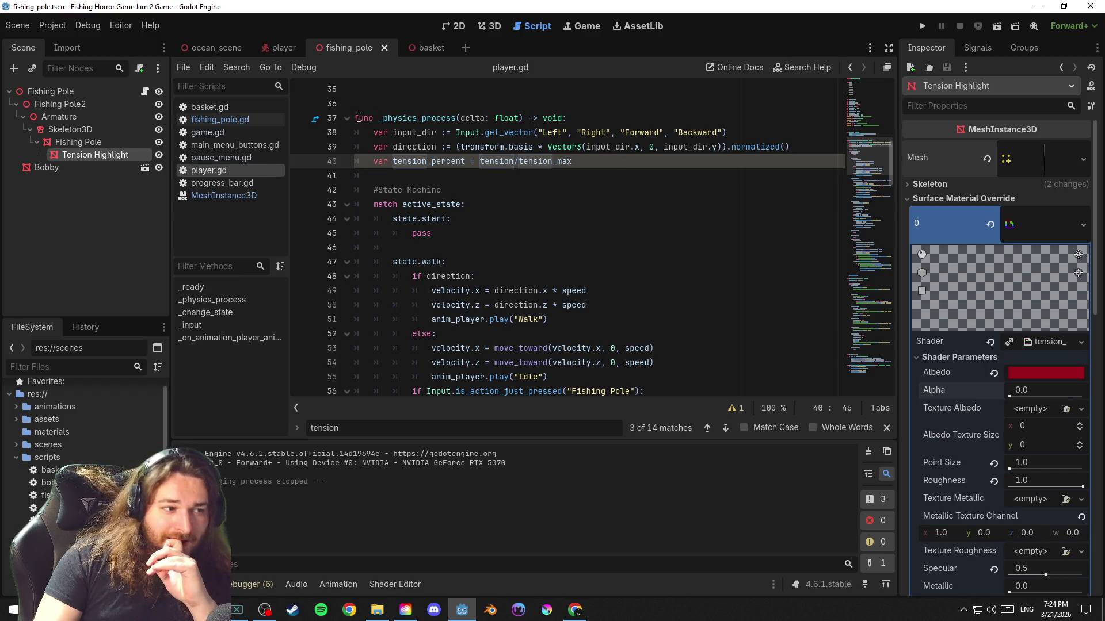
{"action": "left_click", "coordinate": [18, 25]}
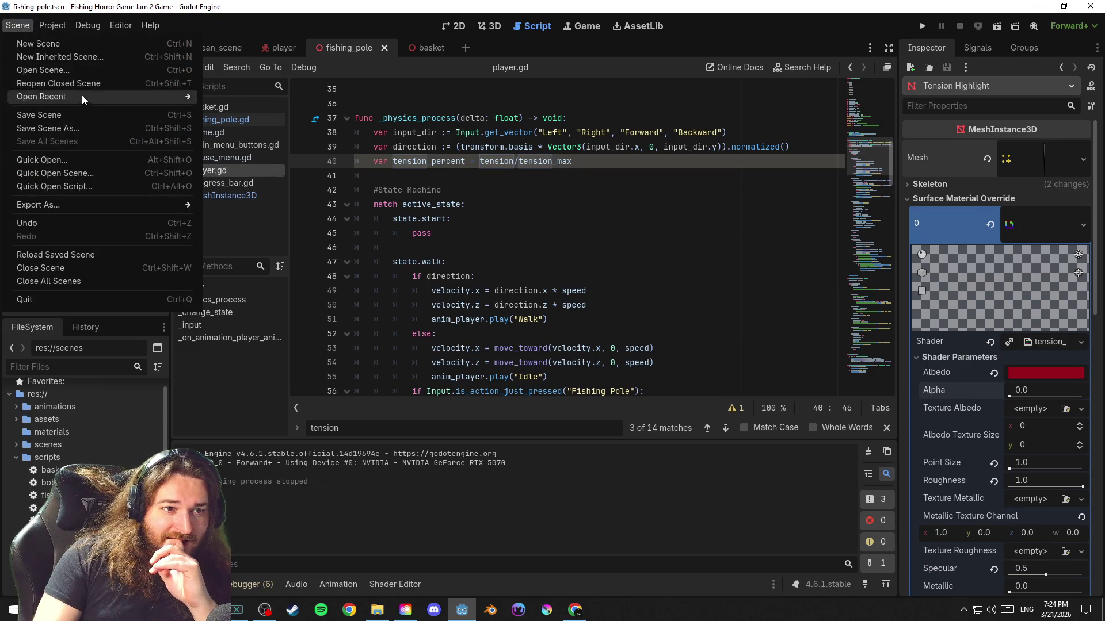
{"action": "left_click", "coordinate": [98, 115]}
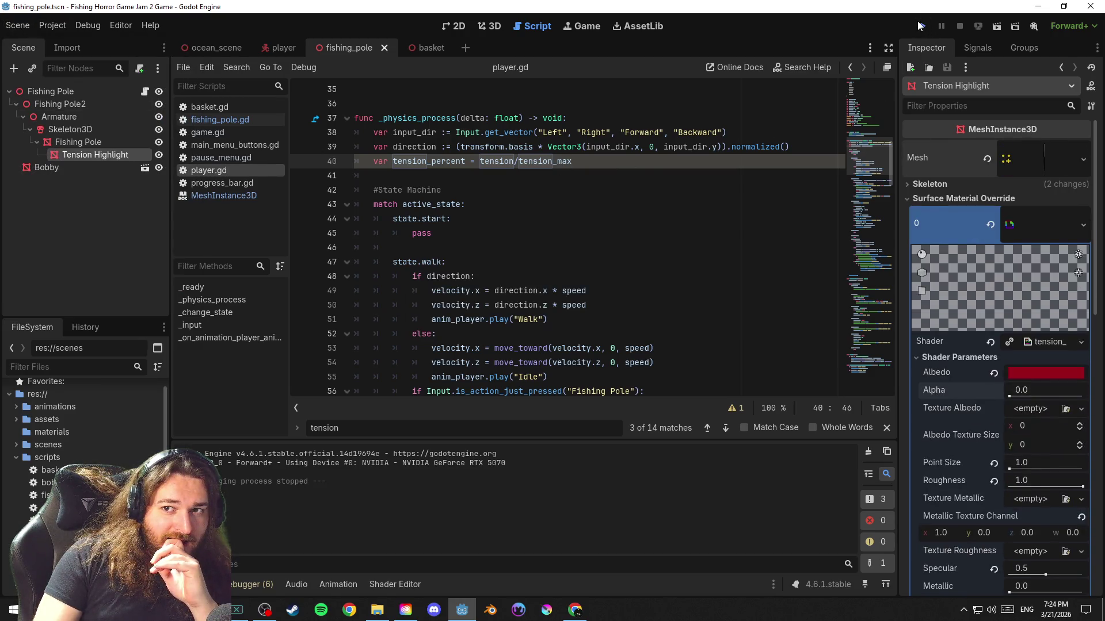
Step: Test-run the game, hit the tension_percent error in fishing_pole.gd, then return to player.gd
{"action": "left_click", "coordinate": [919, 25]}
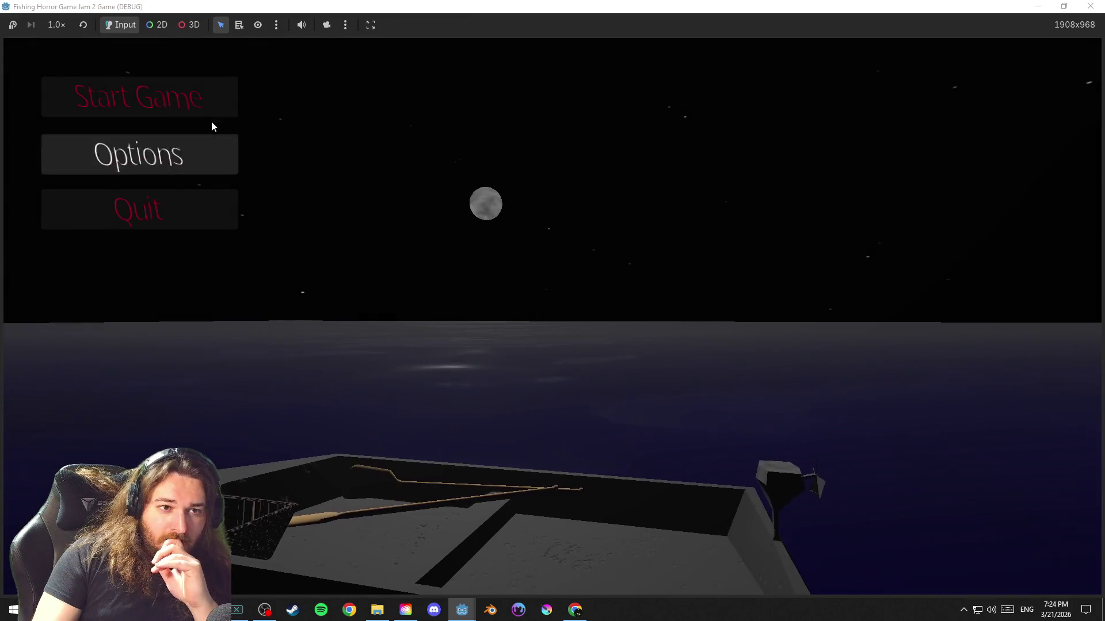
{"action": "left_click", "coordinate": [192, 100]}
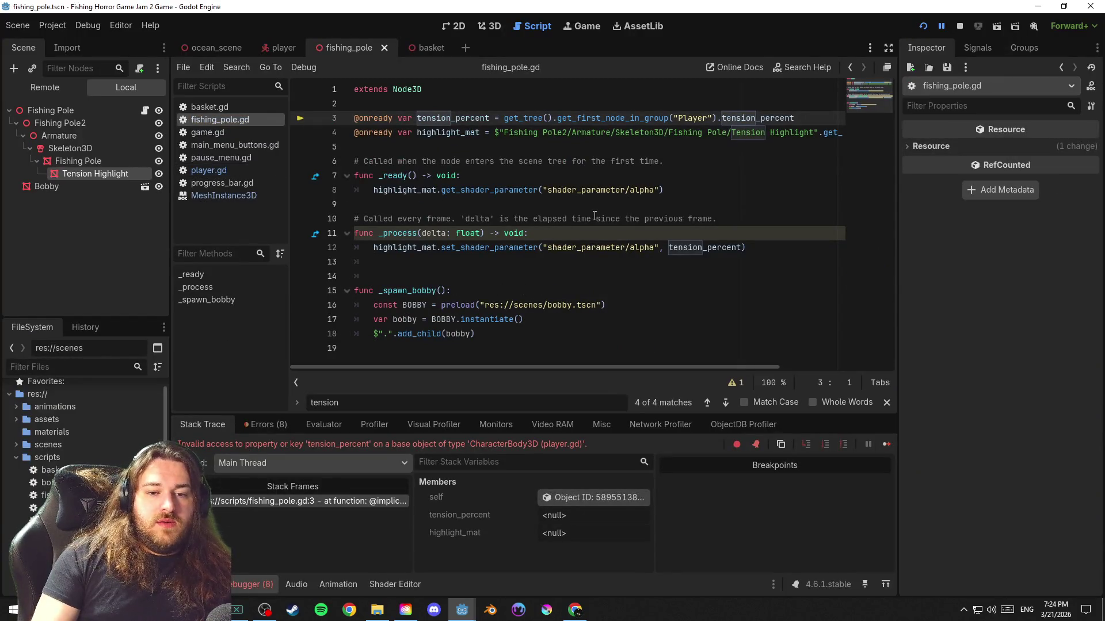
{"action": "left_click", "coordinate": [600, 206]}
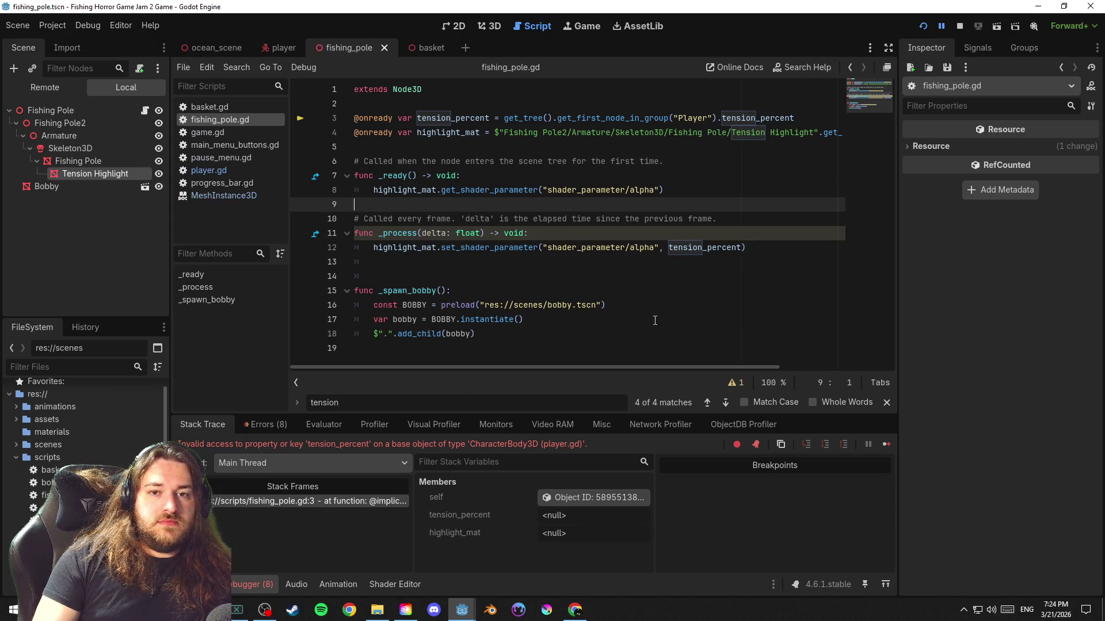
{"action": "left_click", "coordinate": [235, 172]}
{"action": "scroll", "coordinate": [588, 243], "scroll_direction": "up", "scroll_amount": 10}
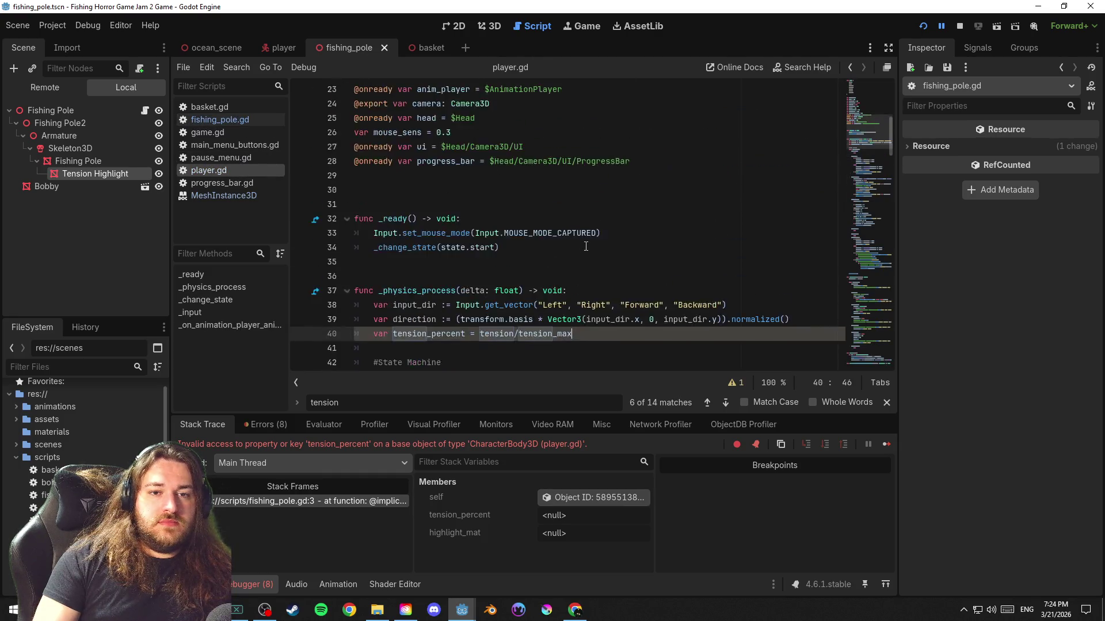
Step: Restore the top-level tension_percent declaration and drop 'var' from the _physics_process assignment
{"action": "scroll", "coordinate": [588, 243], "scroll_direction": "down", "scroll_amount": 5}
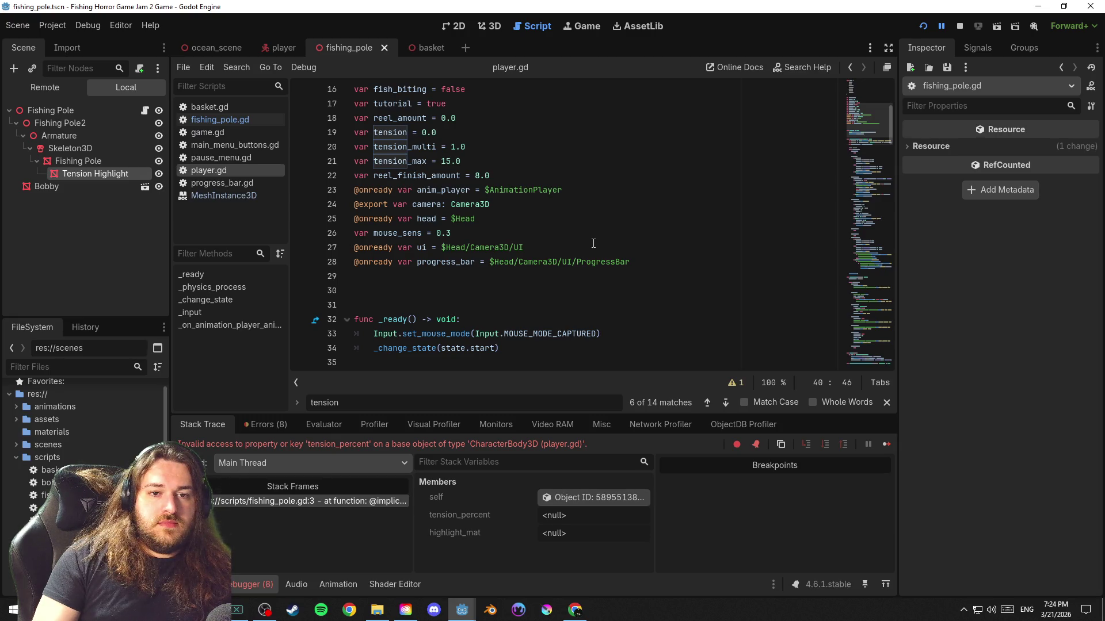
{"action": "left_click", "coordinate": [504, 175]}
{"action": "key", "text": "ctrl+v"}
{"action": "left_click", "coordinate": [620, 179]}
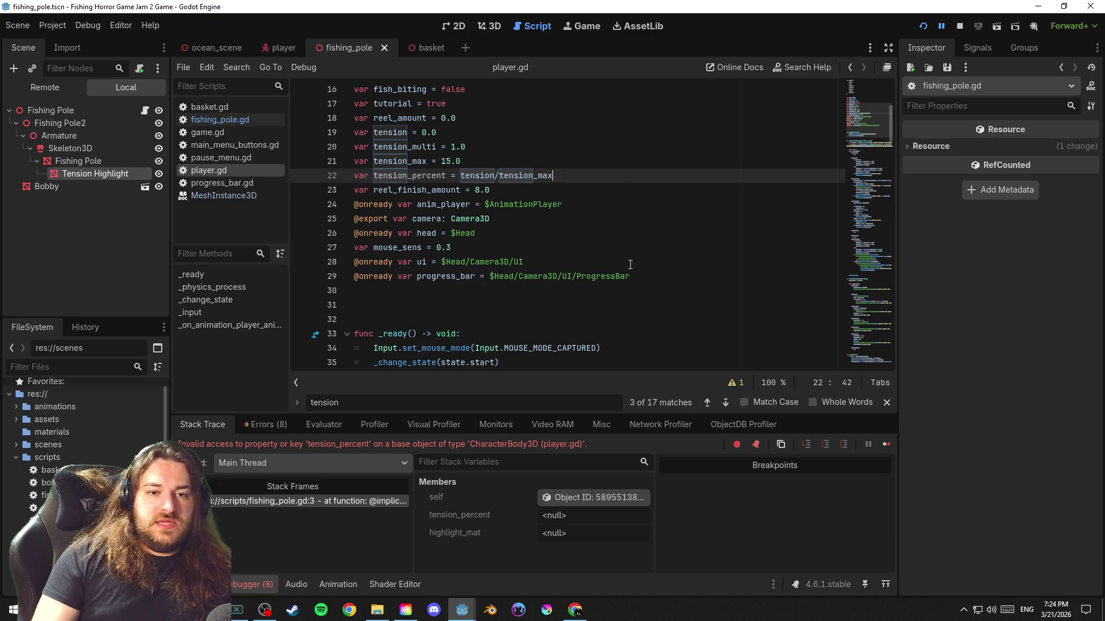
{"action": "scroll", "coordinate": [630, 279], "scroll_direction": "down", "scroll_amount": 6}
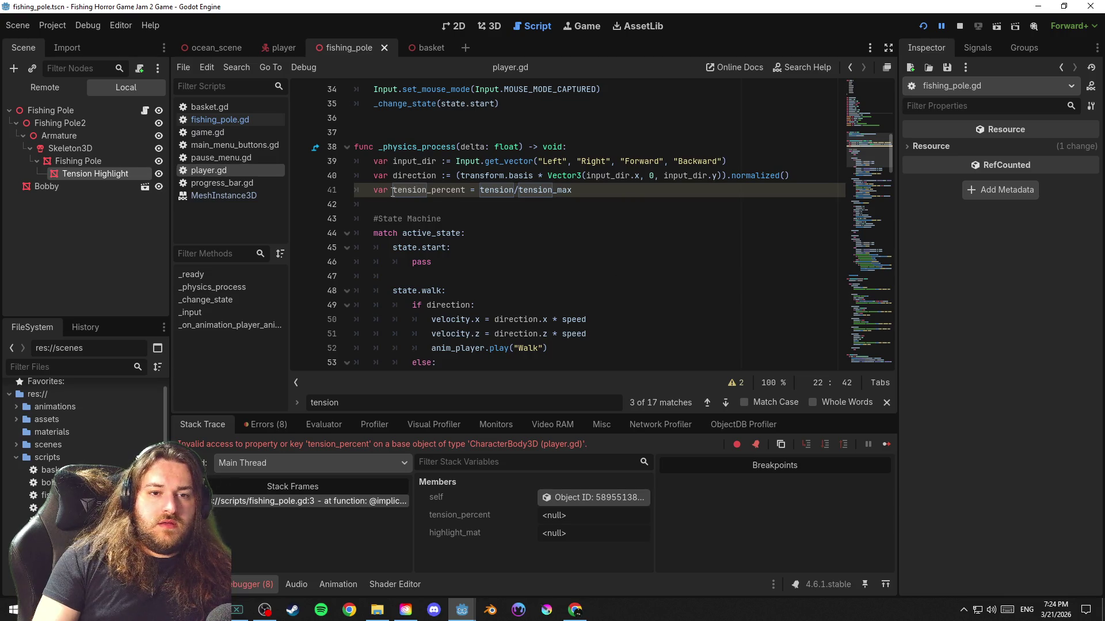
{"action": "left_click_drag", "start_coordinate": [393, 190], "coordinate": [373, 191]}
{"action": "key", "text": "BackSpace"}
{"action": "key", "text": "End"}
Step: Initialize the top-level tension_percent to 0.0 and save player.gd
{"action": "scroll", "coordinate": [528, 204], "scroll_direction": "up", "scroll_amount": 8}
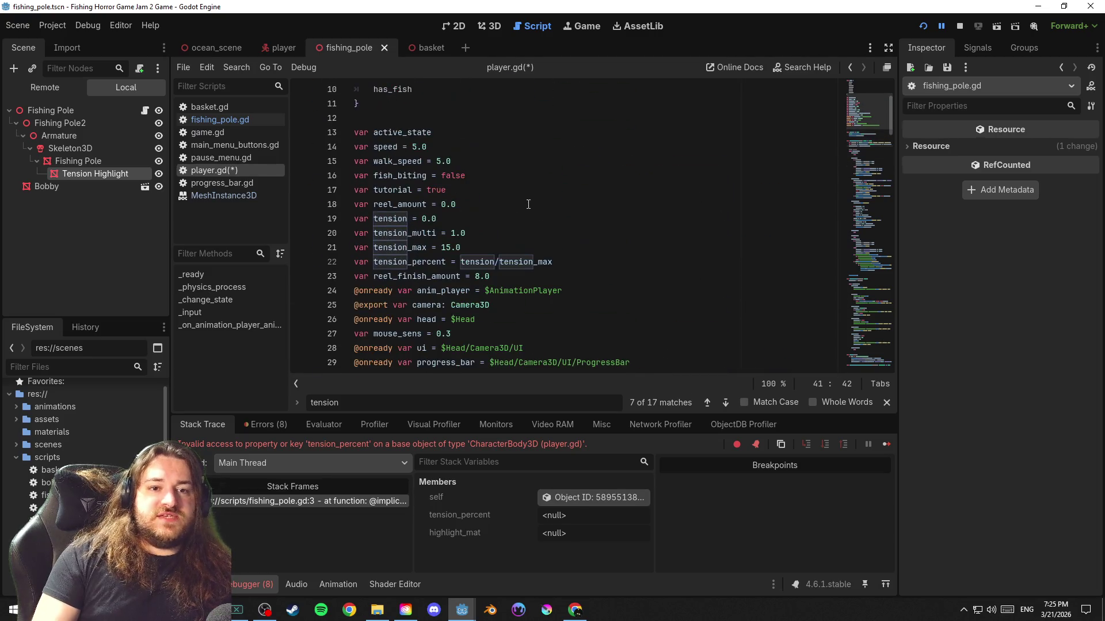
{"action": "left_click", "coordinate": [553, 262]}
{"action": "left_click_drag", "start_coordinate": [552, 262], "coordinate": [461, 262]}
{"action": "type", "text": "0.0"}
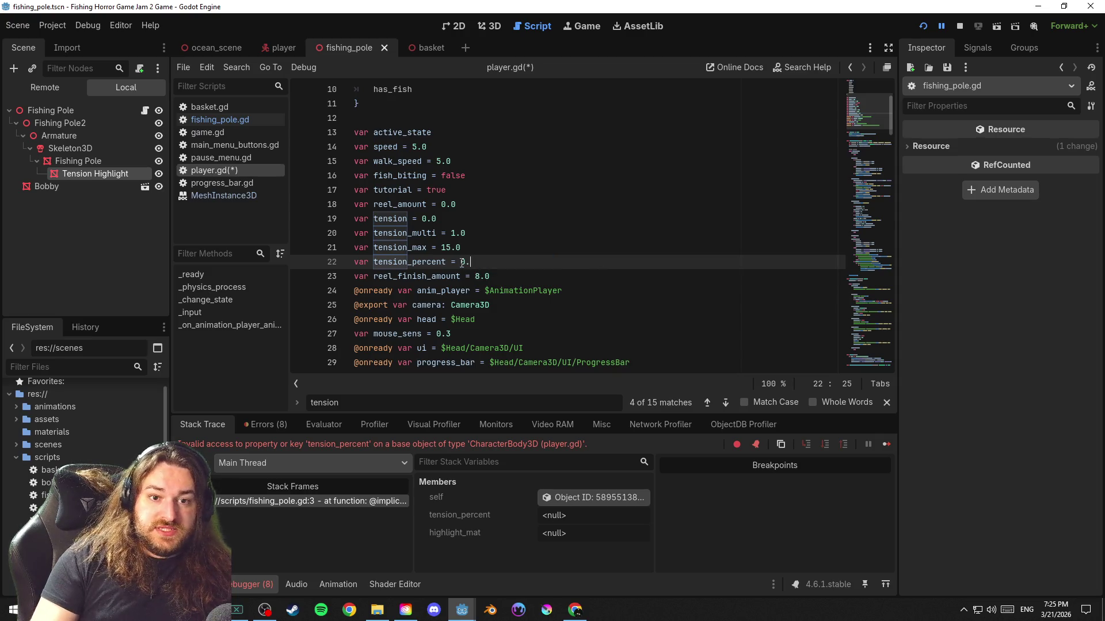
{"action": "key", "text": "ctrl+s"}
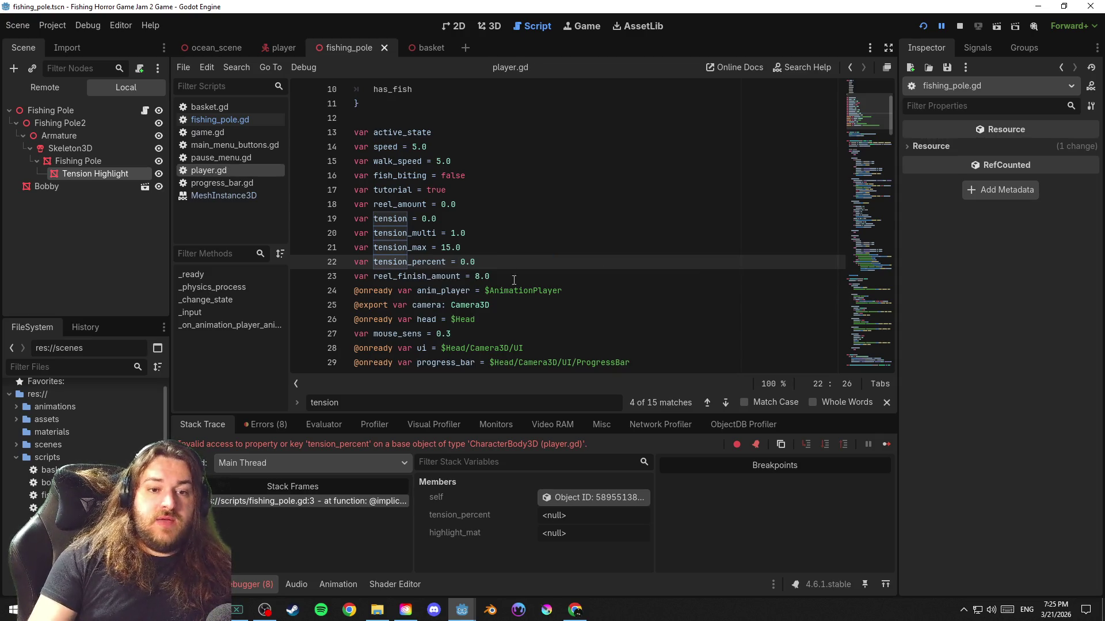
Step: Review the tension_percent lines and relaunch the game
{"action": "scroll", "coordinate": [504, 263], "scroll_direction": "down", "scroll_amount": 3}
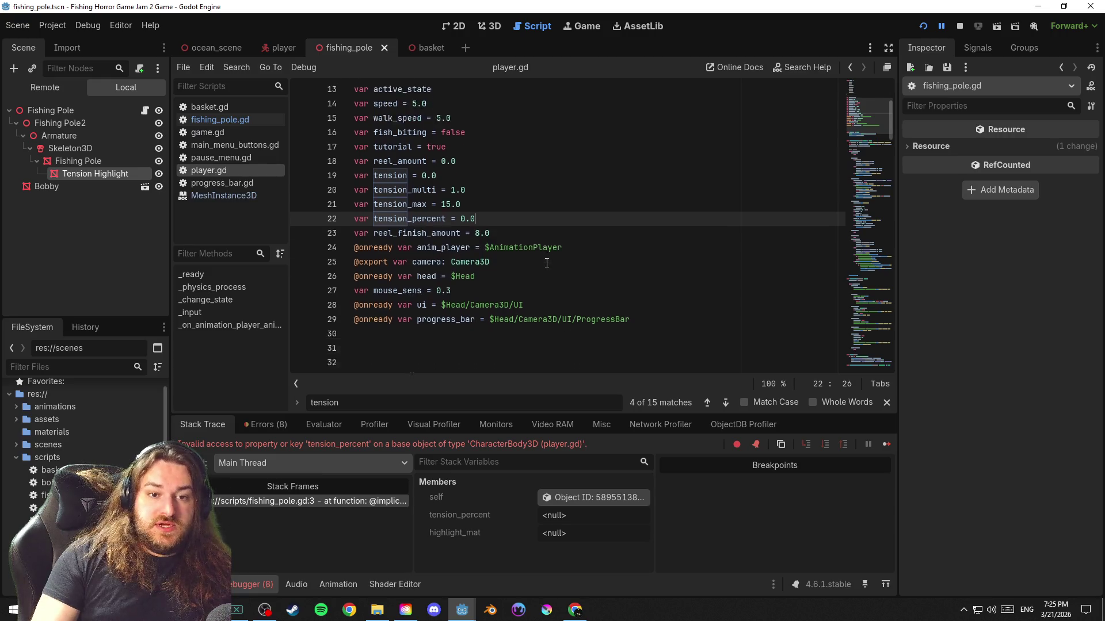
{"action": "scroll", "coordinate": [531, 147], "scroll_direction": "down", "scroll_amount": 4}
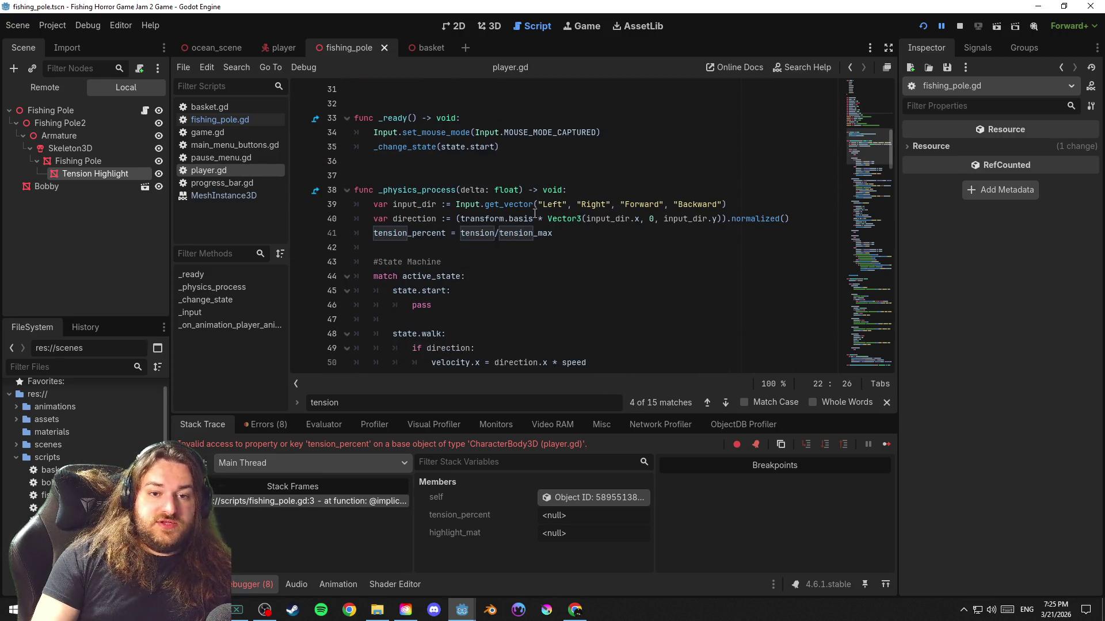
{"action": "scroll", "coordinate": [534, 213], "scroll_direction": "up", "scroll_amount": 7}
{"action": "scroll", "coordinate": [546, 204], "scroll_direction": "down", "scroll_amount": 8}
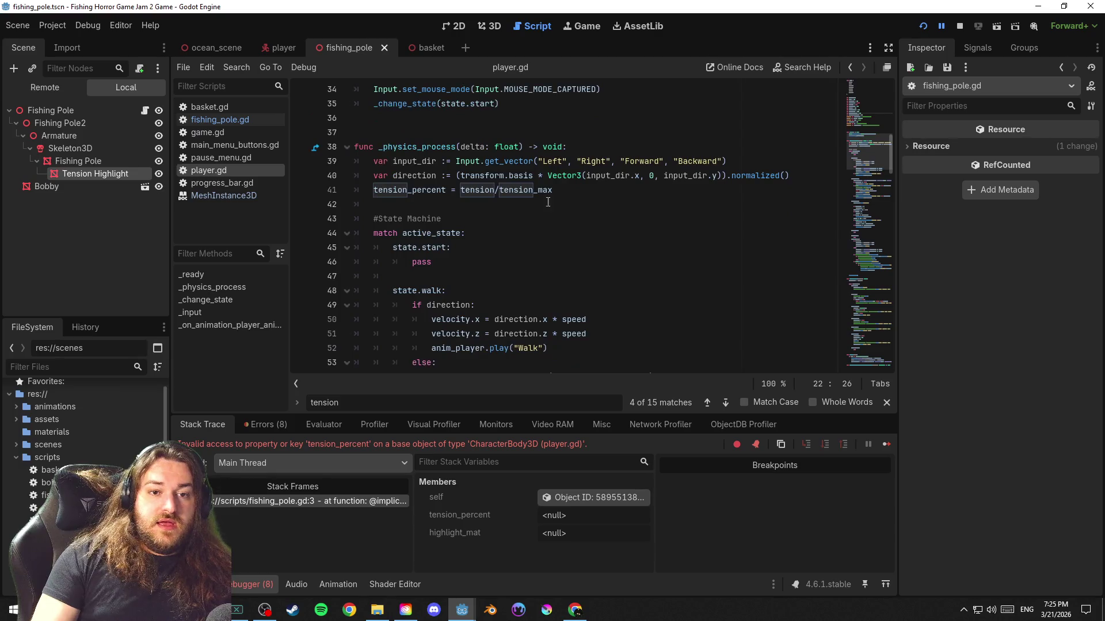
{"action": "left_click", "coordinate": [577, 190]}
{"action": "scroll", "coordinate": [470, 197], "scroll_direction": "up", "scroll_amount": 7}
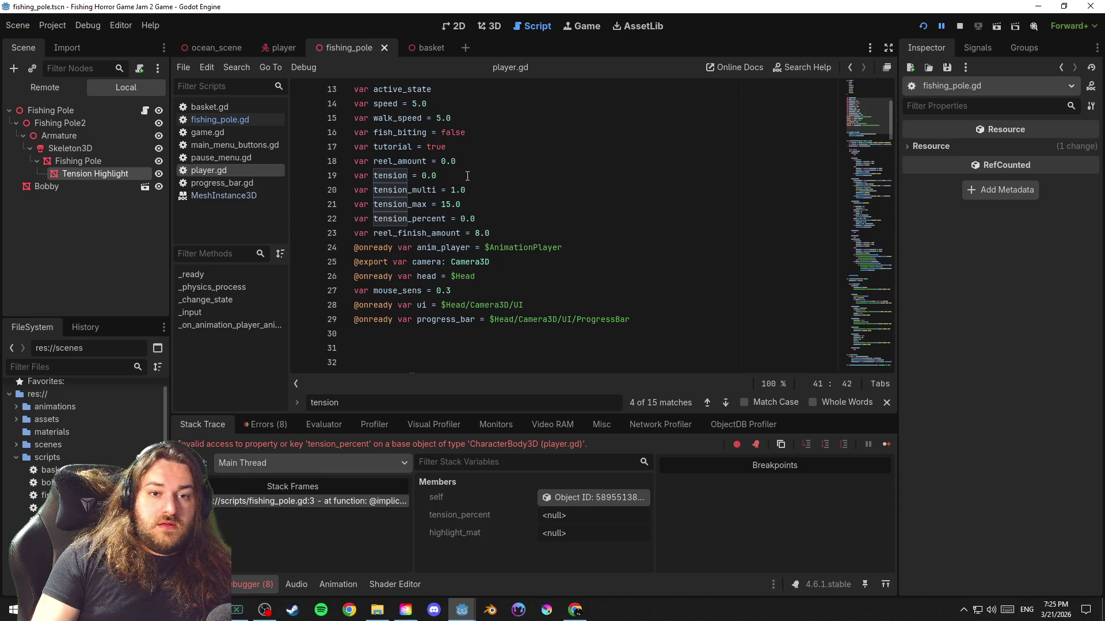
{"action": "scroll", "coordinate": [468, 176], "scroll_direction": "down", "scroll_amount": 7}
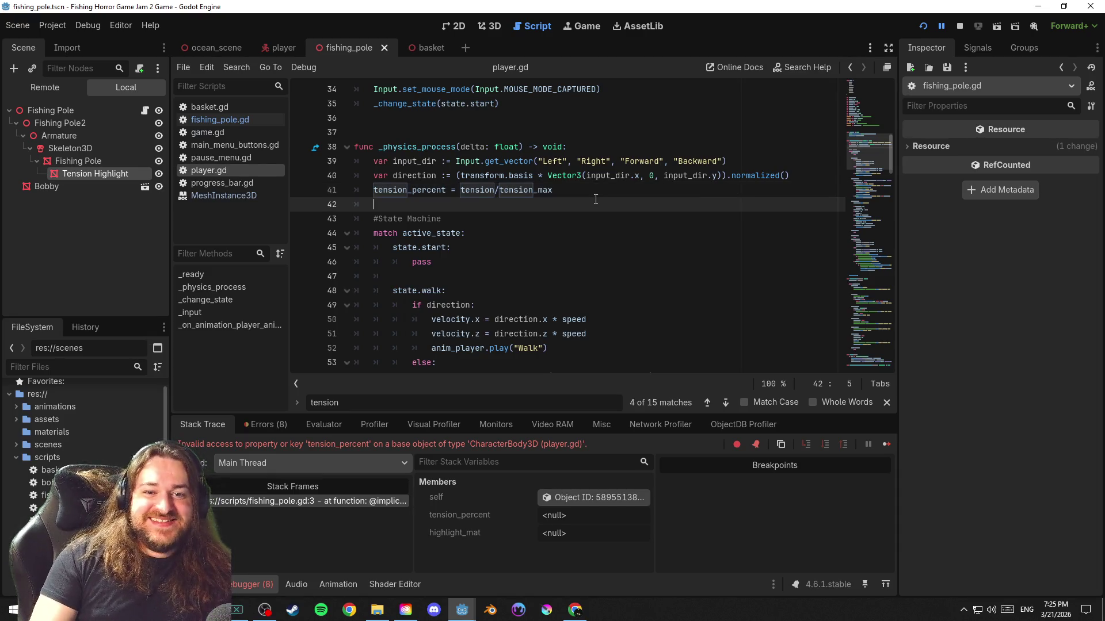
{"action": "left_click", "coordinate": [924, 27]}
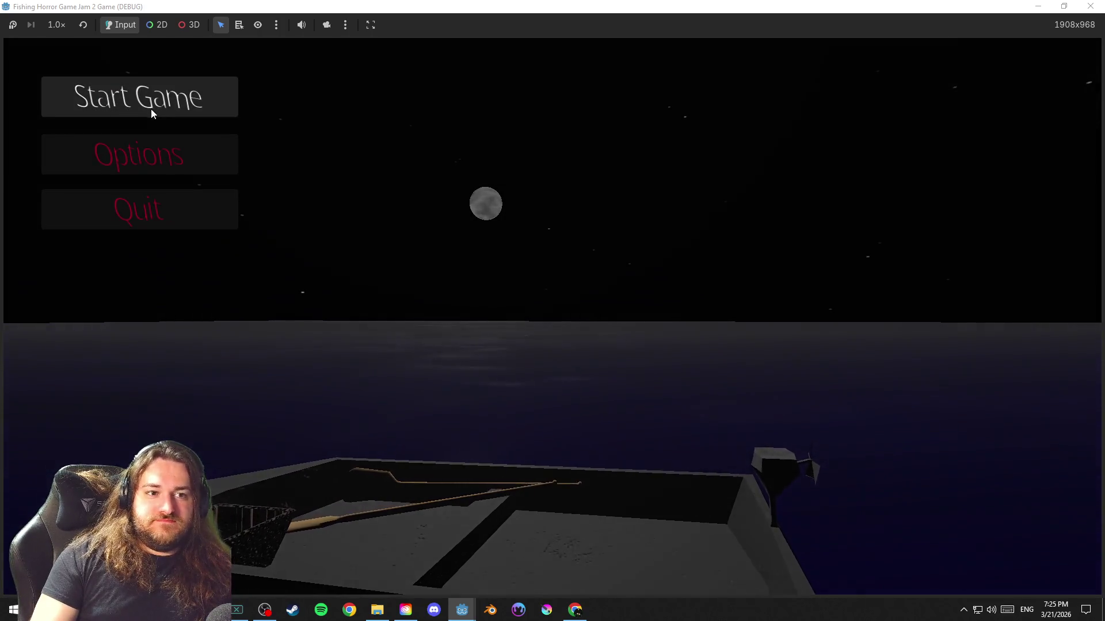
Step: Start a new game, play-test briefly, then stop the run
{"action": "left_click", "coordinate": [153, 113]}
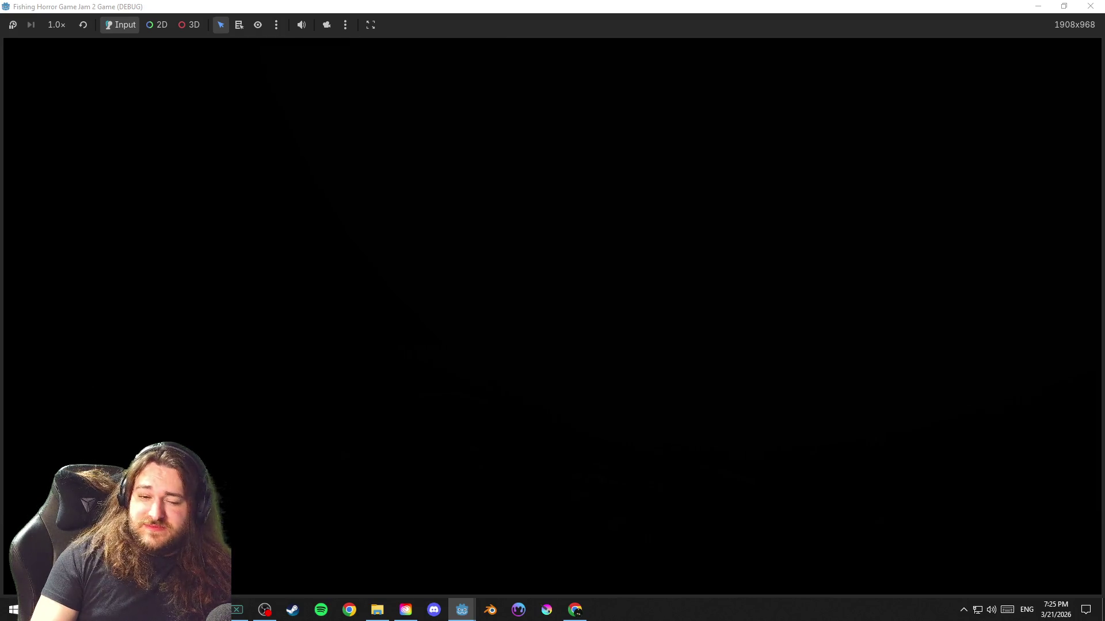
{"action": "key", "text": "alt+Tab"}
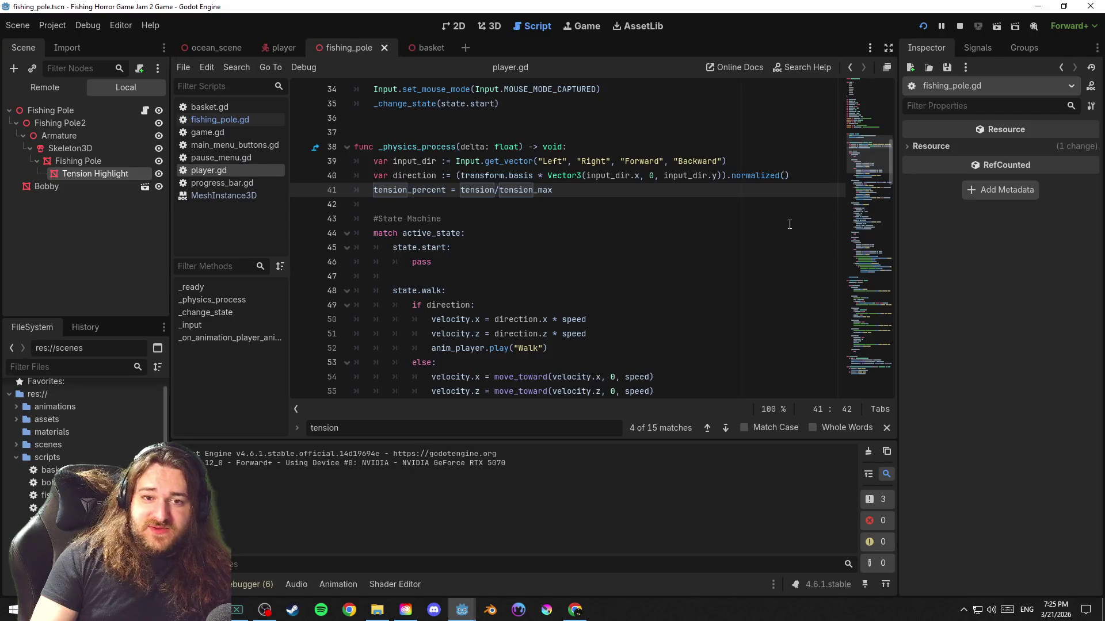
{"action": "left_click", "coordinate": [958, 30]}
{"action": "left_click", "coordinate": [500, 210]}
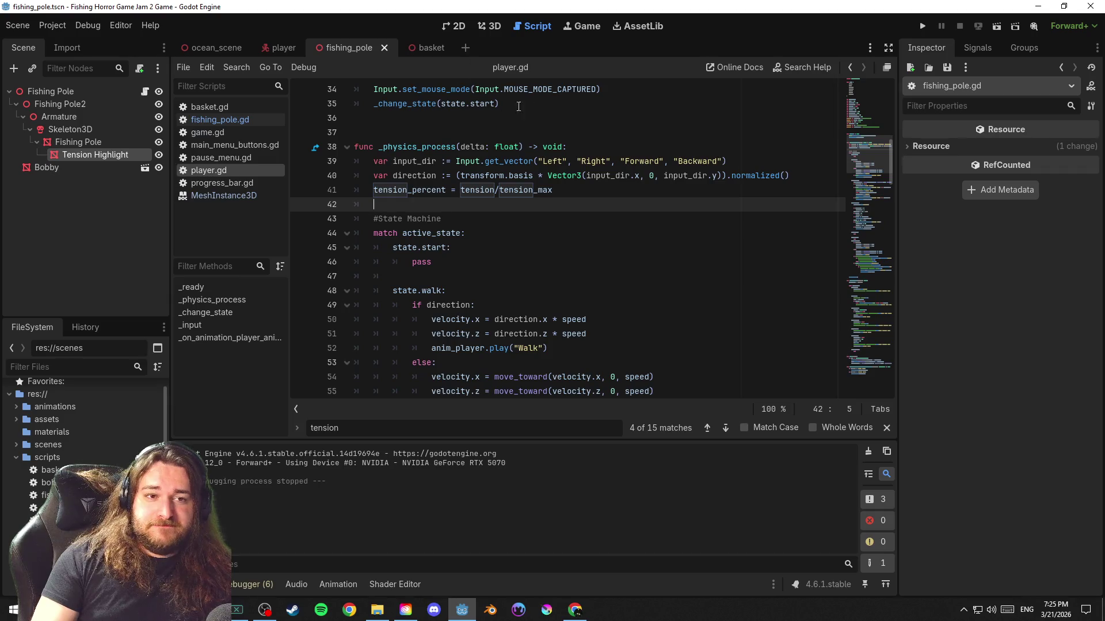
Step: Run the project again for a longer play-test, then stop it
{"action": "left_click", "coordinate": [921, 26]}
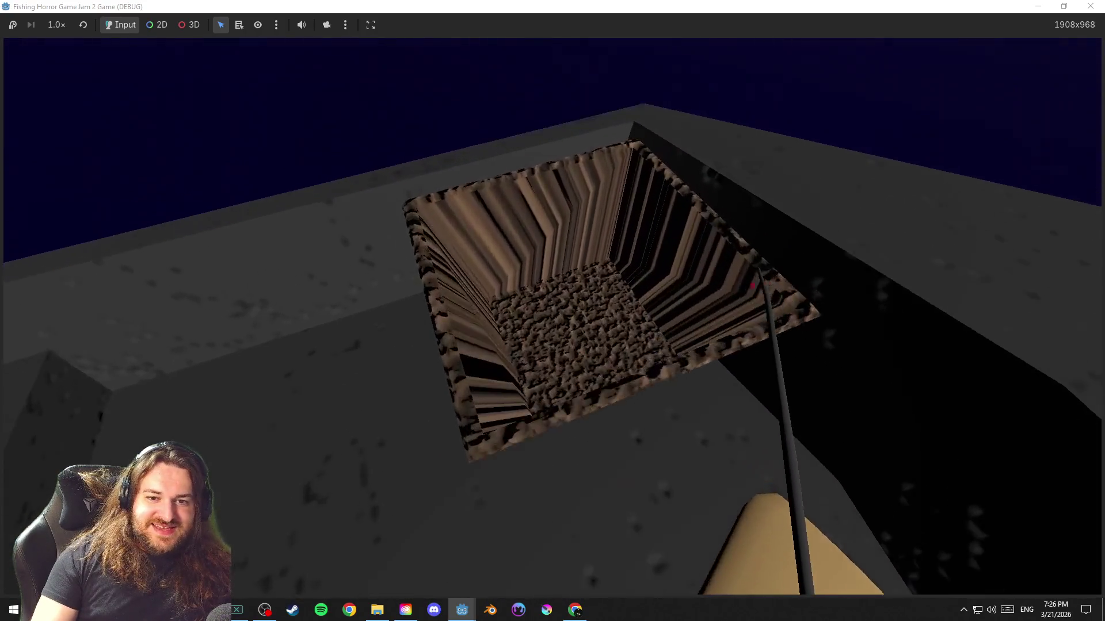
{"action": "key", "text": "alt+Tab"}
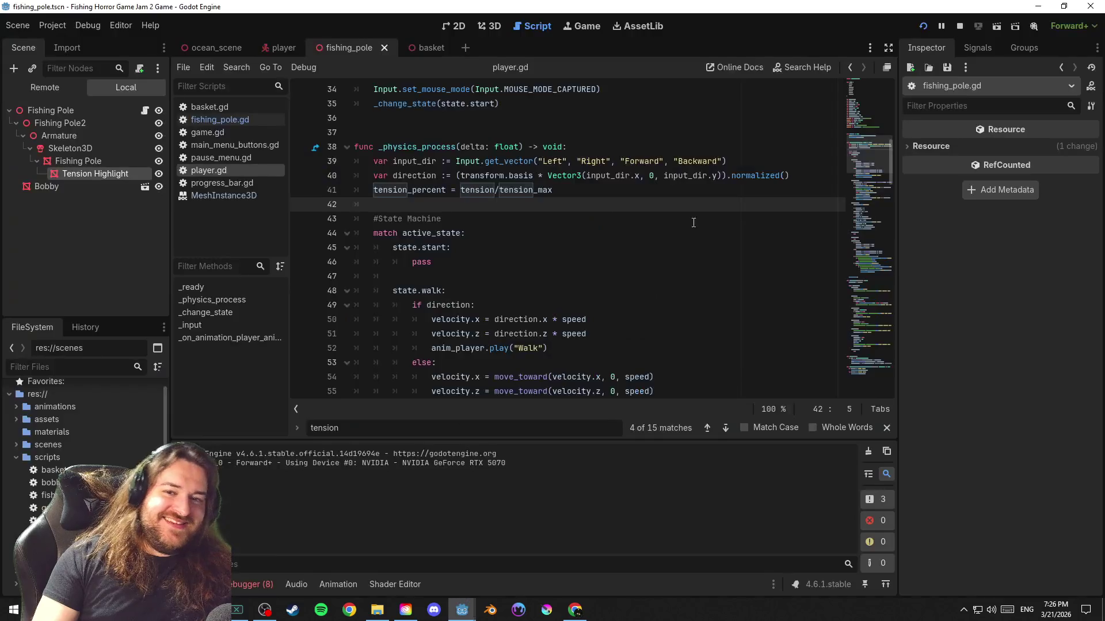
{"action": "left_click", "coordinate": [958, 26]}
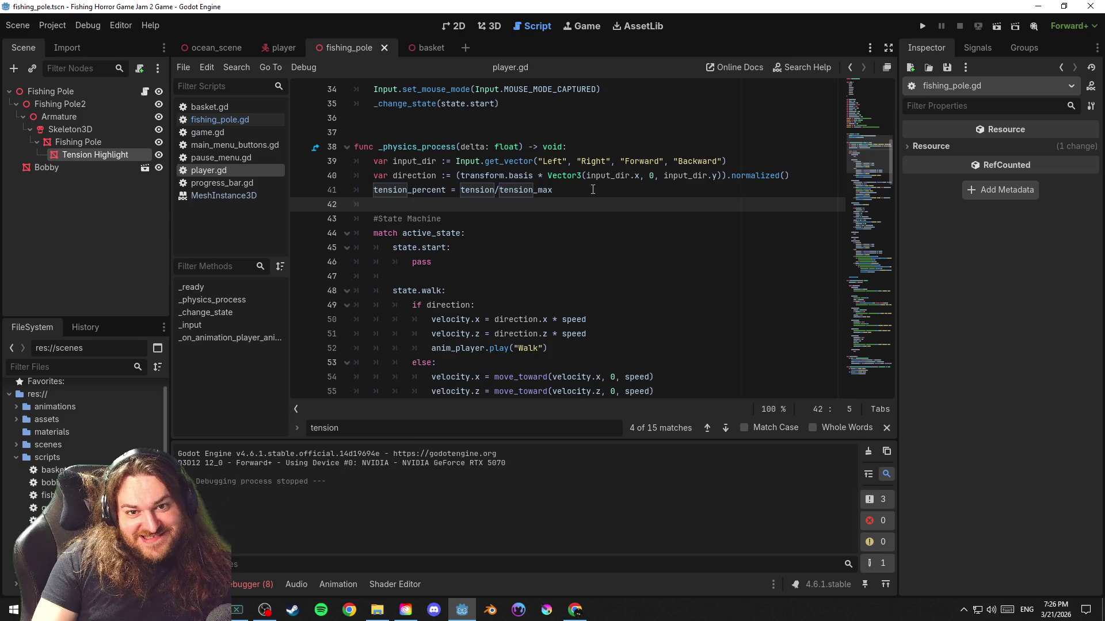
Step: Review player.gd's has_fish interact code, then open basket.gd and the basket scene
{"action": "mouse_move", "coordinate": [874, 166]}
{"action": "left_mouse_down"}
{"action": "mouse_move", "coordinate": [873, 376]}
{"action": "mouse_move", "coordinate": [888, 312]}
{"action": "mouse_move", "coordinate": [892, 361]}
{"action": "mouse_move", "coordinate": [889, 241]}
{"action": "mouse_move", "coordinate": [890, 263]}
{"action": "left_mouse_up"}
{"action": "left_click", "coordinate": [732, 346]}
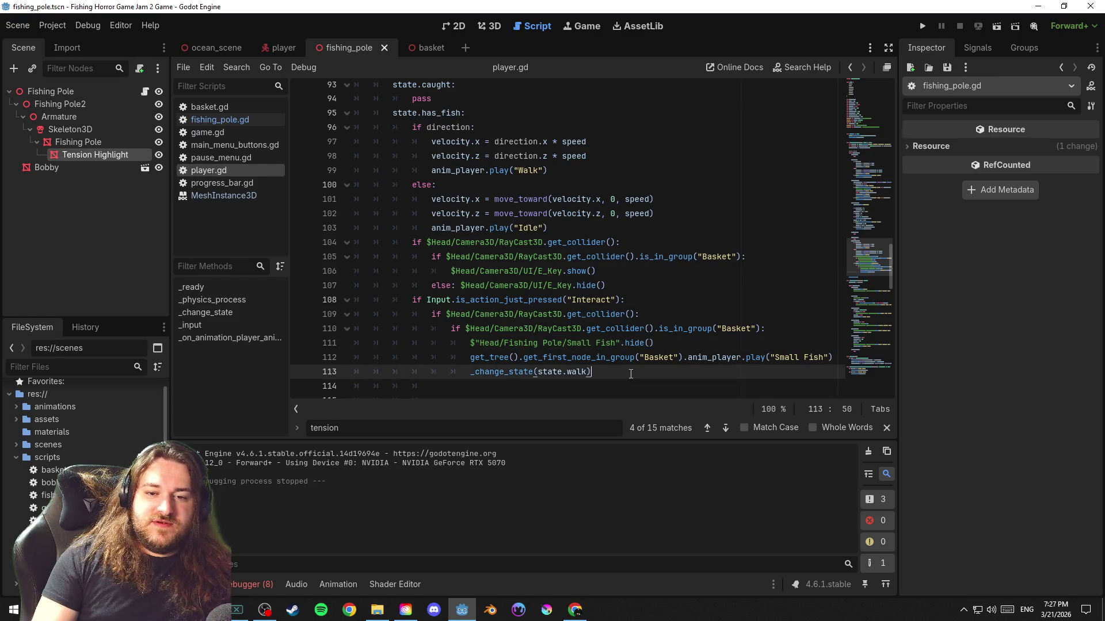
{"action": "left_click", "coordinate": [214, 107]}
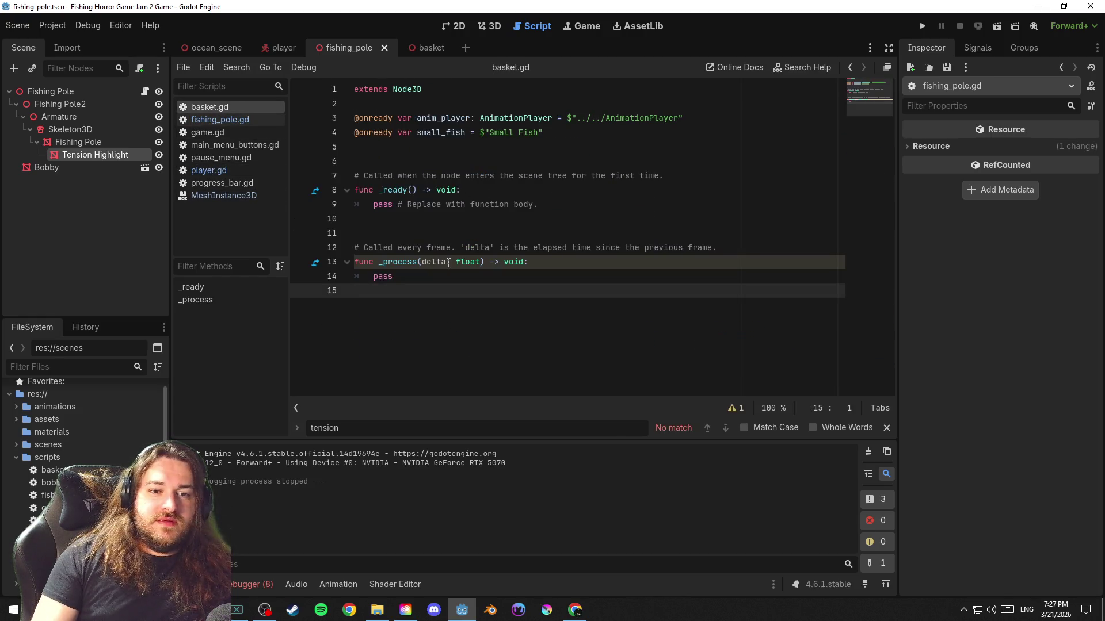
{"action": "left_click", "coordinate": [430, 237]}
{"action": "left_click", "coordinate": [569, 133]}
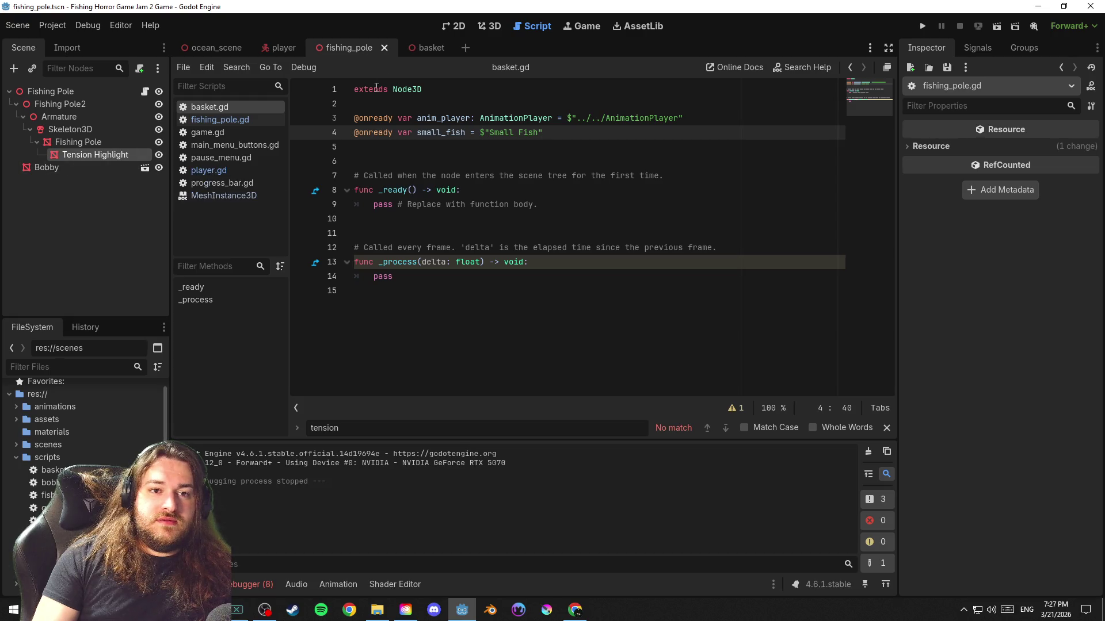
{"action": "left_click", "coordinate": [427, 47]}
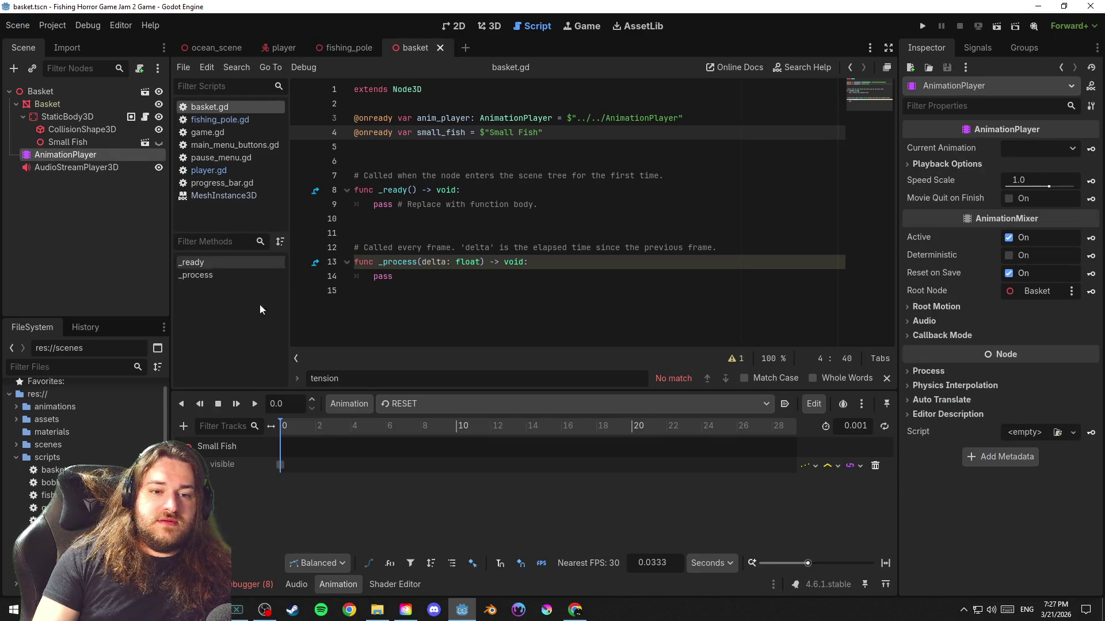
Step: Switch to the Small_Fish animation, save the scene, and lengthen it to 1.466 s
{"action": "left_click", "coordinate": [426, 402]}
{"action": "left_click", "coordinate": [424, 445]}
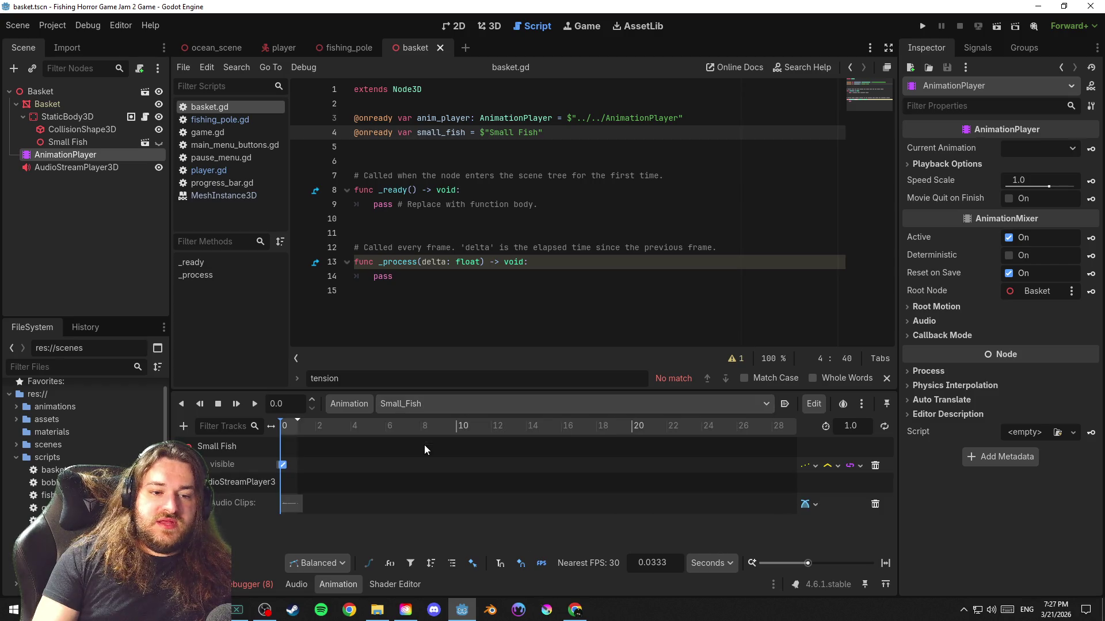
{"action": "key", "text": "ctrl+s"}
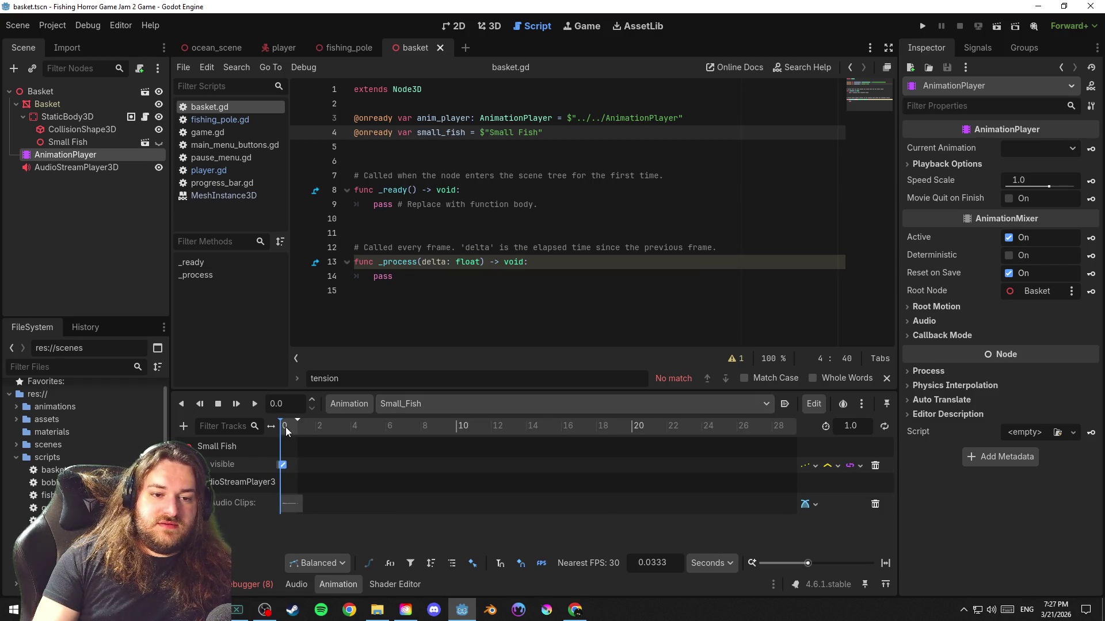
{"action": "left_click_drag", "start_coordinate": [297, 421], "coordinate": [305, 421]}
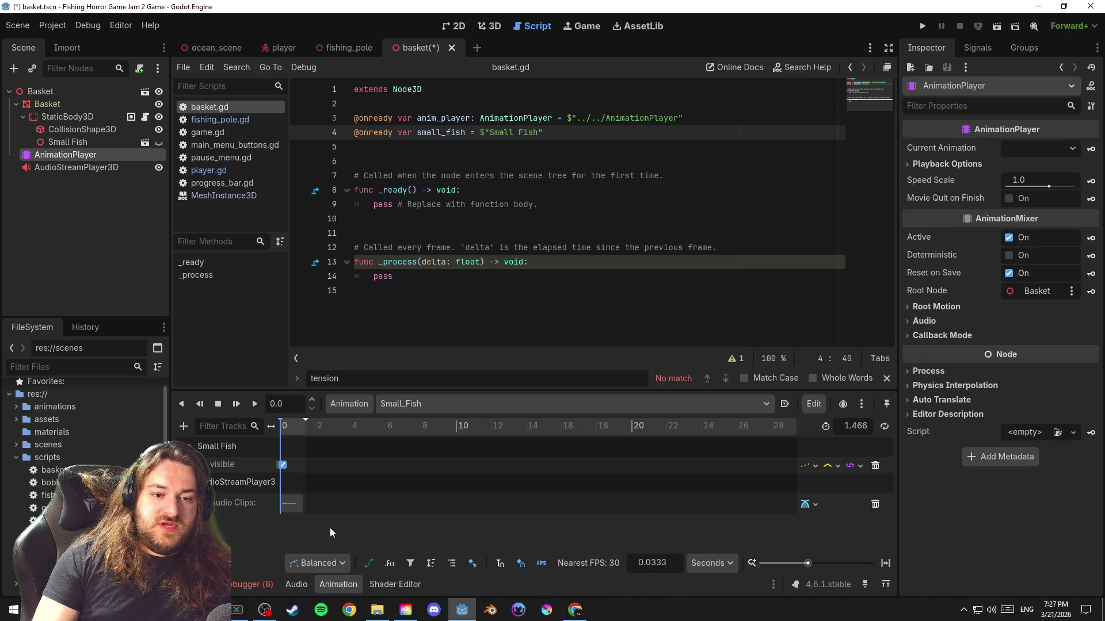
{"action": "scroll", "coordinate": [278, 530], "scroll_direction": "up", "scroll_amount": 2}
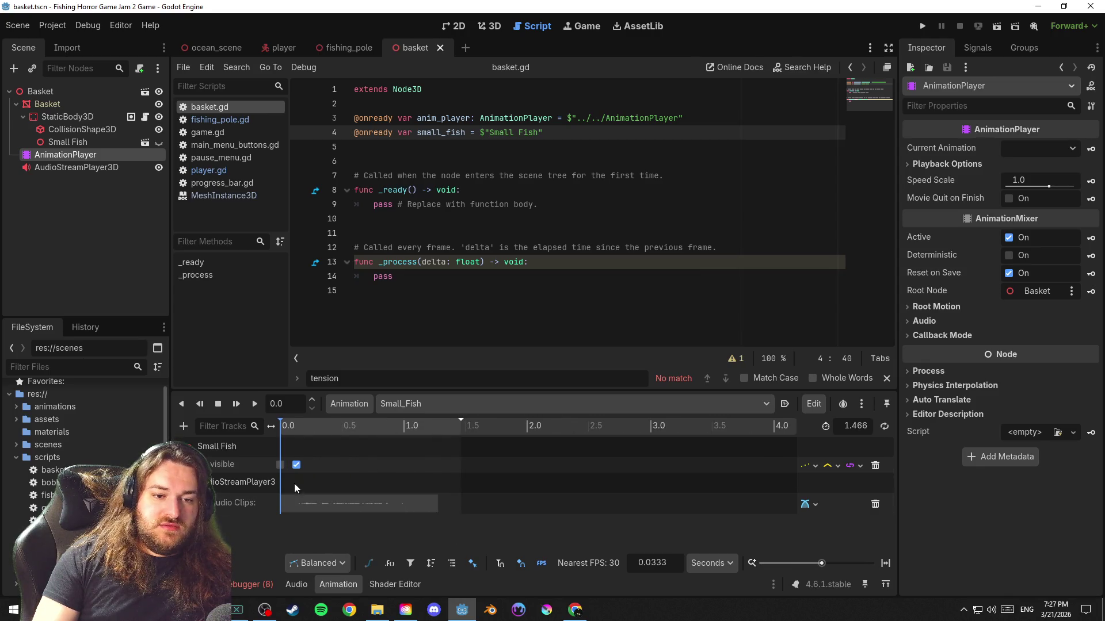
Step: Select the visible track's key and set its time to 0.0 in the Inspector
{"action": "left_click", "coordinate": [281, 465]}
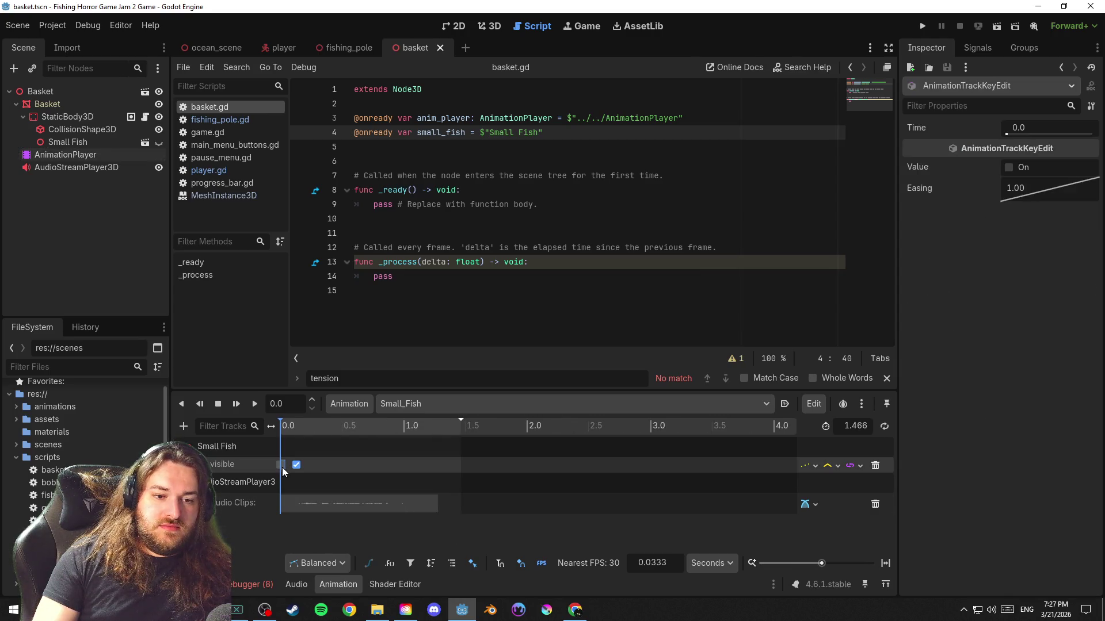
{"action": "left_click", "coordinate": [306, 501]}
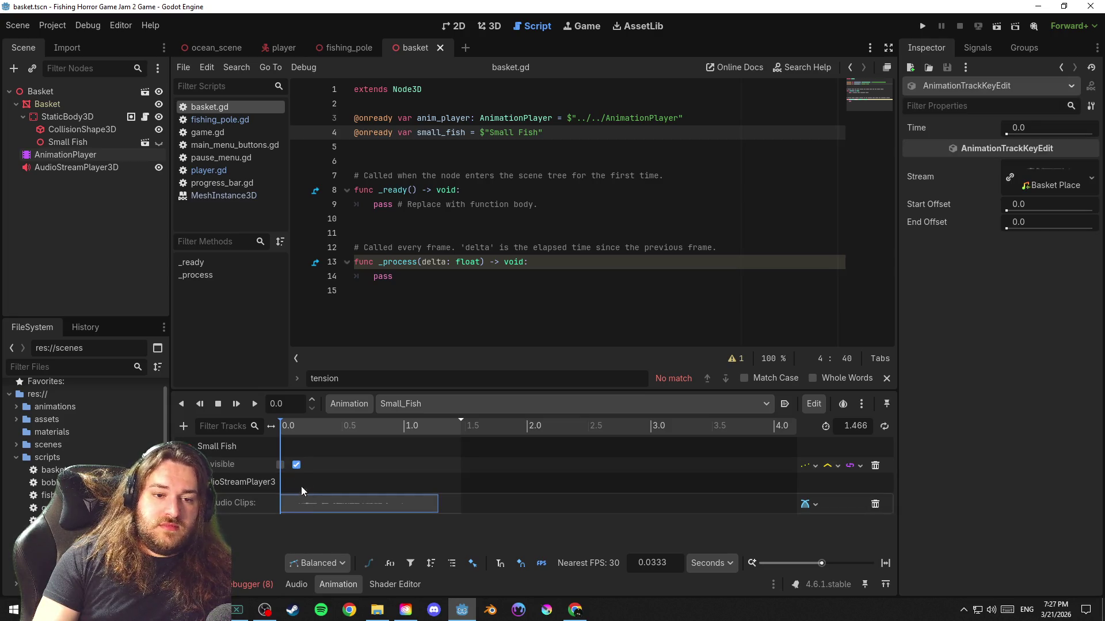
{"action": "left_click", "coordinate": [295, 467], "text": "shift"}
{"action": "left_click", "coordinate": [281, 466]}
{"action": "left_click", "coordinate": [278, 464]}
{"action": "mouse_move", "coordinate": [326, 454]}
{"action": "left_mouse_down"}
{"action": "mouse_move", "coordinate": [289, 500]}
{"action": "mouse_move", "coordinate": [301, 469]}
{"action": "left_mouse_up"}
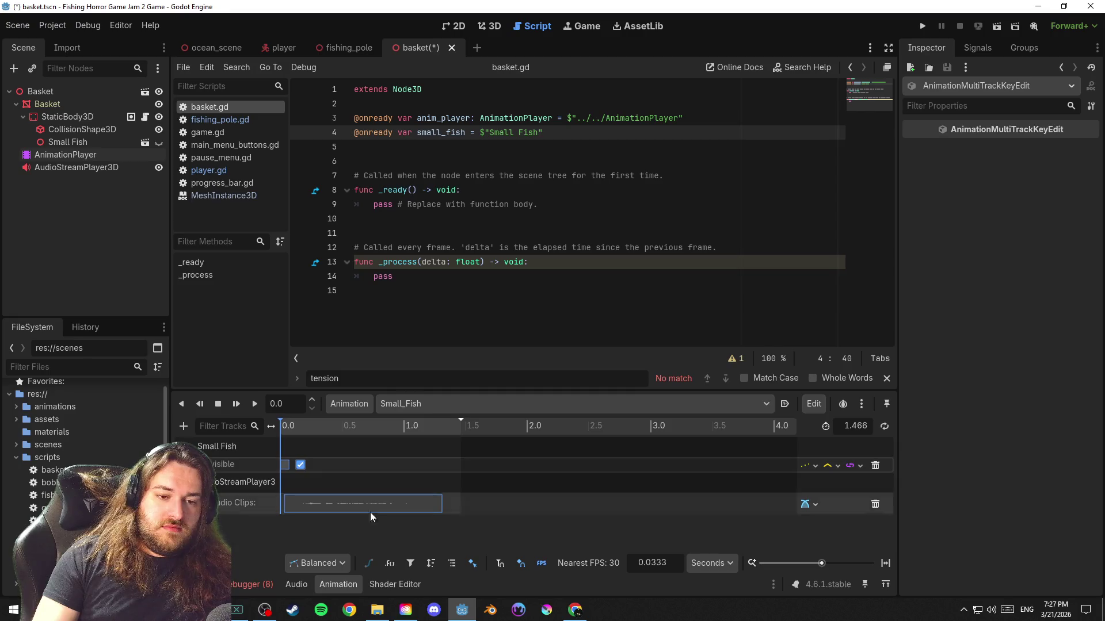
{"action": "left_click", "coordinate": [373, 518]}
{"action": "left_click", "coordinate": [284, 465]}
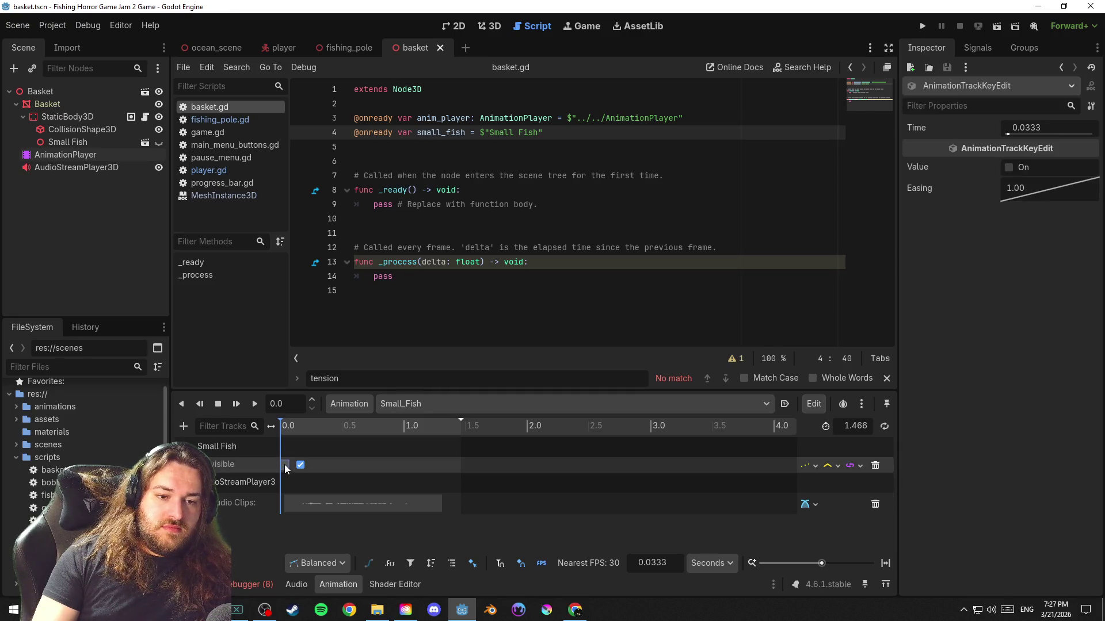
{"action": "left_click", "coordinate": [1034, 127]}
{"action": "type", "text": "0"}
{"action": "key", "text": "Return"}
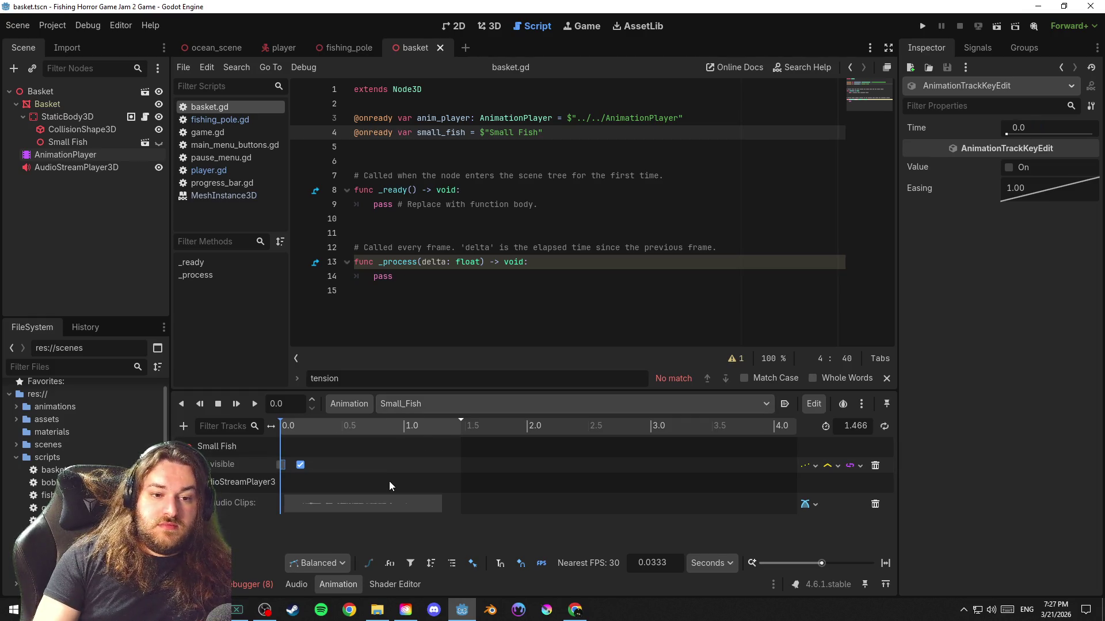
Step: Cancel a trial move of the visible key, leaving it at 0.0, and clear the selection
{"action": "scroll", "coordinate": [389, 481], "scroll_direction": "down", "scroll_amount": 3}
{"action": "left_click", "coordinate": [360, 527]}
{"action": "scroll", "coordinate": [304, 495], "scroll_direction": "up", "scroll_amount": 10}
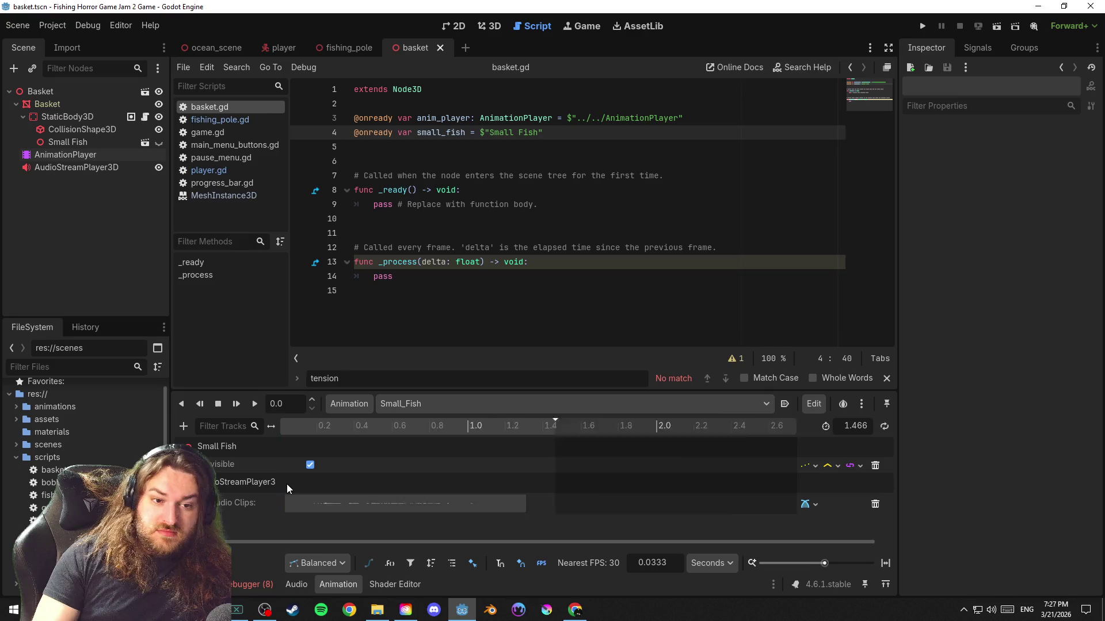
{"action": "left_click_drag", "start_coordinate": [326, 544], "coordinate": [305, 544]}
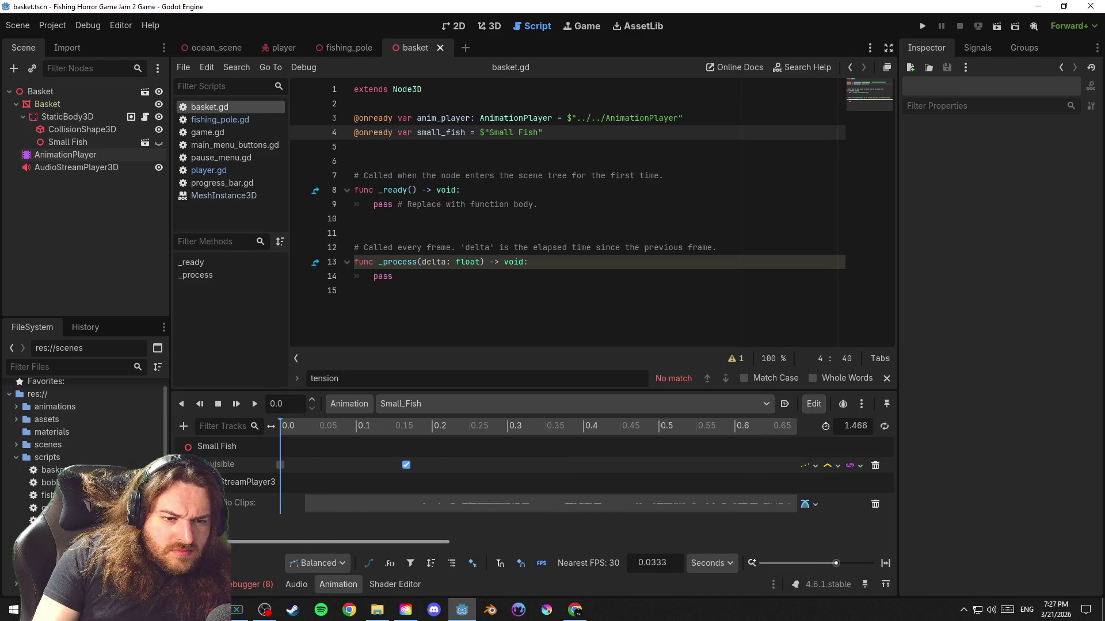
{"action": "left_click", "coordinate": [283, 463]}
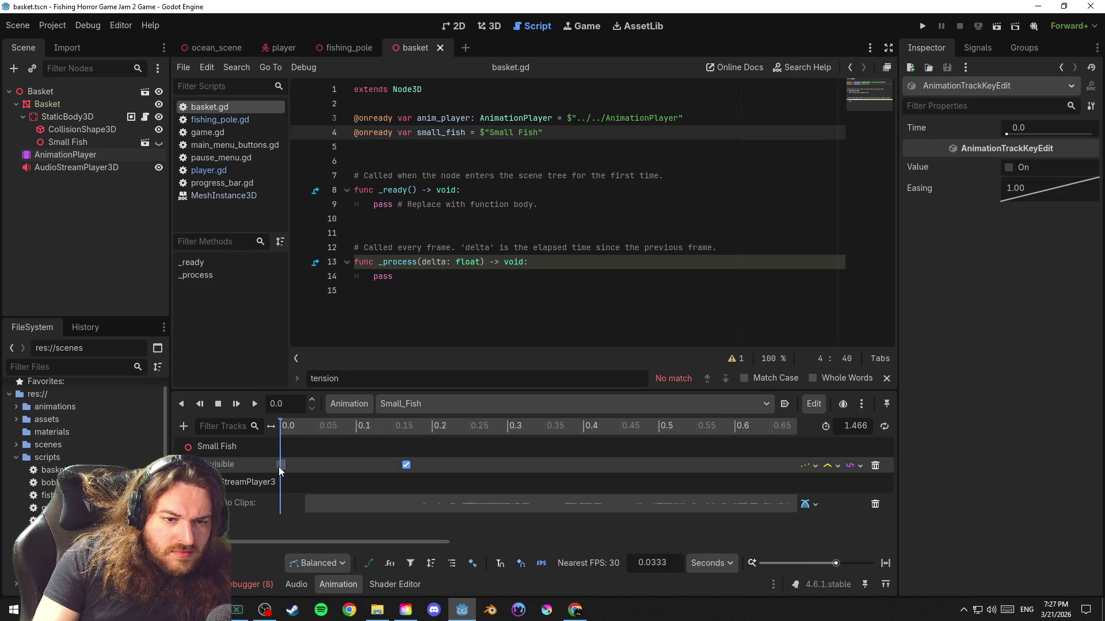
{"action": "left_click_drag", "start_coordinate": [287, 463], "coordinate": [304, 467]}
{"action": "right_click", "coordinate": [306, 469]}
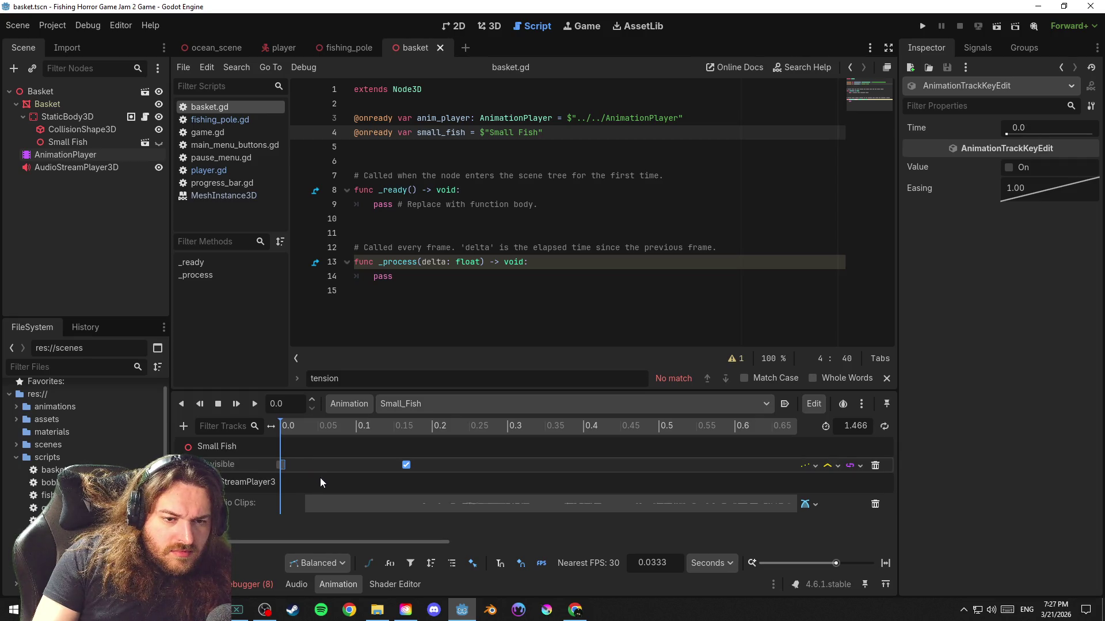
{"action": "left_click", "coordinate": [285, 511]}
{"action": "scroll", "coordinate": [372, 480], "scroll_direction": "down", "scroll_amount": 5}
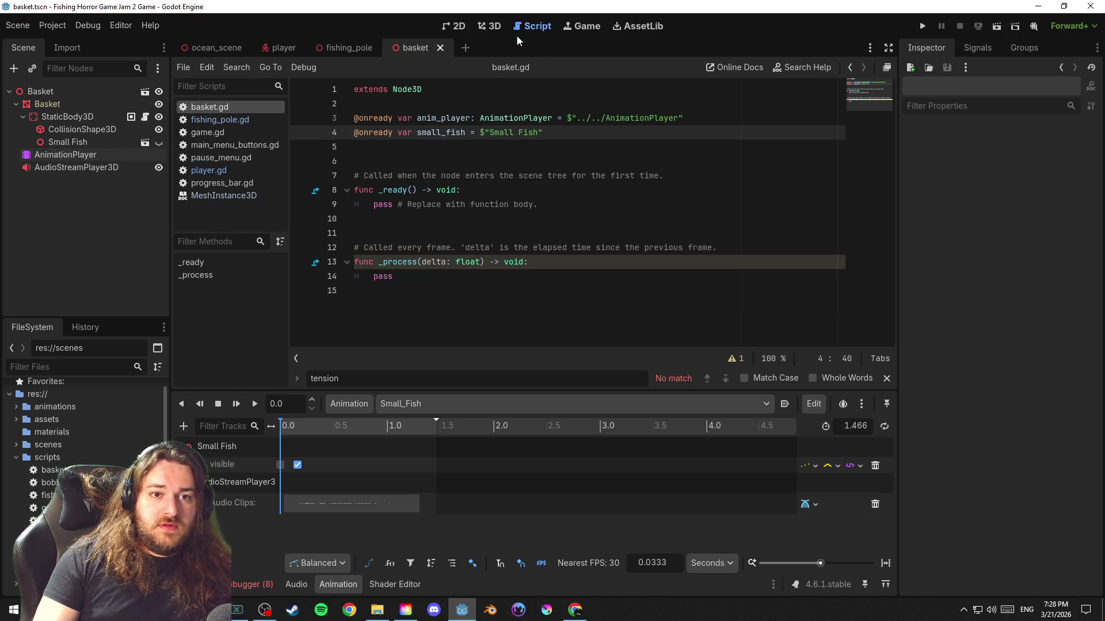
Step: Open player.gd and go to the basket interact code around line 112
{"action": "left_click", "coordinate": [216, 171]}
{"action": "left_click", "coordinate": [632, 299]}
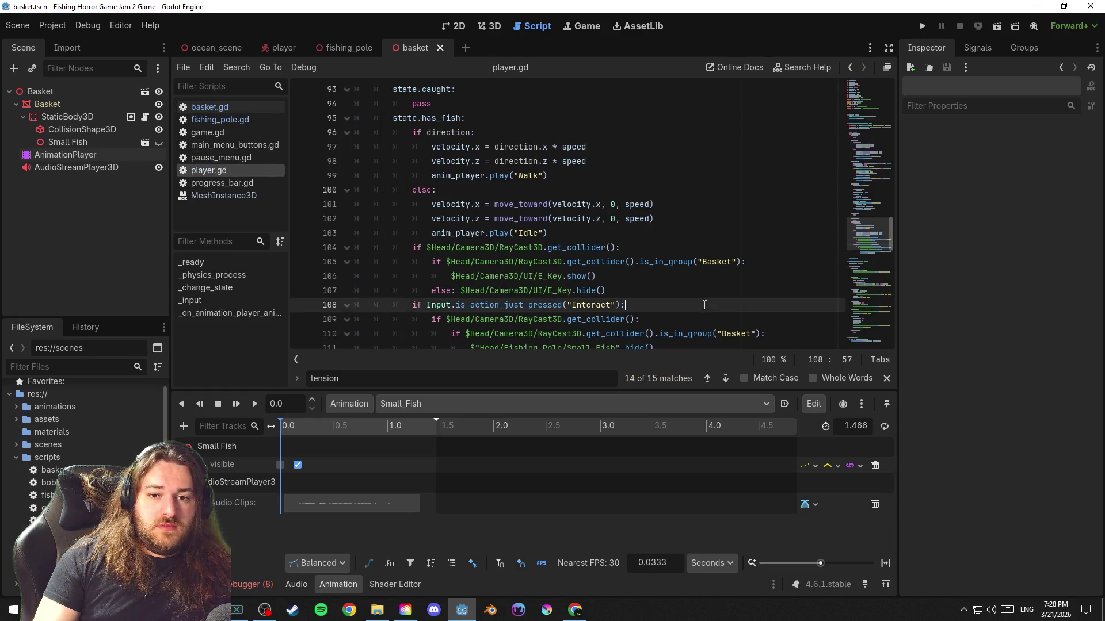
{"action": "scroll", "coordinate": [705, 305], "scroll_direction": "down", "scroll_amount": 3}
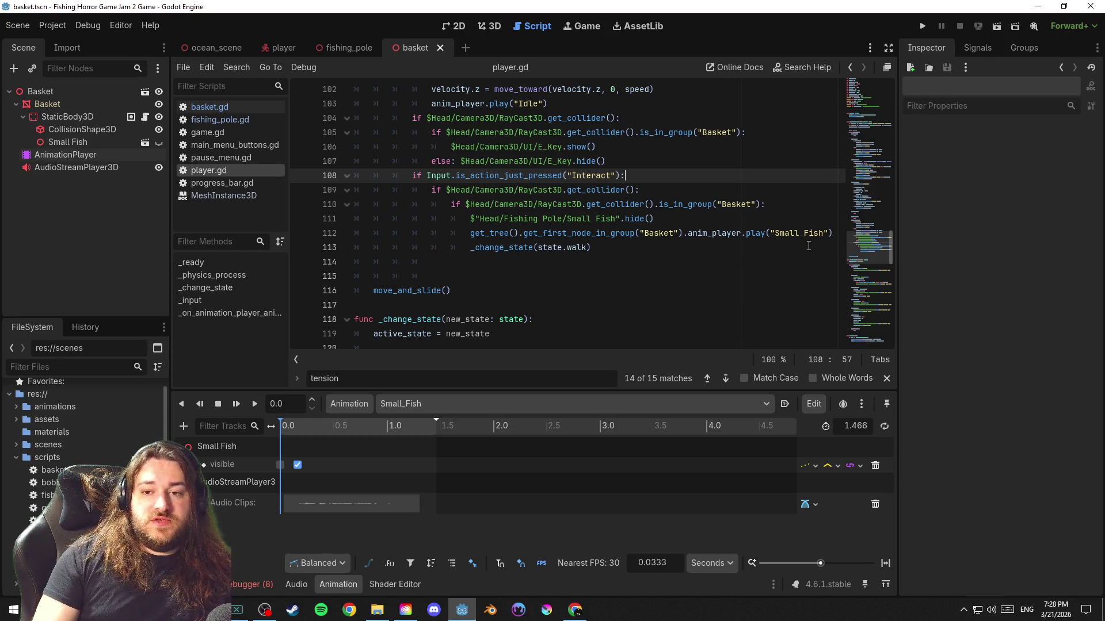
{"action": "left_click", "coordinate": [637, 245]}
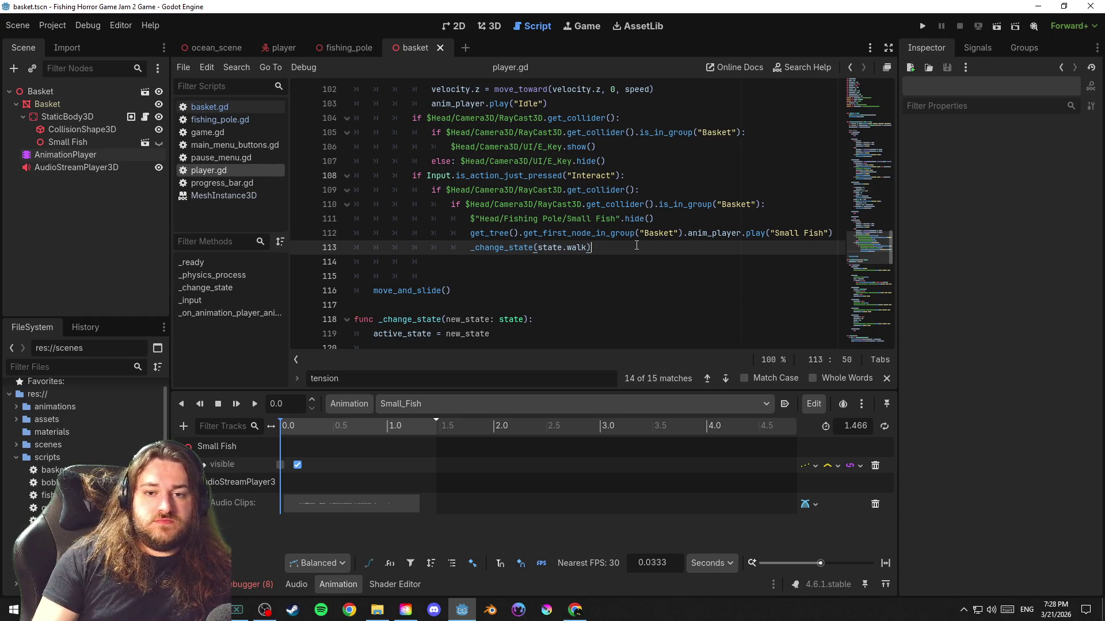
{"action": "key", "text": "Up"}
{"action": "key", "text": "Down"}
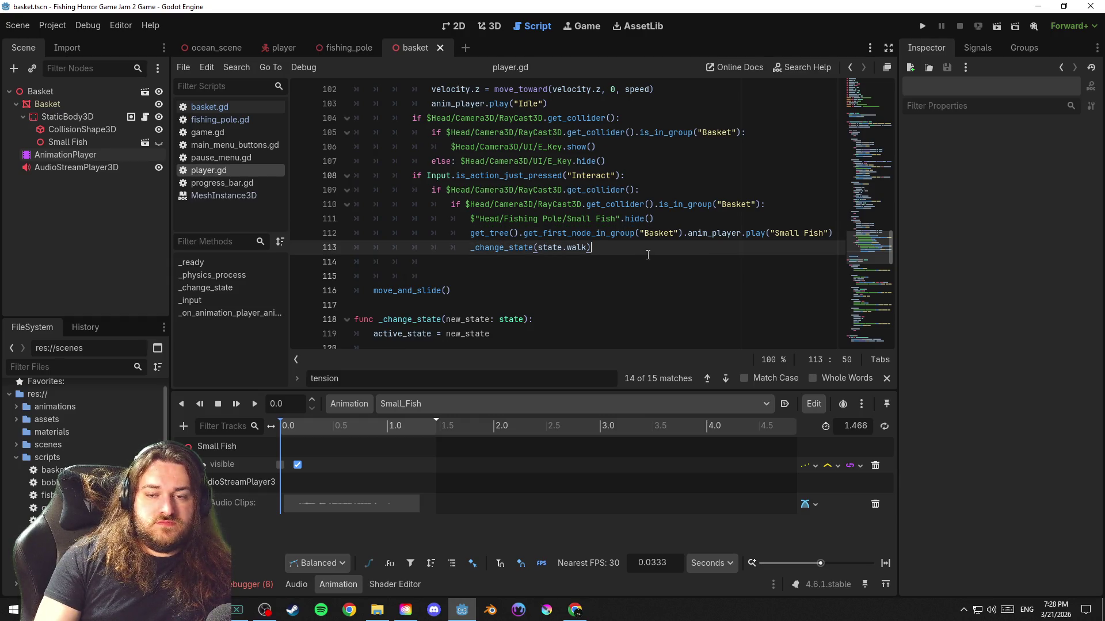
Step: Replace play("Small Fish") on line 112 with _small_fish() and save player.gd
{"action": "left_click_drag", "start_coordinate": [746, 233], "coordinate": [834, 233]}
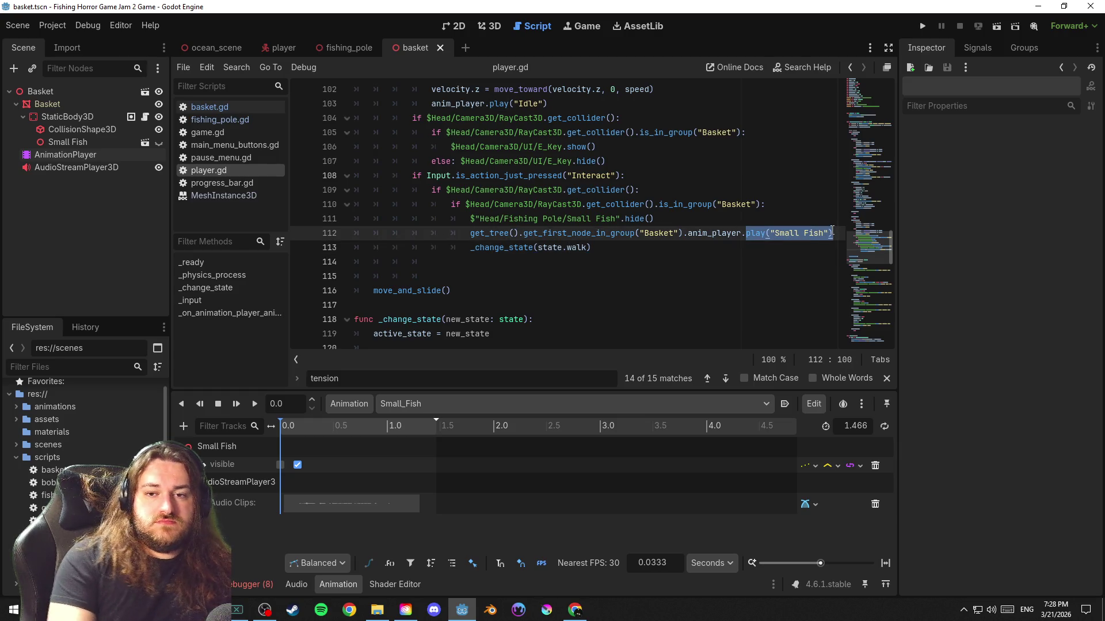
{"action": "key", "text": "BackSpace"}
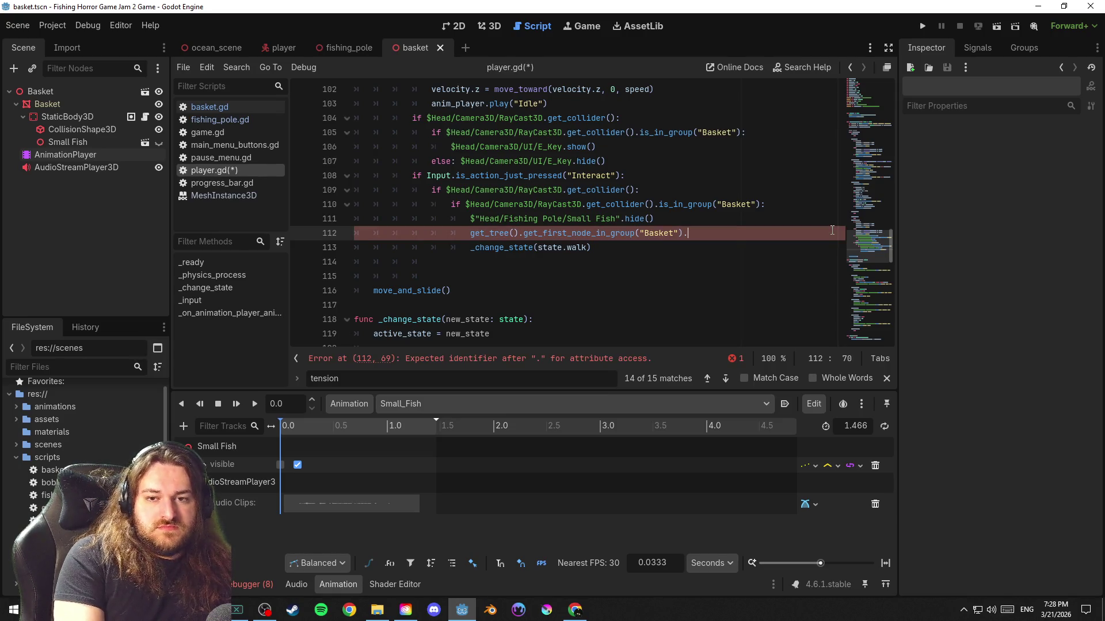
{"action": "type", "text": "_"}
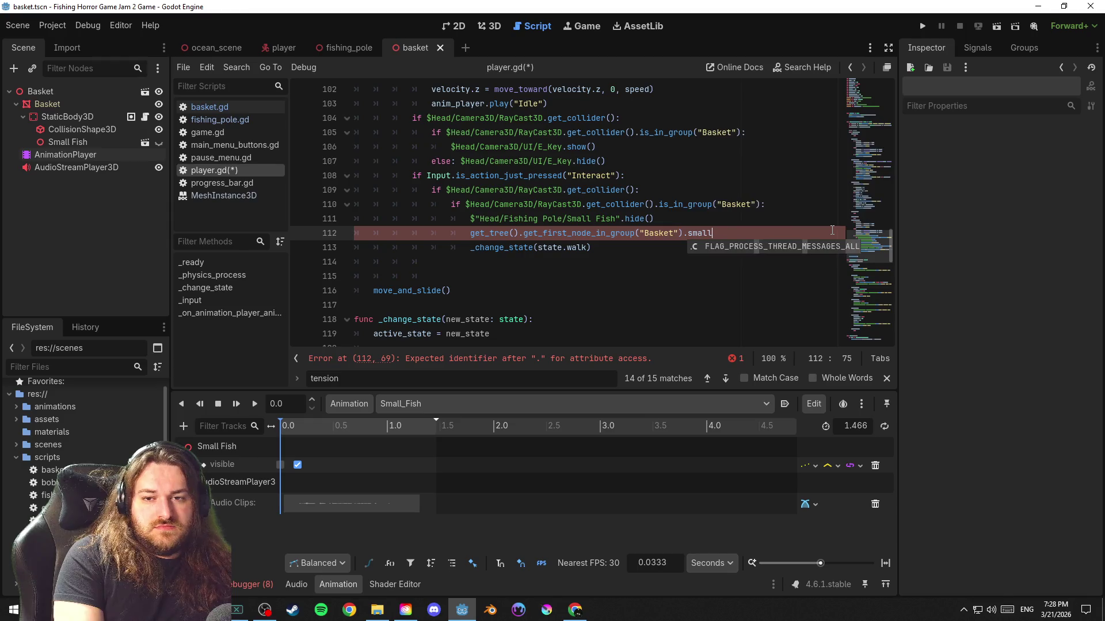
{"action": "type", "text": "small_fish_"}
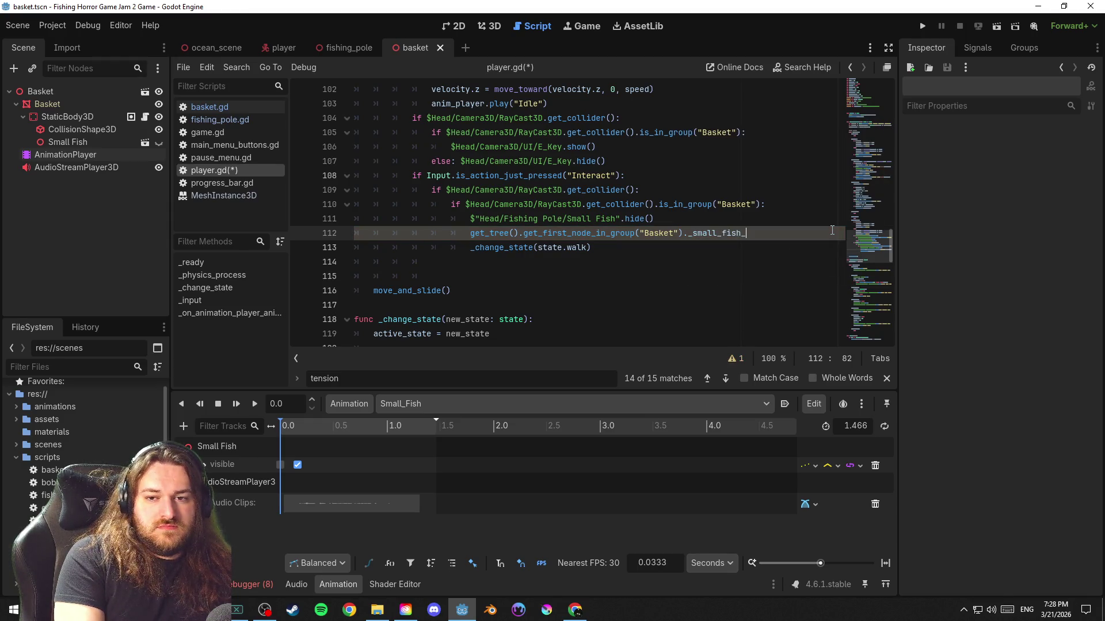
{"action": "key", "text": "BackSpace"}
{"action": "type", "text": "("}
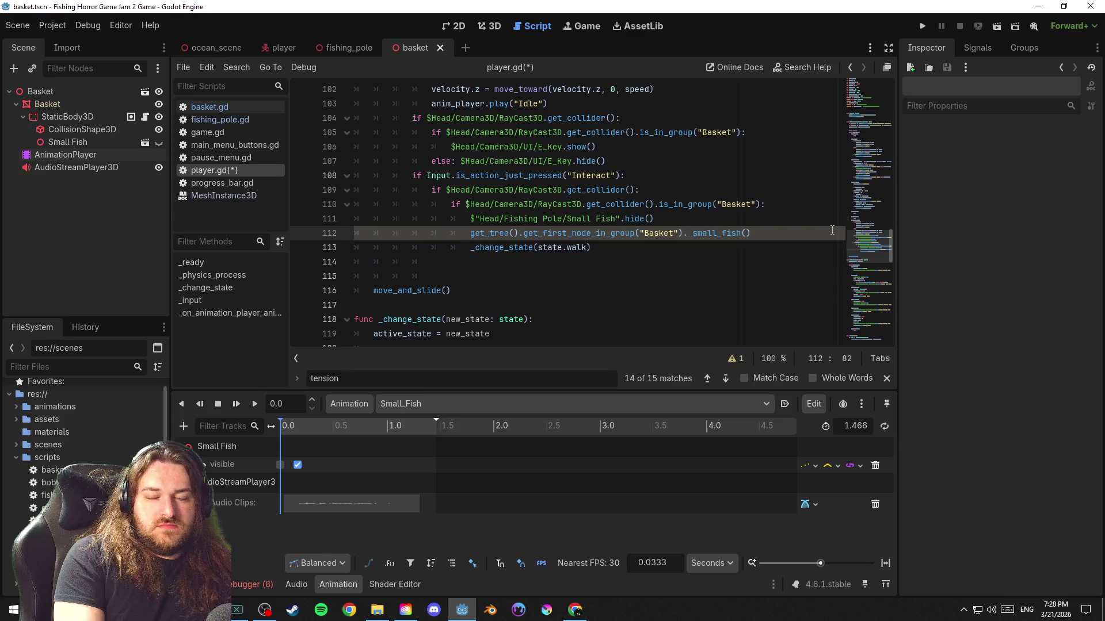
{"action": "type", "text": ")"}
{"action": "key", "text": "ctrl+s"}
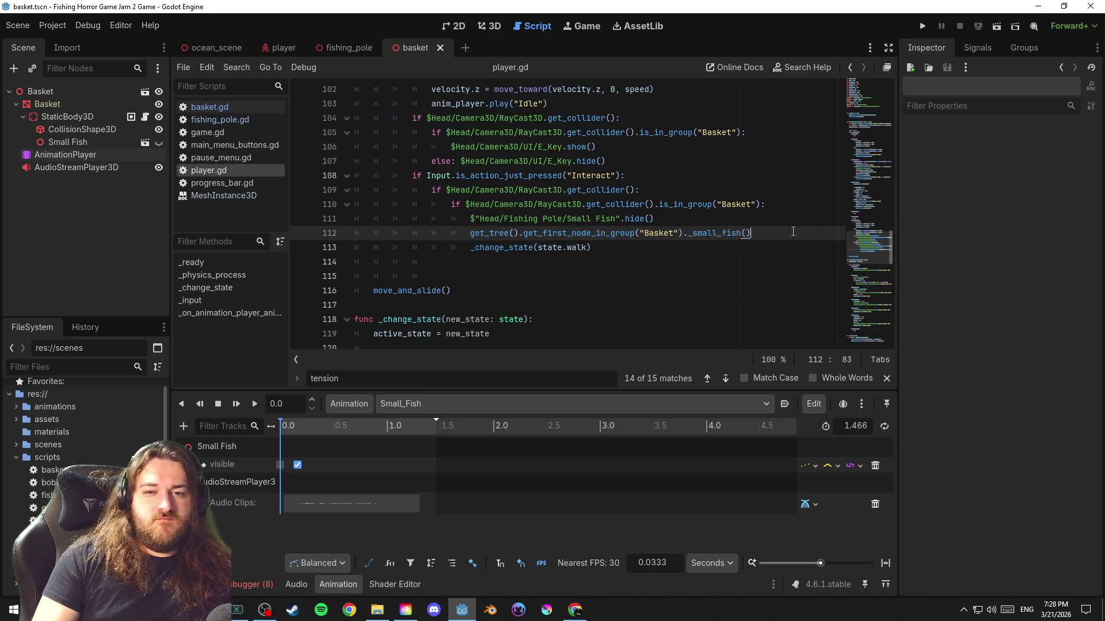
{"action": "left_click", "coordinate": [45, 92]}
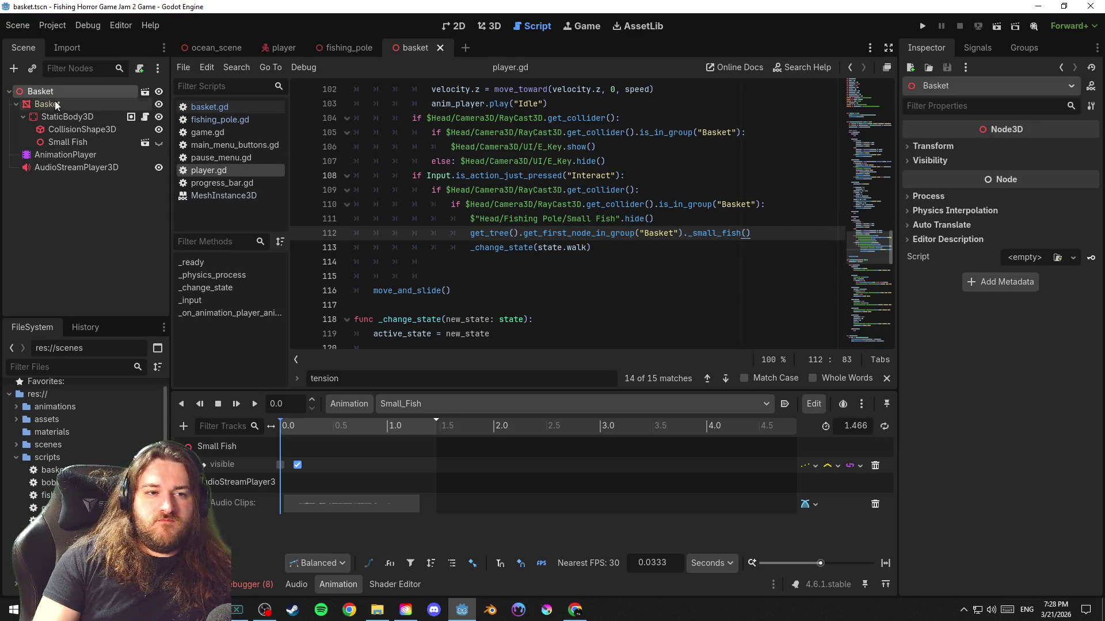
Step: Open basket.gd from the StaticBody3D node and select the unused _process function
{"action": "left_click", "coordinate": [99, 116]}
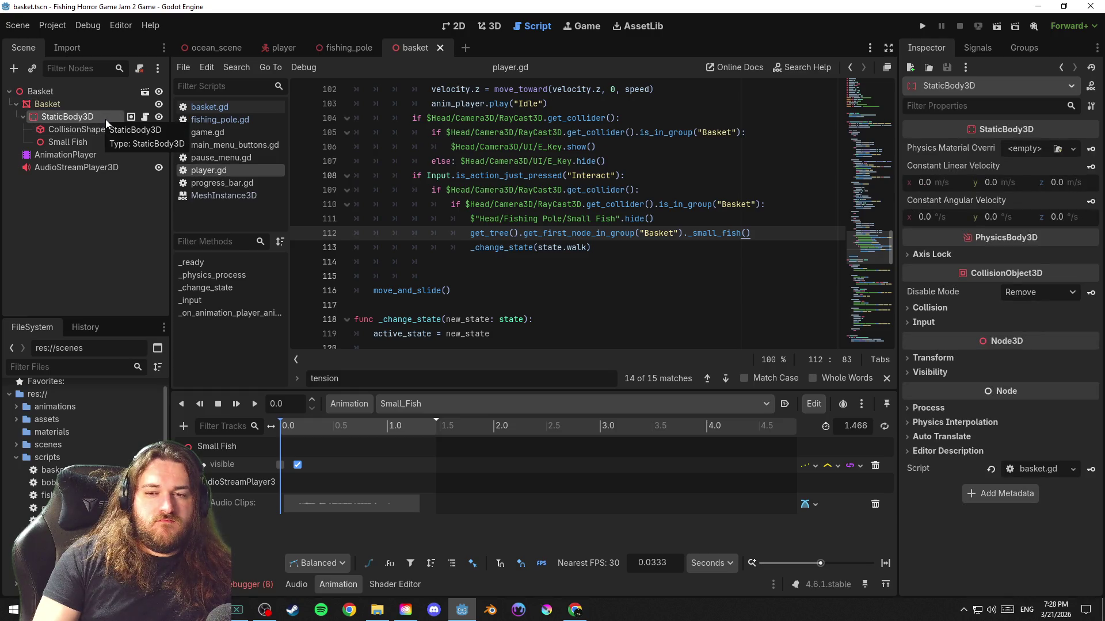
{"action": "left_click", "coordinate": [145, 117]}
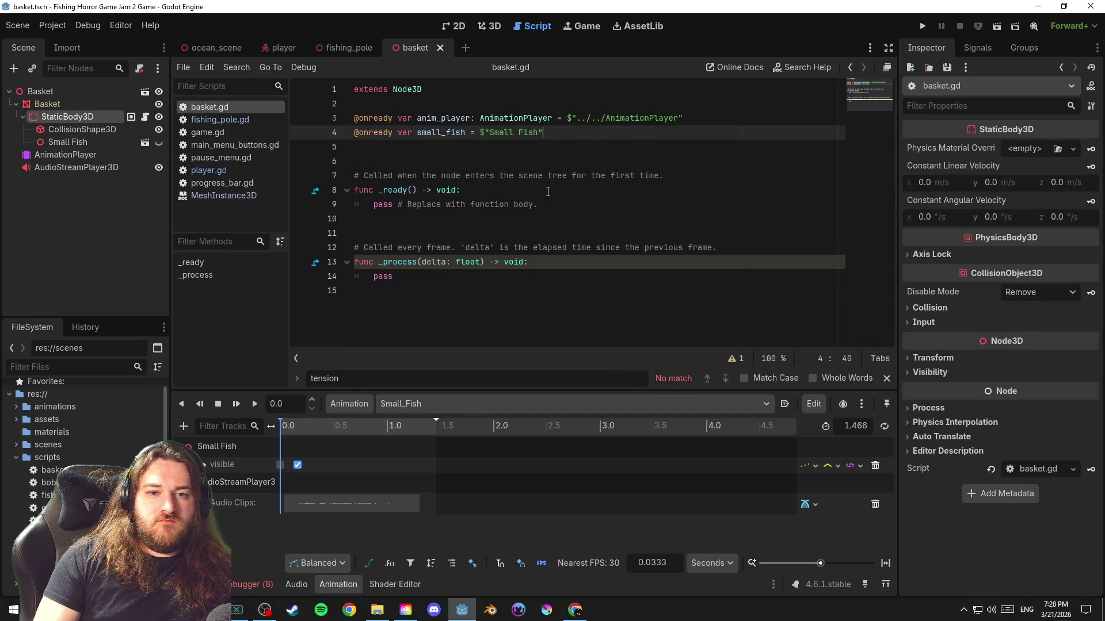
{"action": "left_click", "coordinate": [438, 271]}
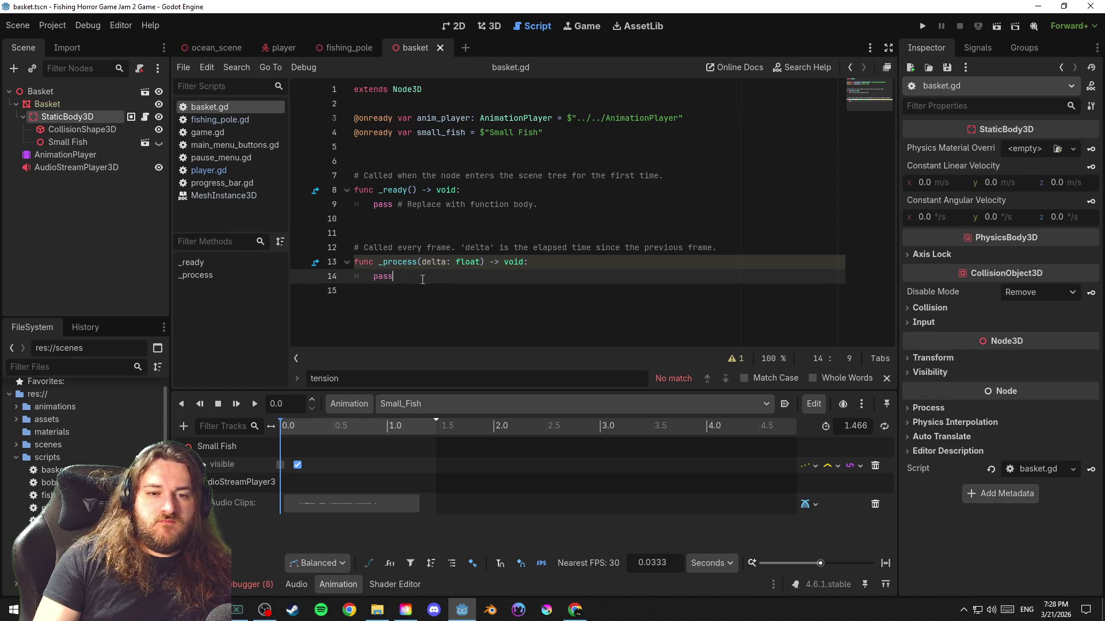
{"action": "left_click_drag", "start_coordinate": [438, 272], "coordinate": [350, 244]}
Step: Write func _small_fish(): anim_player.play("Small_Fish") in its place and save basket.gd
{"action": "type", "text": "func _"}
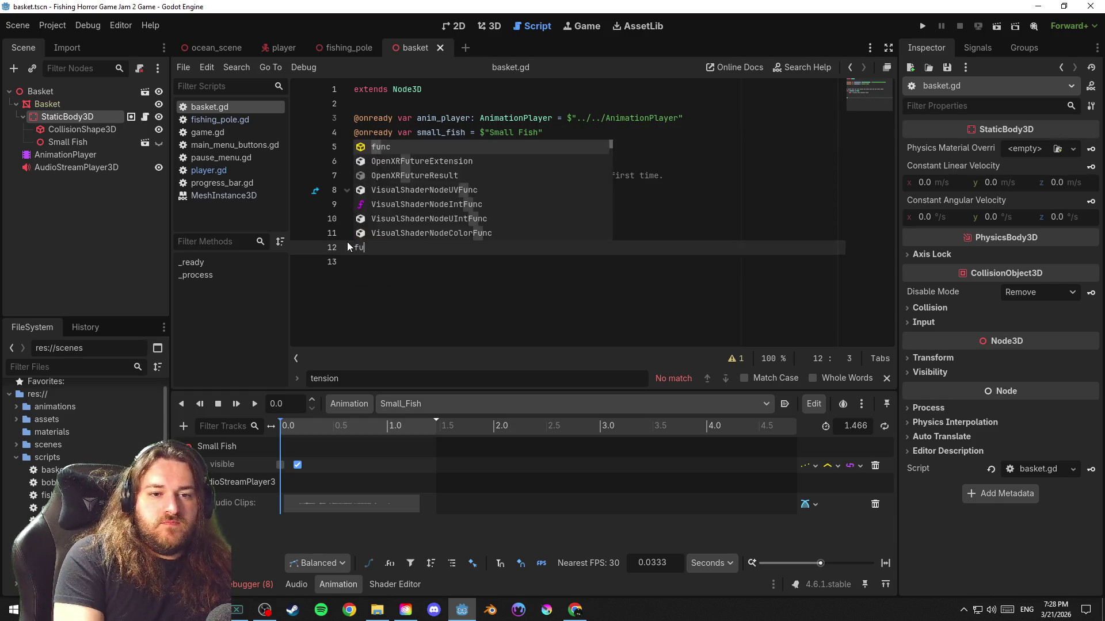
{"action": "type", "text": "small_fish"}
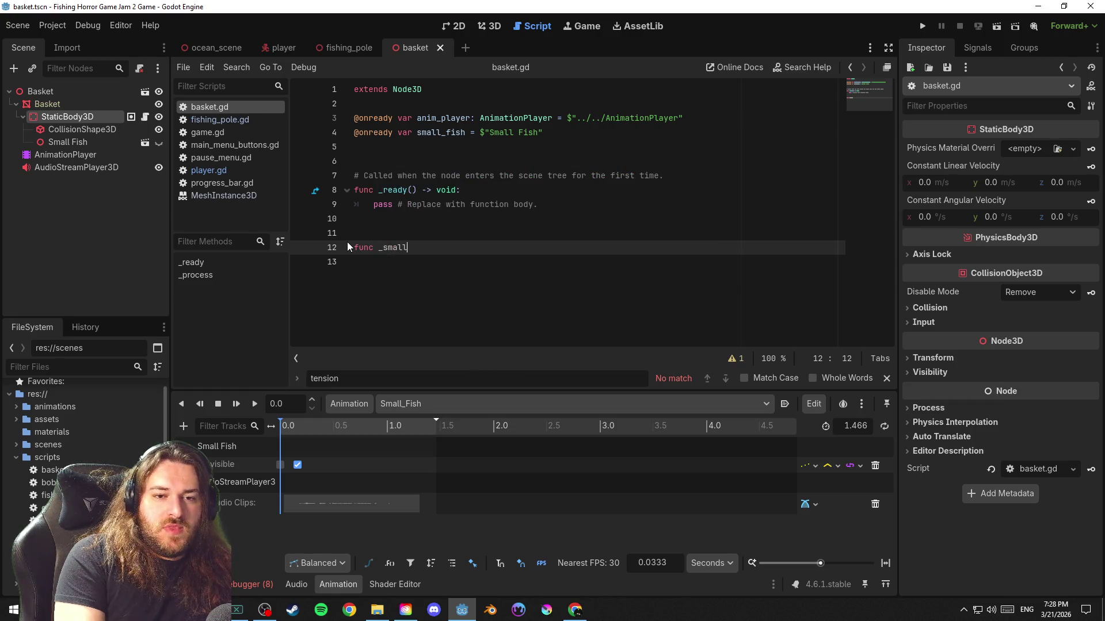
{"action": "type", "text": "()"}
{"action": "key", "text": "Return"}
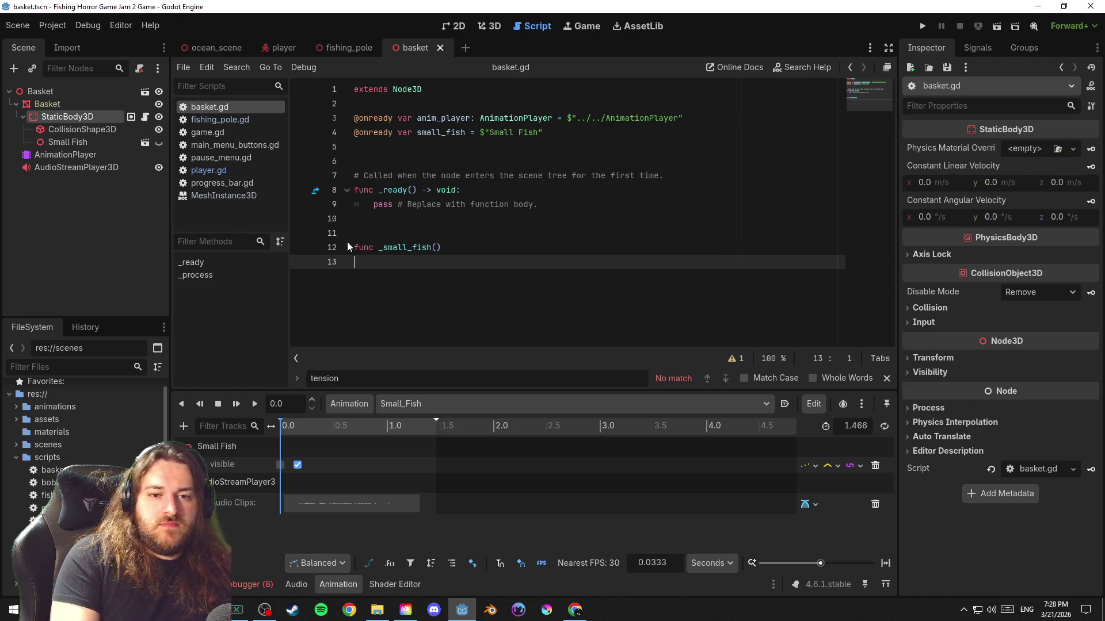
{"action": "key", "text": "Up"}
{"action": "key", "text": "End"}
{"action": "type", "text": ":"}
{"action": "key", "text": "Return"}
{"action": "type", "text": "anim_player.play"}
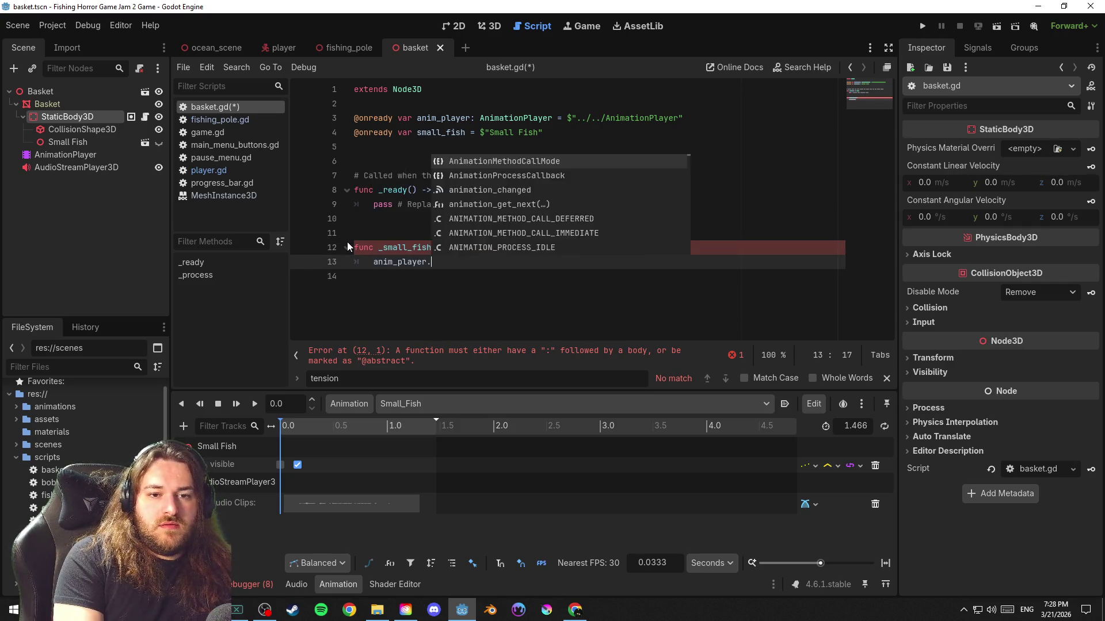
{"action": "key", "text": "Down"}
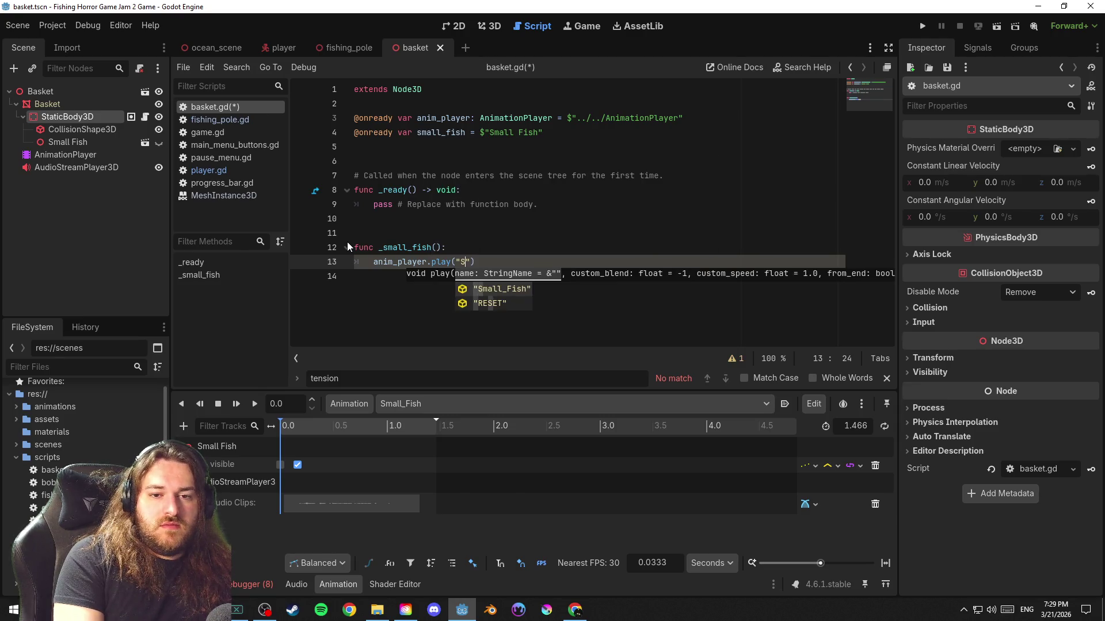
{"action": "key", "text": "Return"}
{"action": "key", "text": "ctrl+s"}
{"action": "left_click", "coordinate": [424, 229]}
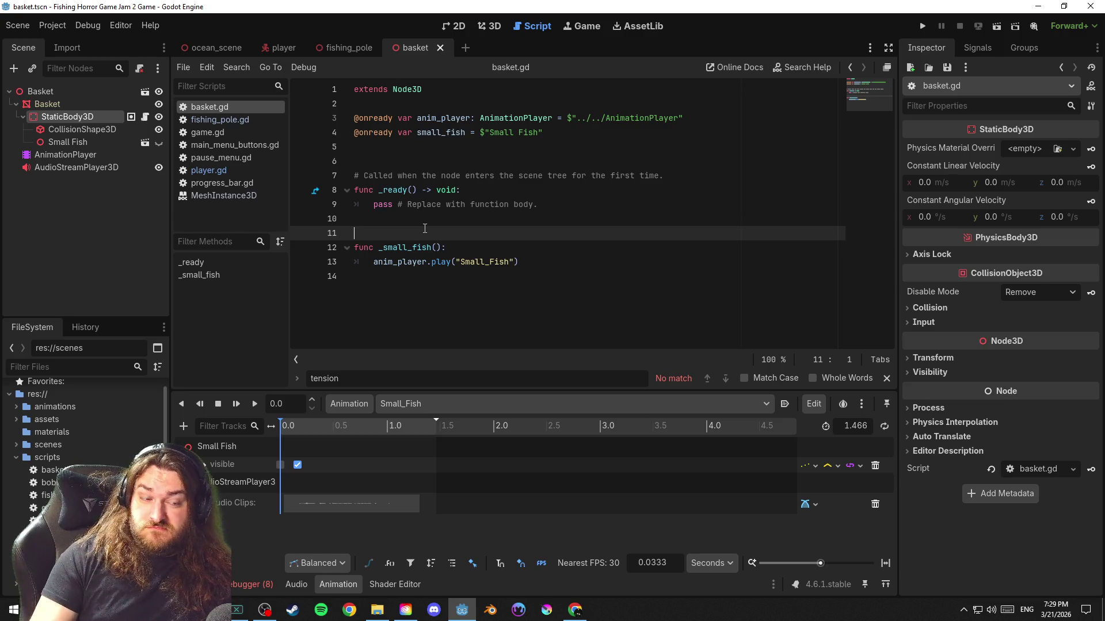
Step: Save the basket scene from the Scene menu
{"action": "left_click", "coordinate": [77, 131]}
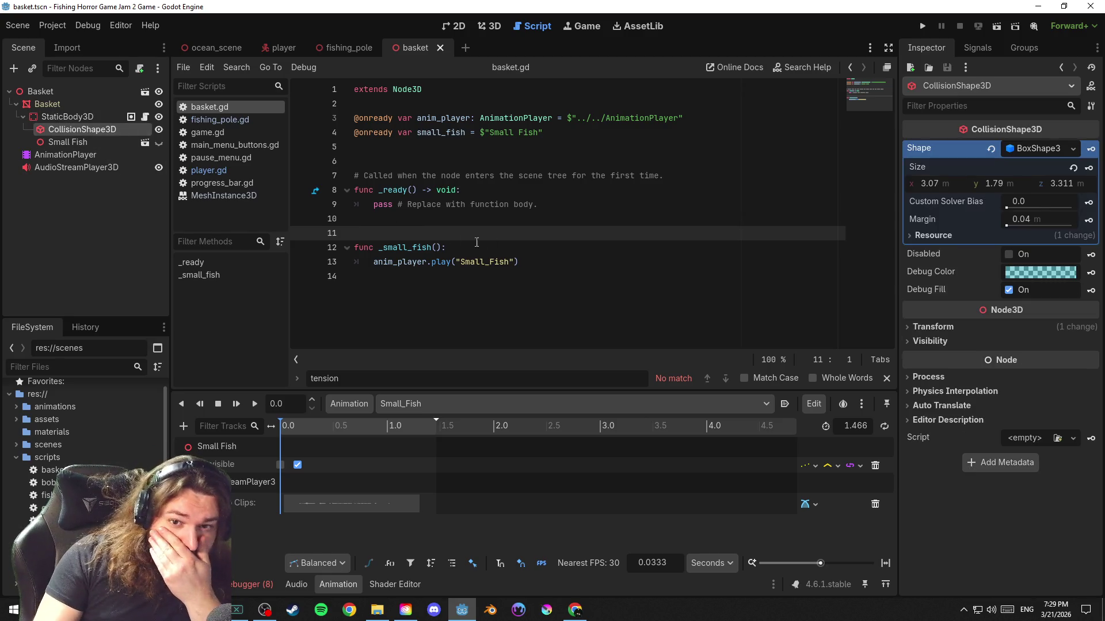
{"action": "left_click", "coordinate": [91, 143]}
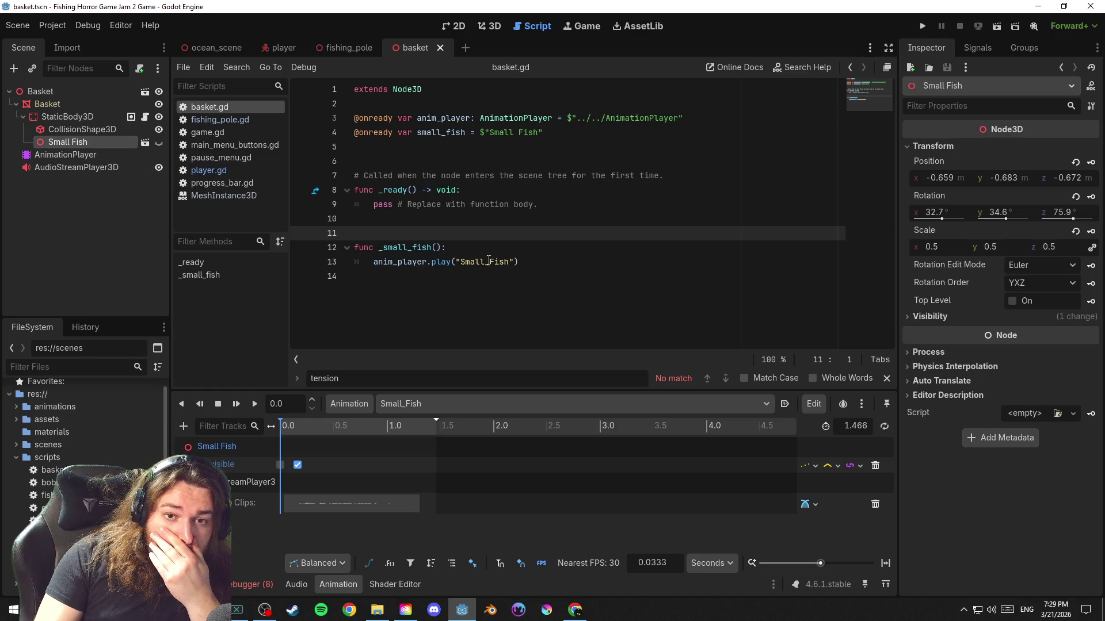
{"action": "left_click", "coordinate": [529, 261]}
{"action": "left_click", "coordinate": [17, 26]}
{"action": "left_click", "coordinate": [61, 114]}
{"action": "left_click", "coordinate": [457, 233]}
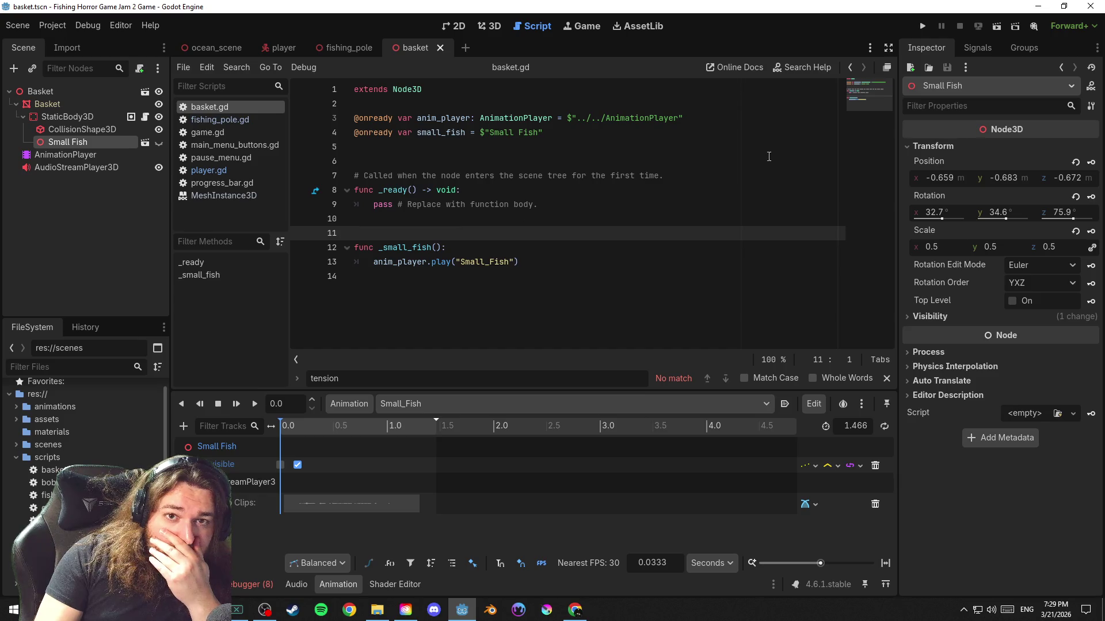
{"action": "left_click", "coordinate": [921, 31]}
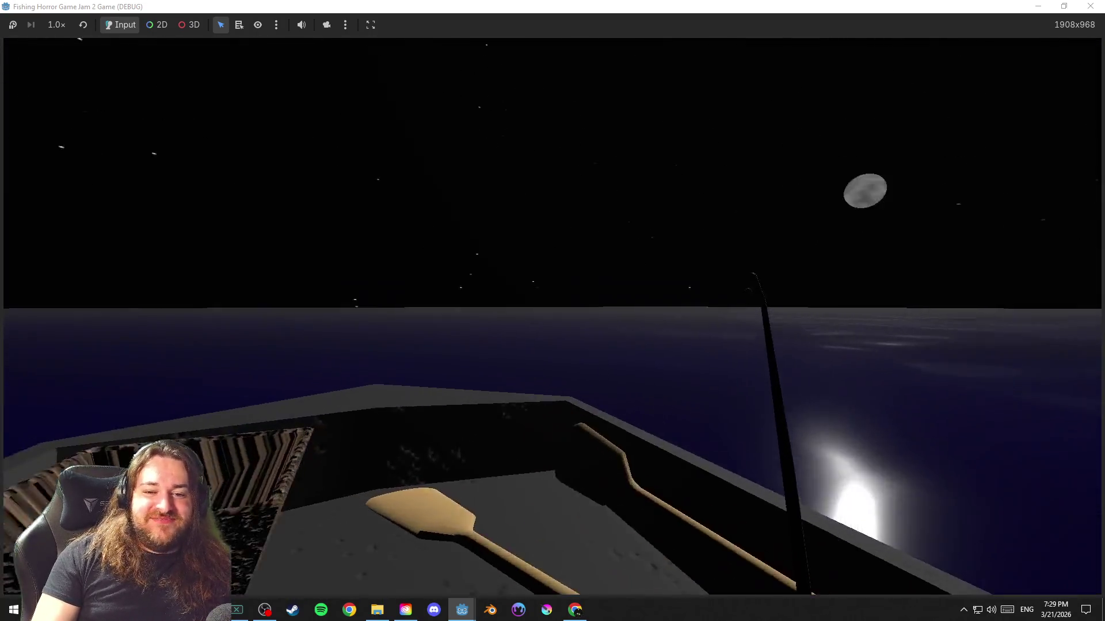
{"action": "key", "text": "F8"}
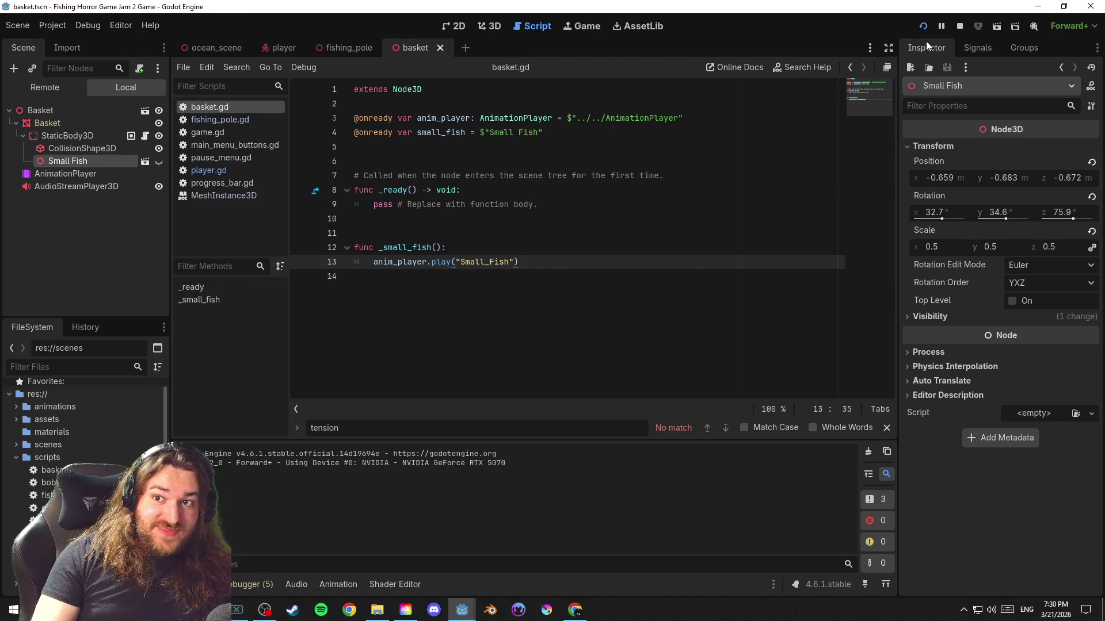
Step: Stop the running game and save the basket scene
{"action": "left_click", "coordinate": [959, 26]}
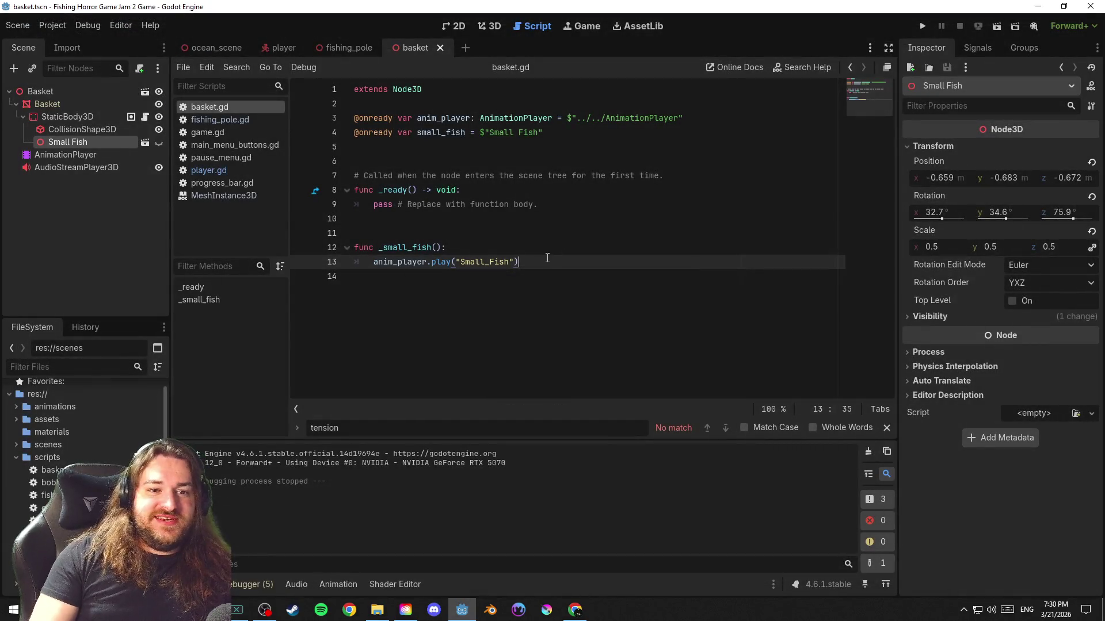
{"action": "left_click", "coordinate": [460, 236]}
{"action": "key", "text": "ctrl+s"}
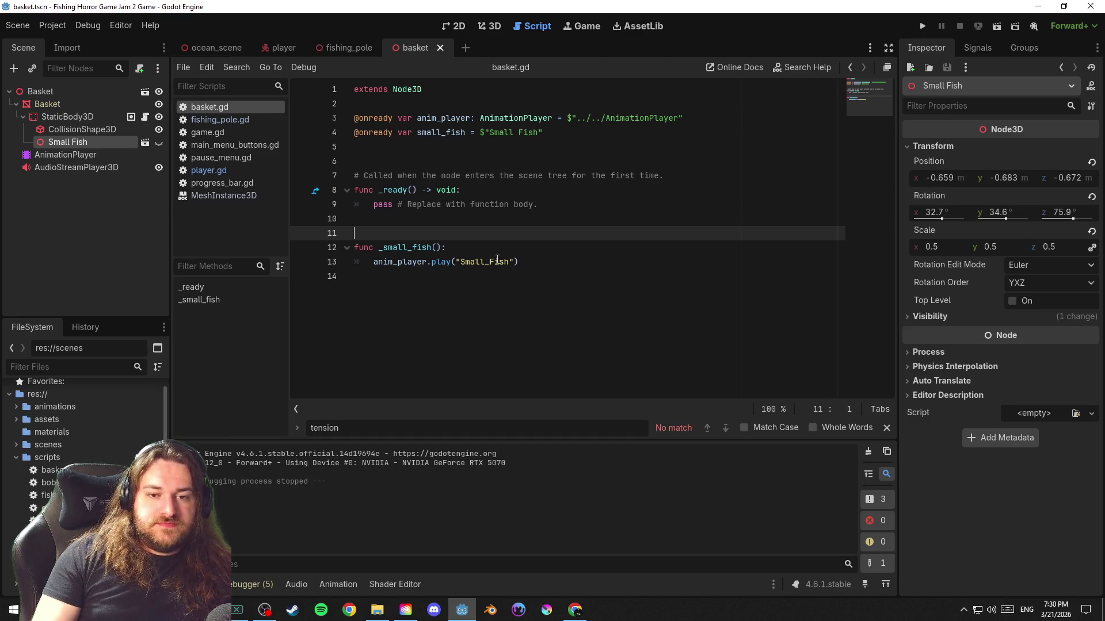
{"action": "left_click", "coordinate": [540, 263]}
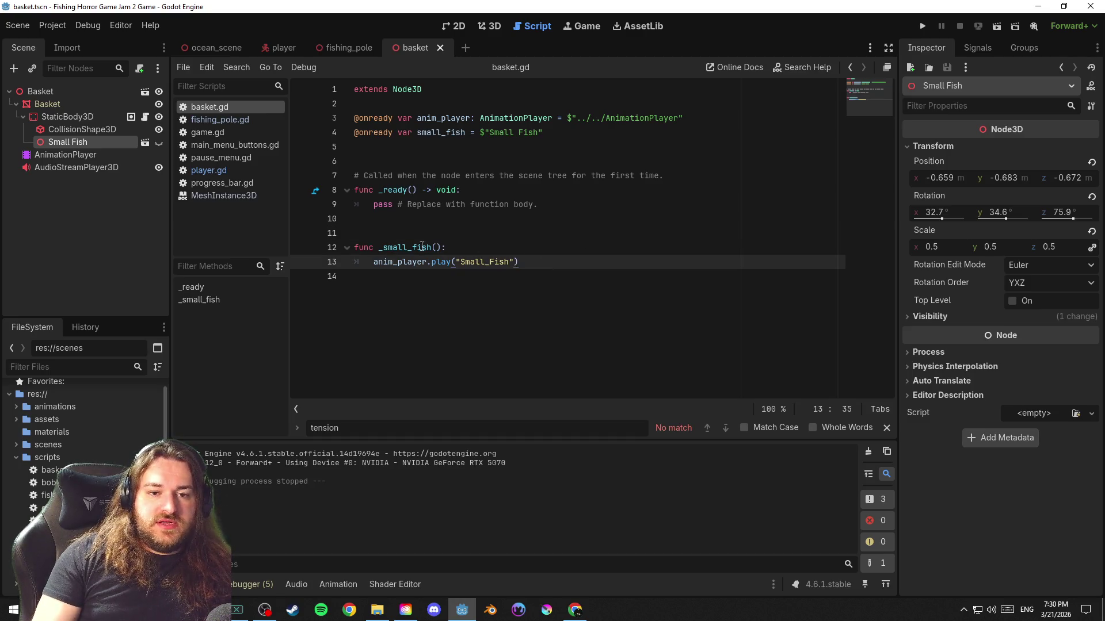
Step: Rename the function to _fish_1 and change its play call to "Fish_1"
{"action": "left_click_drag", "start_coordinate": [383, 249], "coordinate": [432, 248]}
{"action": "type", "text": "fish_"}
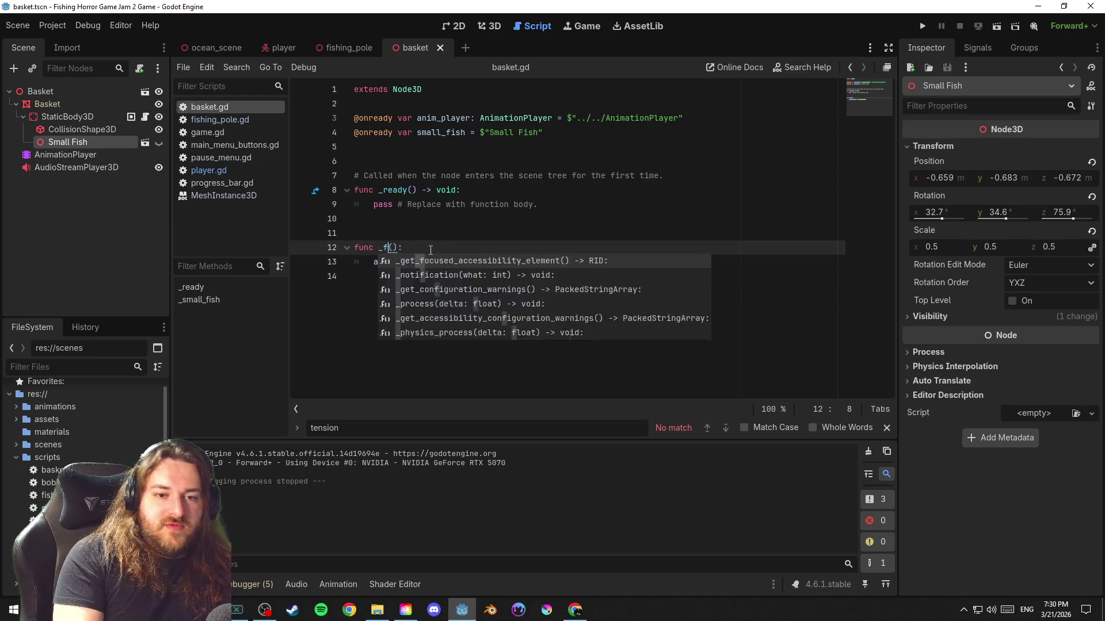
{"action": "type", "text": "1"}
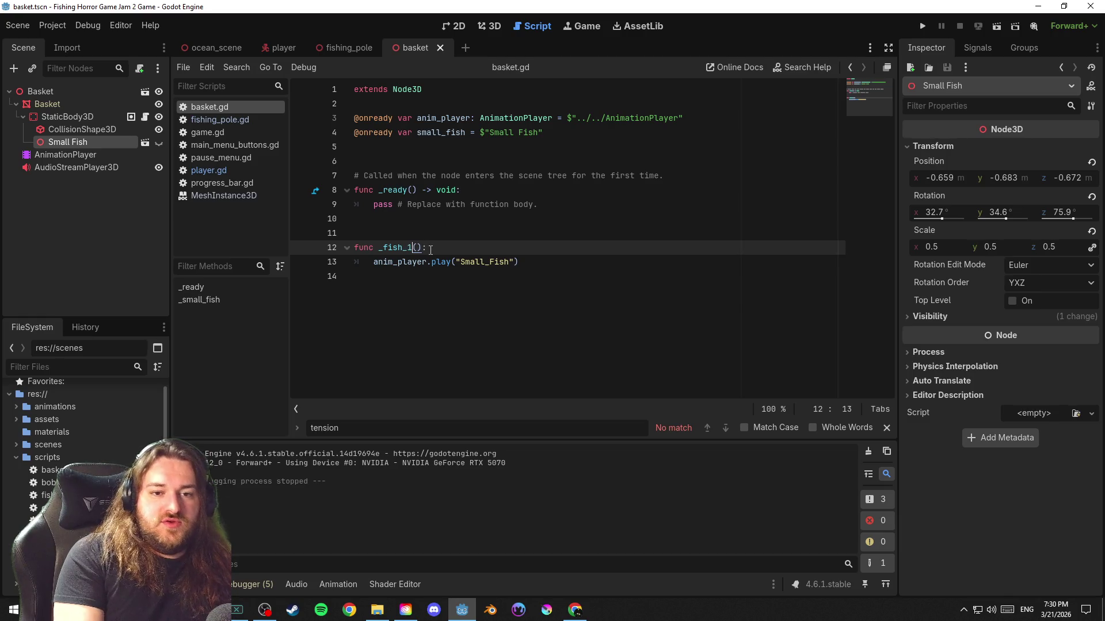
{"action": "left_click", "coordinate": [519, 263]}
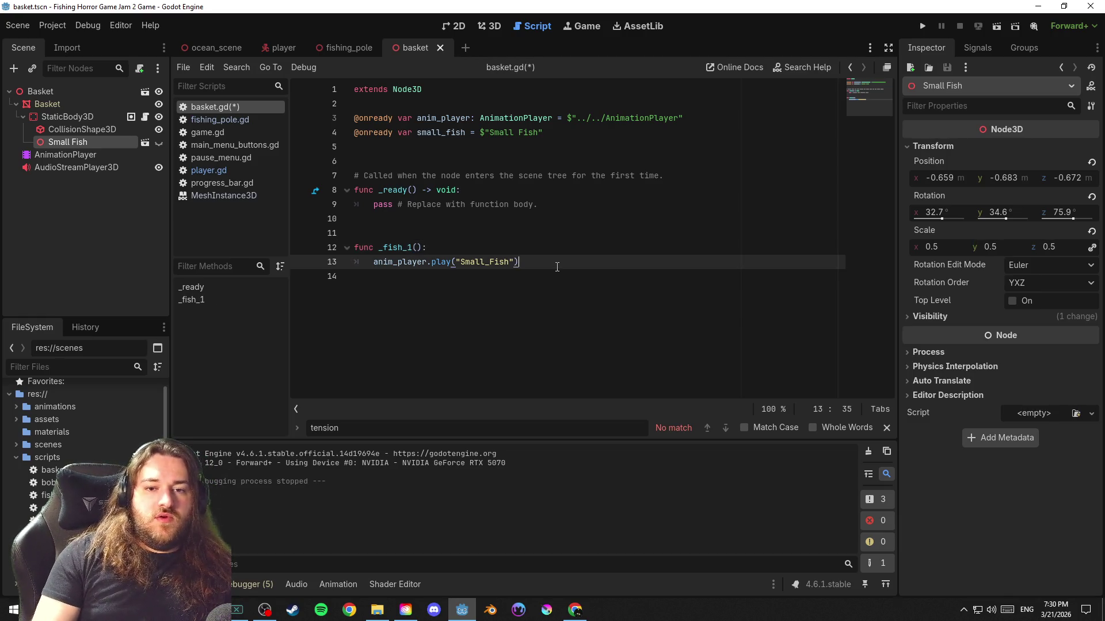
{"action": "left_click_drag", "start_coordinate": [510, 262], "coordinate": [460, 263]}
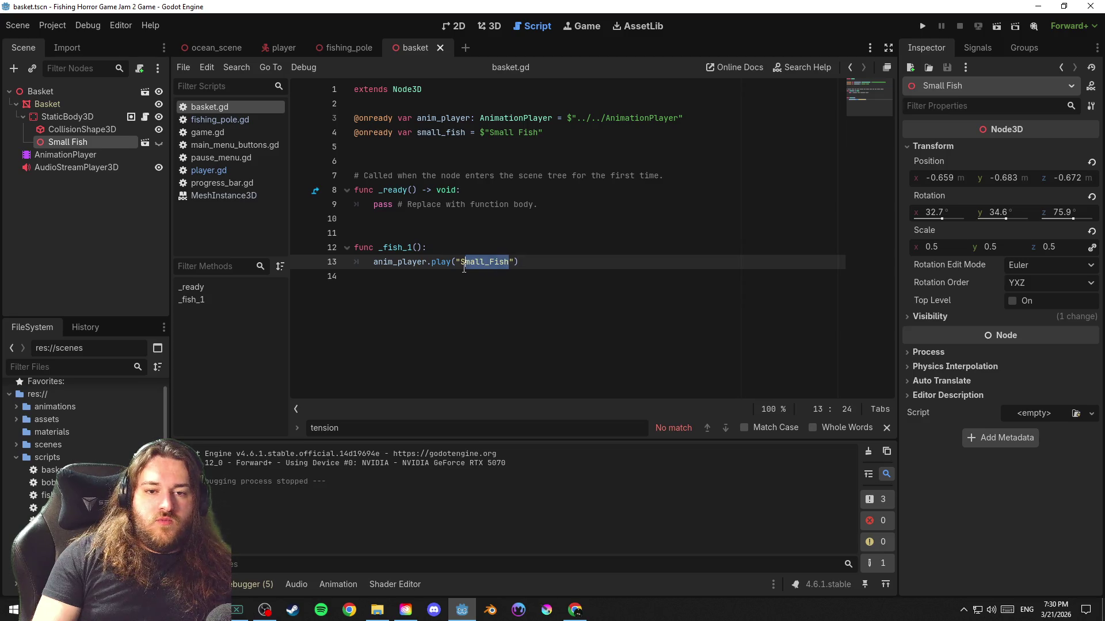
{"action": "type", "text": "Fish_1"}
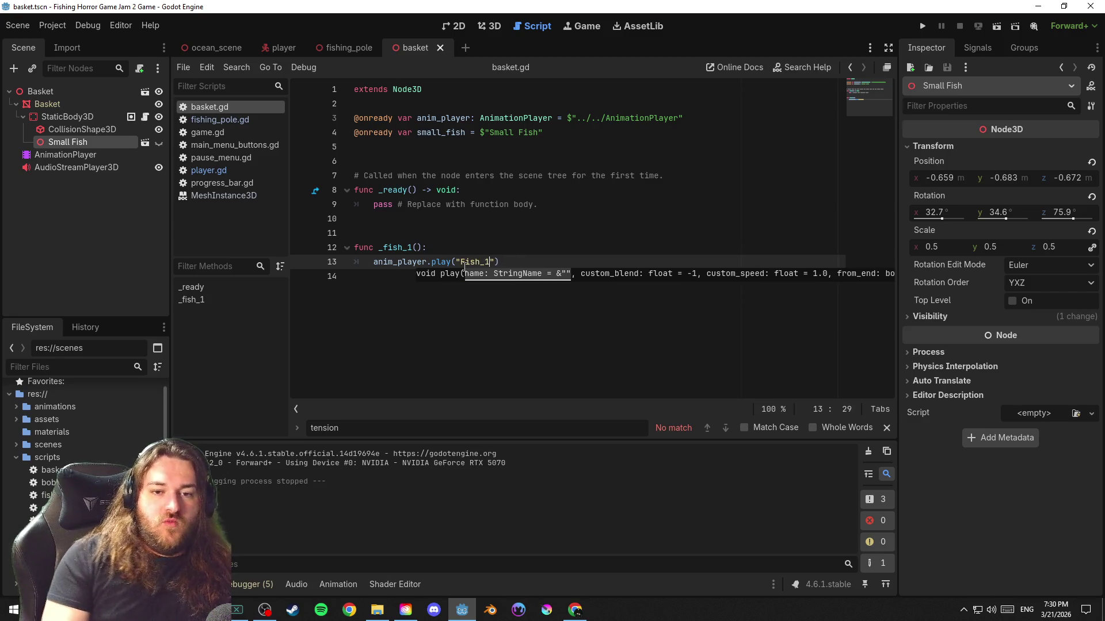
{"action": "left_click", "coordinate": [523, 254]}
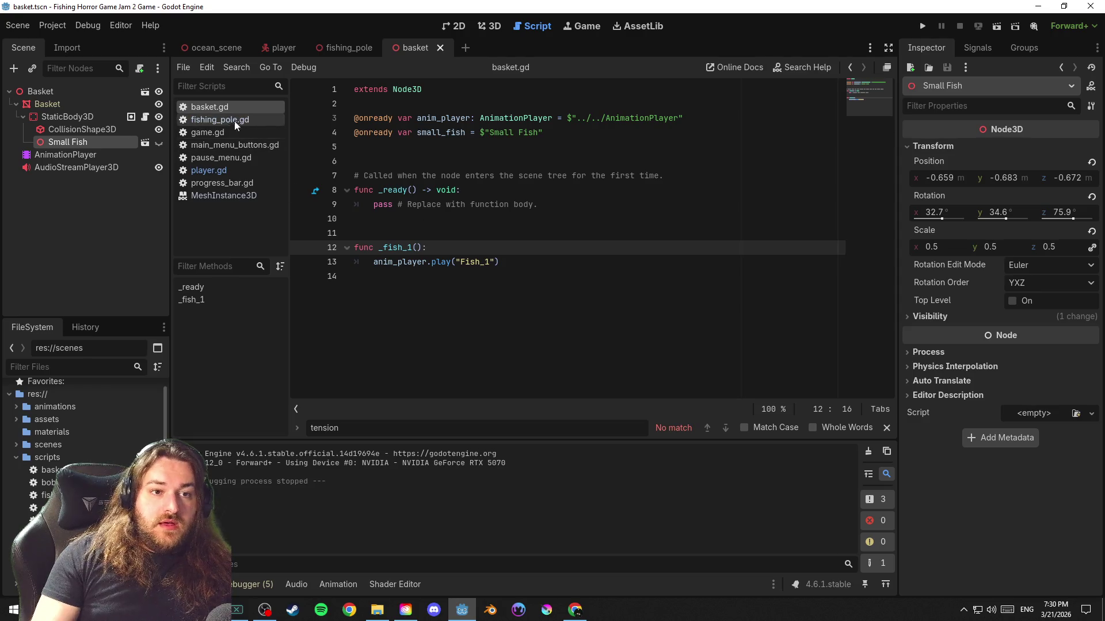
{"action": "left_click", "coordinate": [89, 155]}
Step: Rename the Small_Fish animation to "Fish 1" in the animation libraries editor
{"action": "left_click", "coordinate": [428, 405]}
{"action": "left_click", "coordinate": [428, 405]}
{"action": "left_click", "coordinate": [862, 405]}
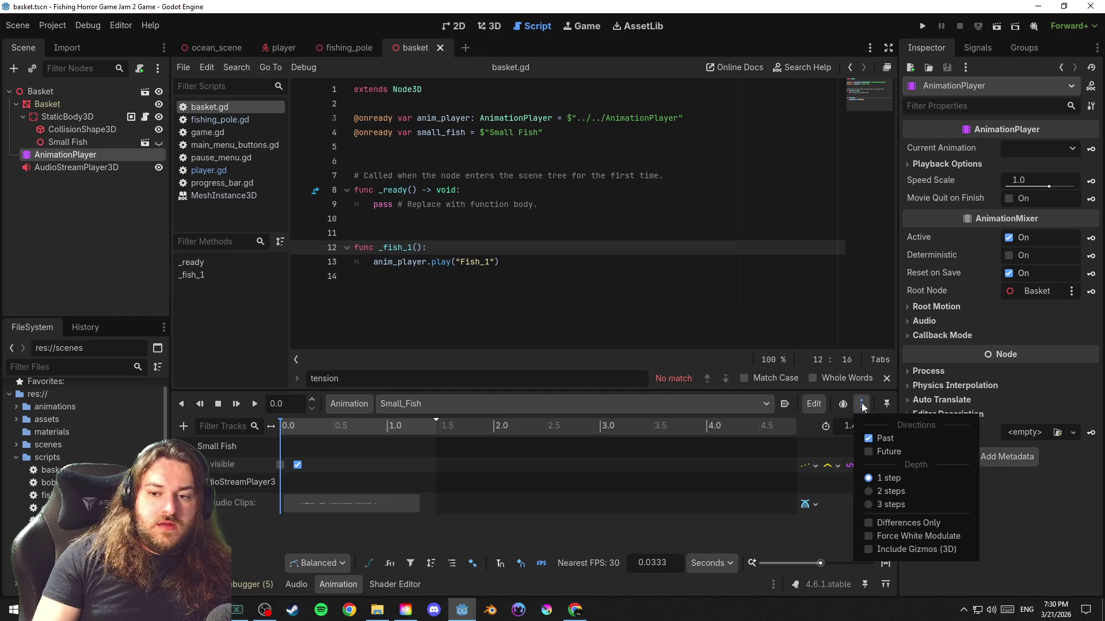
{"action": "left_click", "coordinate": [774, 418]}
{"action": "left_click", "coordinate": [349, 404]}
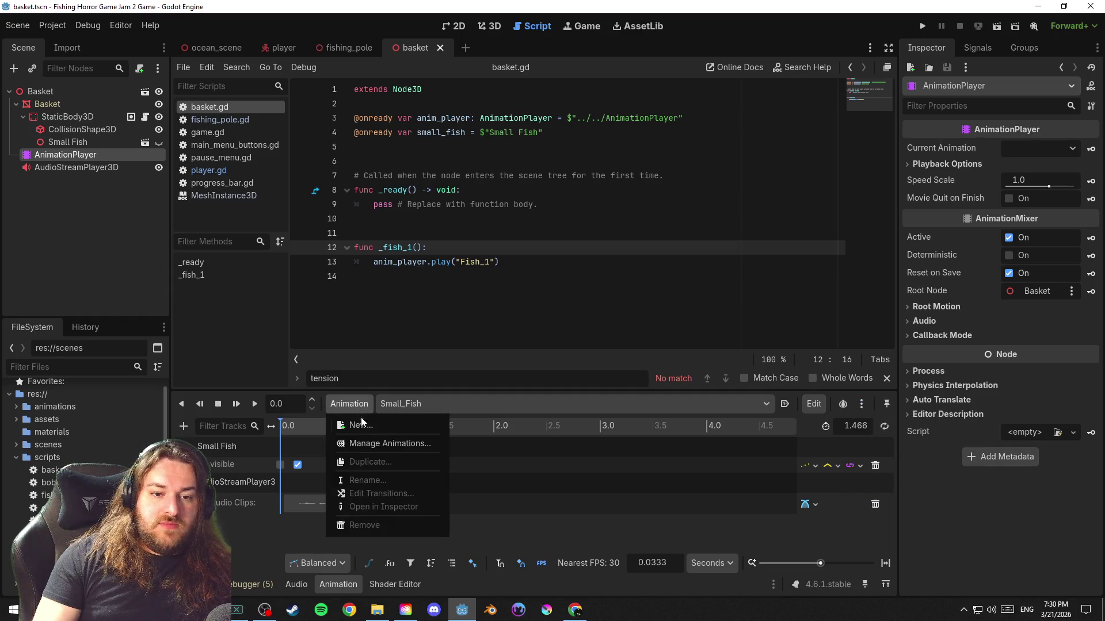
{"action": "left_click", "coordinate": [374, 443]}
{"action": "double_click", "coordinate": [379, 234]}
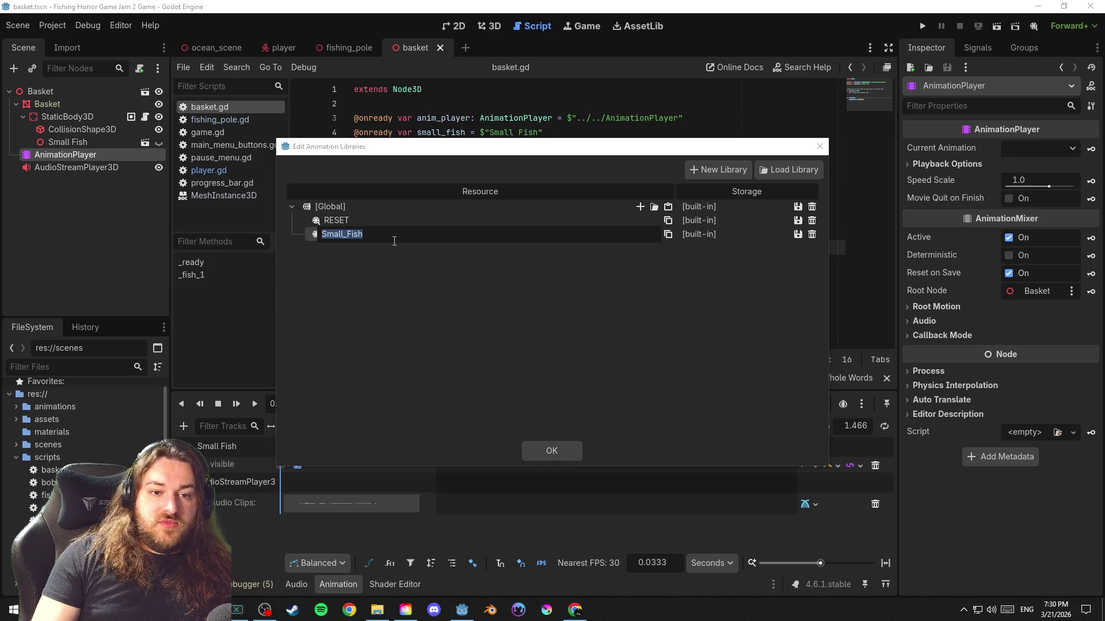
{"action": "type", "text": "Fish "}
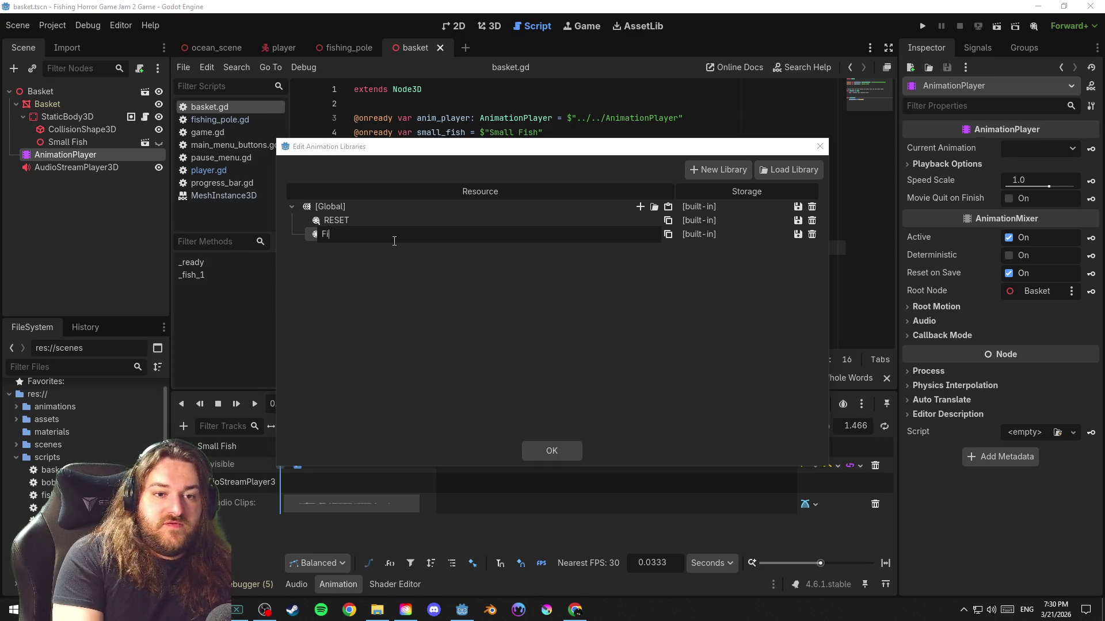
{"action": "type", "text": "1"}
{"action": "key", "text": "Return"}
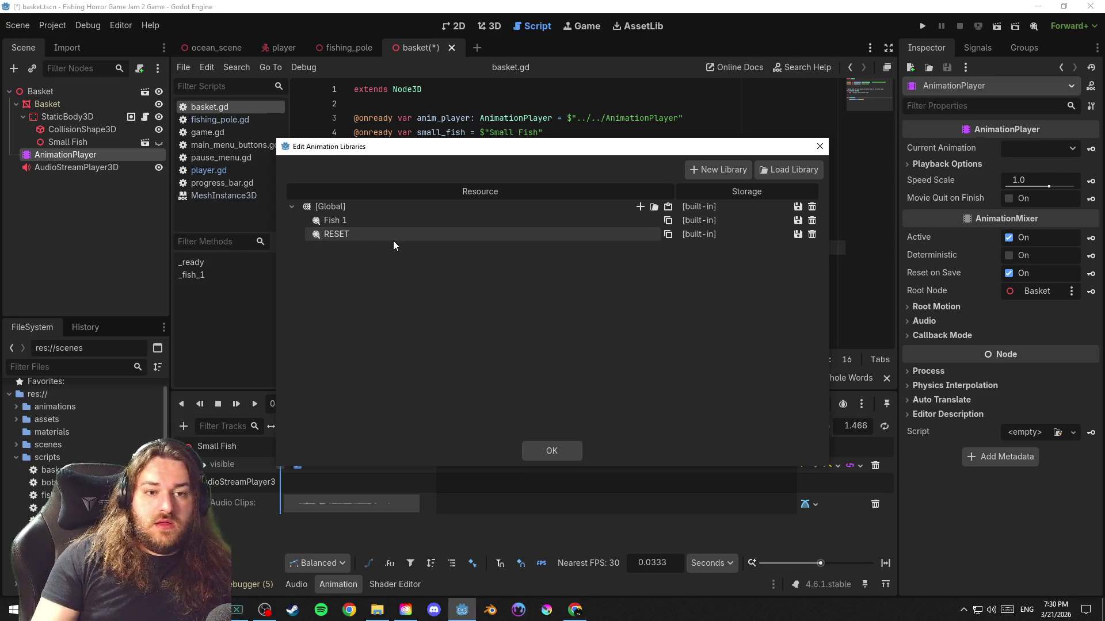
{"action": "left_click", "coordinate": [527, 446]}
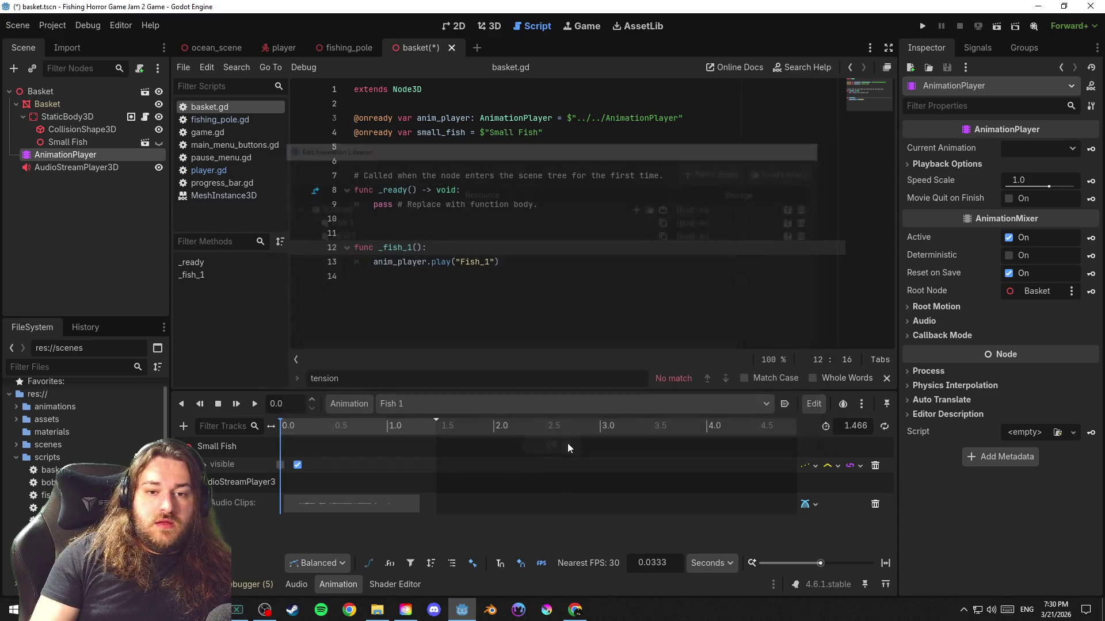
Step: Change line 13's animation name to "Fish 1" and save basket.gd
{"action": "left_click", "coordinate": [485, 262]}
{"action": "key", "text": "BackSpace"}
{"action": "left_click", "coordinate": [520, 235]}
{"action": "key", "text": "ctrl+s"}
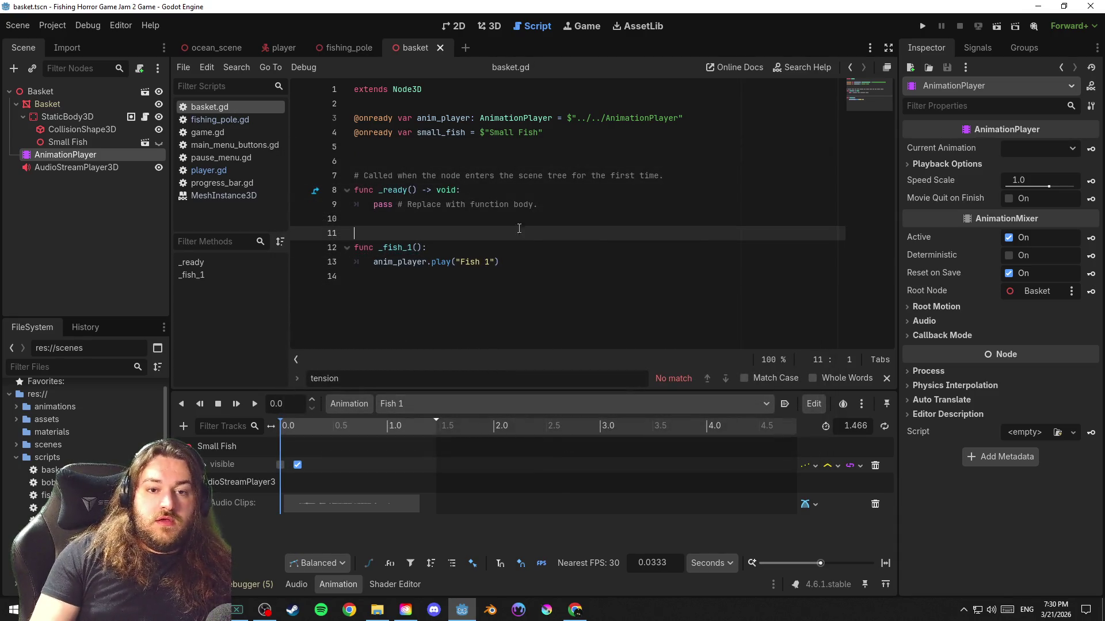
Step: Replace _small_fish with _fish_1 on player.gd line 112, then return to basket.gd
{"action": "left_click", "coordinate": [226, 118]}
{"action": "left_click", "coordinate": [271, 170]}
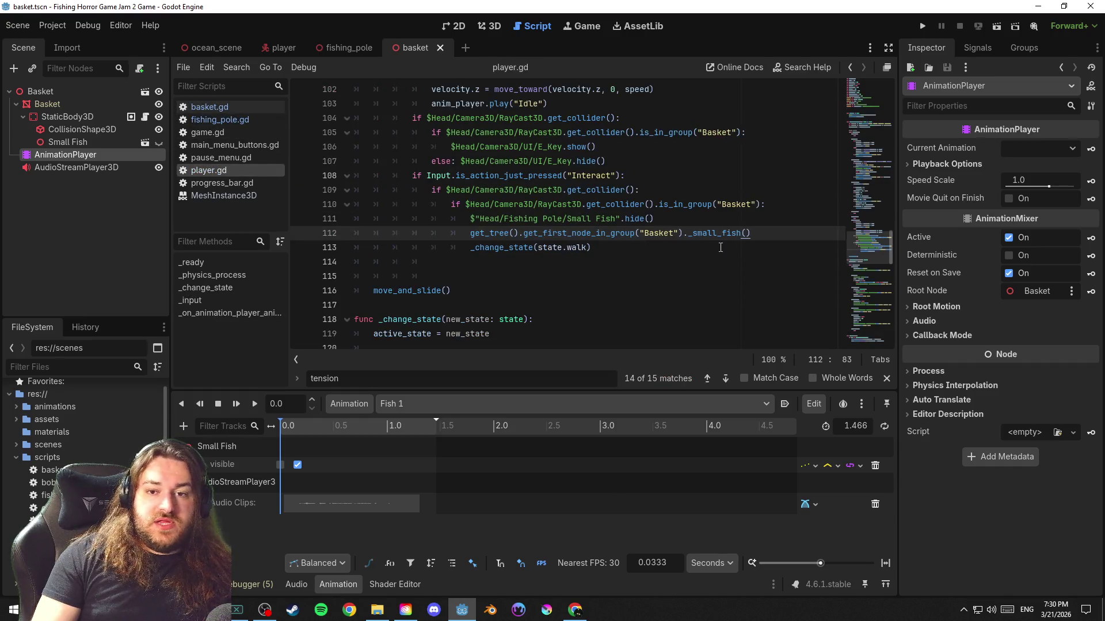
{"action": "left_click_drag", "start_coordinate": [693, 234], "coordinate": [741, 236]}
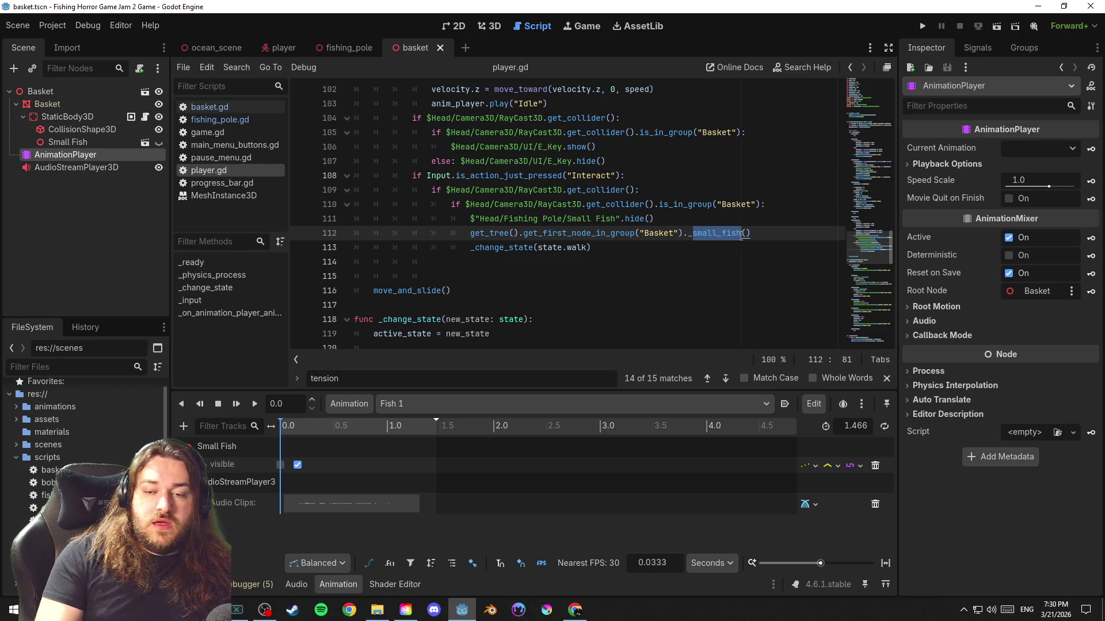
{"action": "type", "text": "_fish_1"}
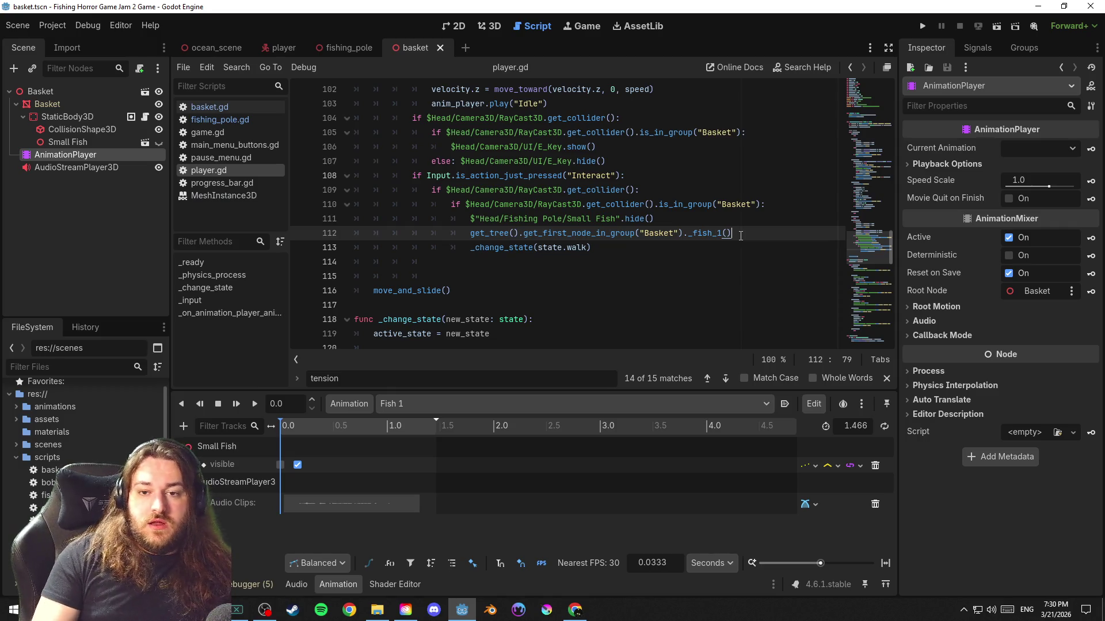
{"action": "left_click", "coordinate": [228, 122]}
{"action": "left_click", "coordinate": [228, 112]}
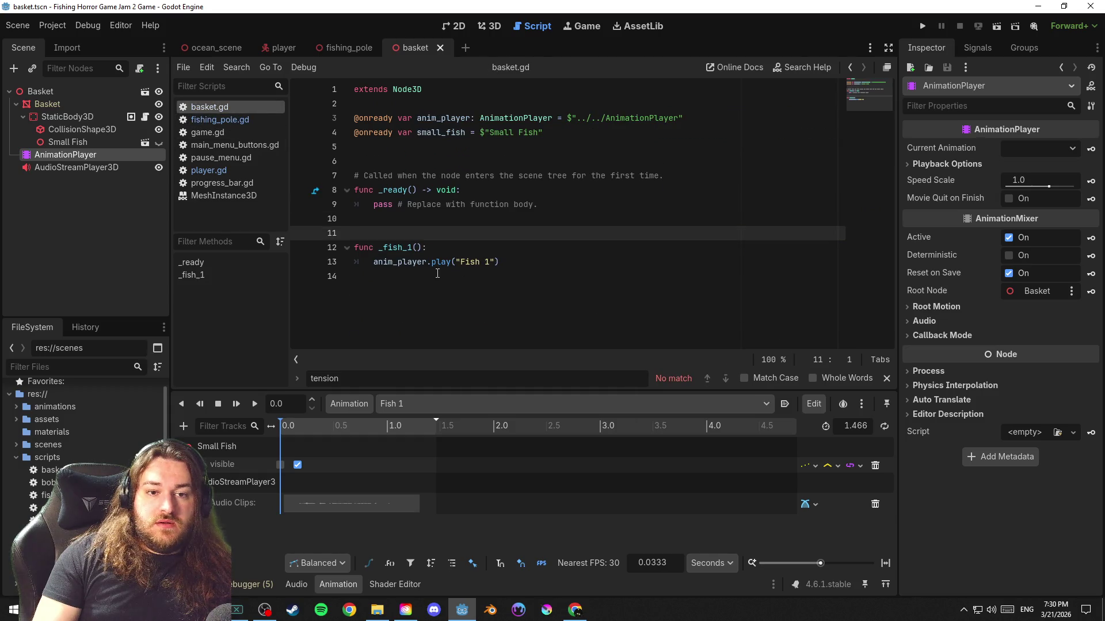
Step: Add func _fish_2(): with a pass body below _fish_1
{"action": "left_click", "coordinate": [431, 248]}
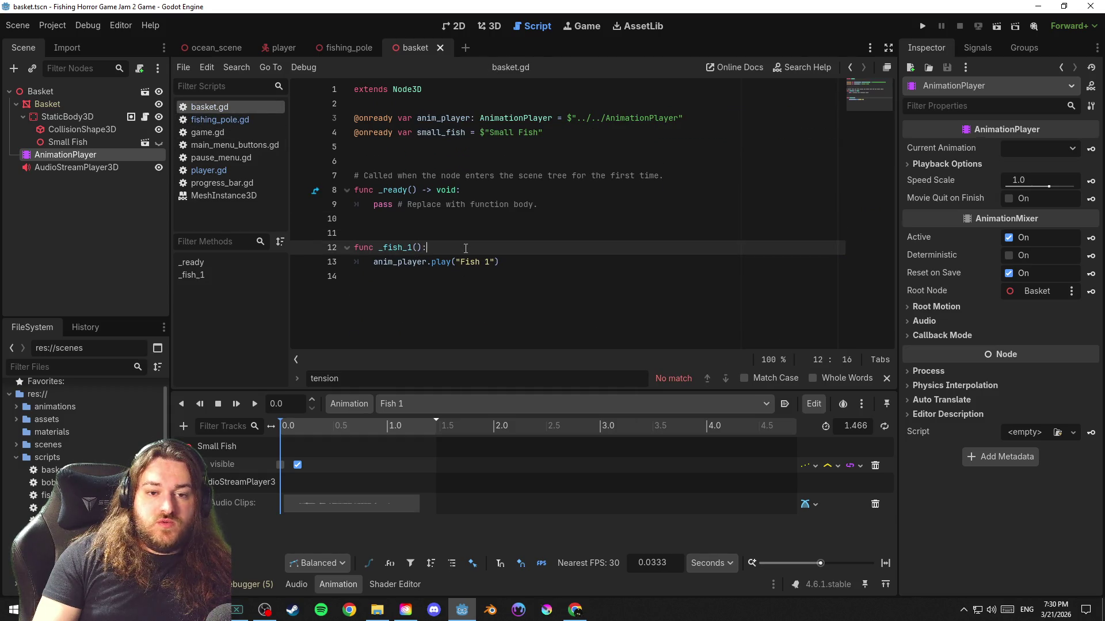
{"action": "left_click", "coordinate": [220, 170]}
{"action": "left_click", "coordinate": [223, 109]}
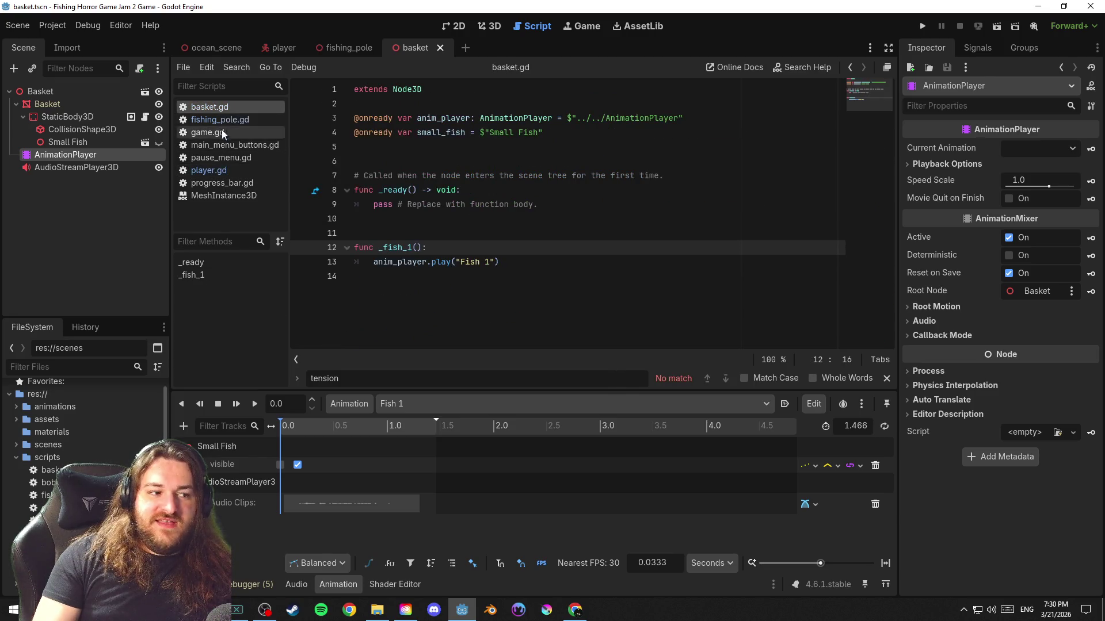
{"action": "left_click", "coordinate": [559, 263]}
{"action": "key", "text": "Return"}
{"action": "key", "text": "Return"}
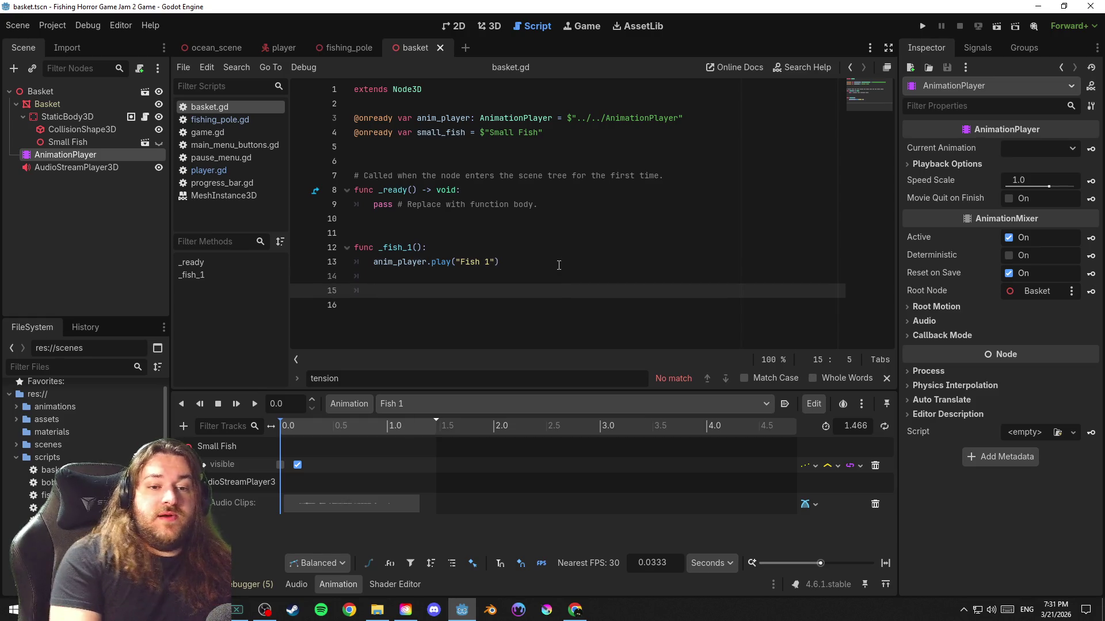
{"action": "key", "text": "BackSpace"}
{"action": "type", "text": "func "}
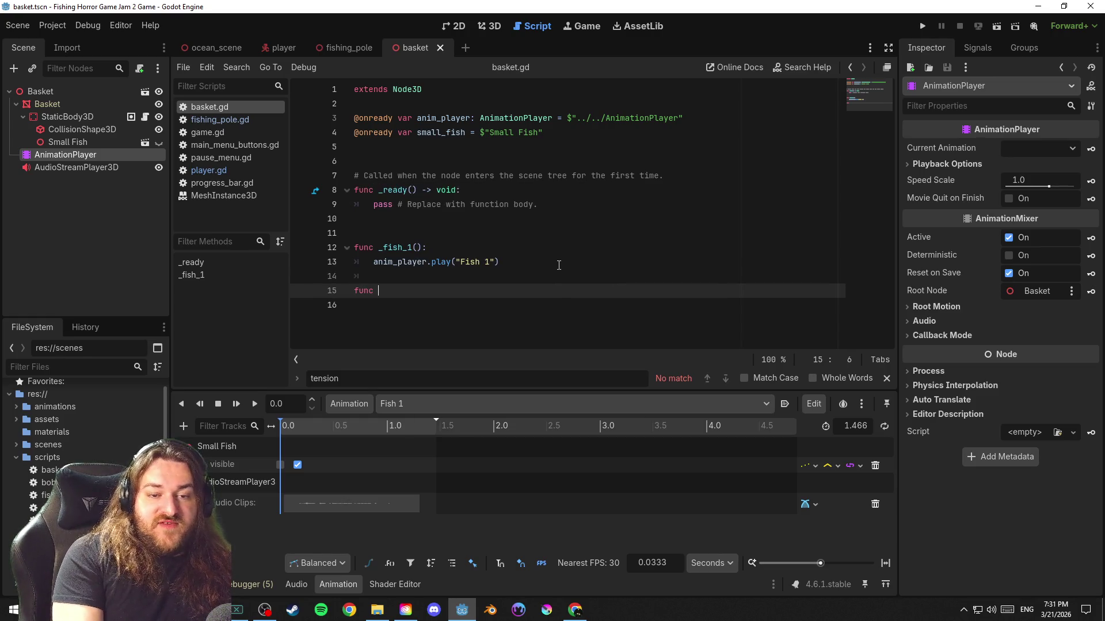
{"action": "type", "text": "+"}
{"action": "type", "text": "_fis"}
{"action": "key", "text": "BackSpace"}
{"action": "key", "text": "BackSpace"}
{"action": "key", "text": "BackSpace"}
{"action": "type", "text": "_fish_2():"}
{"action": "key", "text": "Return"}
{"action": "type", "text": "pass"}
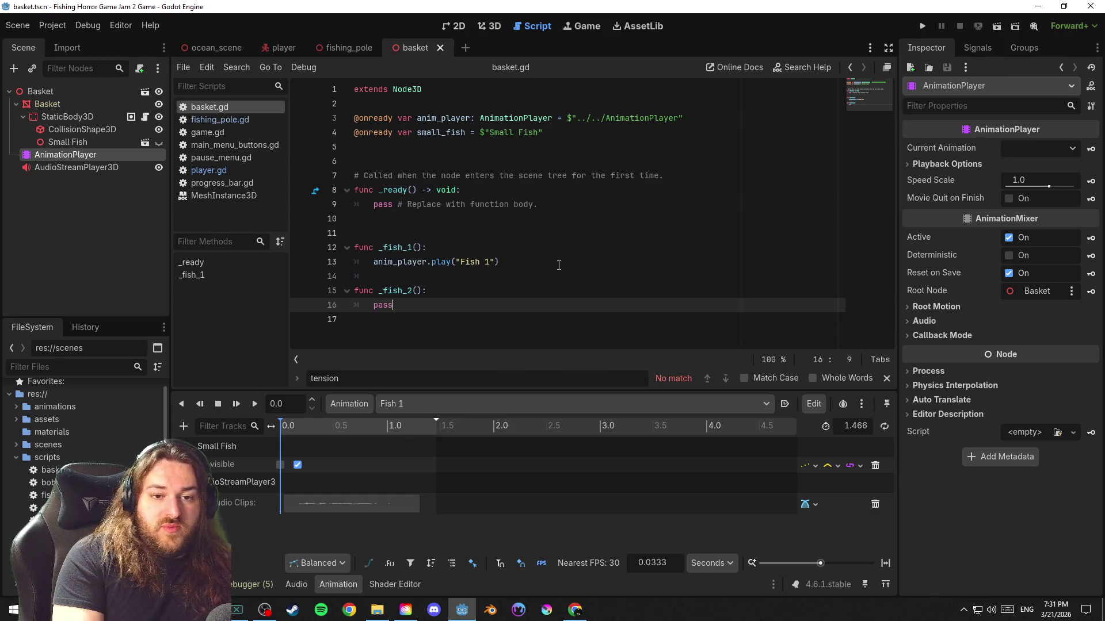
Step: Add func _fish_3(): containing pass
{"action": "key", "text": "Return"}
{"action": "key", "text": "Return"}
{"action": "type", "text": "func _fi"}
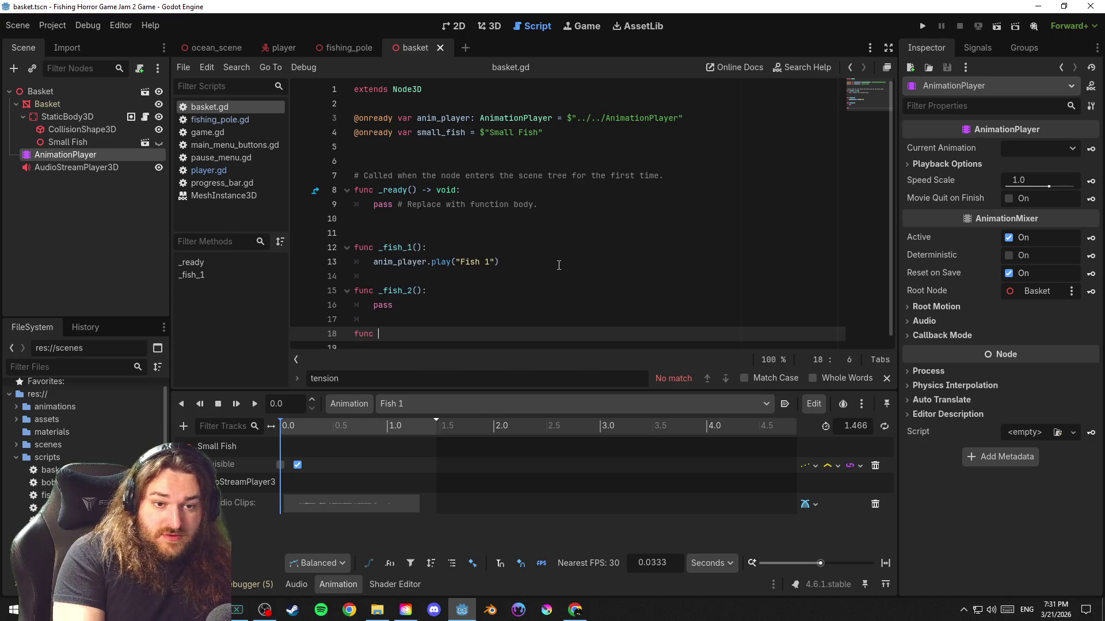
{"action": "type", "text": "sh+"}
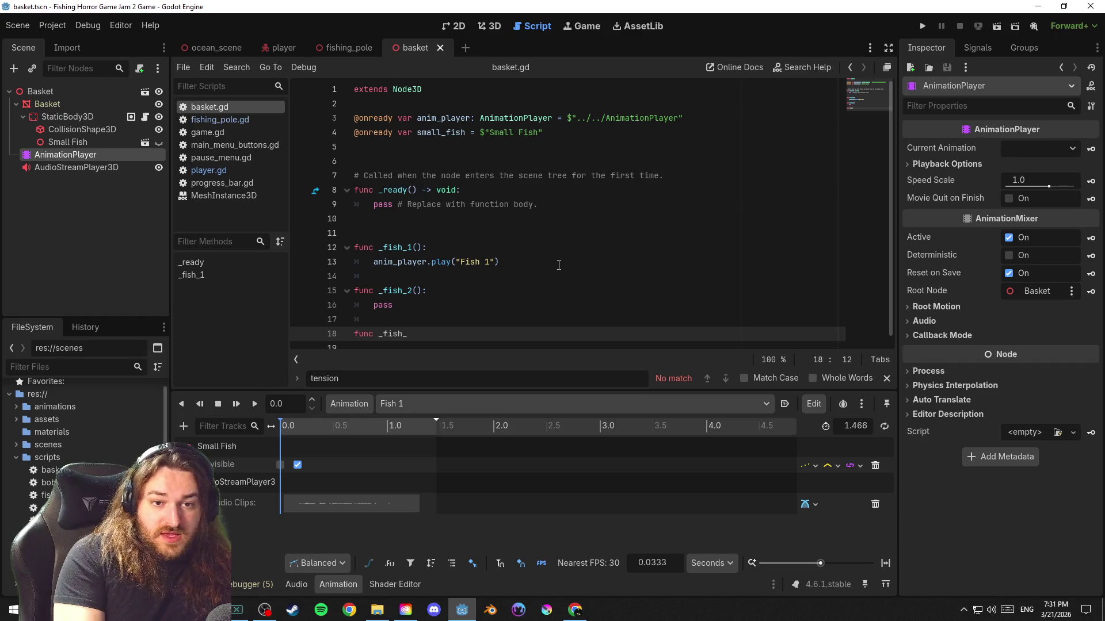
{"action": "type", "text": "3():"}
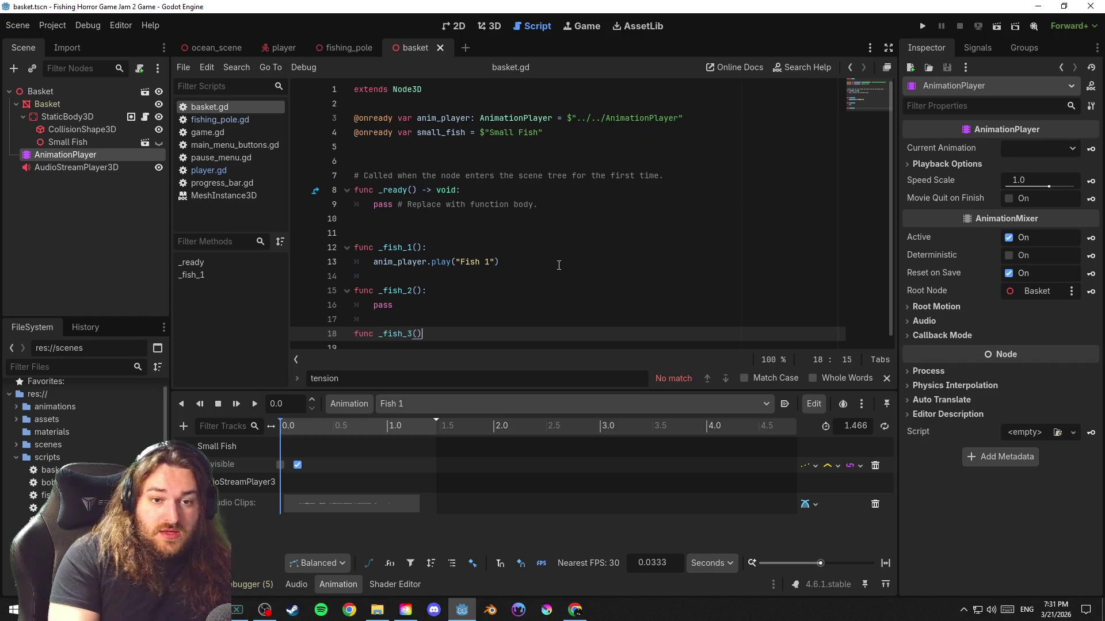
{"action": "key", "text": "Return"}
{"action": "type", "text": "pass"}
{"action": "key", "text": "Return"}
{"action": "key", "text": "Return"}
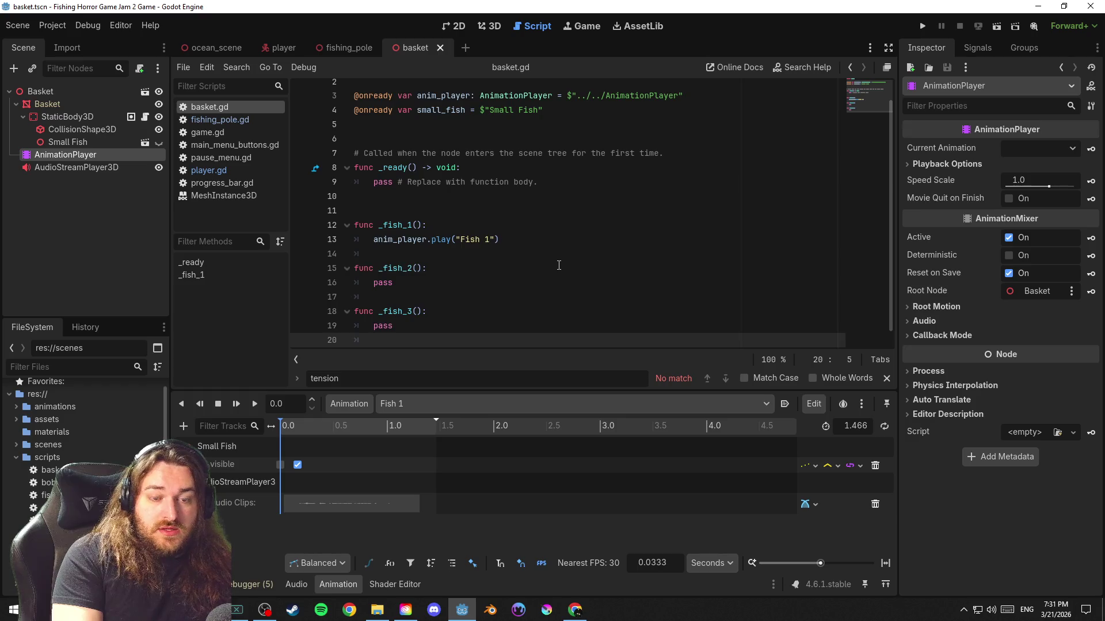
Step: Add func _fish_4(): containing pass, fixing typos in its header
{"action": "type", "text": "func _fish"}
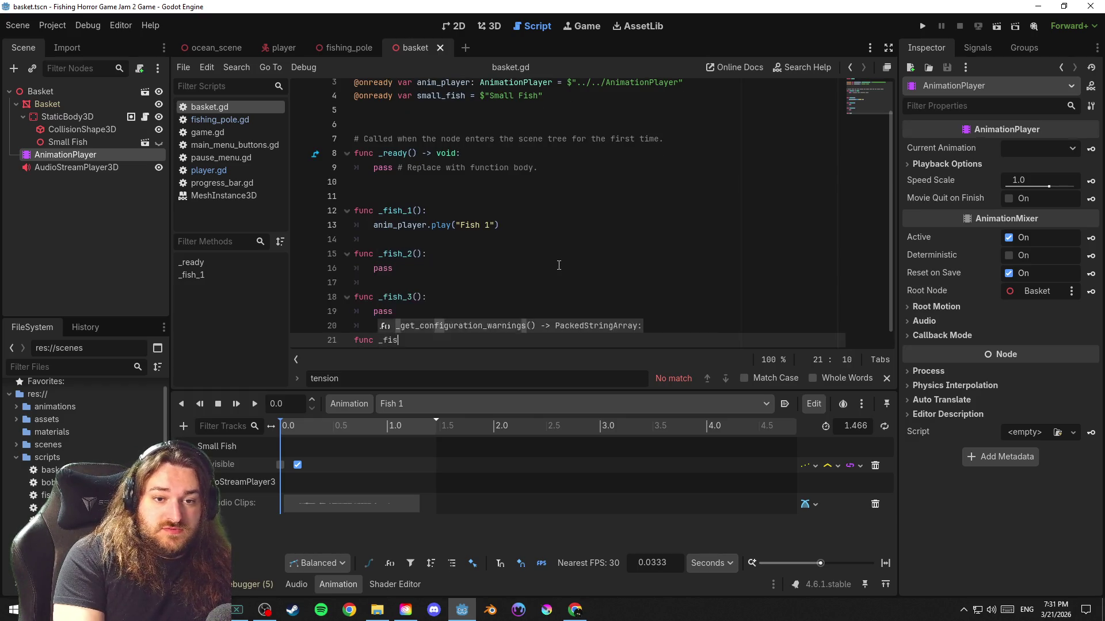
{"action": "type", "text": "_4("}
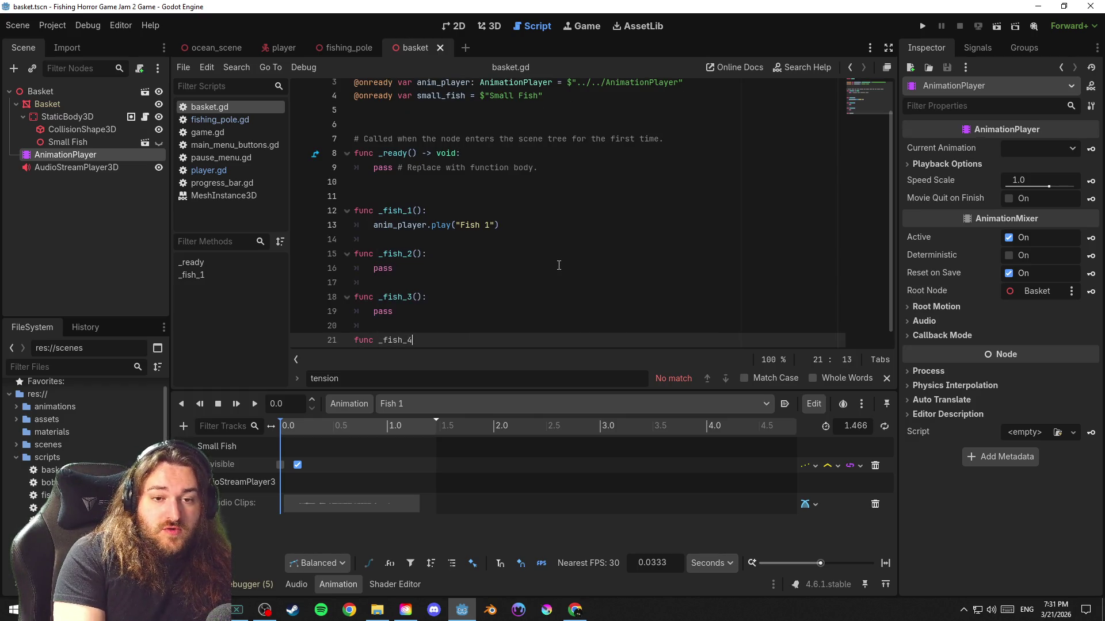
{"action": "key", "text": "Return"}
{"action": "key", "text": "Left"}
{"action": "key", "text": "BackSpace"}
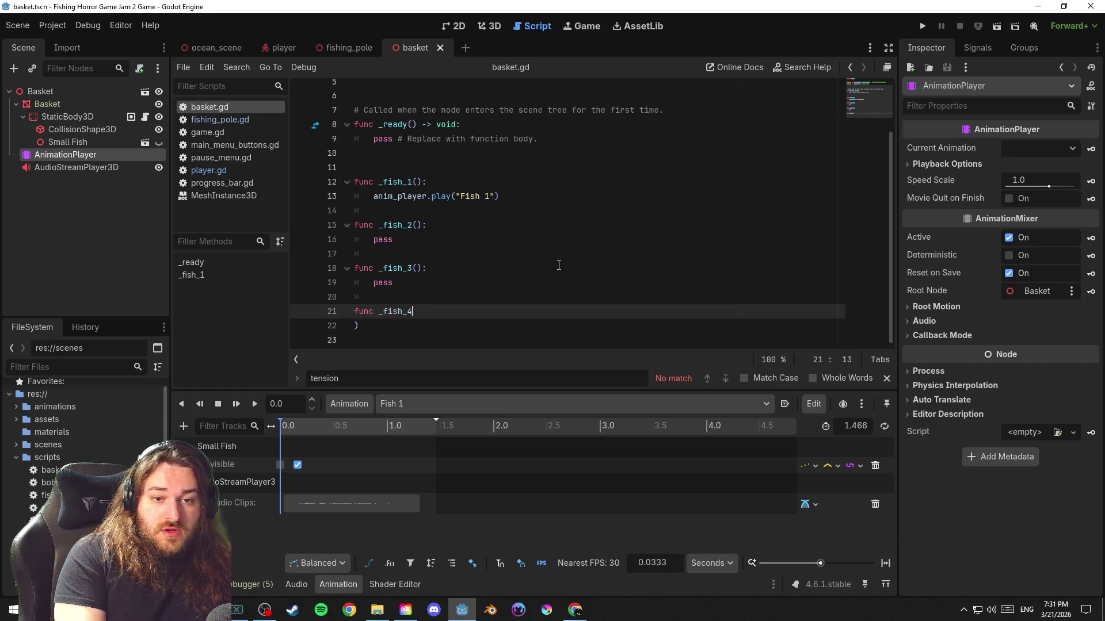
{"action": "type", "text": "("}
{"action": "key", "text": "BackSpace"}
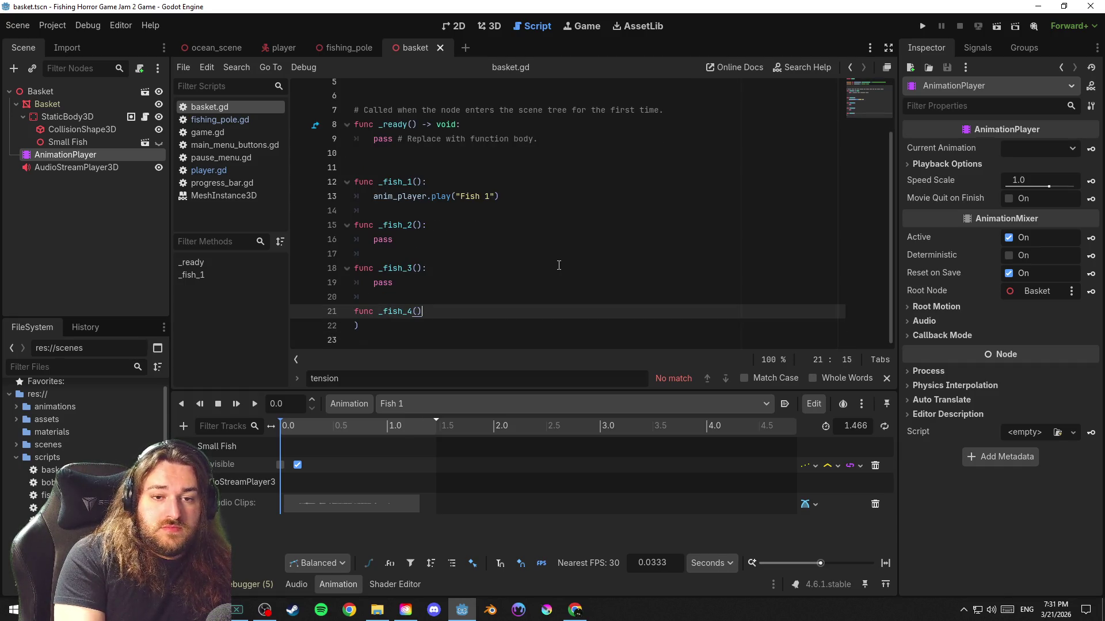
{"action": "type", "text": ":"}
{"action": "key", "text": "Return"}
{"action": "type", "text": "pass"}
Step: Add func _fish_5(): containing pass, remove stray lines, and save
{"action": "key", "text": "Delete"}
{"action": "key", "text": "Delete"}
{"action": "key", "text": "Return"}
{"action": "key", "text": "Return"}
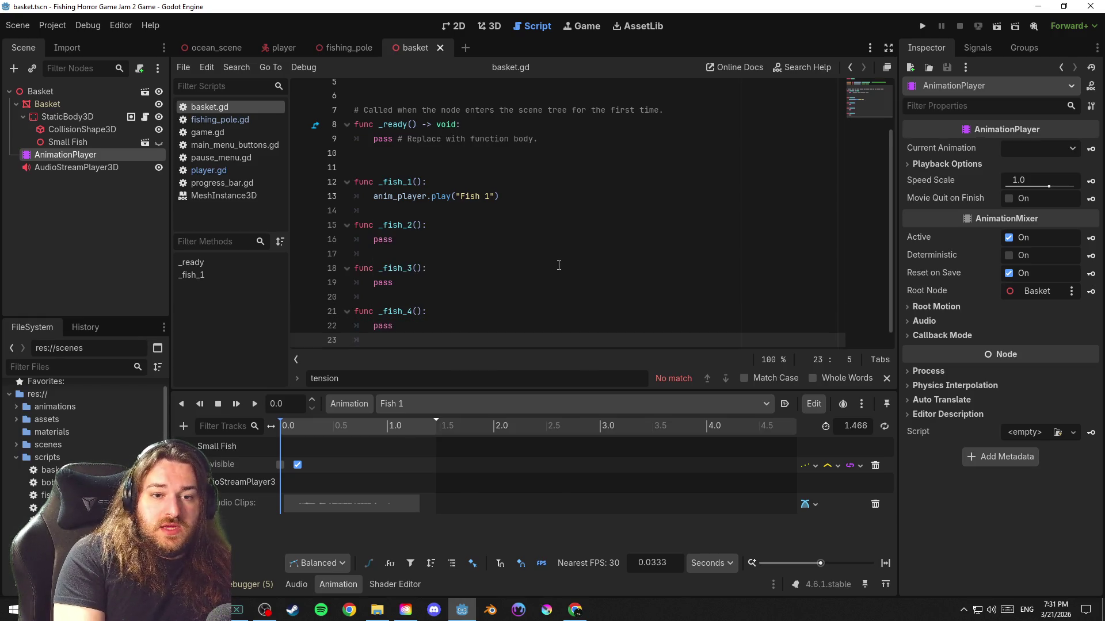
{"action": "type", "text": "func _fish_"}
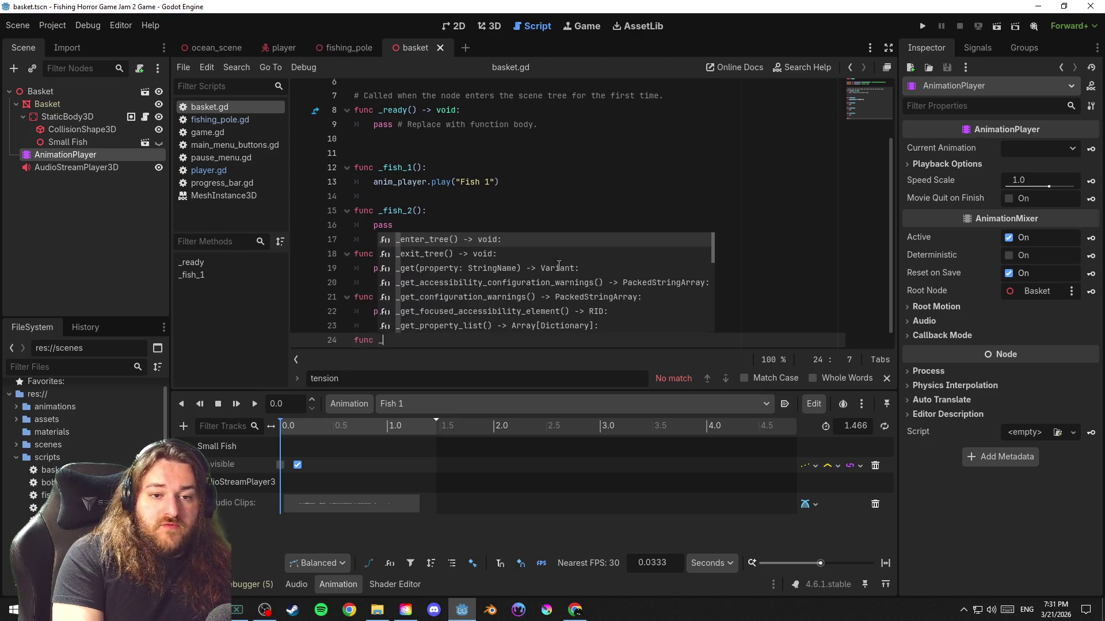
{"action": "type", "text": "5"}
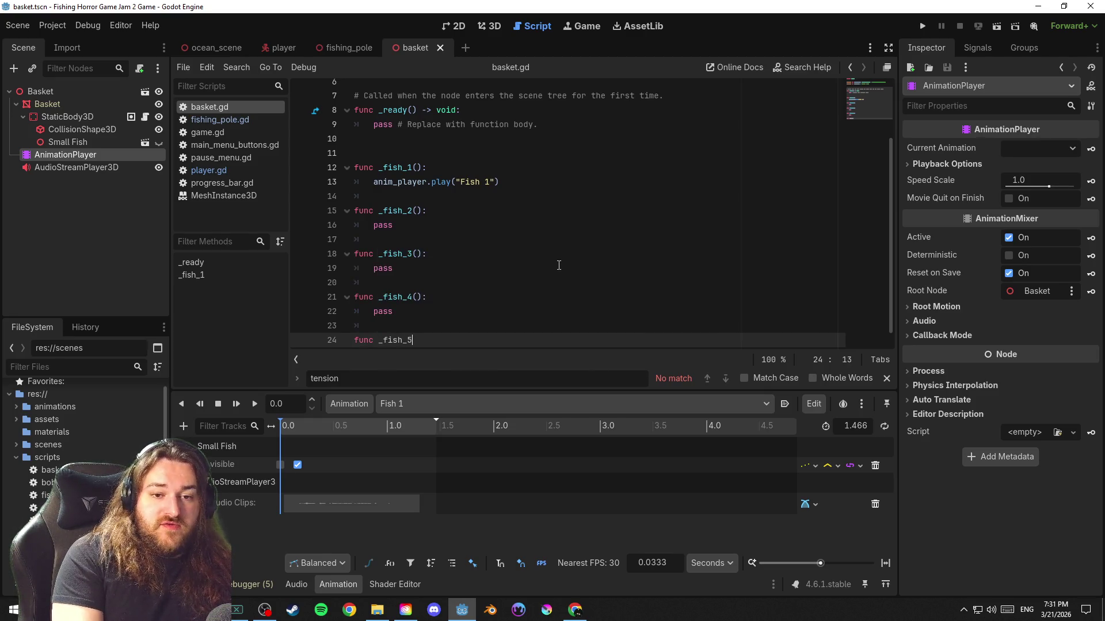
{"action": "key", "text": "BackSpace"}
{"action": "type", "text": "():"}
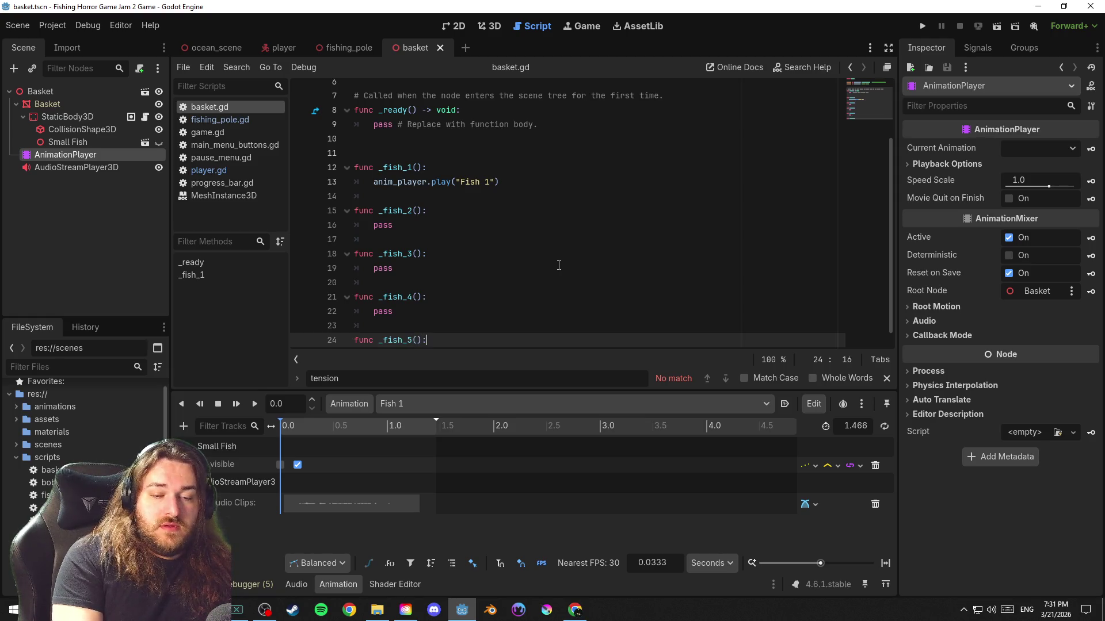
{"action": "key", "text": "Return"}
{"action": "type", "text": "pass"}
{"action": "key", "text": "Return"}
{"action": "key", "text": "Return"}
{"action": "key", "text": "BackSpace"}
{"action": "type", "text": "f"}
{"action": "key", "text": "BackSpace"}
{"action": "key", "text": "BackSpace"}
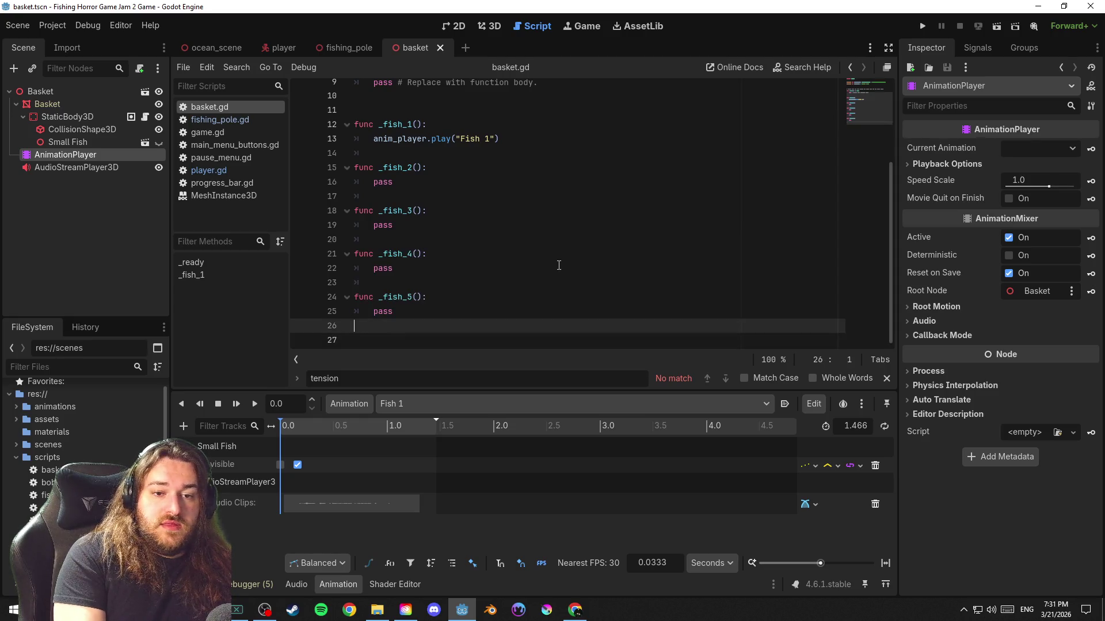
{"action": "key", "text": "Up"}
{"action": "scroll", "coordinate": [561, 266], "scroll_direction": "up", "scroll_amount": 3}
{"action": "key", "text": "ctrl+s"}
{"action": "key", "text": "ctrl+s"}
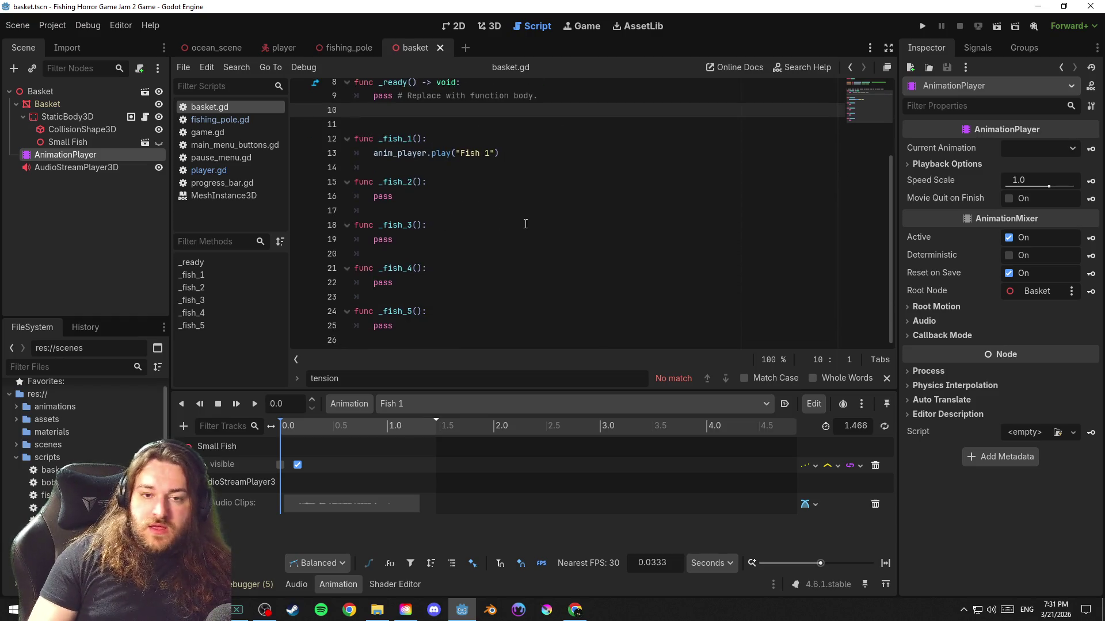
Step: Review the _fish_1 to _fish_5 functions in basket.gd, then switch to player.gd
{"action": "scroll", "coordinate": [518, 225], "scroll_direction": "up", "scroll_amount": 3}
{"action": "left_click", "coordinate": [500, 162]}
{"action": "left_click", "coordinate": [495, 147]}
{"action": "scroll", "coordinate": [460, 259], "scroll_direction": "down", "scroll_amount": 3}
{"action": "left_click", "coordinate": [438, 335]}
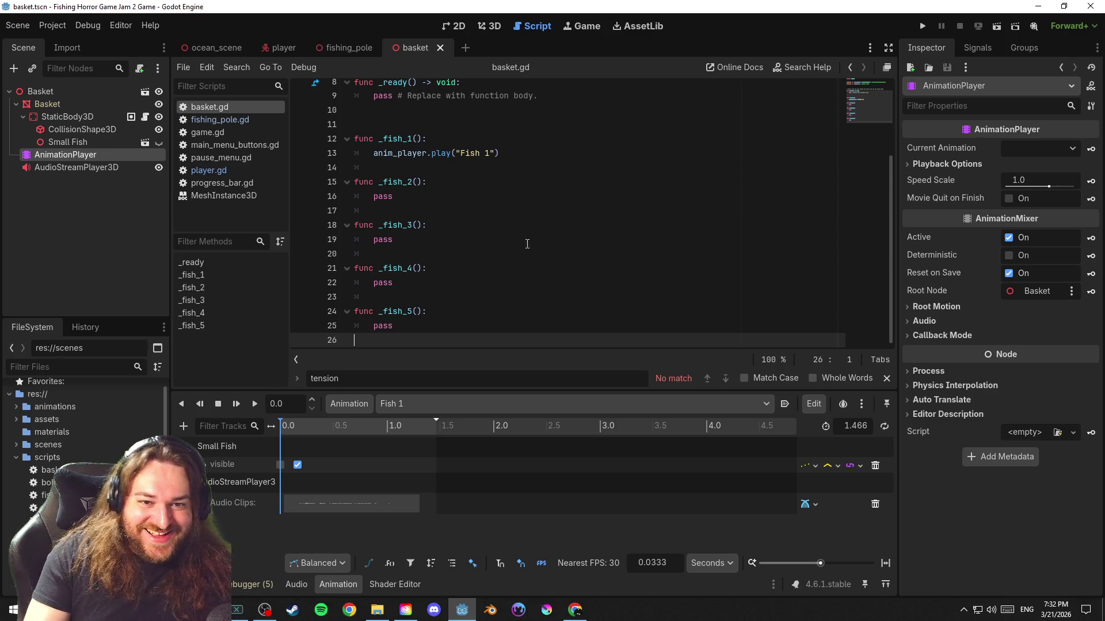
{"action": "left_click", "coordinate": [520, 228]}
{"action": "scroll", "coordinate": [520, 228], "scroll_direction": "up", "scroll_amount": 3}
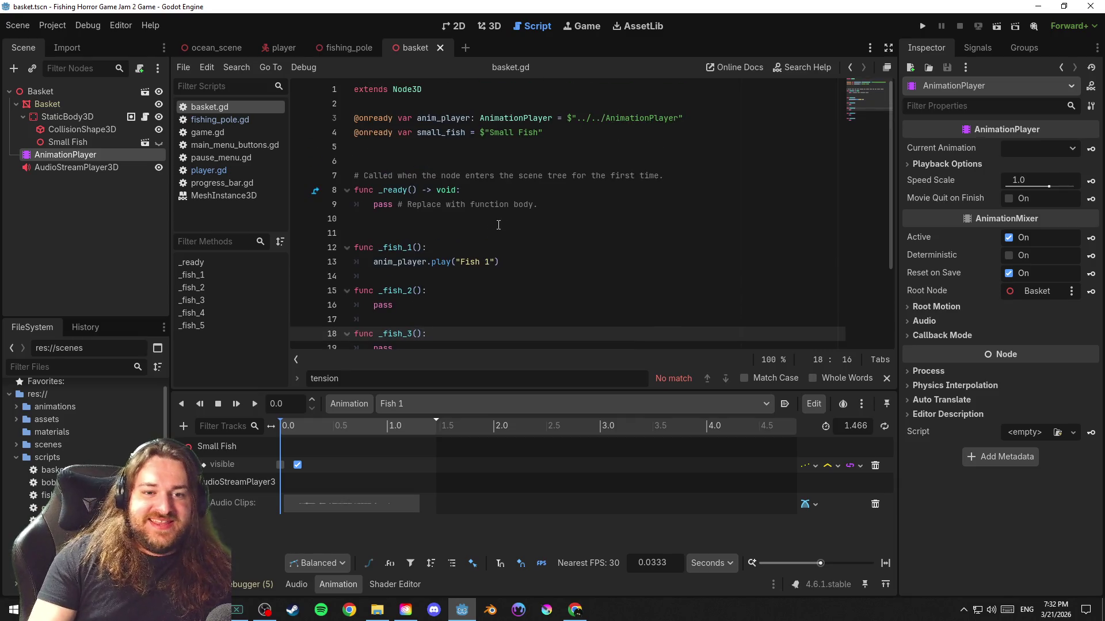
{"action": "left_click", "coordinate": [494, 229]}
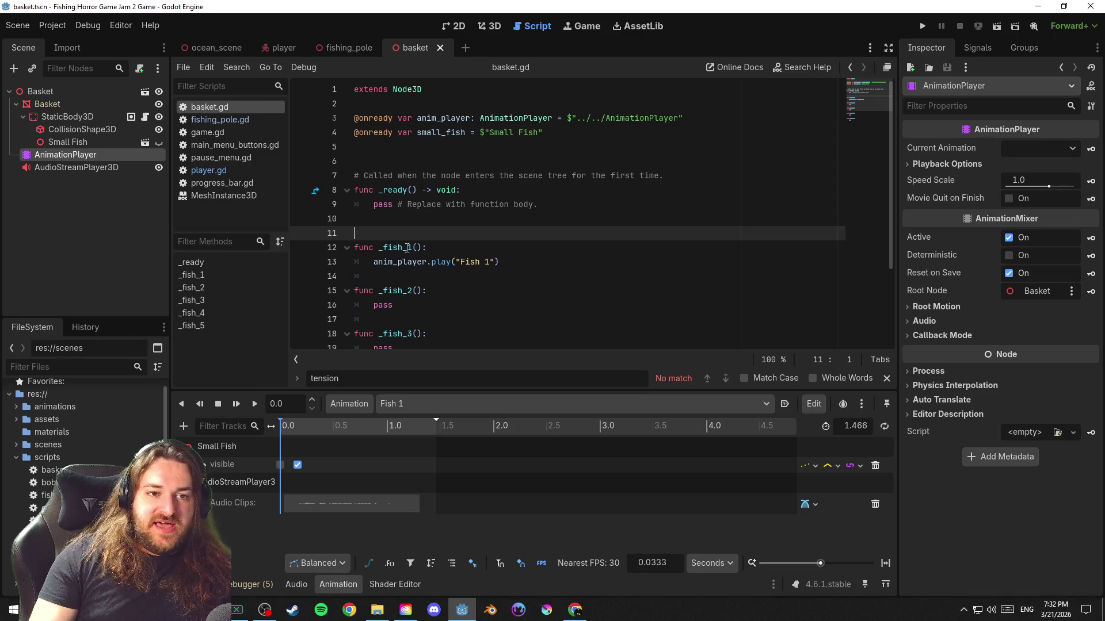
{"action": "left_click", "coordinate": [220, 172]}
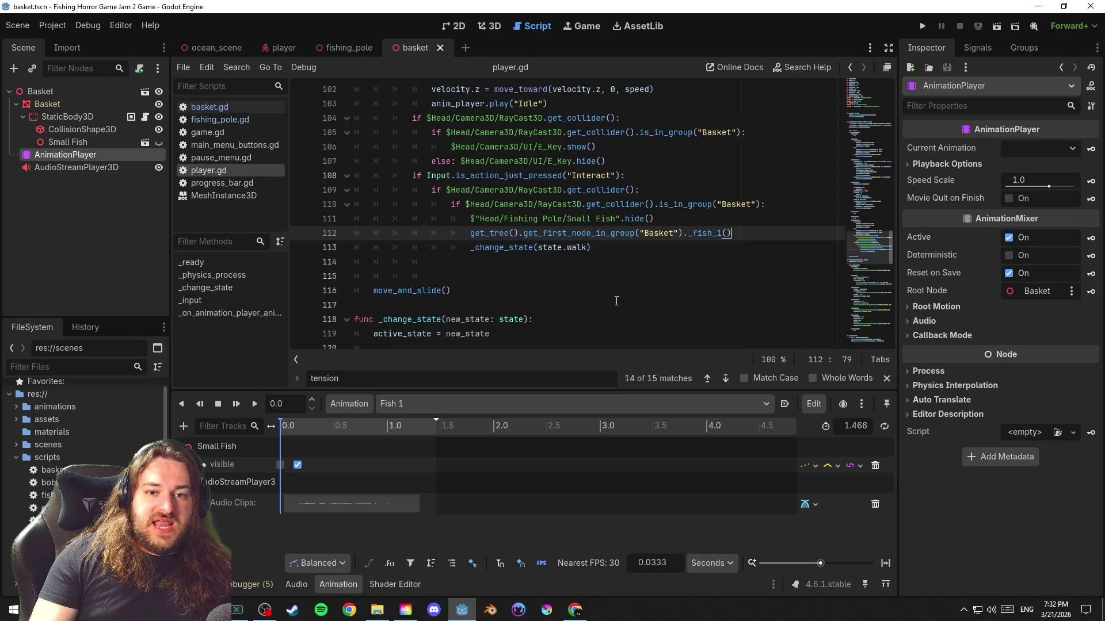
Step: Review player.gd's state code around lines 112–113 and save the scene
{"action": "left_click", "coordinate": [702, 248]}
{"action": "left_click", "coordinate": [741, 236]}
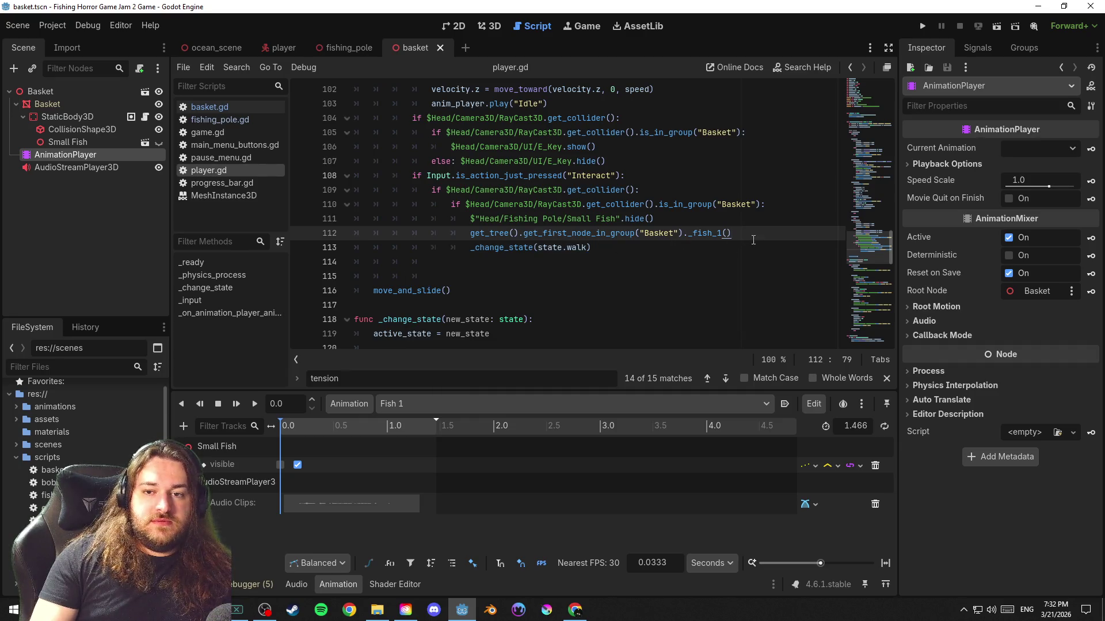
{"action": "left_click", "coordinate": [650, 247]}
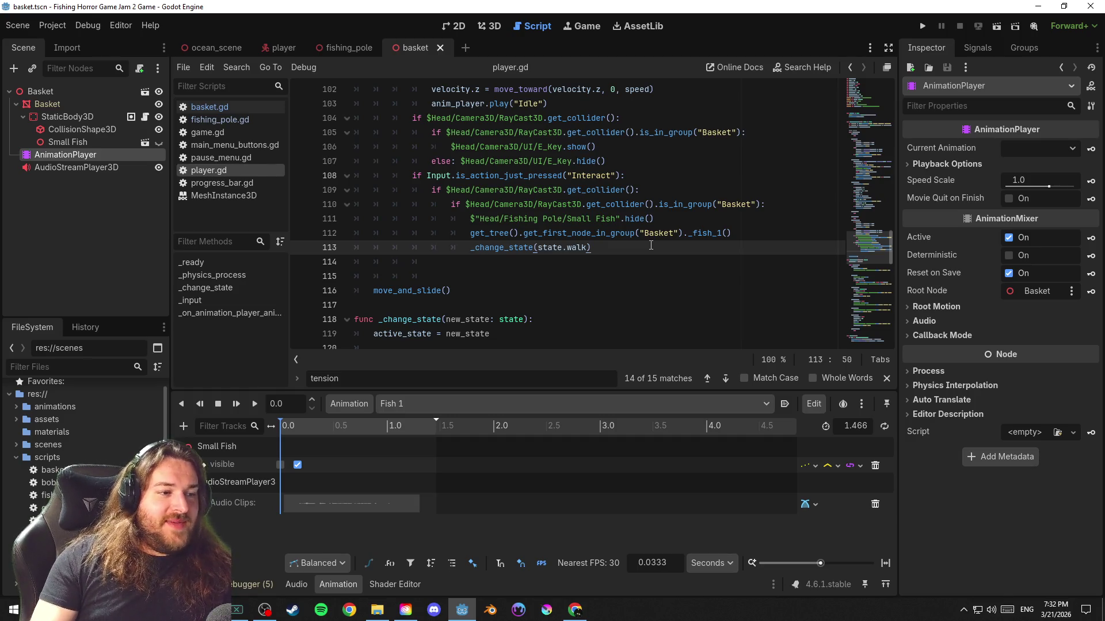
{"action": "left_click_drag", "start_coordinate": [867, 250], "coordinate": [863, 275]}
{"action": "left_click_drag", "start_coordinate": [873, 314], "coordinate": [878, 339]}
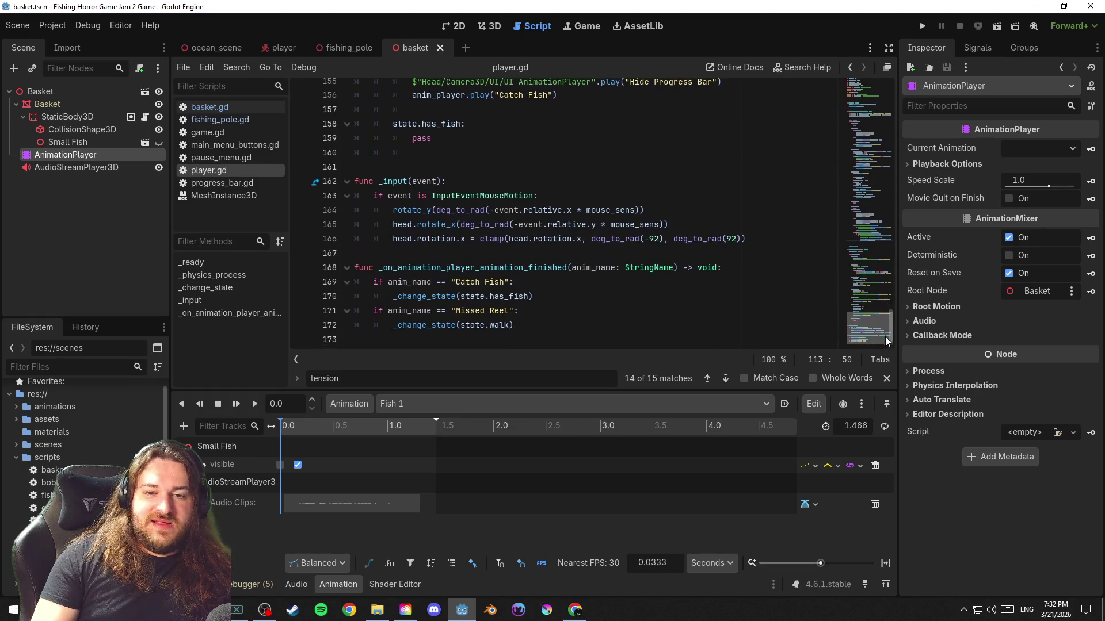
{"action": "left_click_drag", "start_coordinate": [886, 342], "coordinate": [879, 314]}
{"action": "left_click", "coordinate": [18, 25]}
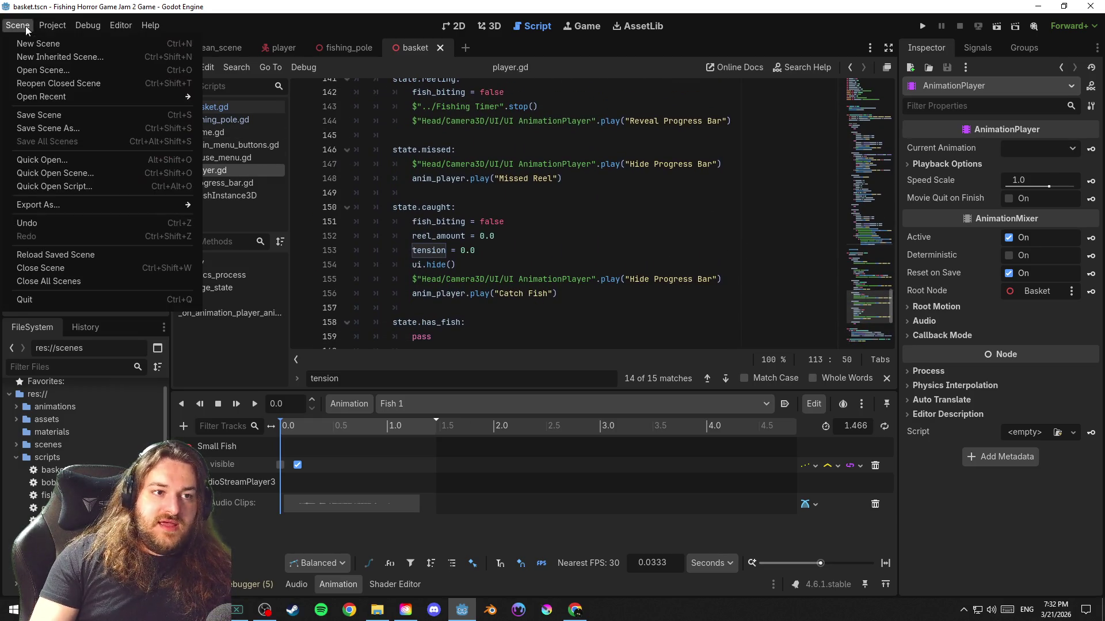
{"action": "left_click", "coordinate": [92, 115]}
Step: Review the state code around lines 140–157, save with Ctrl+S, and switch to the player scene
{"action": "left_click", "coordinate": [512, 311]}
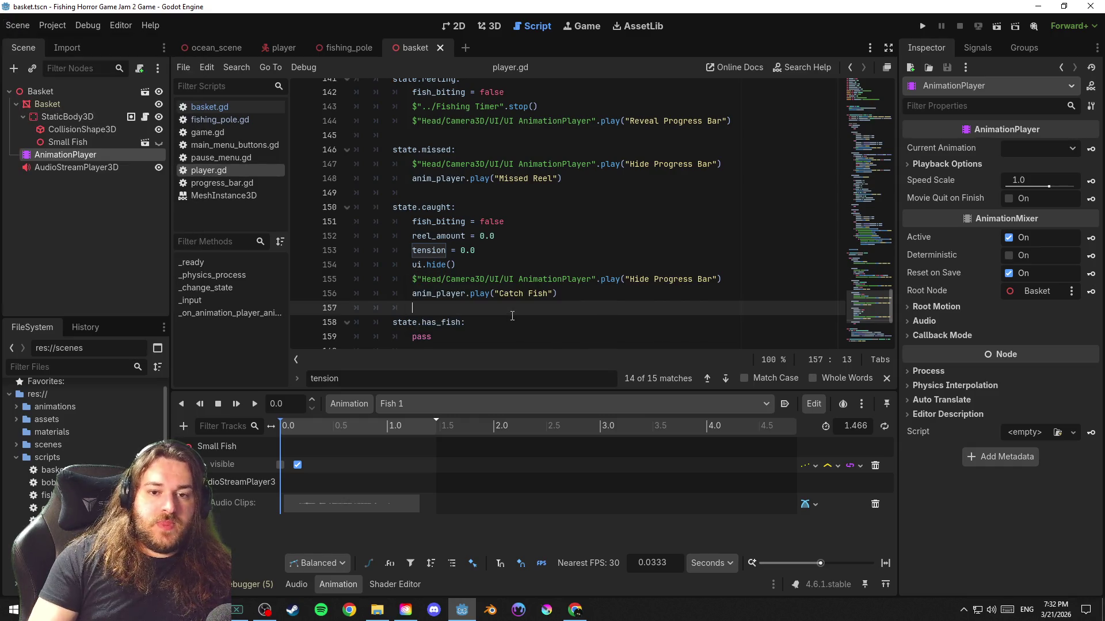
{"action": "mouse_move", "coordinate": [874, 304]}
{"action": "left_mouse_down"}
{"action": "mouse_move", "coordinate": [879, 281]}
{"action": "mouse_move", "coordinate": [874, 302]}
{"action": "left_mouse_up"}
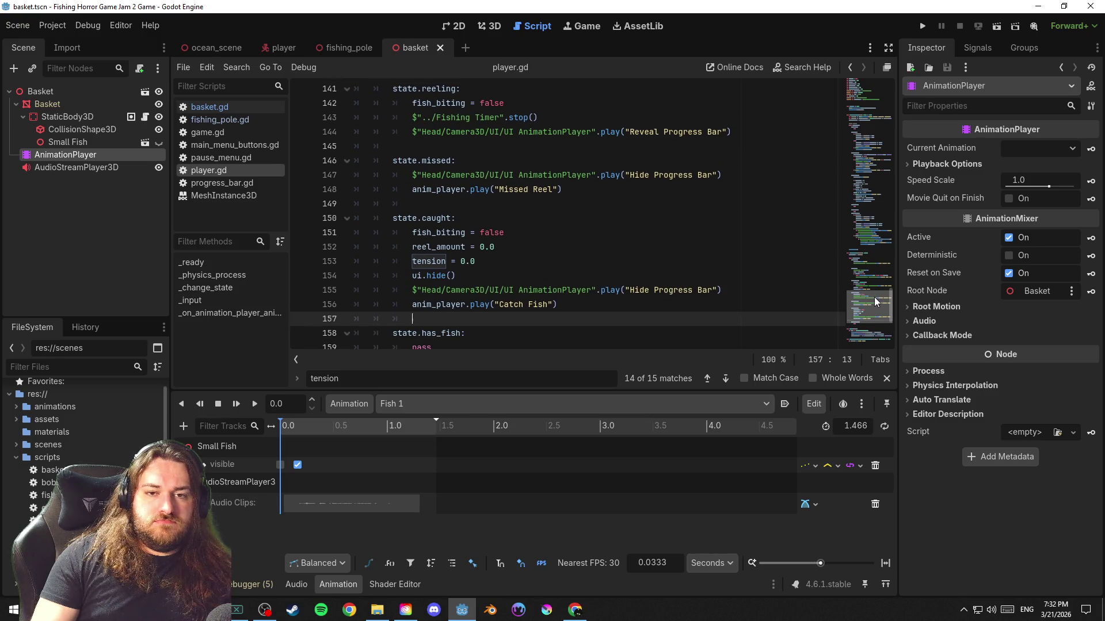
{"action": "left_click", "coordinate": [477, 149]}
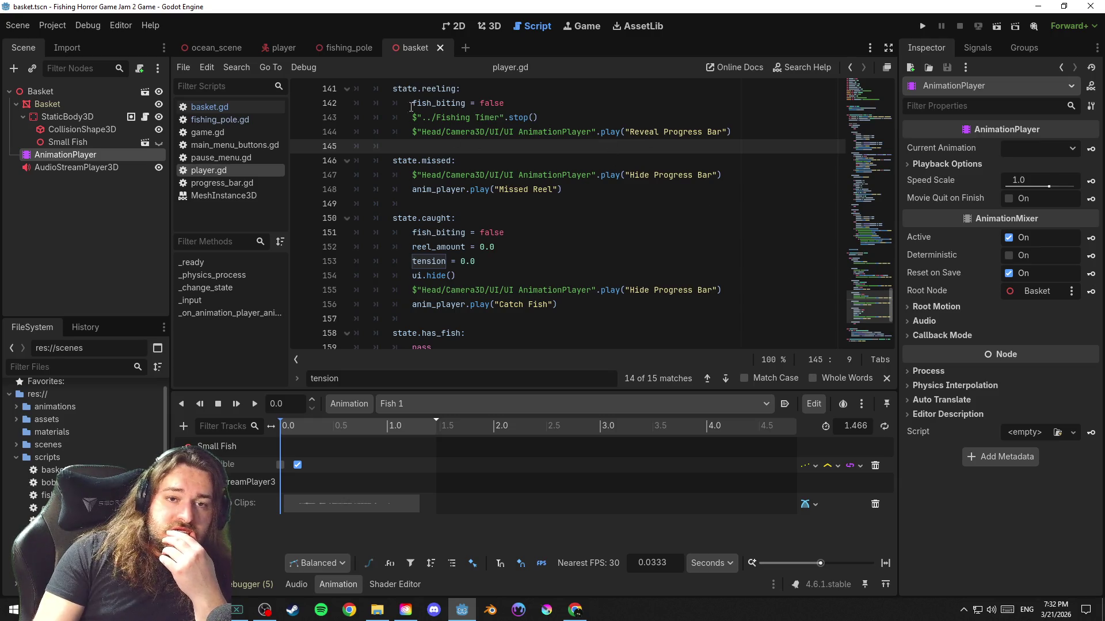
{"action": "key", "text": "ctrl+s"}
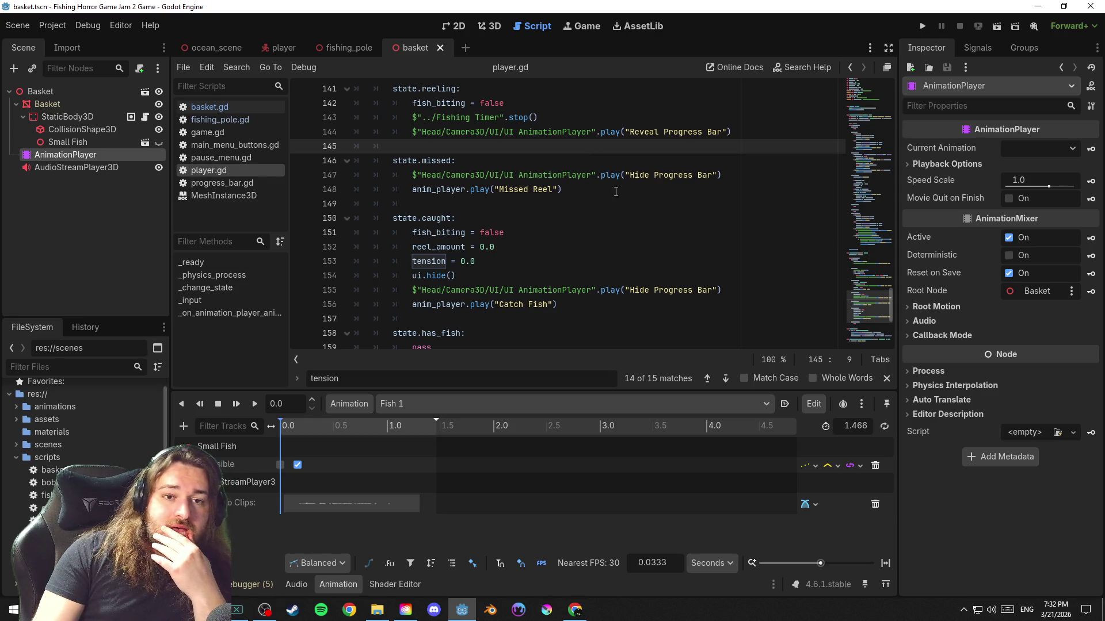
{"action": "scroll", "coordinate": [693, 229], "scroll_direction": "down", "scroll_amount": 5}
{"action": "scroll", "coordinate": [692, 228], "scroll_direction": "up", "scroll_amount": 7}
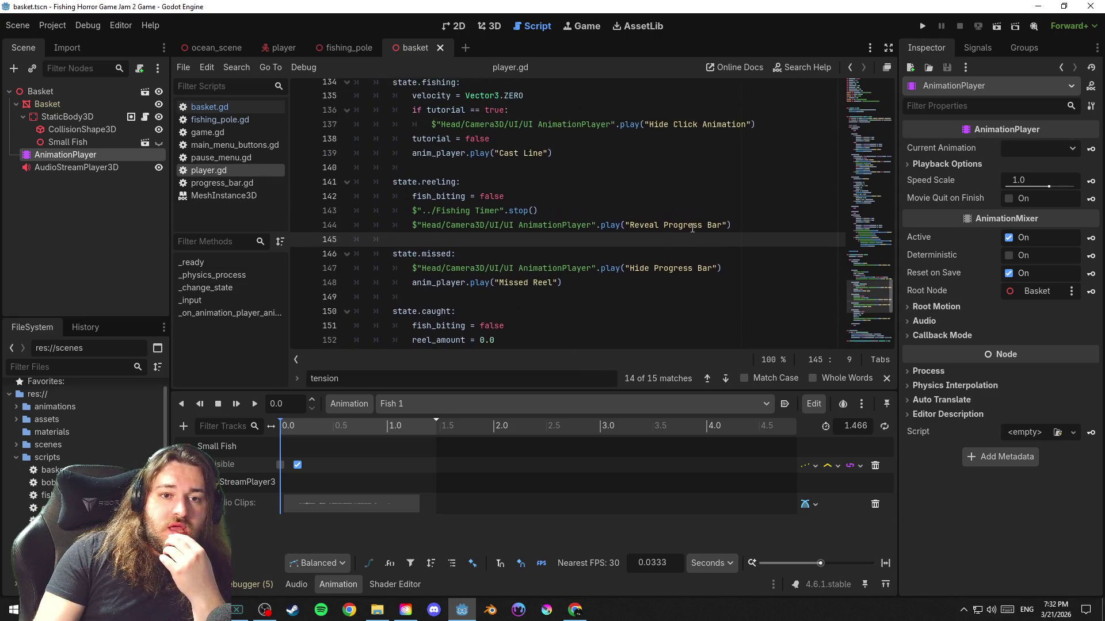
{"action": "scroll", "coordinate": [692, 228], "scroll_direction": "up", "scroll_amount": 2}
{"action": "scroll", "coordinate": [633, 224], "scroll_direction": "down", "scroll_amount": 2}
{"action": "scroll", "coordinate": [576, 219], "scroll_direction": "up", "scroll_amount": 1}
{"action": "left_click", "coordinate": [511, 210]}
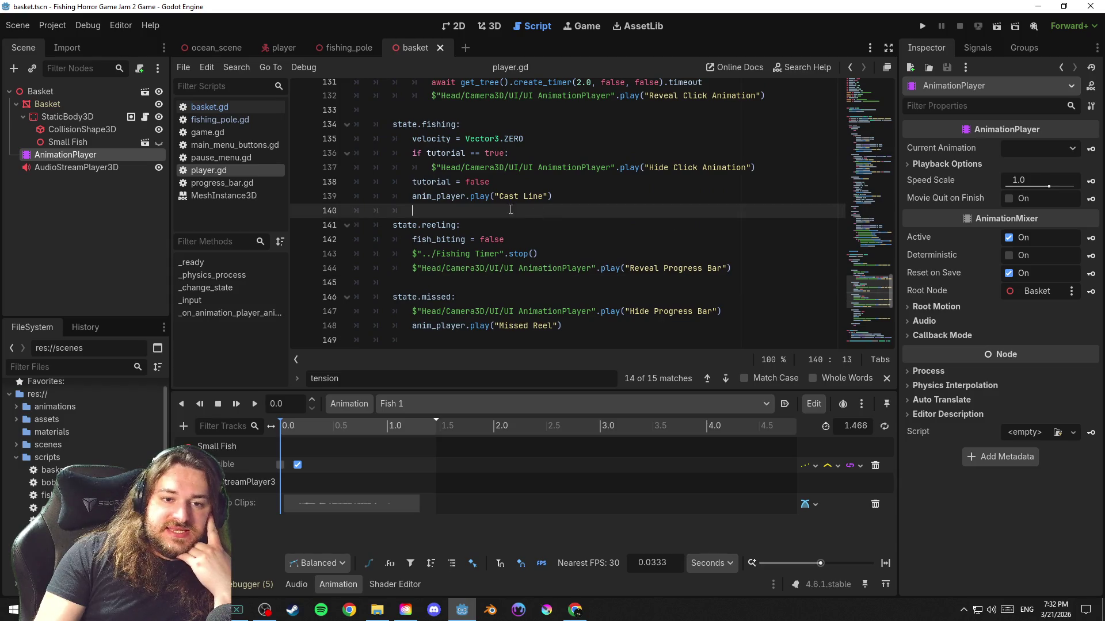
{"action": "key", "text": "ctrl+s"}
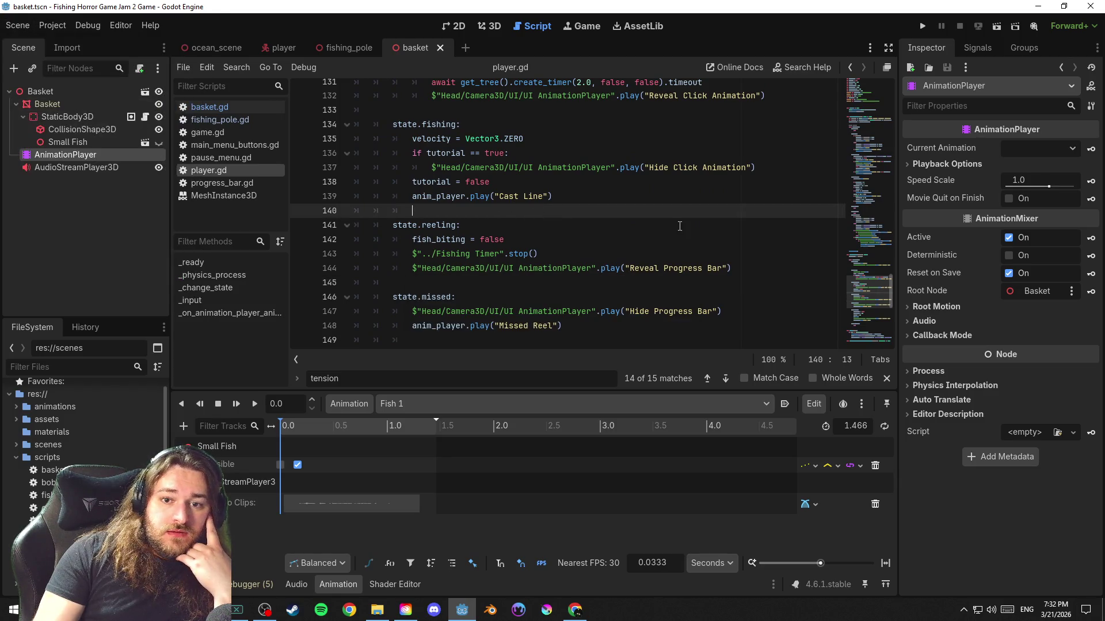
{"action": "left_click", "coordinate": [749, 267]}
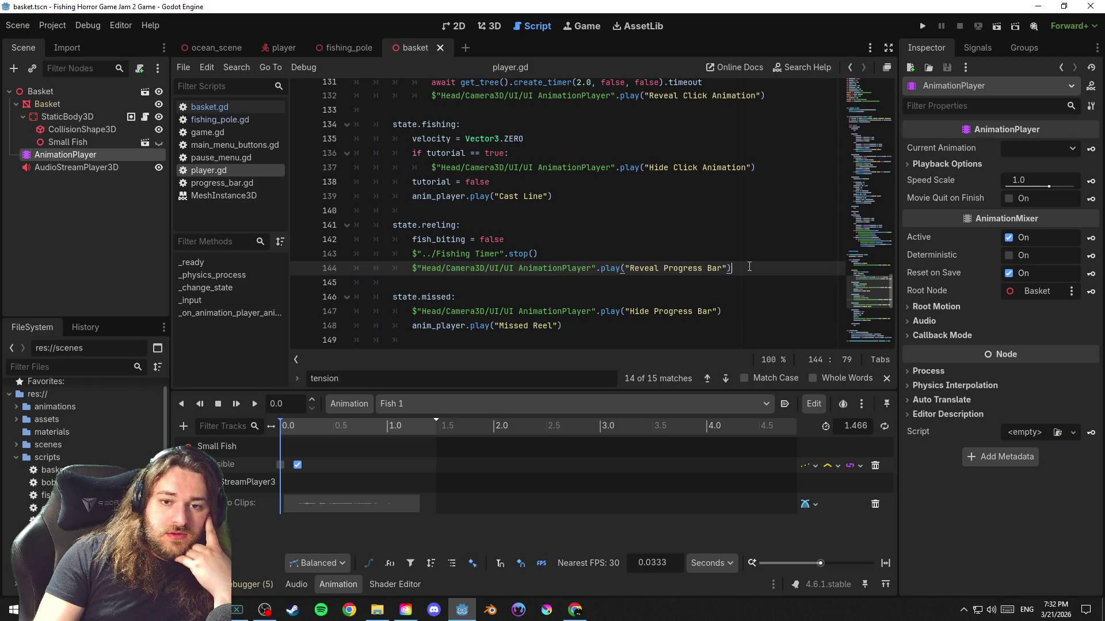
{"action": "left_click", "coordinate": [282, 48]}
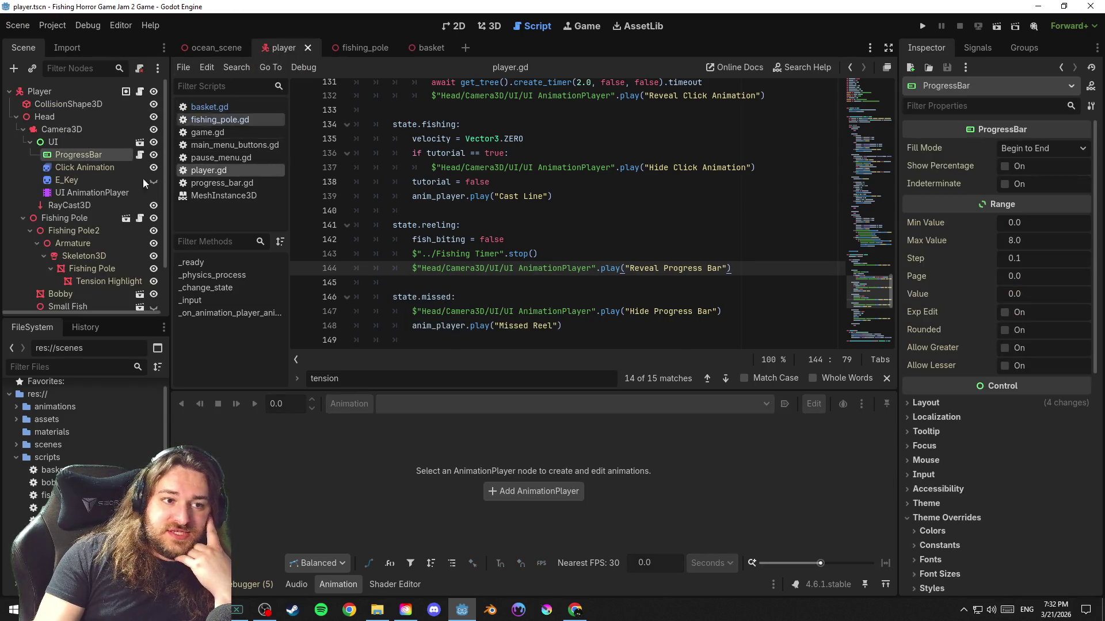
Step: Select the UI AnimationPlayer node referenced on line 144 and save player.gd
{"action": "left_click_drag", "start_coordinate": [597, 268], "coordinate": [412, 267]}
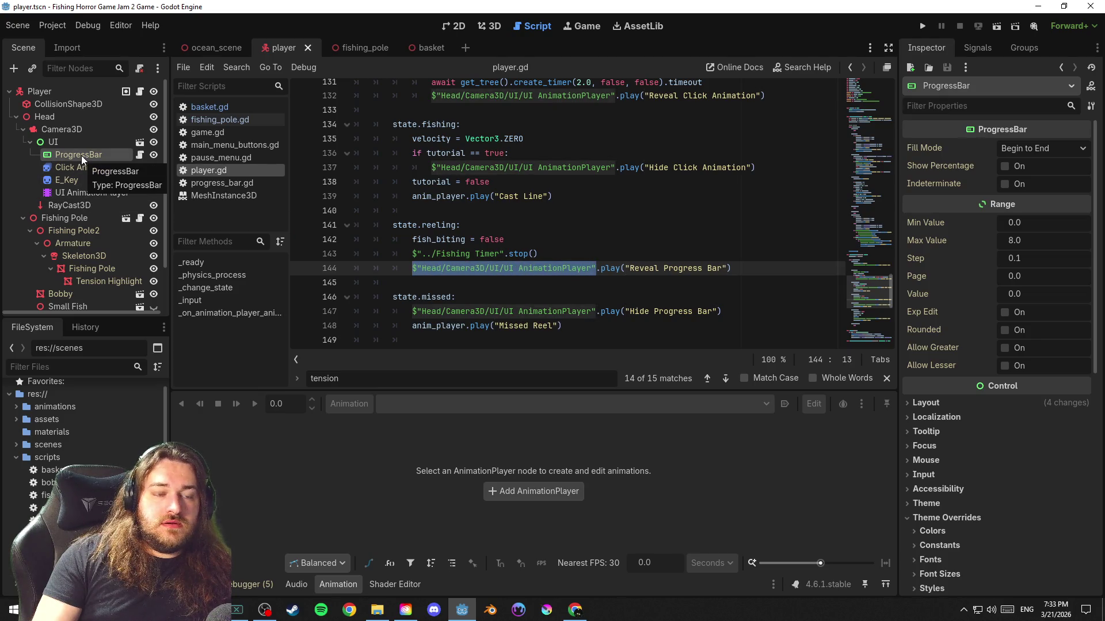
{"action": "mouse_move", "coordinate": [88, 192]}
{"action": "left_mouse_down"}
{"action": "mouse_move", "coordinate": [486, 286]}
{"action": "mouse_move", "coordinate": [498, 266]}
{"action": "left_mouse_up"}
{"action": "key", "text": "ctrl+s"}
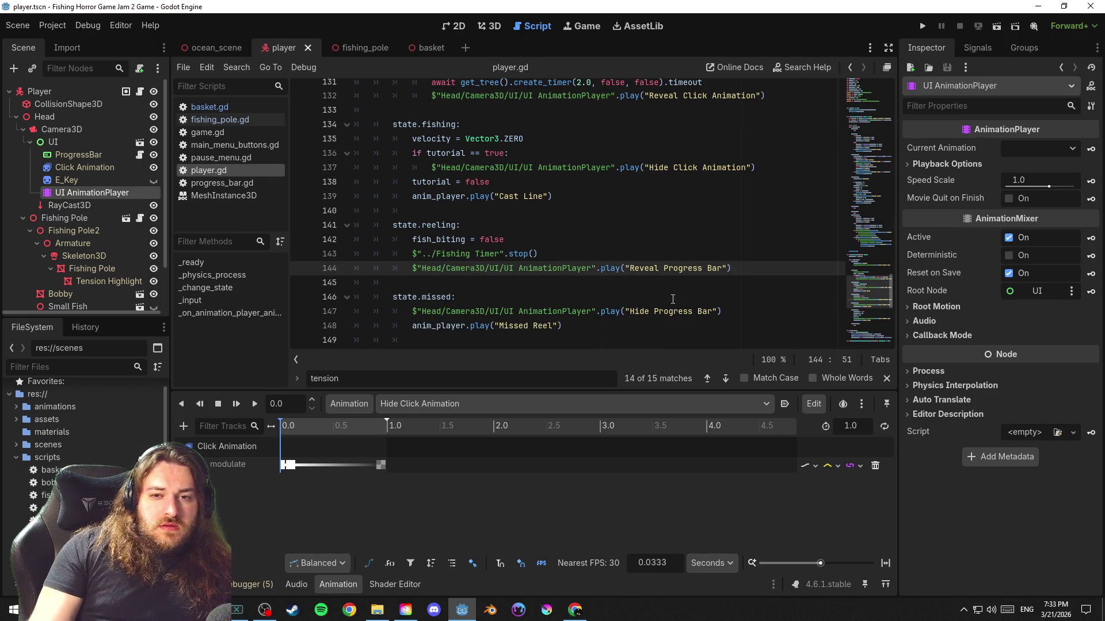
{"action": "left_click", "coordinate": [745, 272]}
{"action": "key", "text": "ctrl+s"}
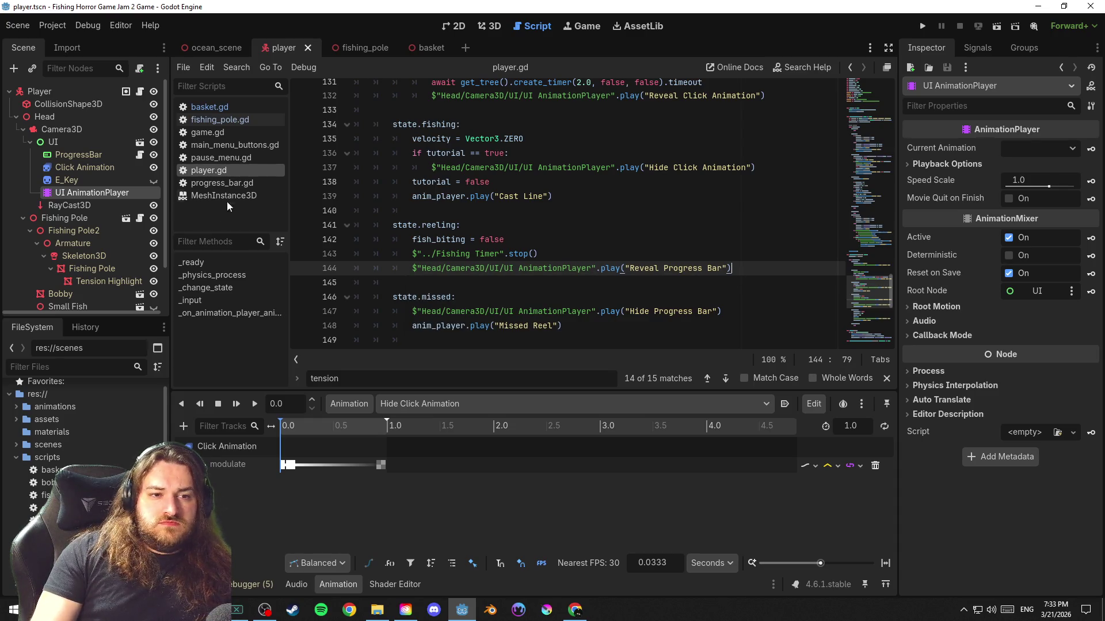
Step: Load the Reveal Progress Bar animation and select its ProgressBar modulate keyframe
{"action": "left_click", "coordinate": [441, 405]}
{"action": "left_click", "coordinate": [469, 479]}
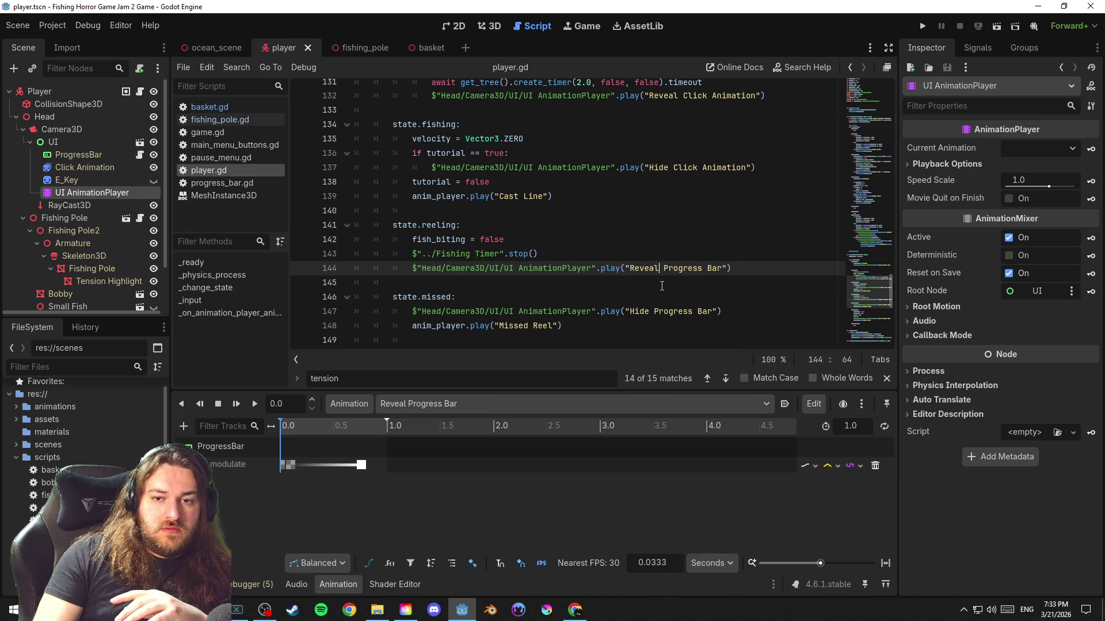
{"action": "left_click", "coordinate": [662, 286]}
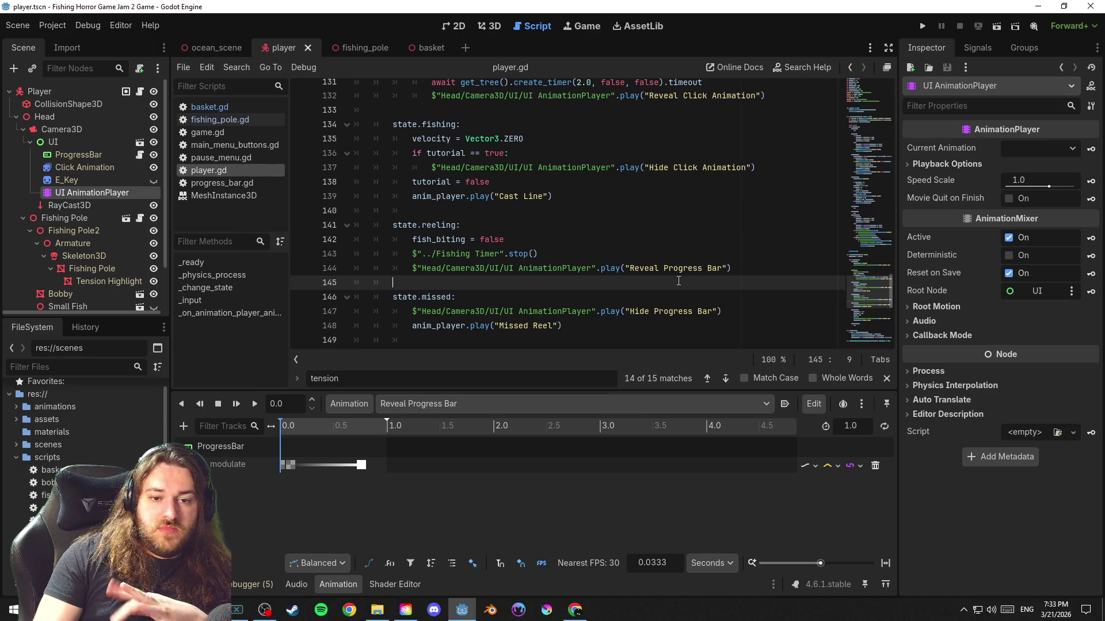
{"action": "left_click", "coordinate": [753, 269]}
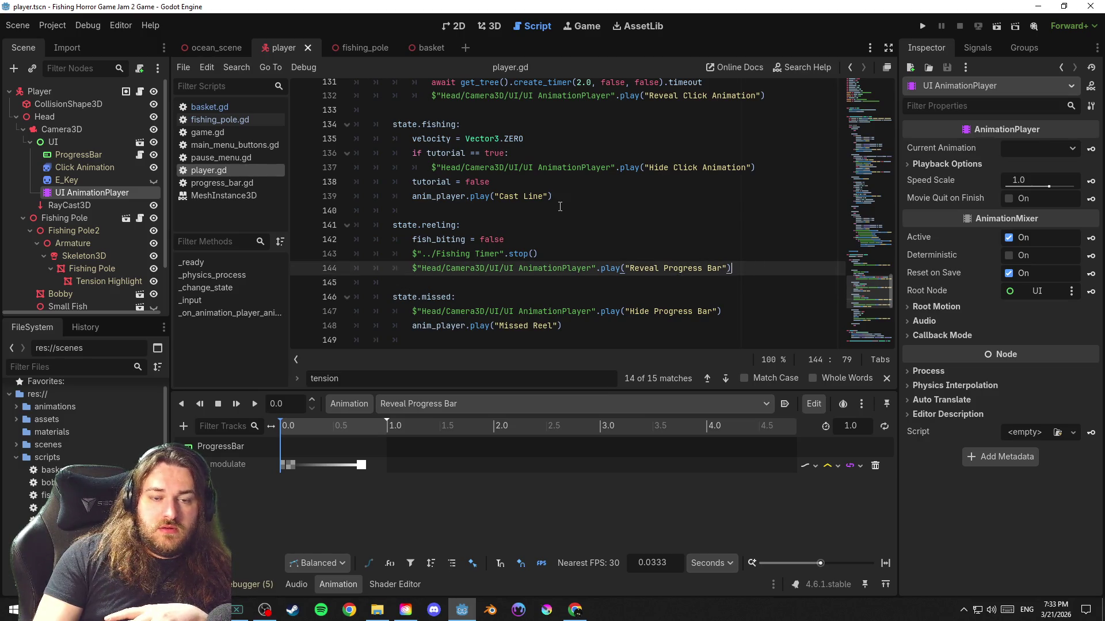
{"action": "left_click", "coordinate": [17, 26]}
{"action": "left_click", "coordinate": [95, 121]}
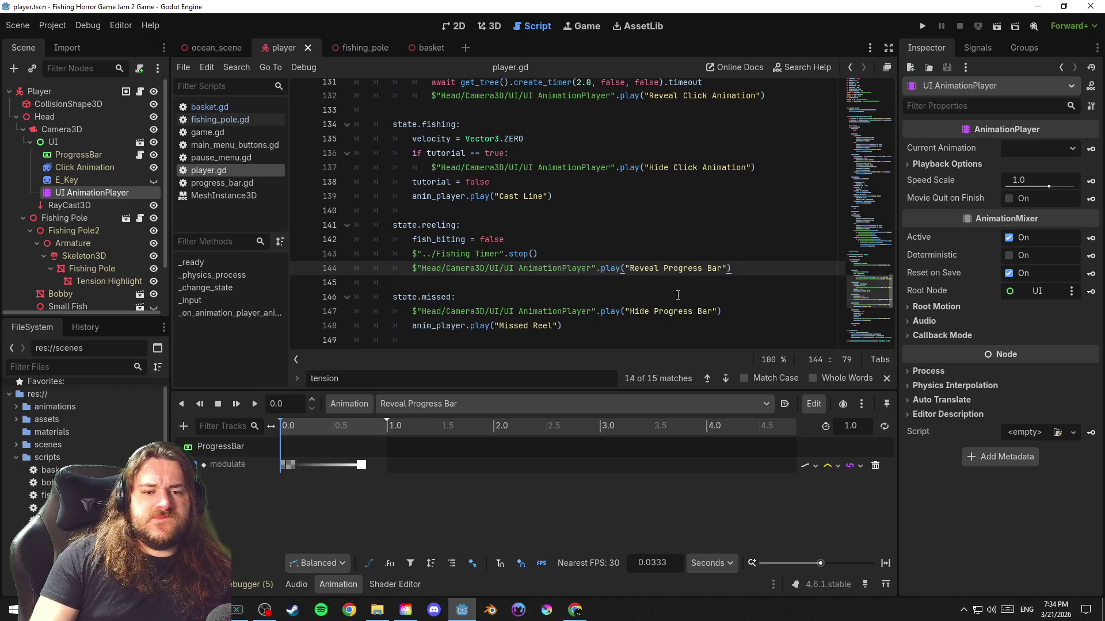
{"action": "left_click", "coordinate": [361, 465]}
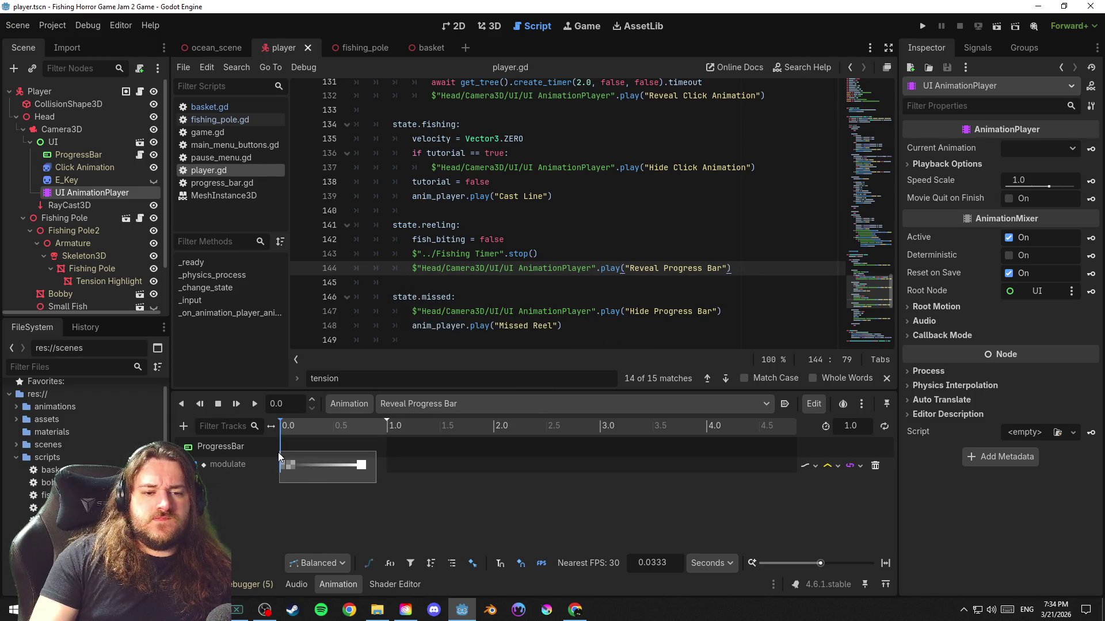
Step: Compare key timings and values in the Hide Progress Bar and Reveal Click Animation animations
{"action": "left_click_drag", "start_coordinate": [361, 465], "coordinate": [365, 464]}
{"action": "left_click", "coordinate": [355, 497]}
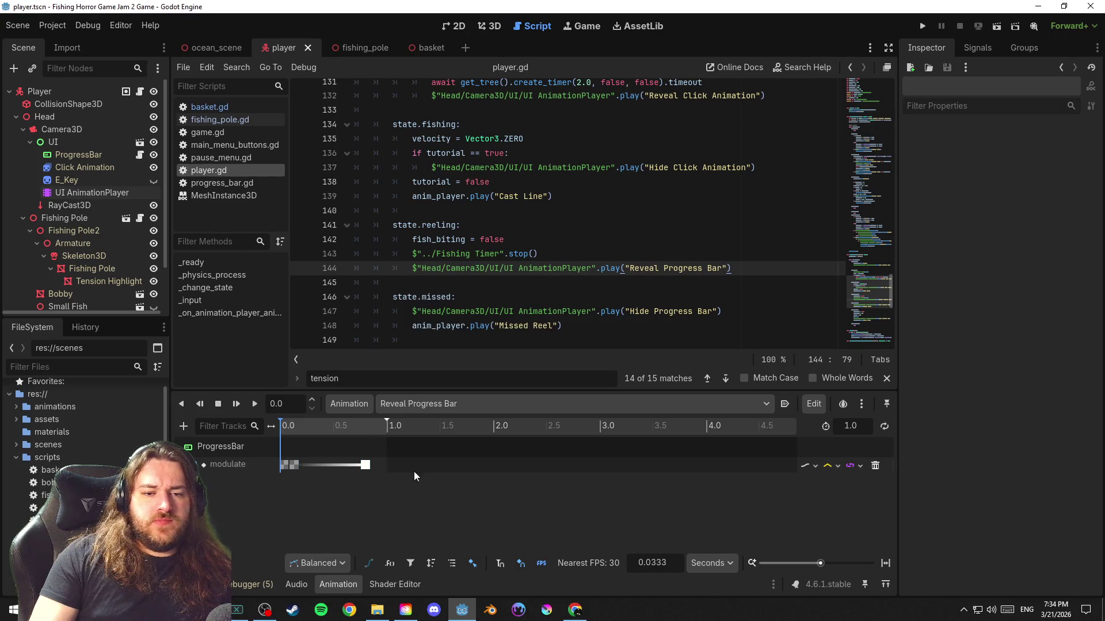
{"action": "left_click", "coordinate": [414, 404]}
{"action": "left_click", "coordinate": [450, 438]}
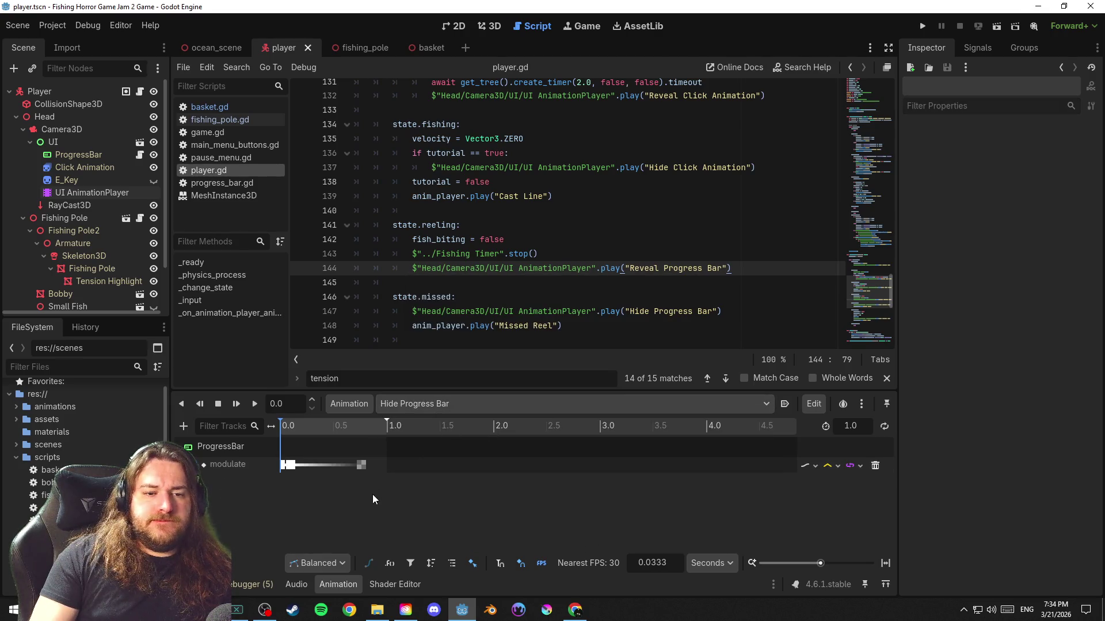
{"action": "left_click", "coordinate": [453, 410]}
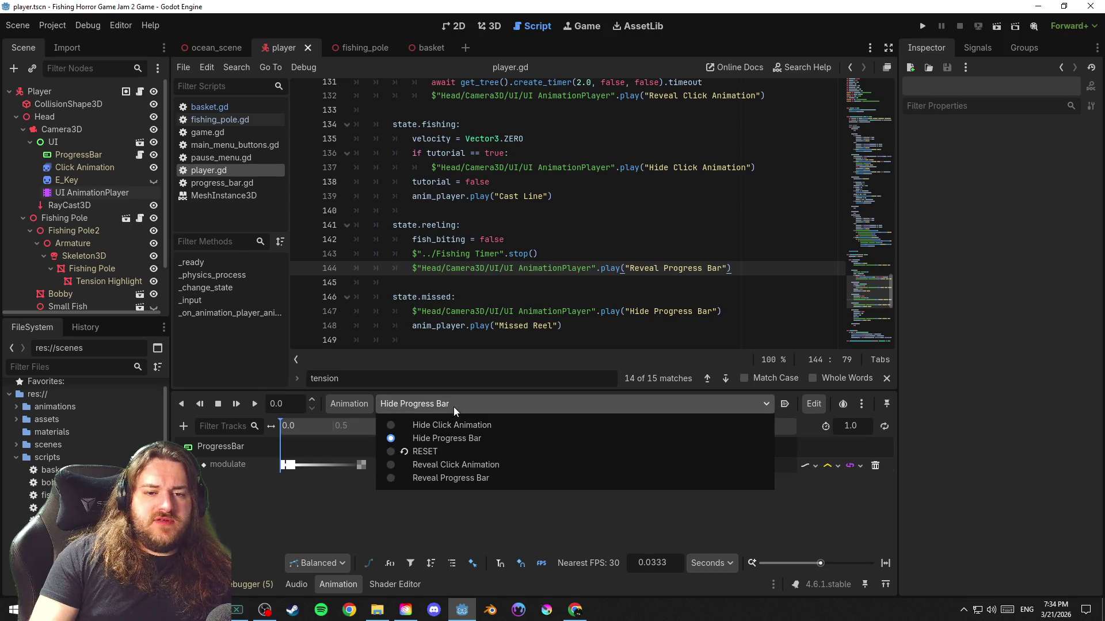
{"action": "left_click", "coordinate": [460, 466]}
{"action": "left_click", "coordinate": [440, 404]}
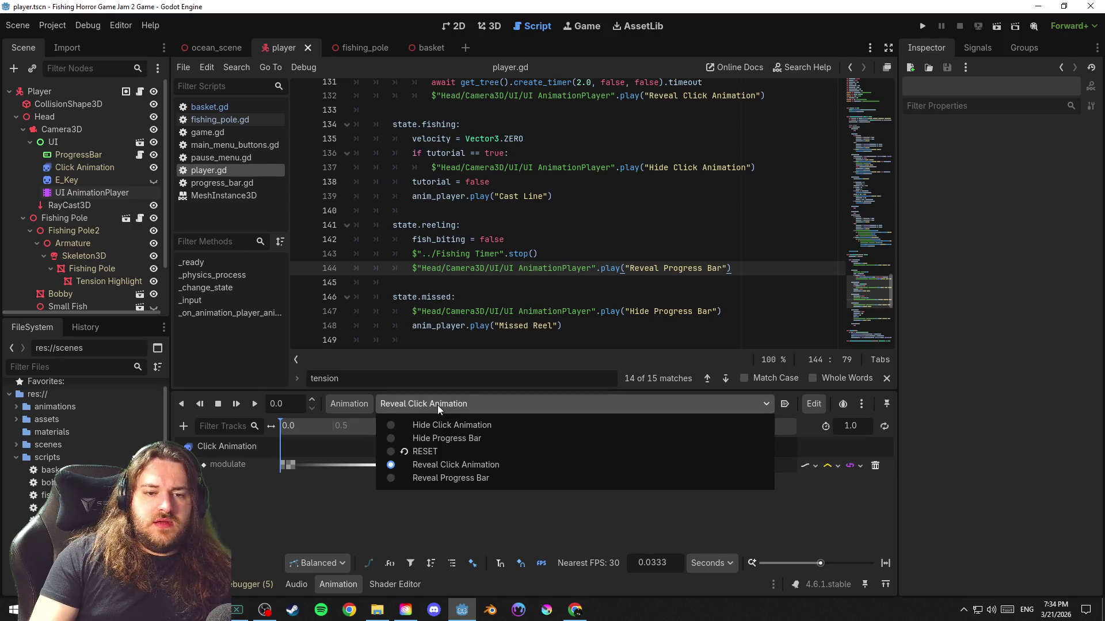
{"action": "left_click", "coordinate": [438, 466]}
{"action": "left_click", "coordinate": [381, 465]}
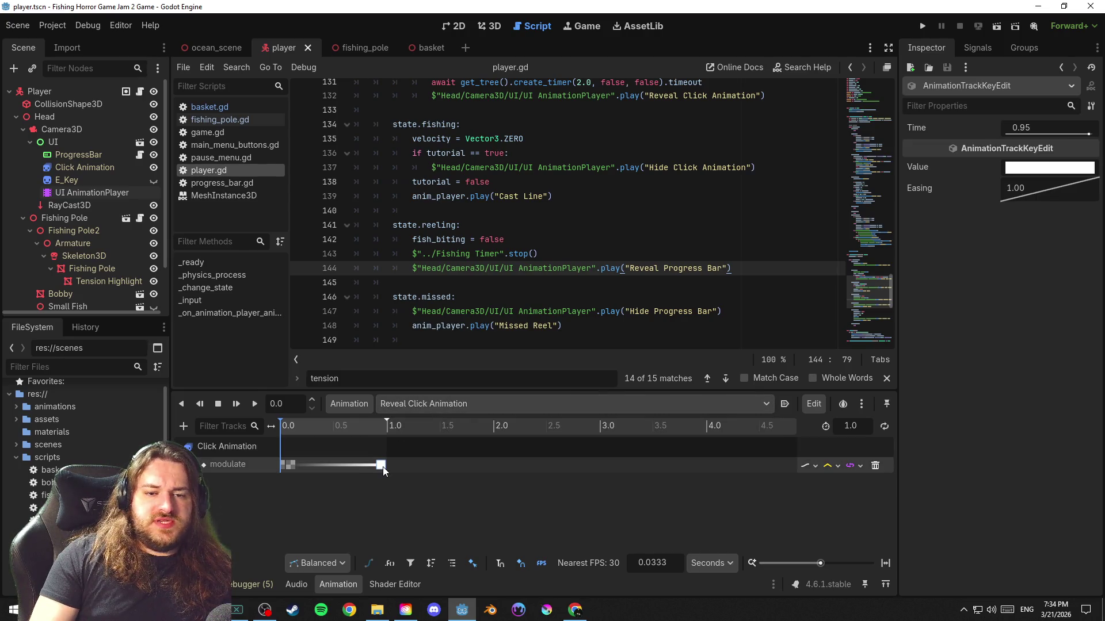
{"action": "left_click", "coordinate": [287, 468]}
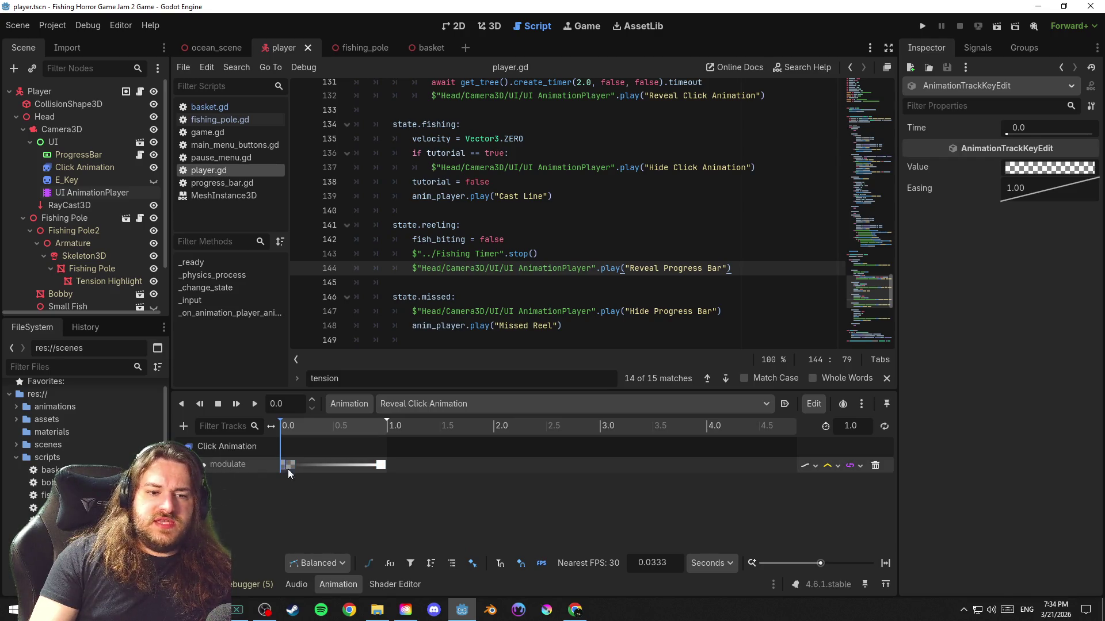
{"action": "left_click", "coordinate": [345, 497]}
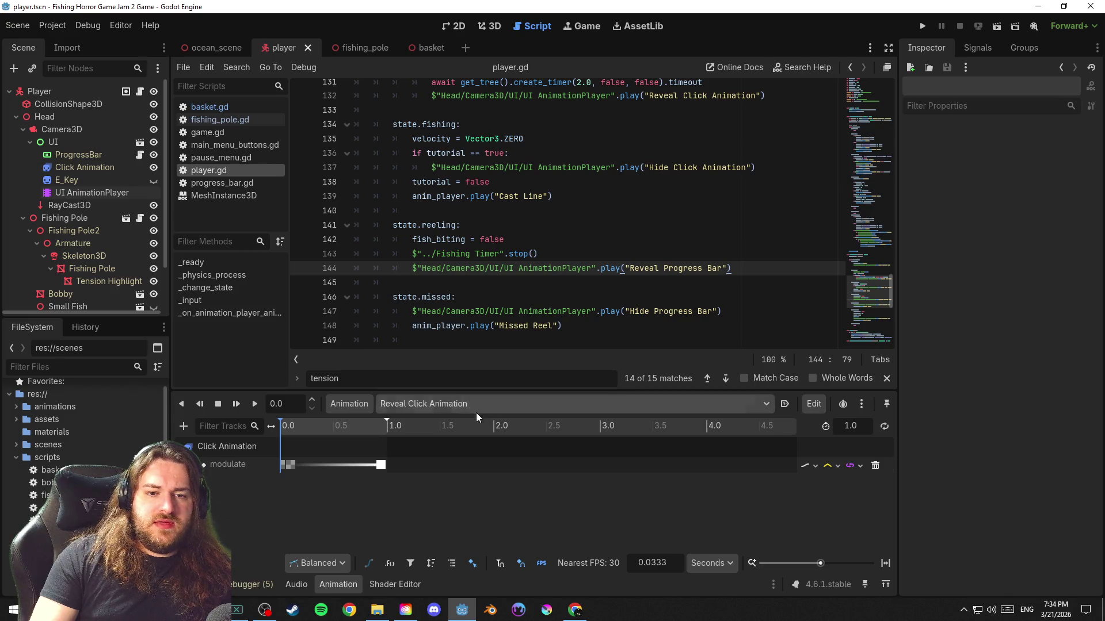
Step: Move Reveal Progress Bar's final fade key from 0.8 s to a Time of 1, then save
{"action": "left_click", "coordinate": [454, 404]}
{"action": "left_click", "coordinate": [470, 483]}
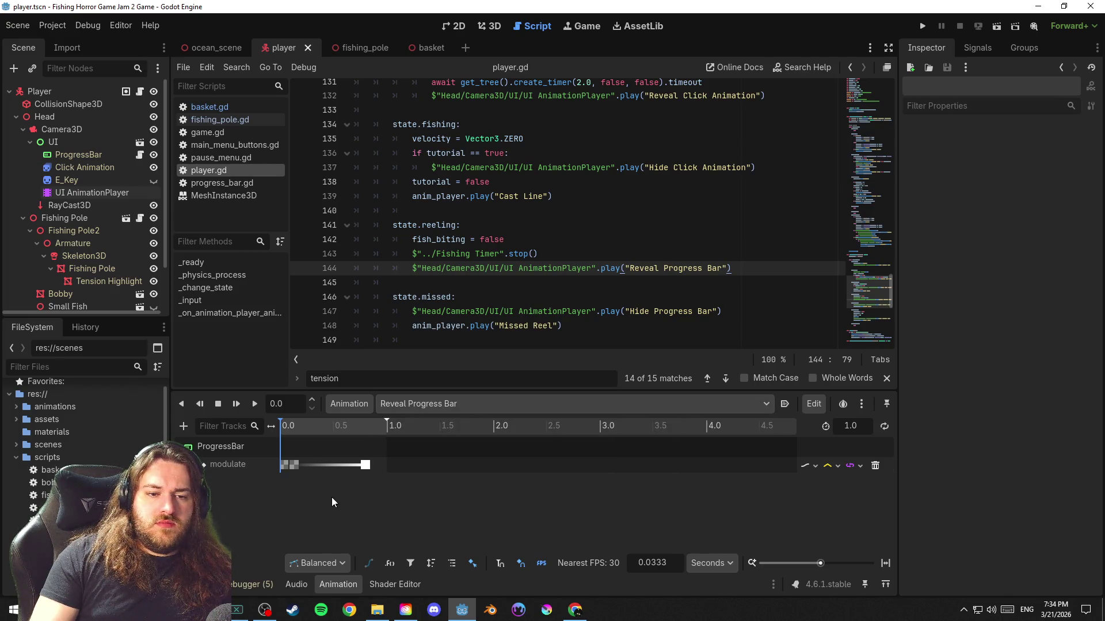
{"action": "left_click", "coordinate": [294, 467]}
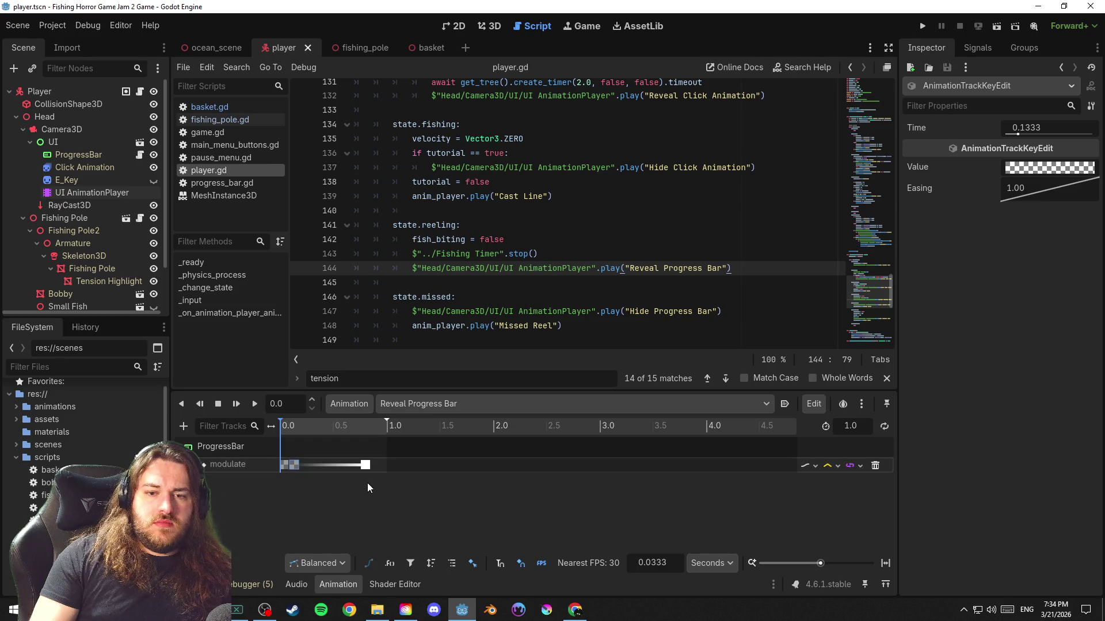
{"action": "left_click", "coordinate": [386, 500]}
{"action": "left_click", "coordinate": [365, 465]}
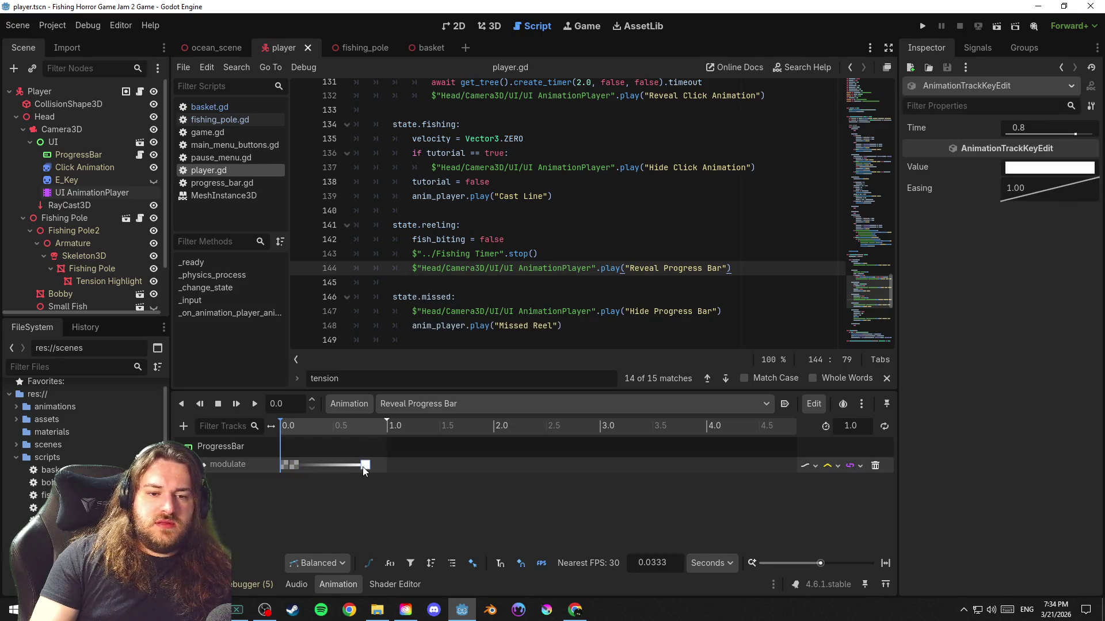
{"action": "left_click_drag", "start_coordinate": [367, 467], "coordinate": [384, 467]}
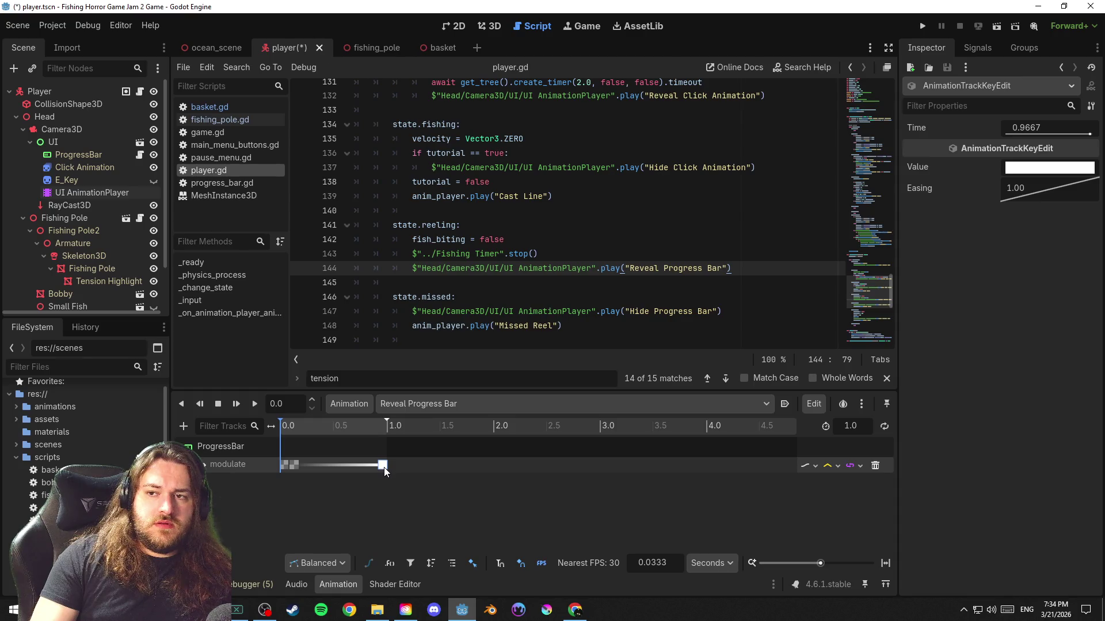
{"action": "left_click", "coordinate": [1043, 128]}
{"action": "type", "text": "1"}
{"action": "key", "text": "Return"}
{"action": "key", "text": "ctrl+s"}
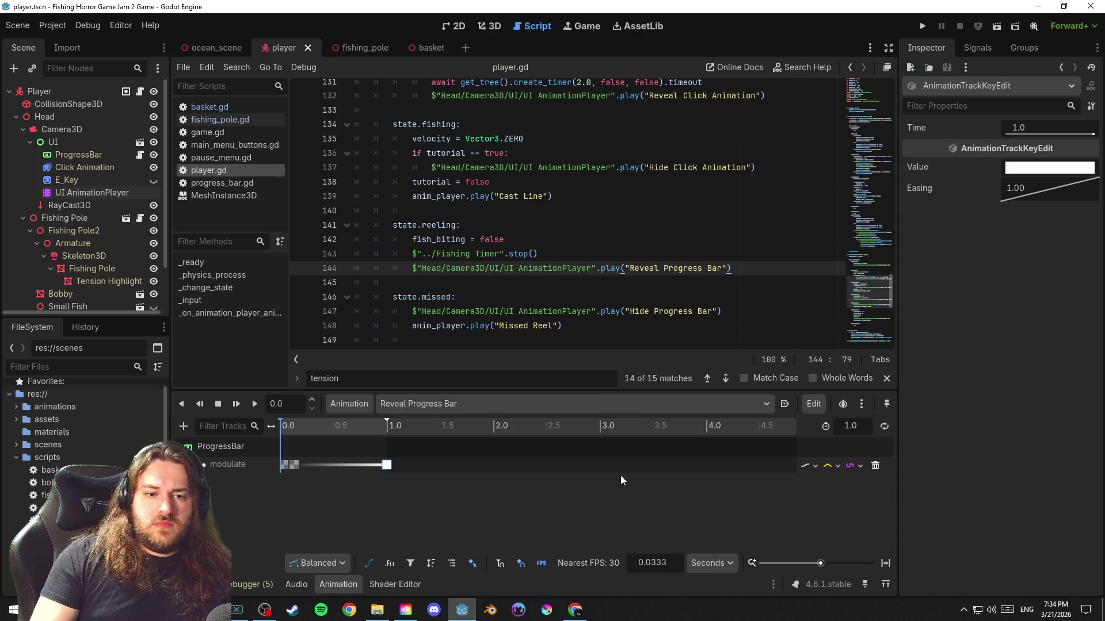
{"action": "left_click", "coordinate": [492, 510]}
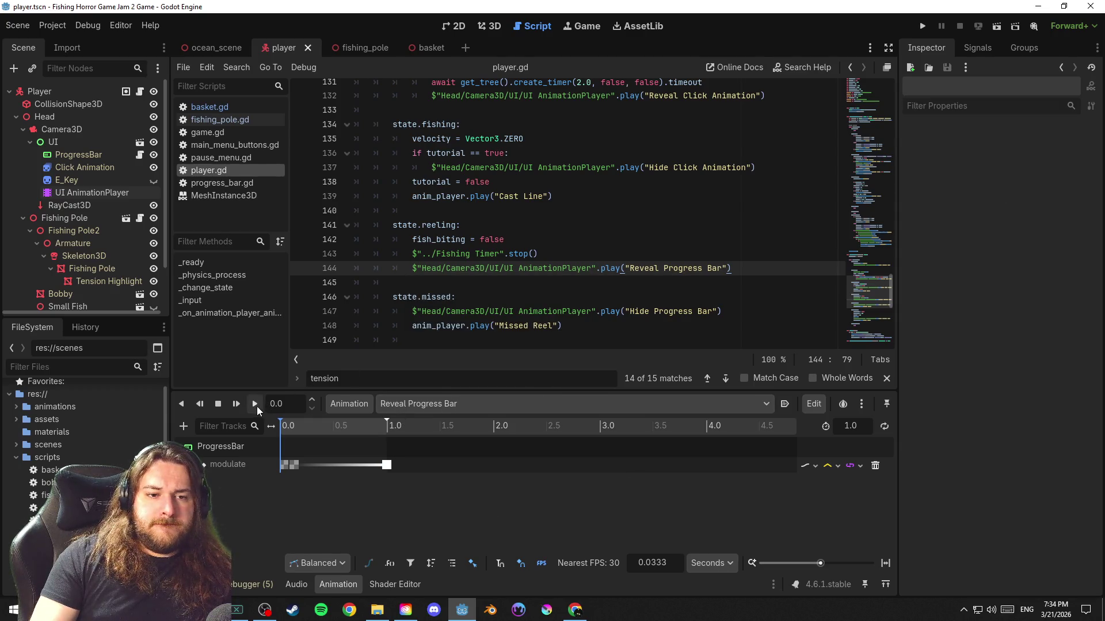
Step: Preview the animation in the 2D view, return to the RESET animation, and save the scene
{"action": "left_click", "coordinate": [454, 26]}
{"action": "left_click", "coordinate": [255, 405]}
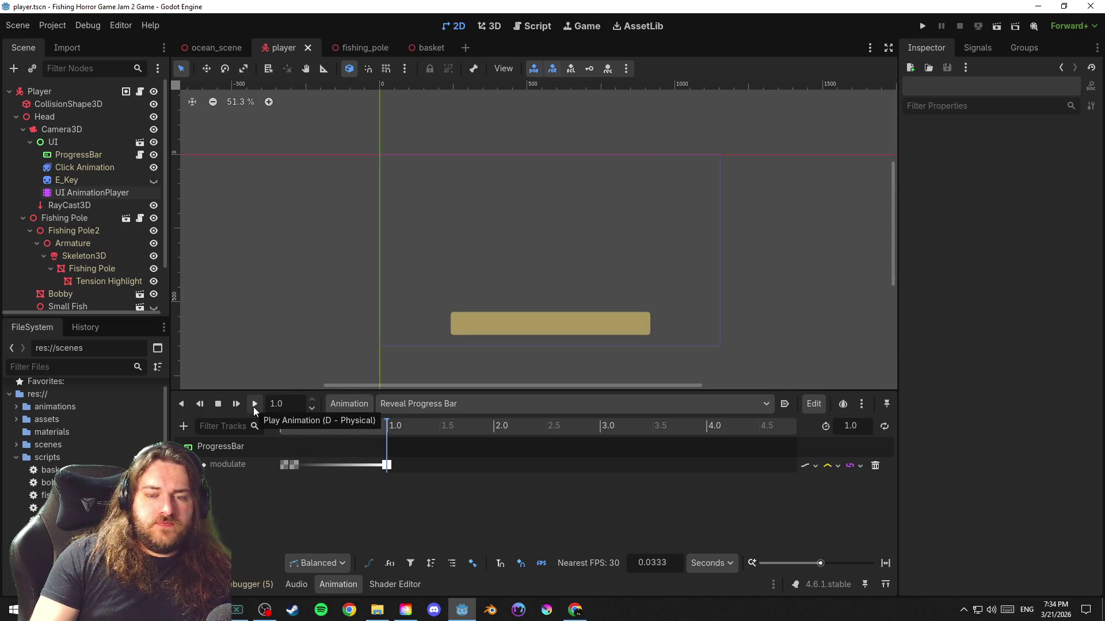
{"action": "key", "text": "ctrl+s"}
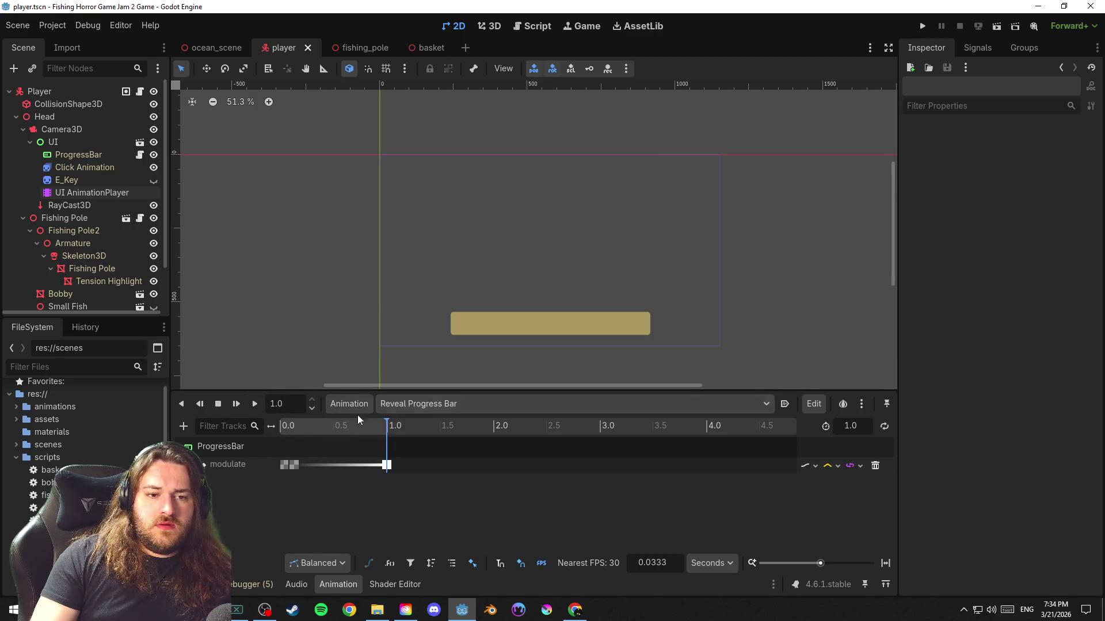
{"action": "left_click", "coordinate": [443, 405]}
{"action": "left_click", "coordinate": [437, 452]}
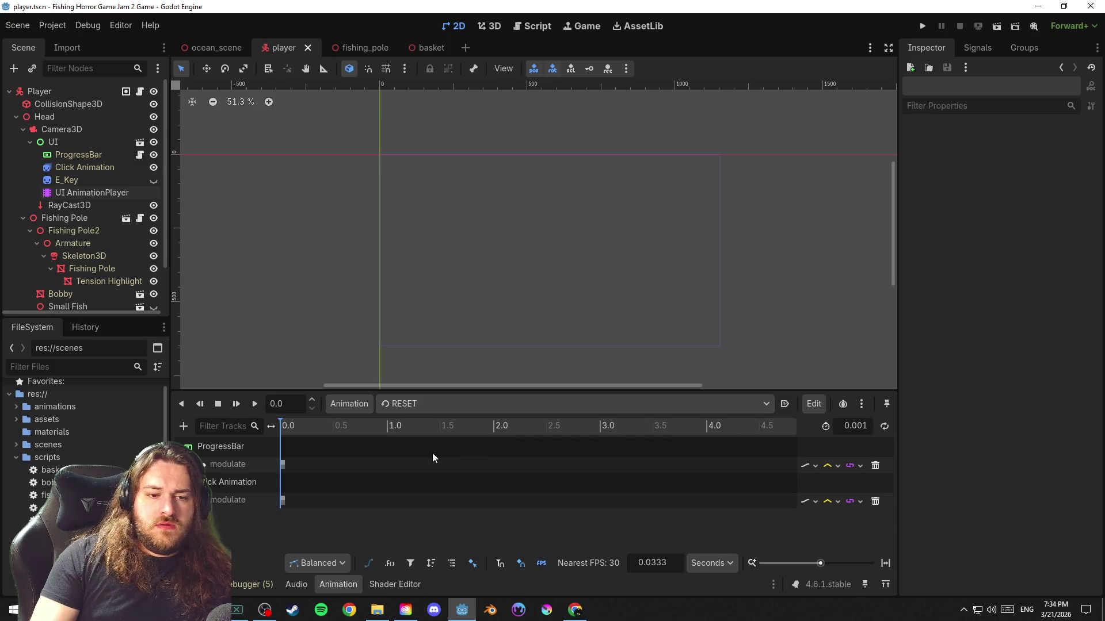
{"action": "left_click", "coordinate": [282, 501]}
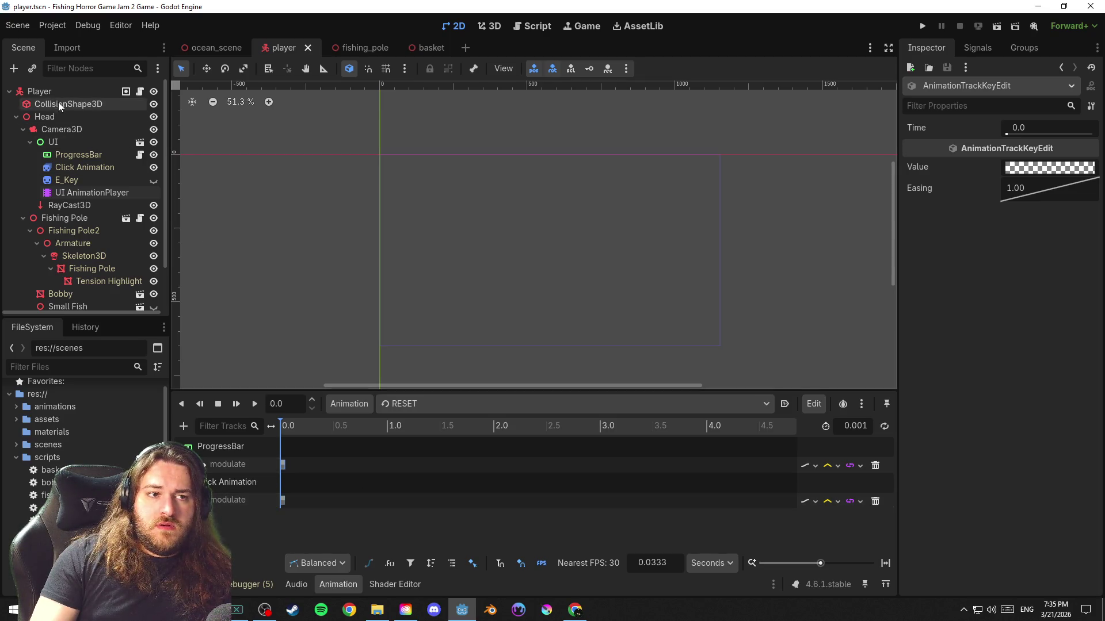
{"action": "left_click", "coordinate": [36, 91]}
{"action": "key", "text": "ctrl+s"}
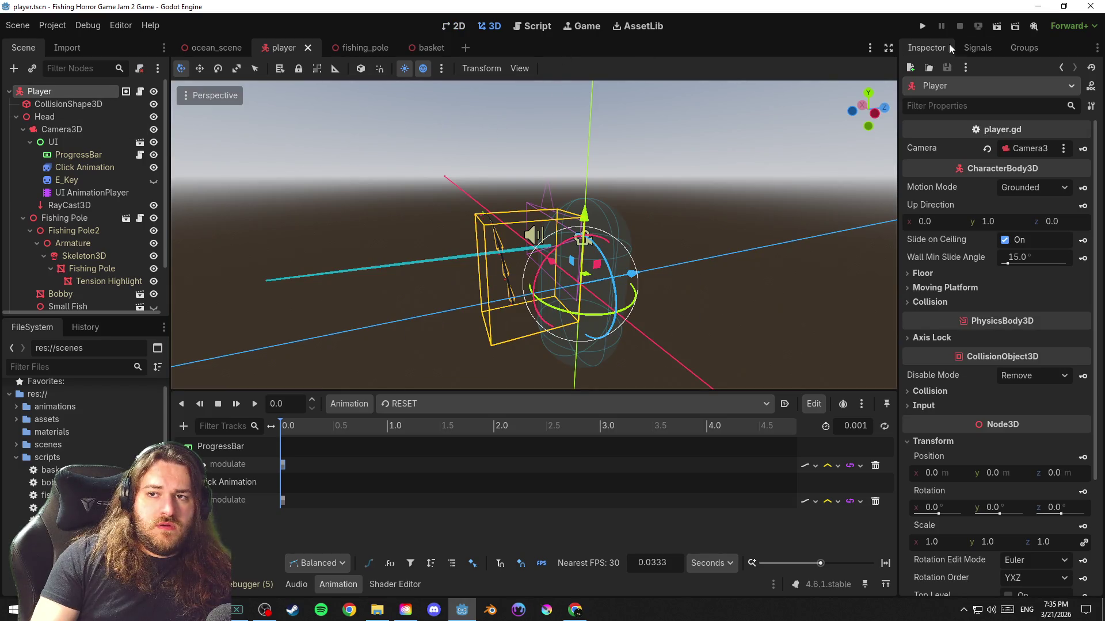
Step: Run the project, start the game from the main menu, test fishing, then stop it with Escape
{"action": "left_click", "coordinate": [923, 25]}
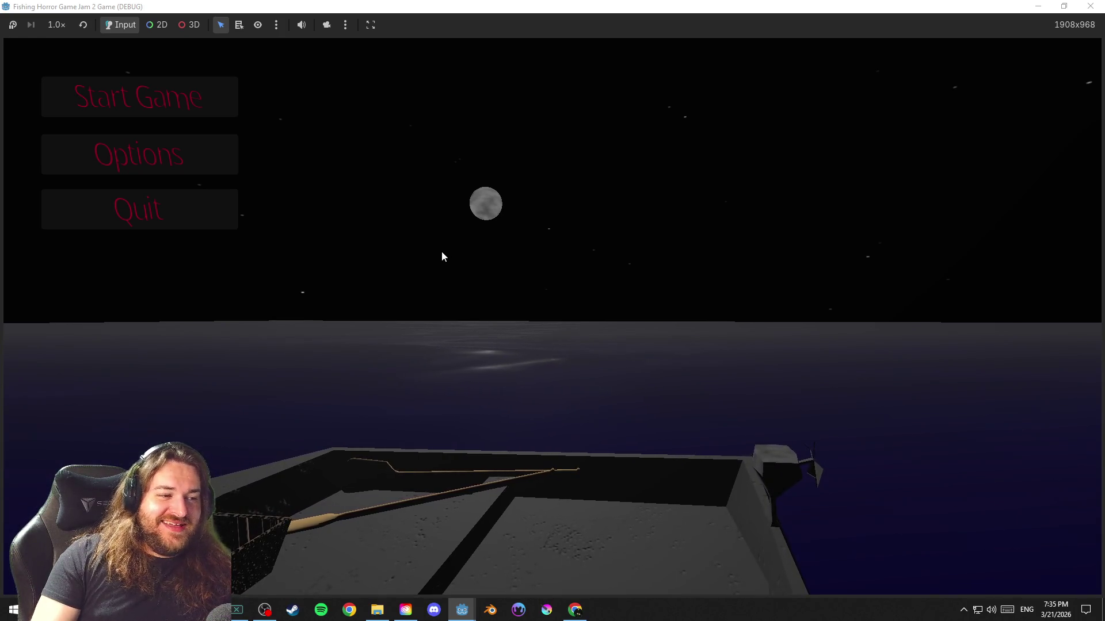
{"action": "left_click", "coordinate": [176, 155]}
{"action": "left_click", "coordinate": [185, 153]}
{"action": "left_click", "coordinate": [185, 102]}
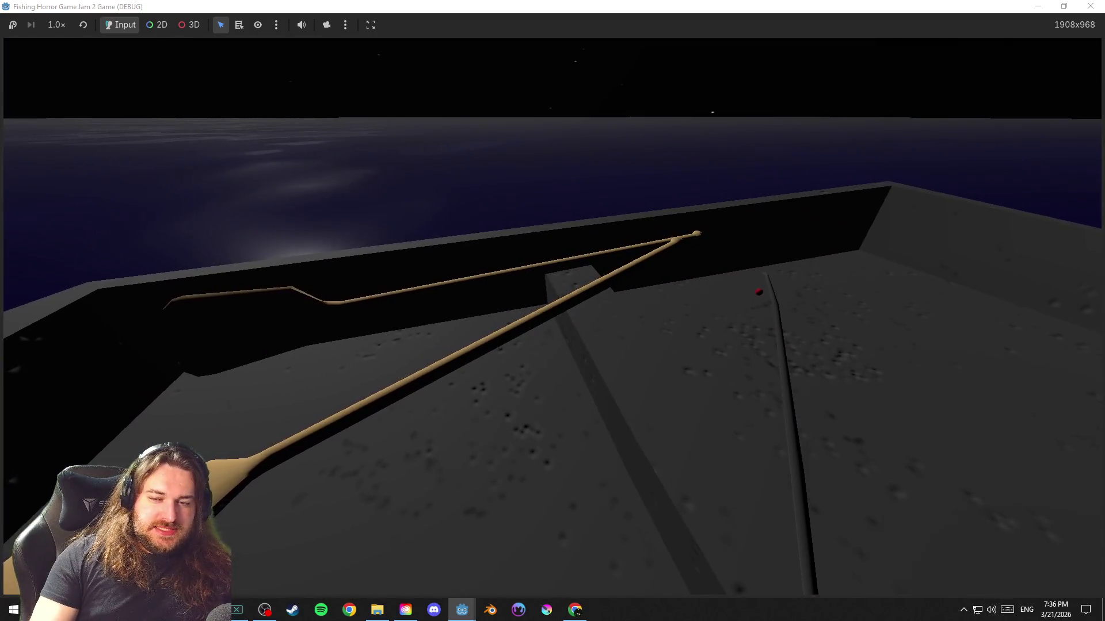
{"action": "key", "text": "Escape"}
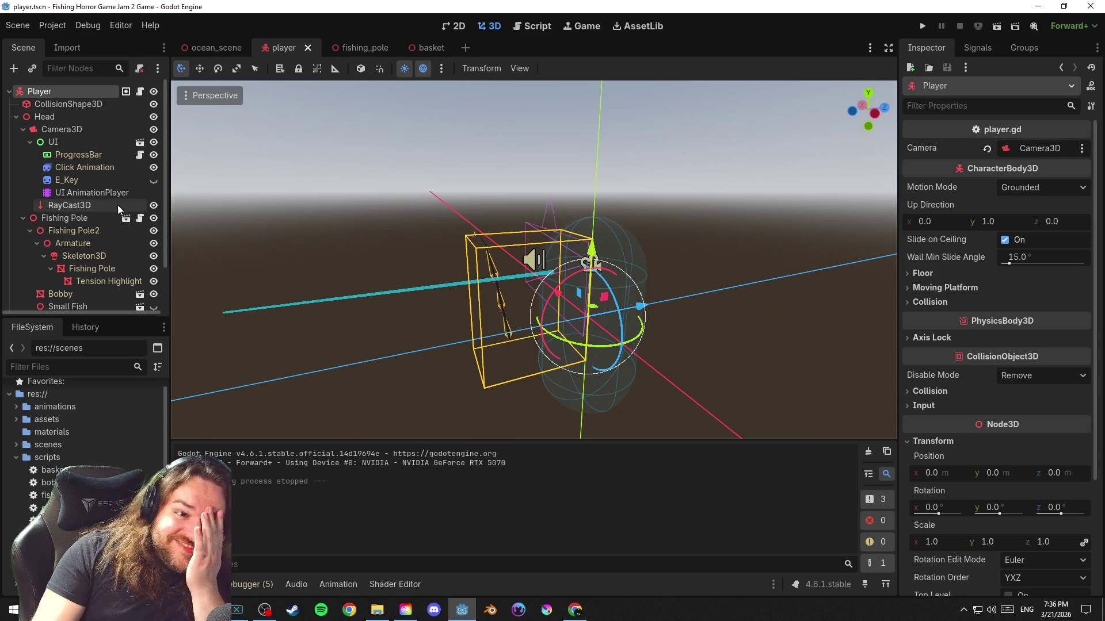
Step: Browse the UI AnimationPlayer's Reveal Click and Reveal Progress Bar animations, ending on RESET
{"action": "left_click", "coordinate": [88, 194]}
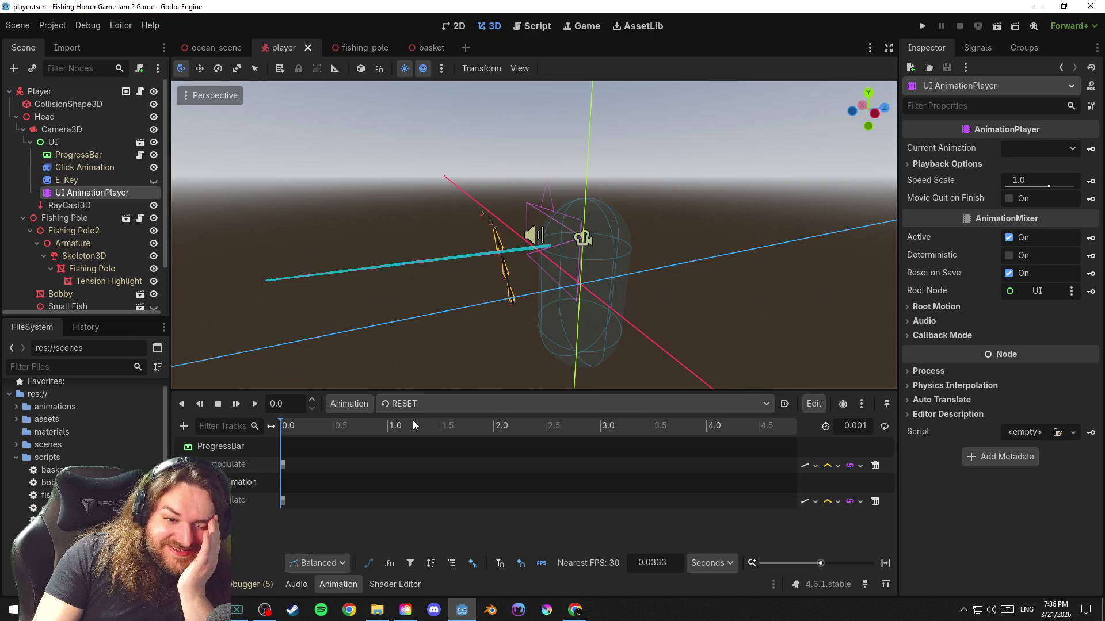
{"action": "left_click", "coordinate": [415, 404]}
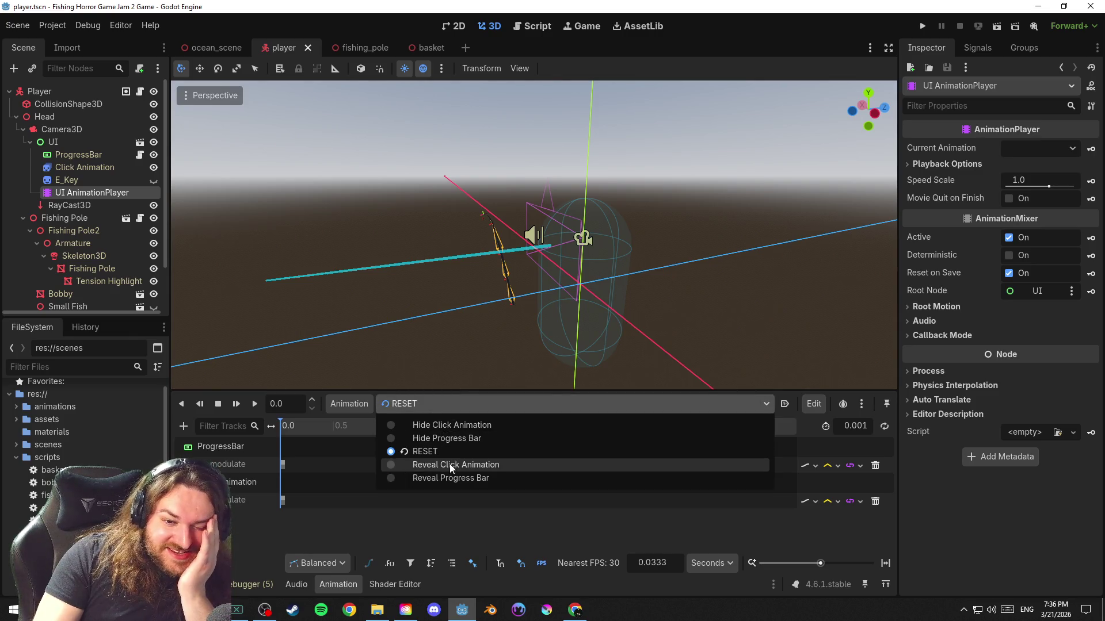
{"action": "left_click", "coordinate": [450, 464]}
{"action": "left_click", "coordinate": [458, 404]}
{"action": "left_click", "coordinate": [477, 481]}
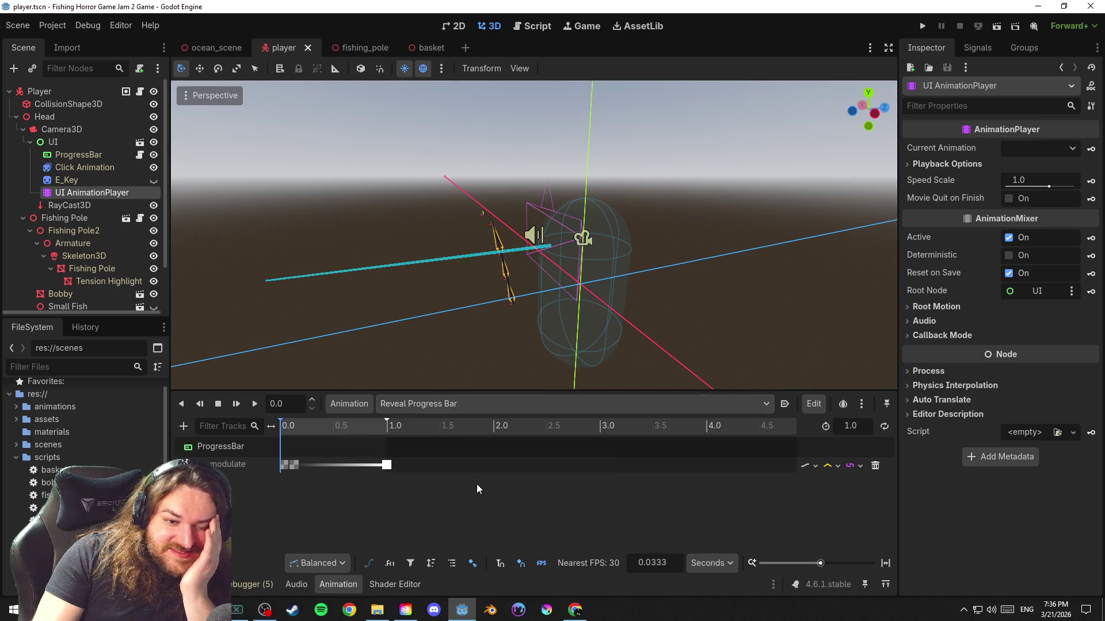
{"action": "left_click", "coordinate": [455, 410]}
{"action": "left_click", "coordinate": [454, 410]}
{"action": "left_click", "coordinate": [455, 409]}
{"action": "left_click", "coordinate": [456, 451]}
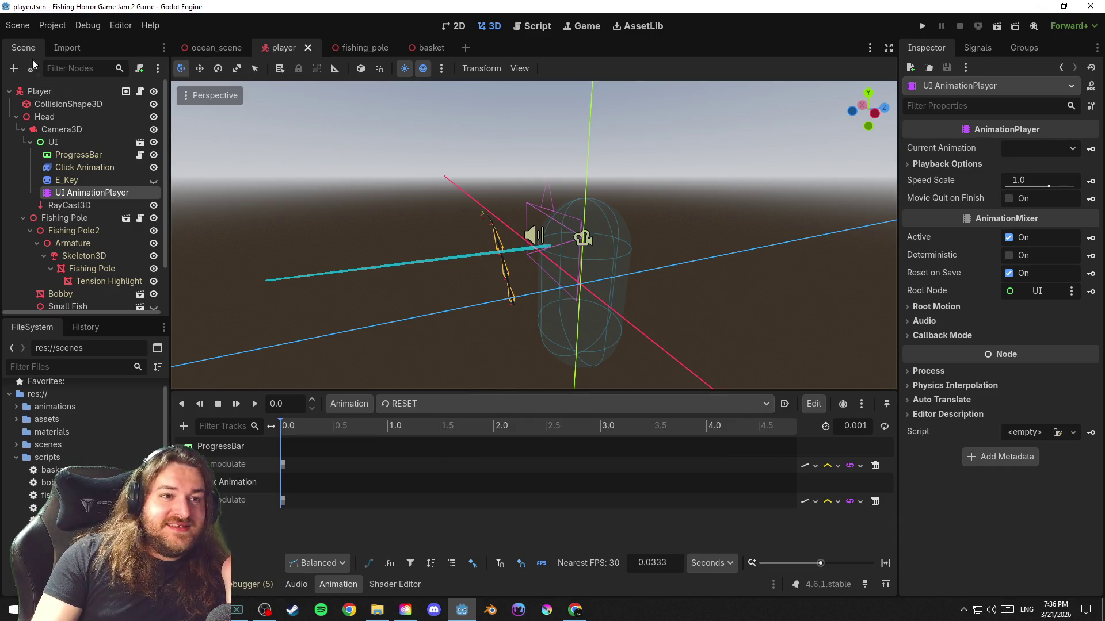
Step: Save the scene and return to player.gd at the state.reeling line
{"action": "left_click", "coordinate": [17, 26]}
{"action": "left_click", "coordinate": [34, 113]}
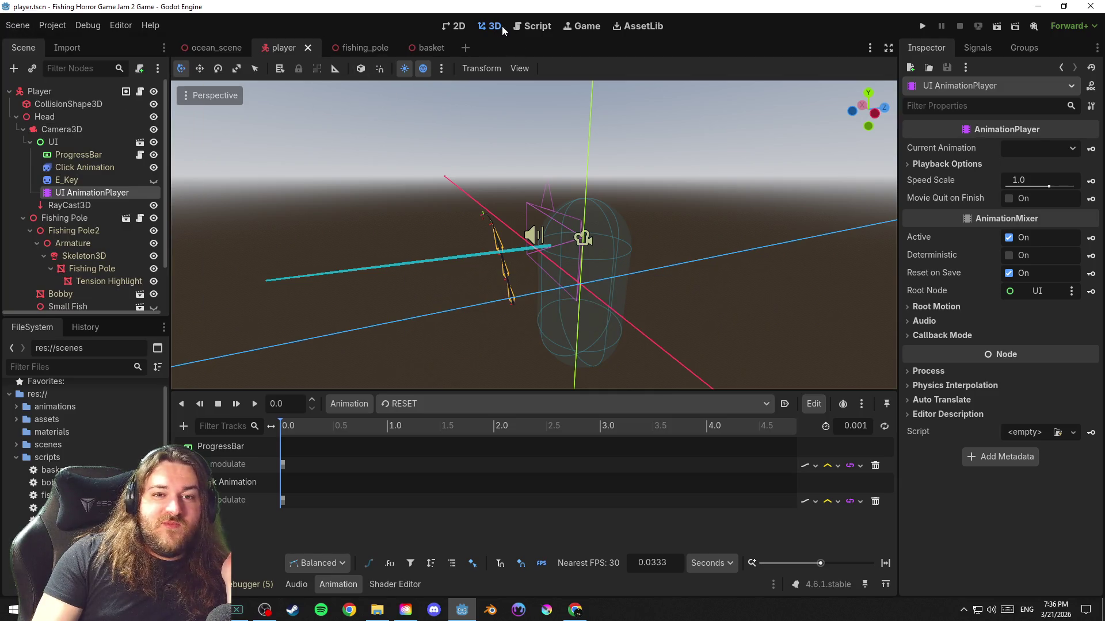
{"action": "left_click", "coordinate": [531, 26]}
{"action": "left_click", "coordinate": [551, 231]}
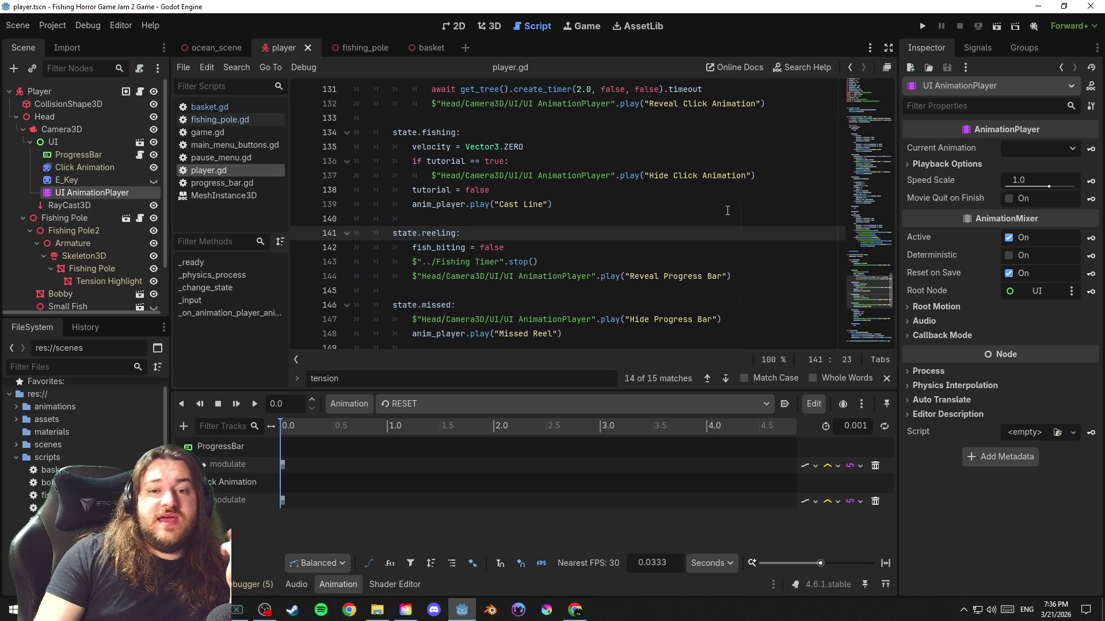
Step: Review the fishing and reeling state code in player.gd
{"action": "scroll", "coordinate": [728, 210], "scroll_direction": "up", "scroll_amount": 1}
{"action": "left_click", "coordinate": [585, 182]}
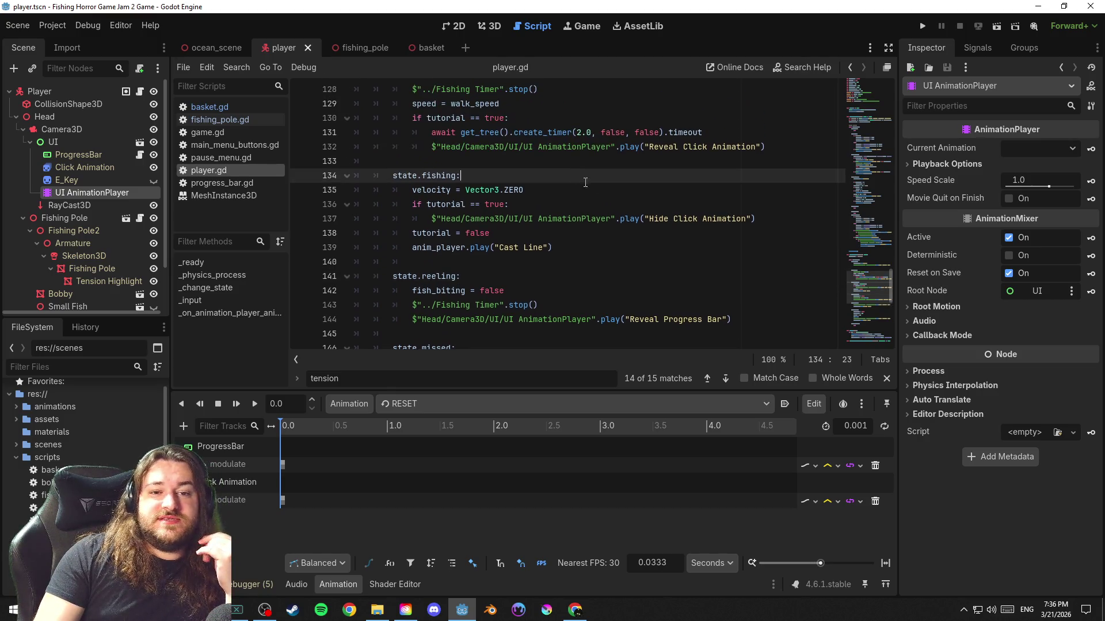
{"action": "left_click", "coordinate": [654, 161]}
{"action": "scroll", "coordinate": [708, 194], "scroll_direction": "up", "scroll_amount": 1}
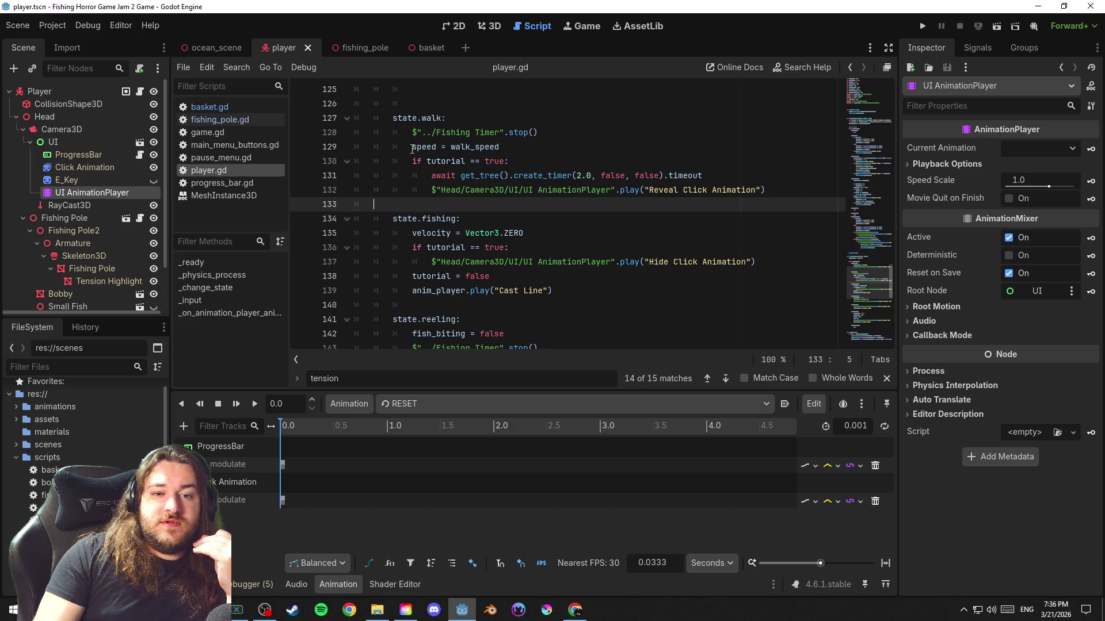
{"action": "left_click", "coordinate": [18, 25]}
{"action": "left_click", "coordinate": [272, 158]}
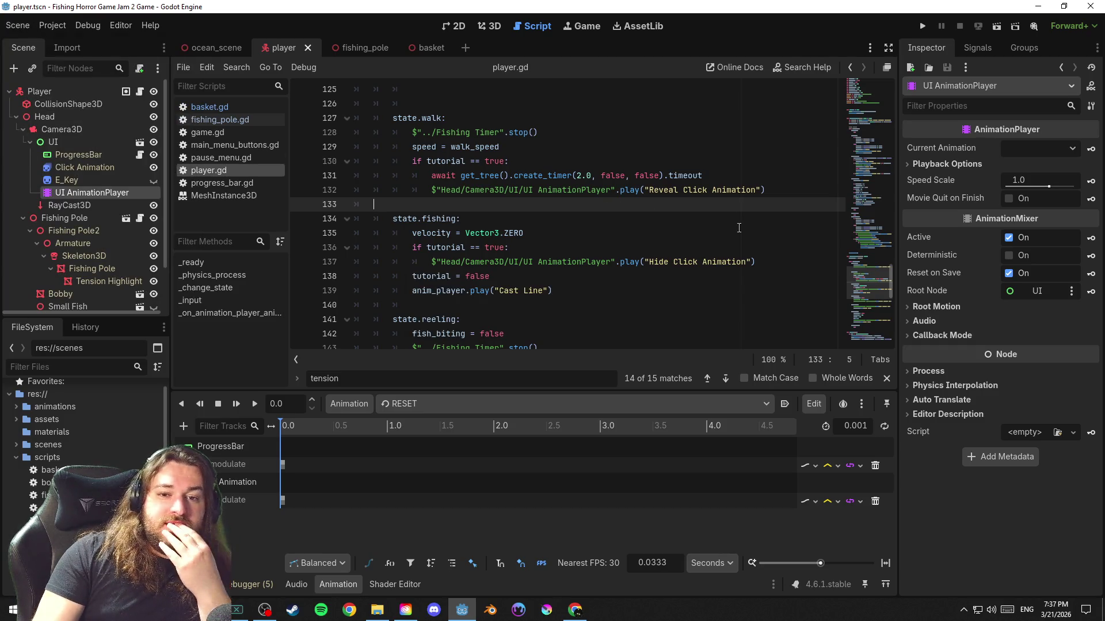
{"action": "scroll", "coordinate": [731, 226], "scroll_direction": "down", "scroll_amount": 2}
{"action": "scroll", "coordinate": [712, 225], "scroll_direction": "up", "scroll_amount": 1}
{"action": "scroll", "coordinate": [710, 222], "scroll_direction": "down", "scroll_amount": 1}
{"action": "scroll", "coordinate": [710, 223], "scroll_direction": "up", "scroll_amount": 1}
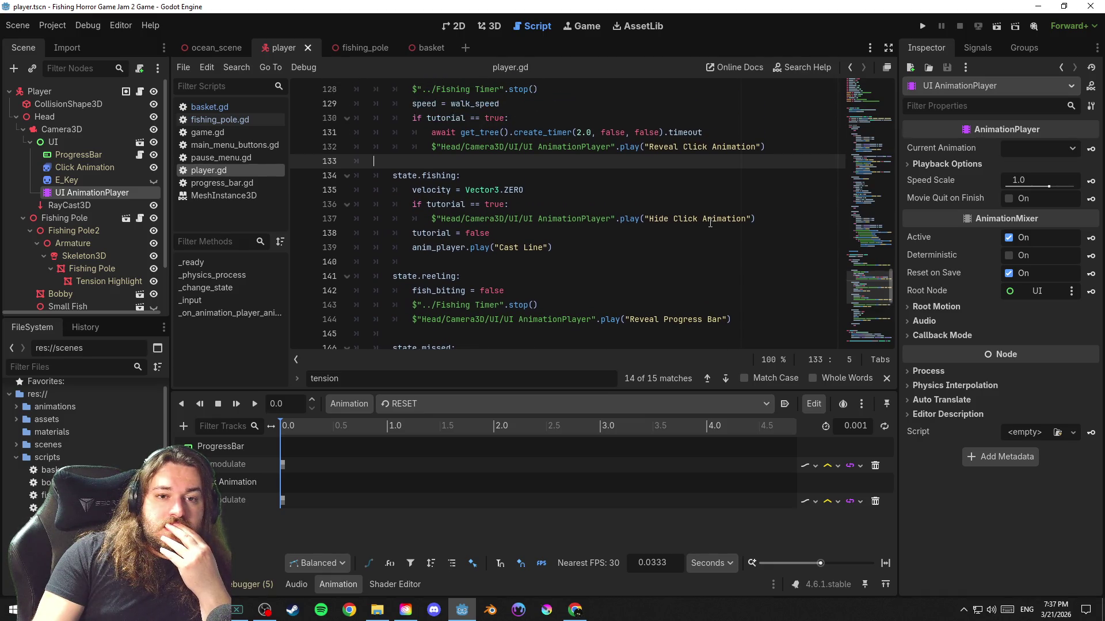
{"action": "scroll", "coordinate": [710, 223], "scroll_direction": "down", "scroll_amount": 1}
{"action": "scroll", "coordinate": [710, 223], "scroll_direction": "down", "scroll_amount": 1}
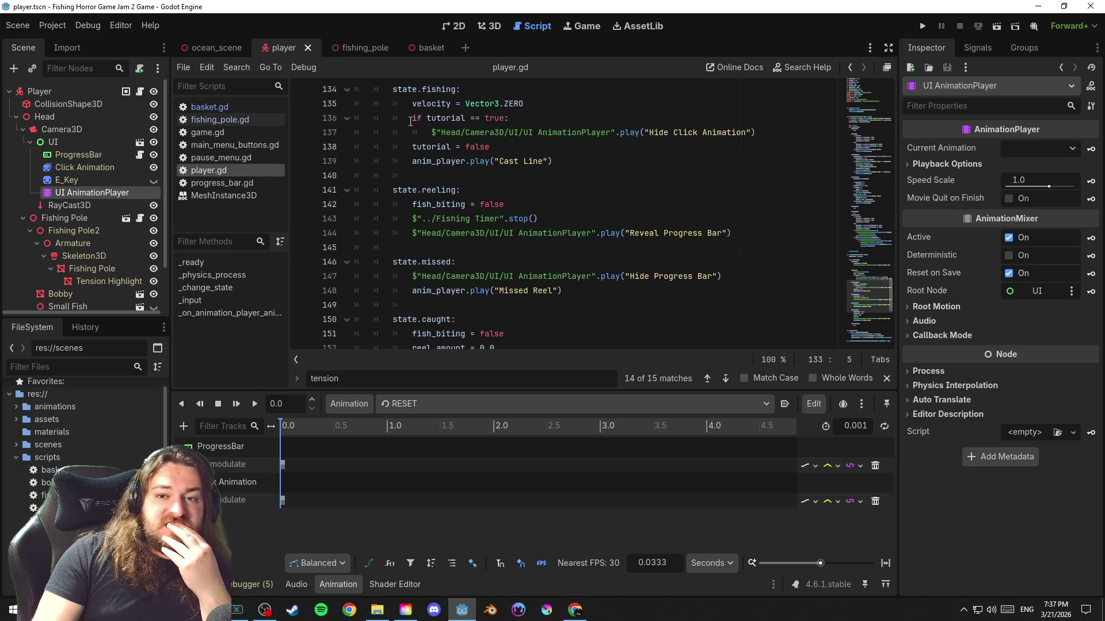
{"action": "left_click", "coordinate": [494, 189]}
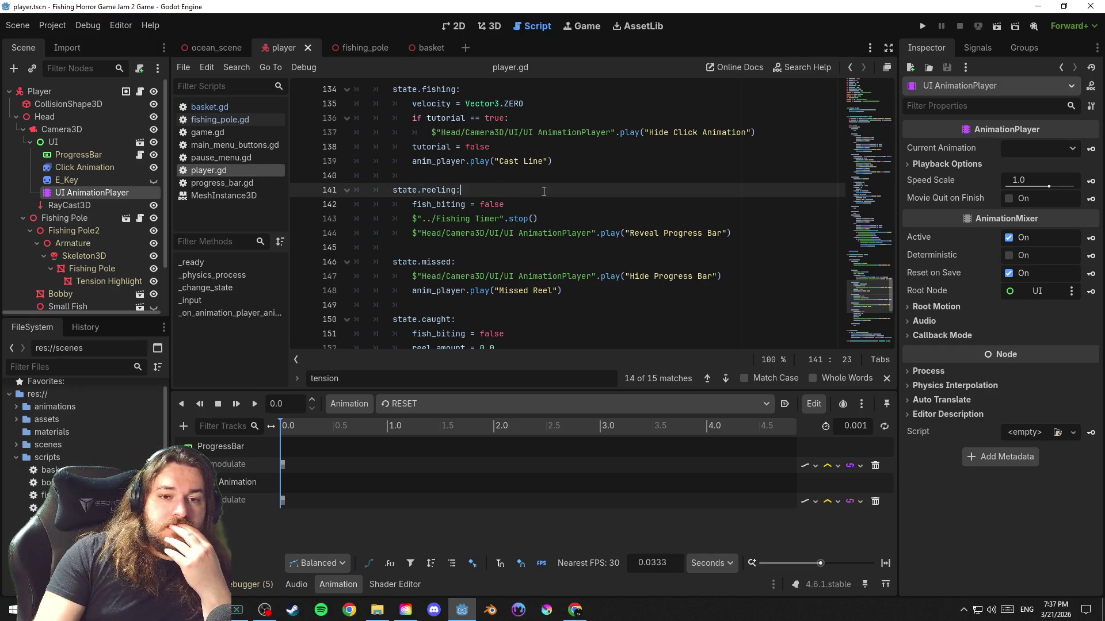
{"action": "scroll", "coordinate": [544, 191], "scroll_direction": "down", "scroll_amount": 6}
{"action": "scroll", "coordinate": [561, 207], "scroll_direction": "up", "scroll_amount": 4}
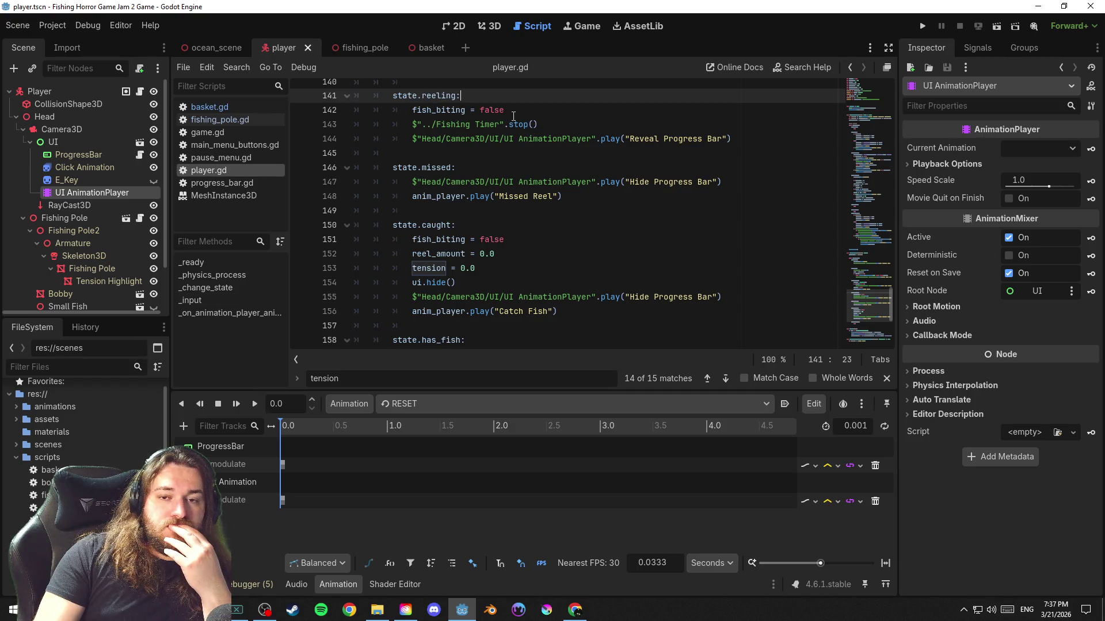
{"action": "scroll", "coordinate": [605, 150], "scroll_direction": "up", "scroll_amount": 2}
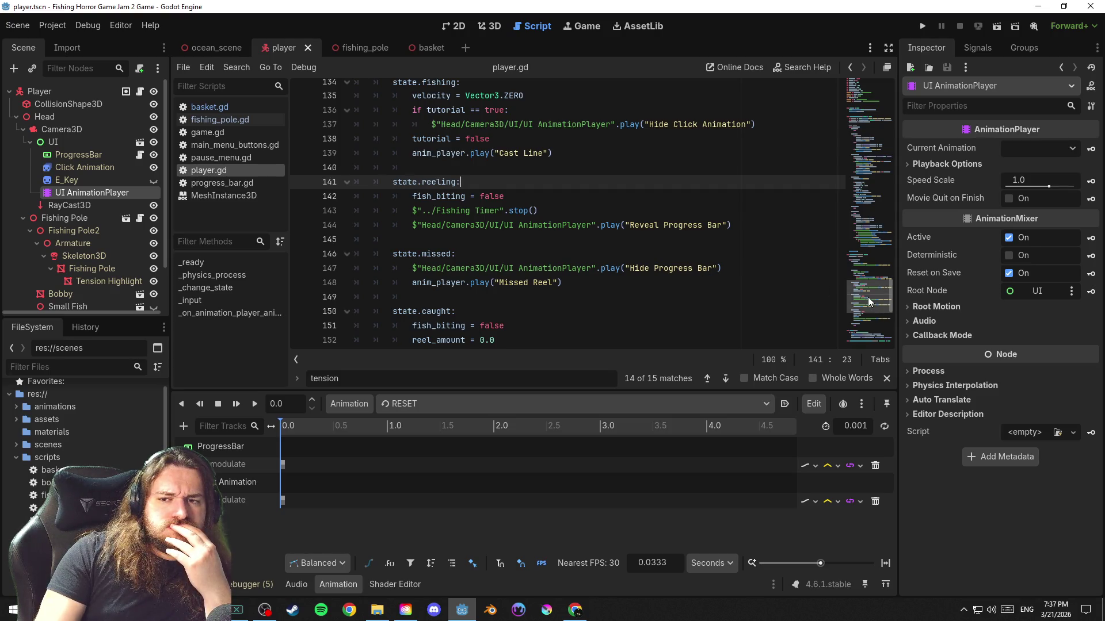
{"action": "mouse_move", "coordinate": [867, 297]}
{"action": "left_mouse_down"}
{"action": "mouse_move", "coordinate": [889, 254]}
{"action": "mouse_move", "coordinate": [902, 69]}
{"action": "mouse_move", "coordinate": [898, 112]}
{"action": "left_mouse_up"}
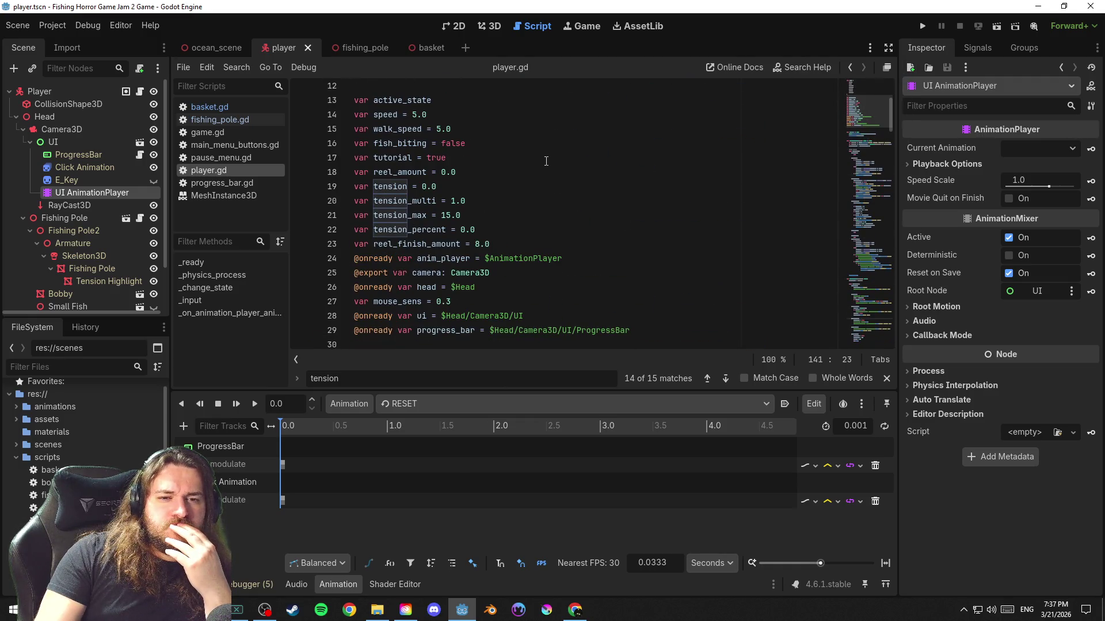
Step: Change tension_max on line 21 from 15.0 to 9.0
{"action": "left_click", "coordinate": [452, 216]}
{"action": "key", "text": "BackSpace"}
{"action": "key", "text": "BackSpace"}
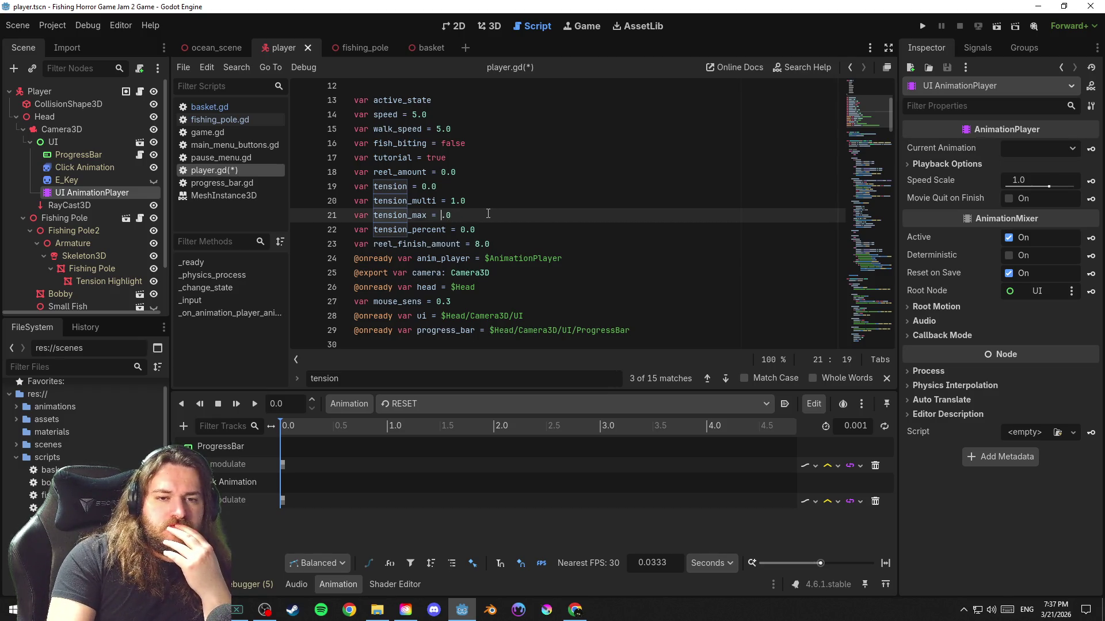
{"action": "type", "text": "8"}
{"action": "key", "text": "ctrl+s"}
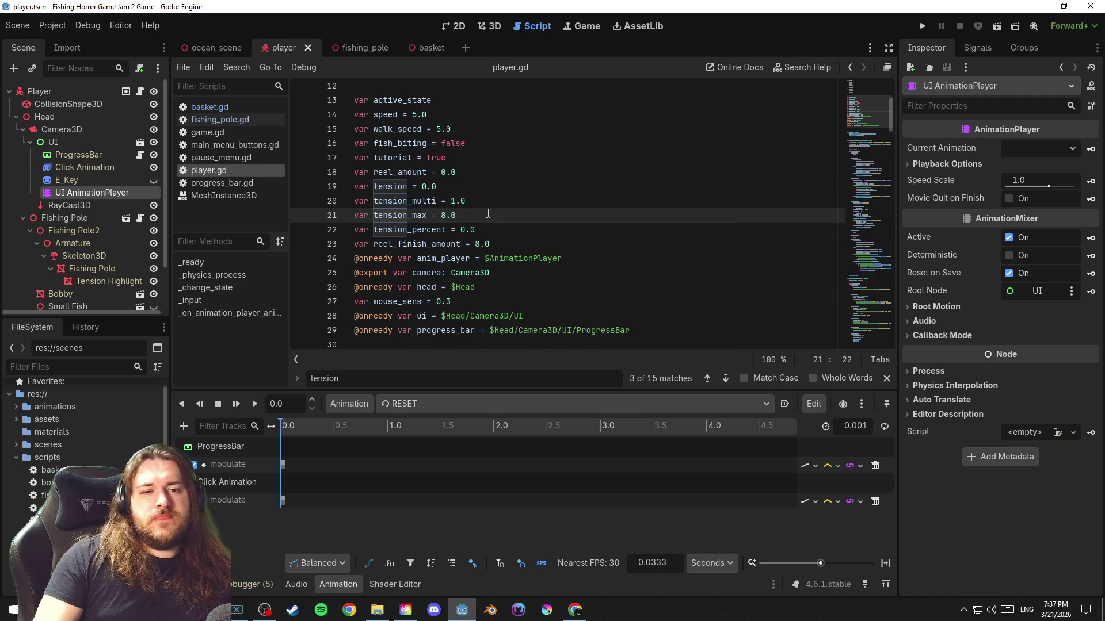
{"action": "key", "text": "BackSpace"}
{"action": "key", "text": "BackSpace"}
{"action": "key", "text": "BackSpace"}
{"action": "type", "text": "9.0"}
Step: Set reel_amount drain to .2 * delta on line 78 and tension drain to .6 * delta on line 83, then save
{"action": "scroll", "coordinate": [487, 213], "scroll_direction": "down", "scroll_amount": 10}
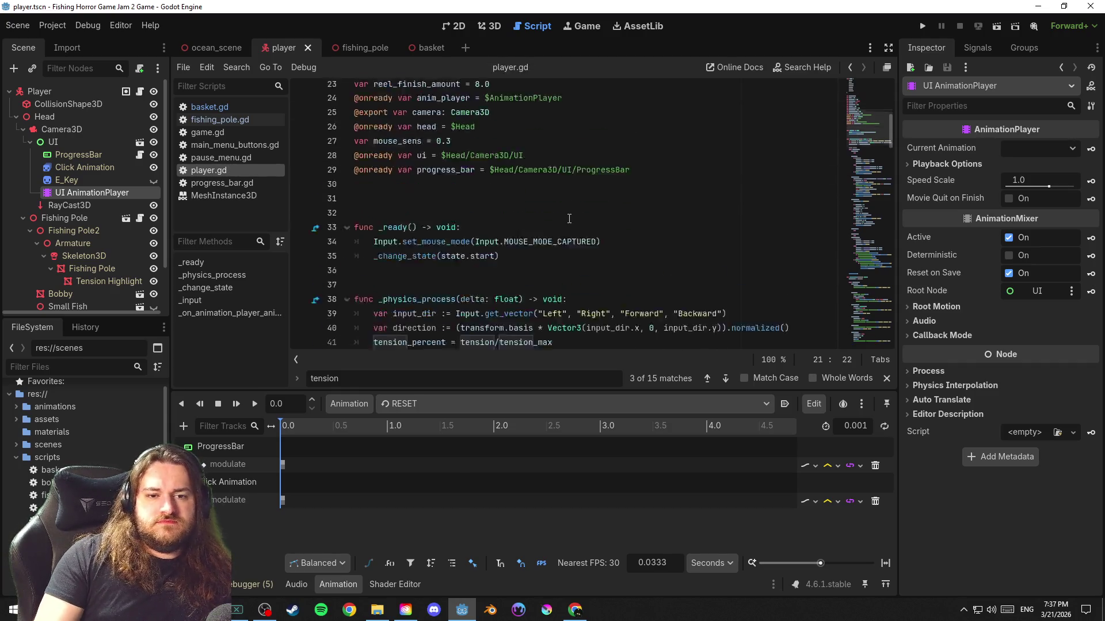
{"action": "scroll", "coordinate": [604, 233], "scroll_direction": "down", "scroll_amount": 9}
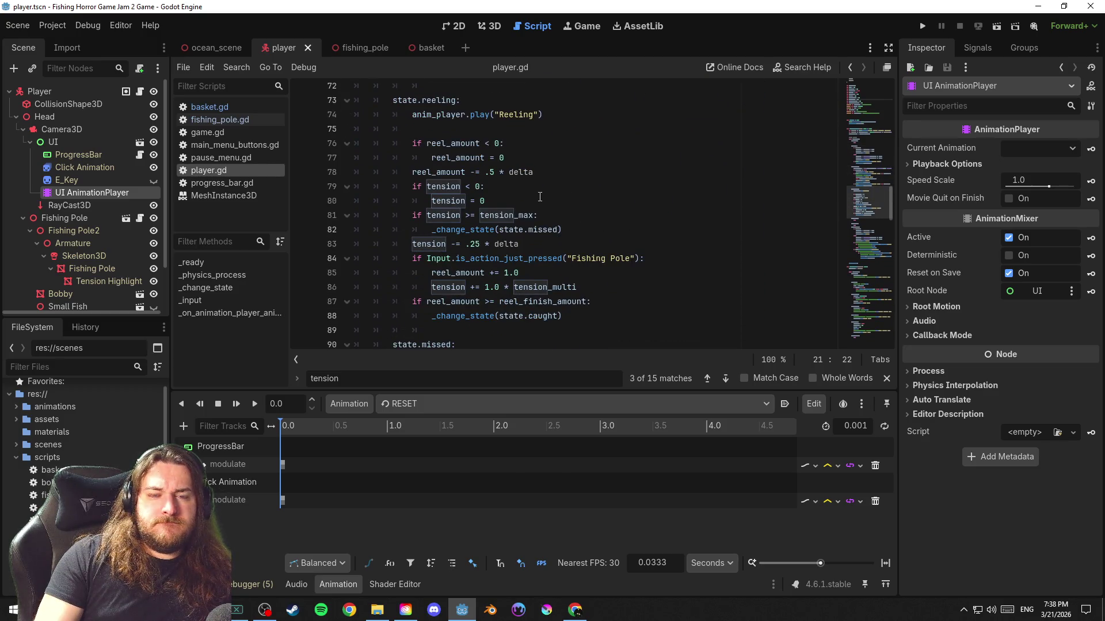
{"action": "left_click", "coordinate": [498, 173]}
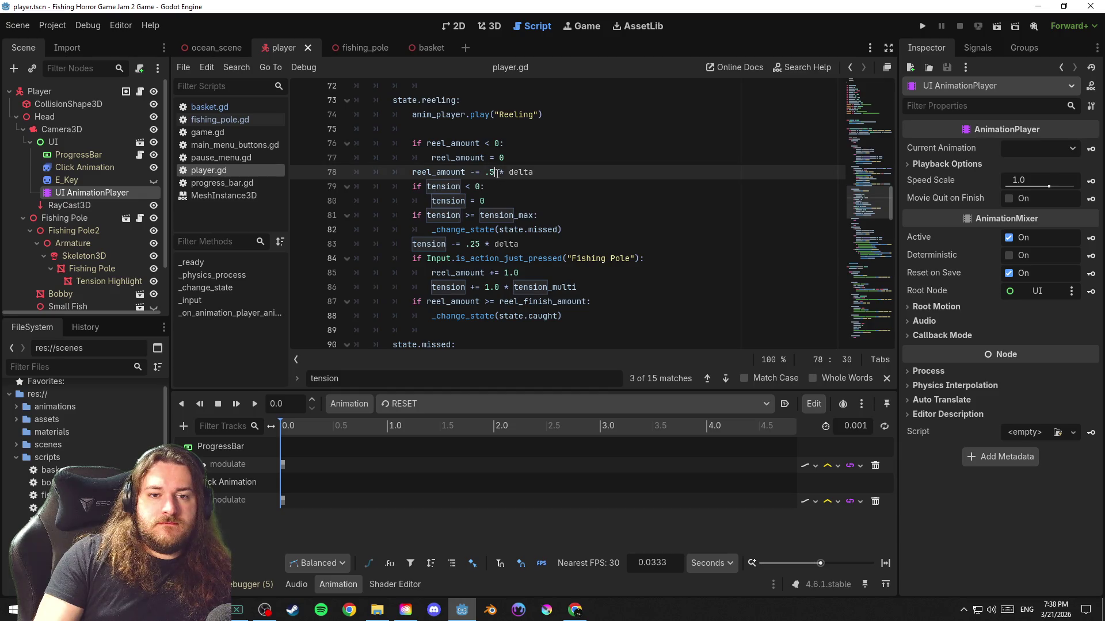
{"action": "type", "text": "2"}
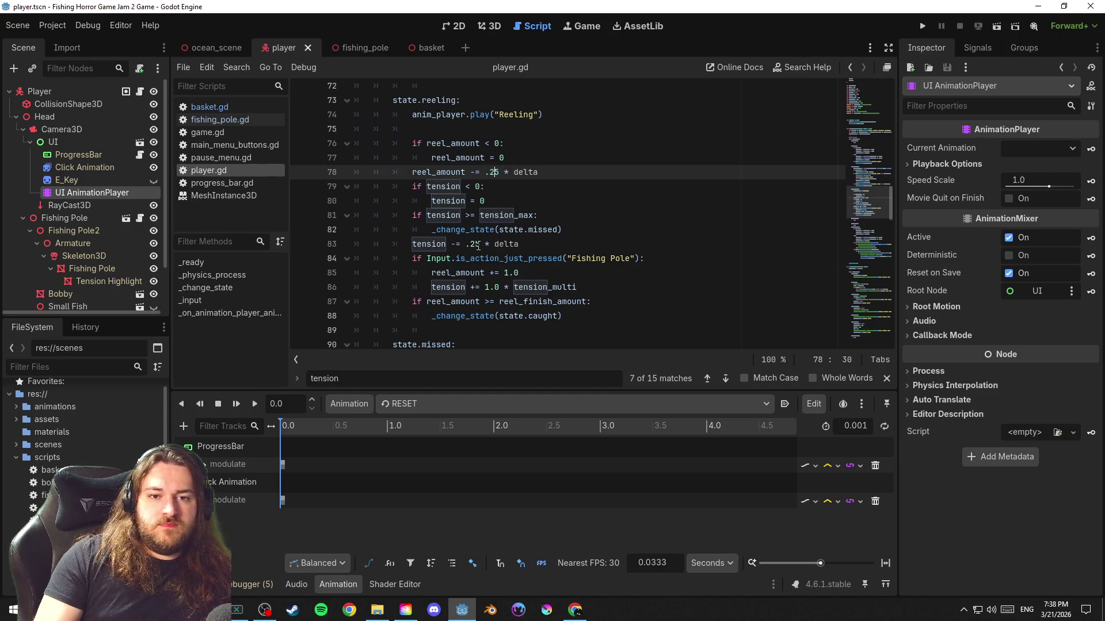
{"action": "left_click", "coordinate": [477, 247]}
{"action": "key", "text": "BackSpace"}
{"action": "key", "text": "End"}
{"action": "key", "text": "ctrl+s"}
{"action": "left_click", "coordinate": [480, 247]}
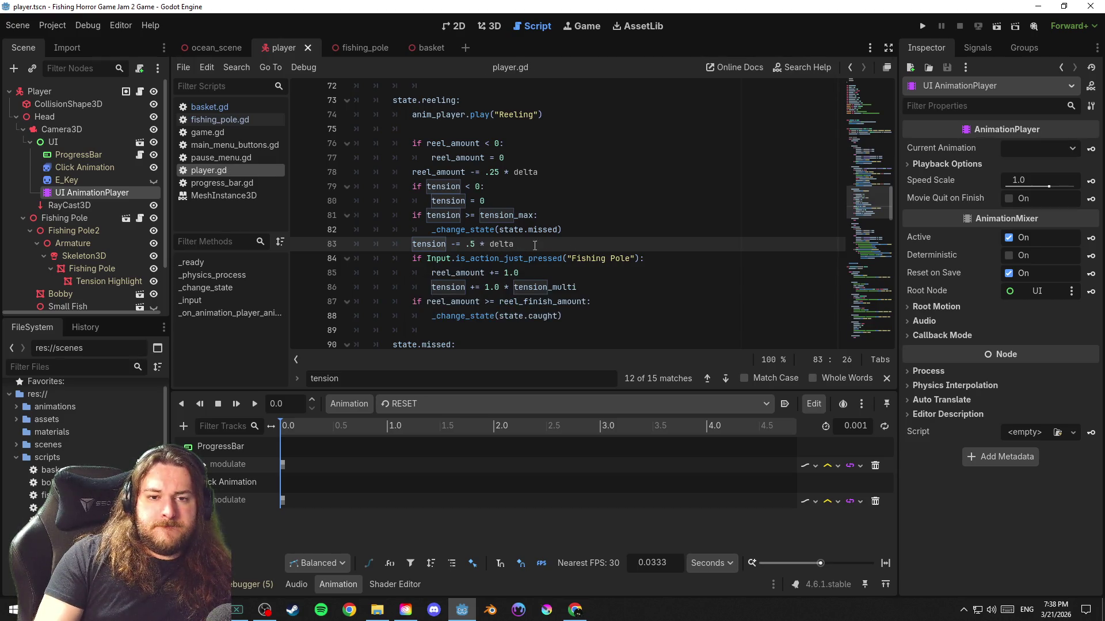
{"action": "left_click", "coordinate": [500, 172]}
{"action": "key", "text": "BackSpace"}
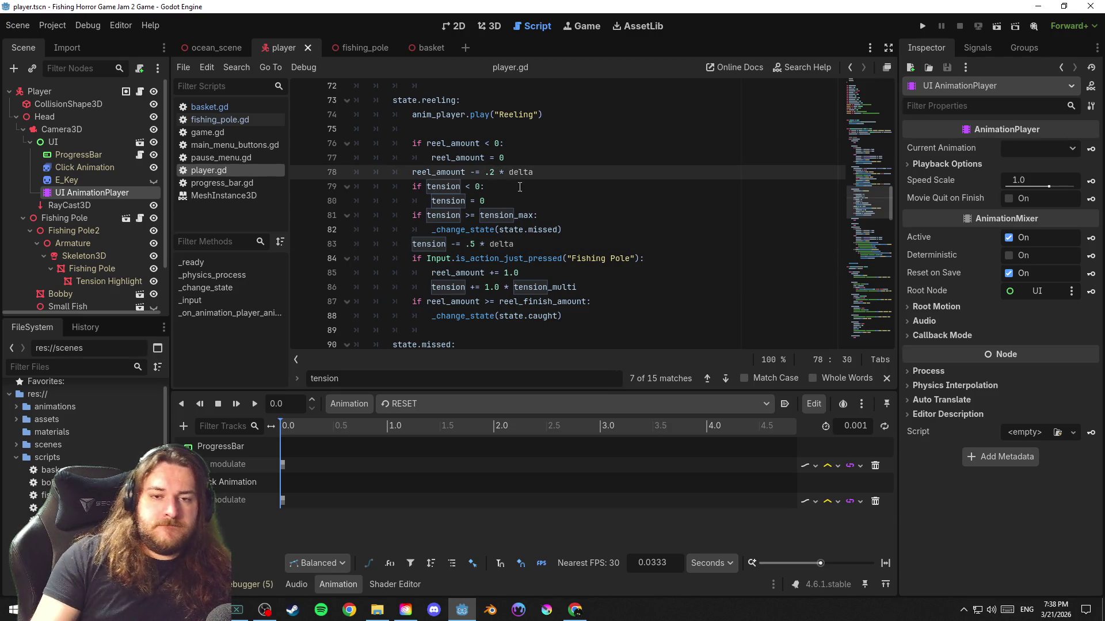
{"action": "left_click", "coordinate": [519, 187]}
{"action": "left_click", "coordinate": [476, 245]}
{"action": "key", "text": "BackSpace"}
{"action": "type", "text": "6"}
{"action": "left_click", "coordinate": [623, 202]}
{"action": "key", "text": "ctrl+s"}
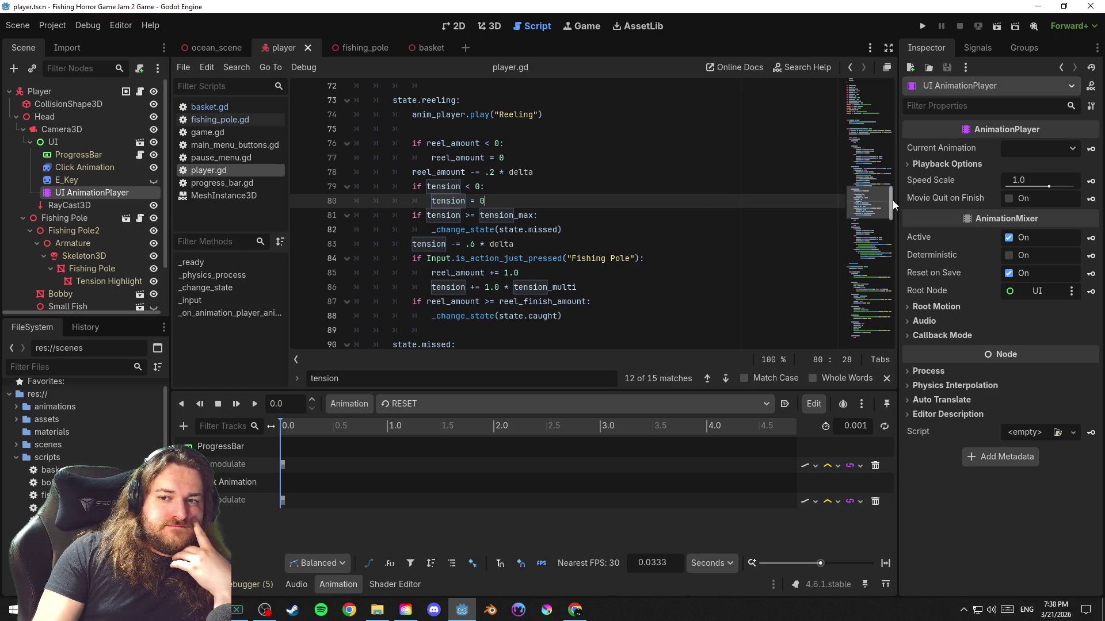
Step: Delete the extra blank line after the start state in _change_state and save
{"action": "mouse_move", "coordinate": [874, 203]}
{"action": "left_mouse_down"}
{"action": "mouse_move", "coordinate": [883, 329]}
{"action": "mouse_move", "coordinate": [900, 291]}
{"action": "left_mouse_up"}
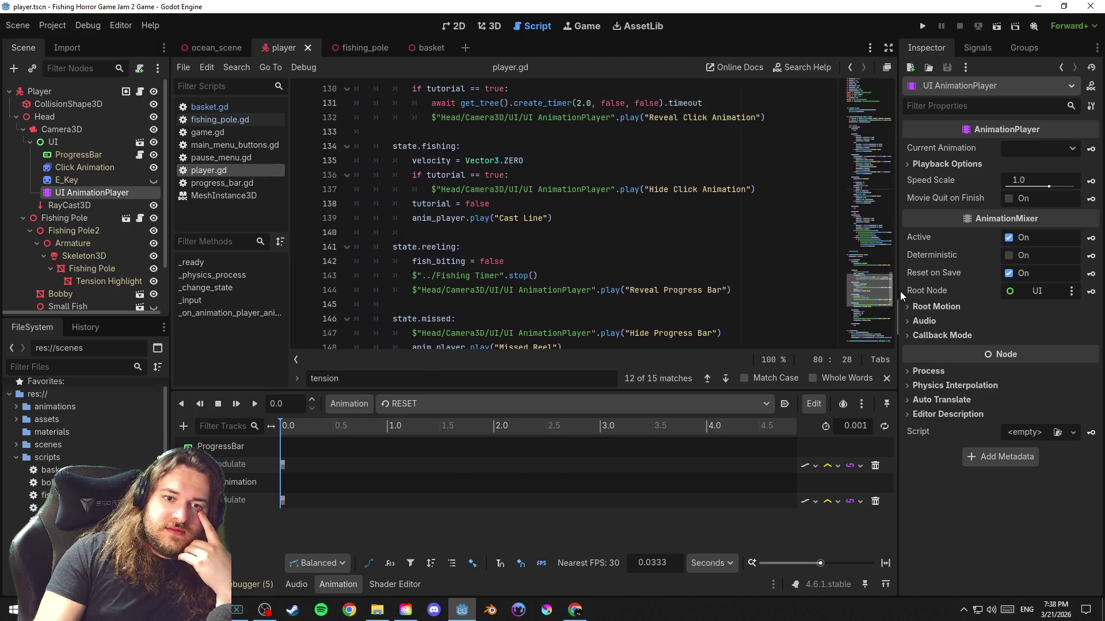
{"action": "scroll", "coordinate": [603, 258], "scroll_direction": "down", "scroll_amount": 2}
{"action": "left_click", "coordinate": [593, 263]}
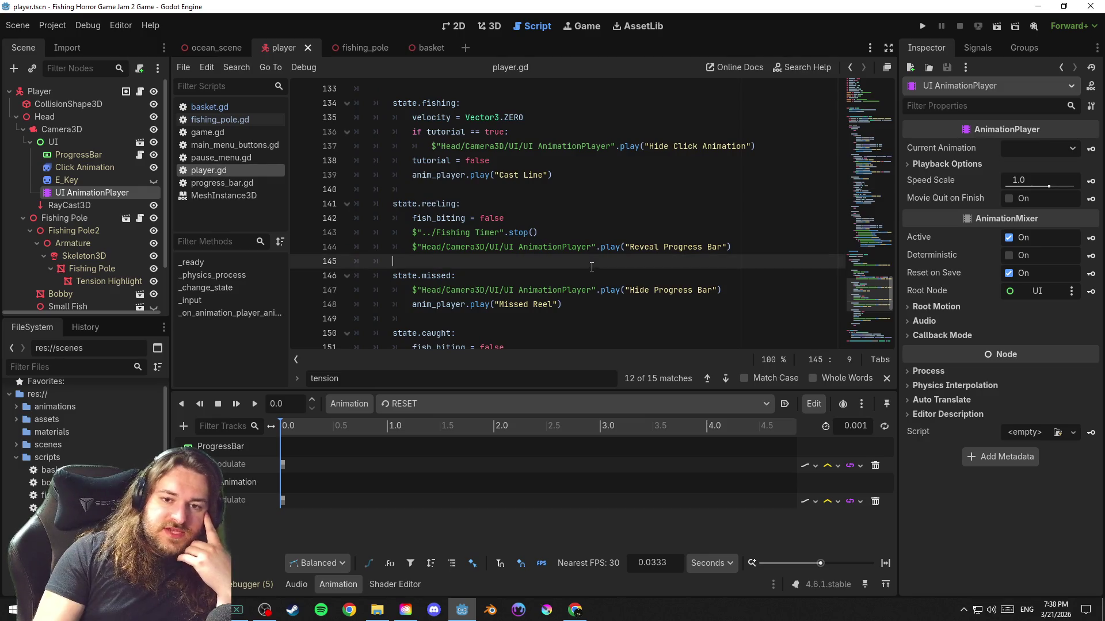
{"action": "scroll", "coordinate": [612, 189], "scroll_direction": "up", "scroll_amount": 8}
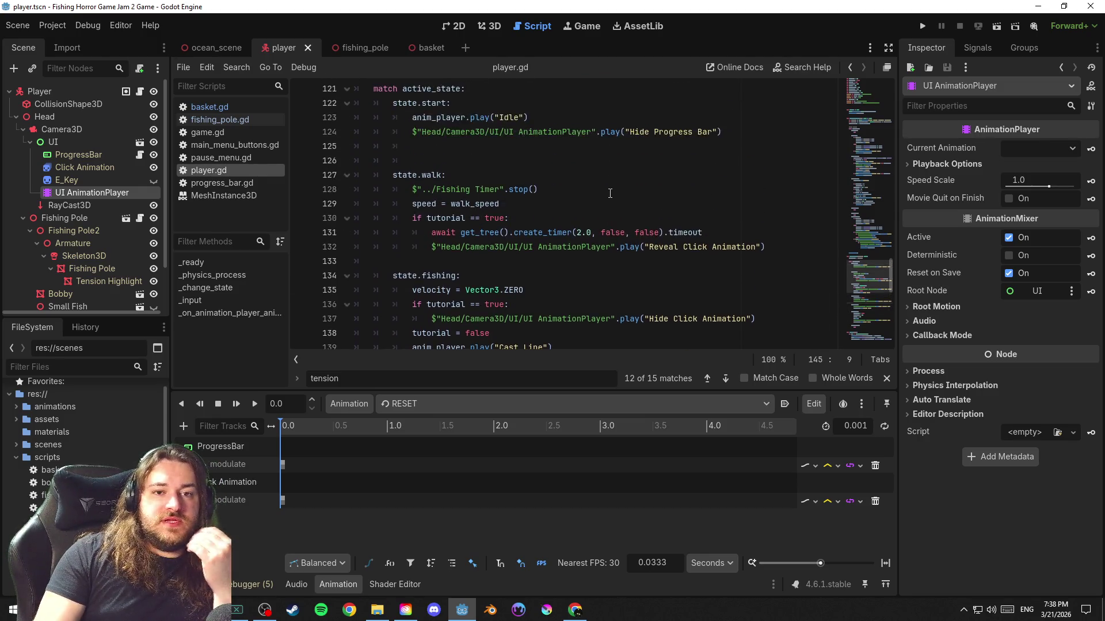
{"action": "scroll", "coordinate": [612, 189], "scroll_direction": "down", "scroll_amount": 1}
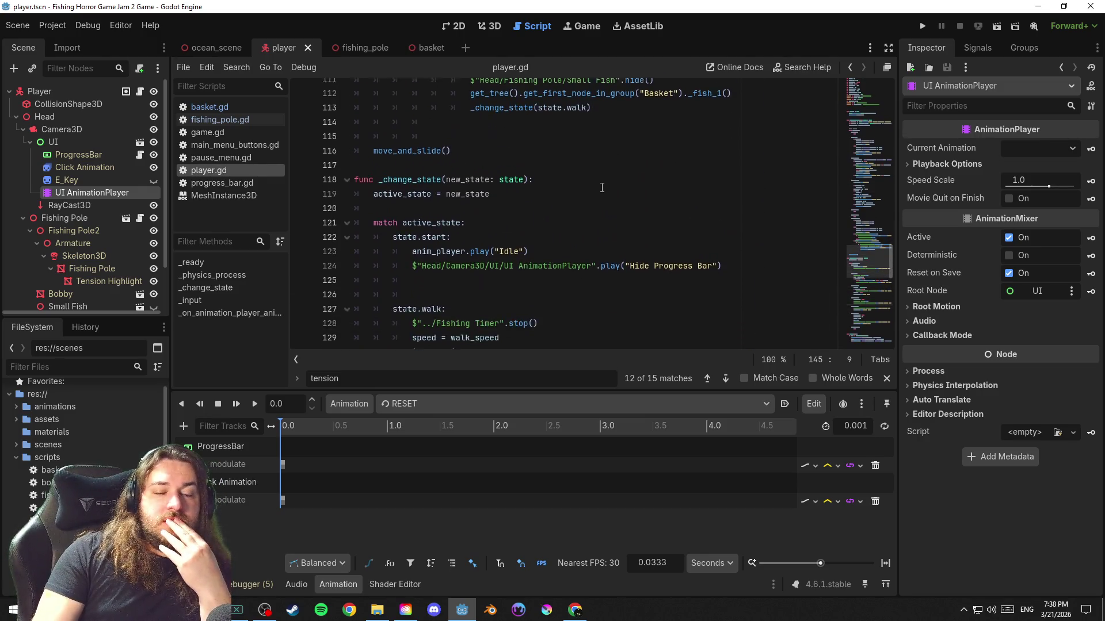
{"action": "left_click", "coordinate": [426, 285]}
{"action": "key", "text": "BackSpace"}
{"action": "key", "text": "BackSpace"}
{"action": "key", "text": "BackSpace"}
{"action": "key", "text": "ctrl+s"}
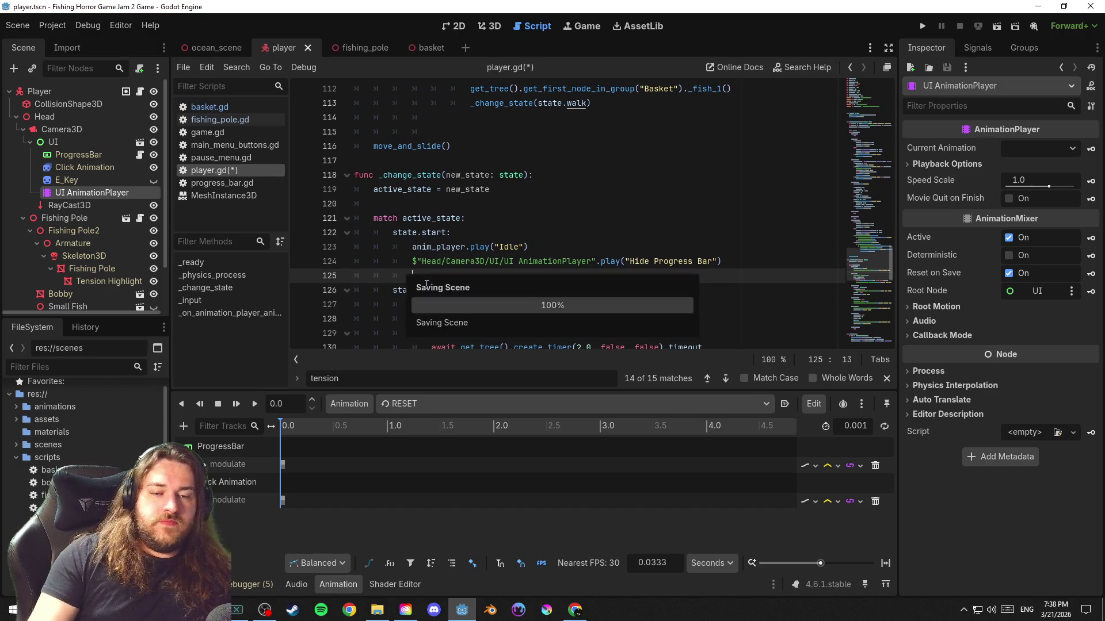
Step: Review the fishing state code that zeroes velocity, hides the click animation, and plays Cast Line
{"action": "scroll", "coordinate": [536, 263], "scroll_direction": "down", "scroll_amount": 3}
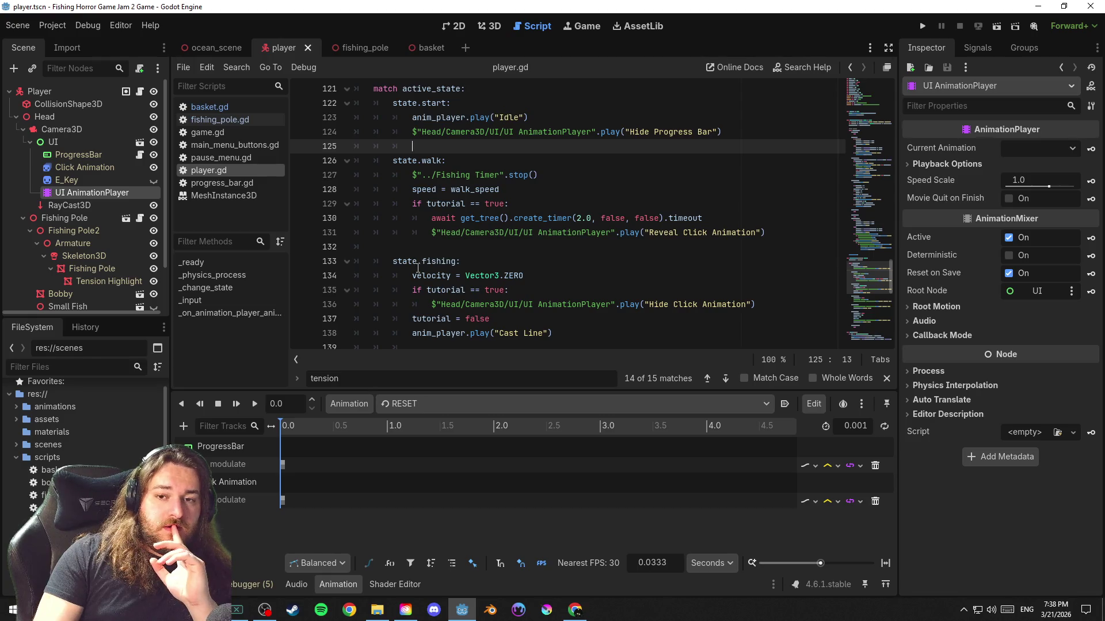
{"action": "scroll", "coordinate": [816, 241], "scroll_direction": "down", "scroll_amount": 1}
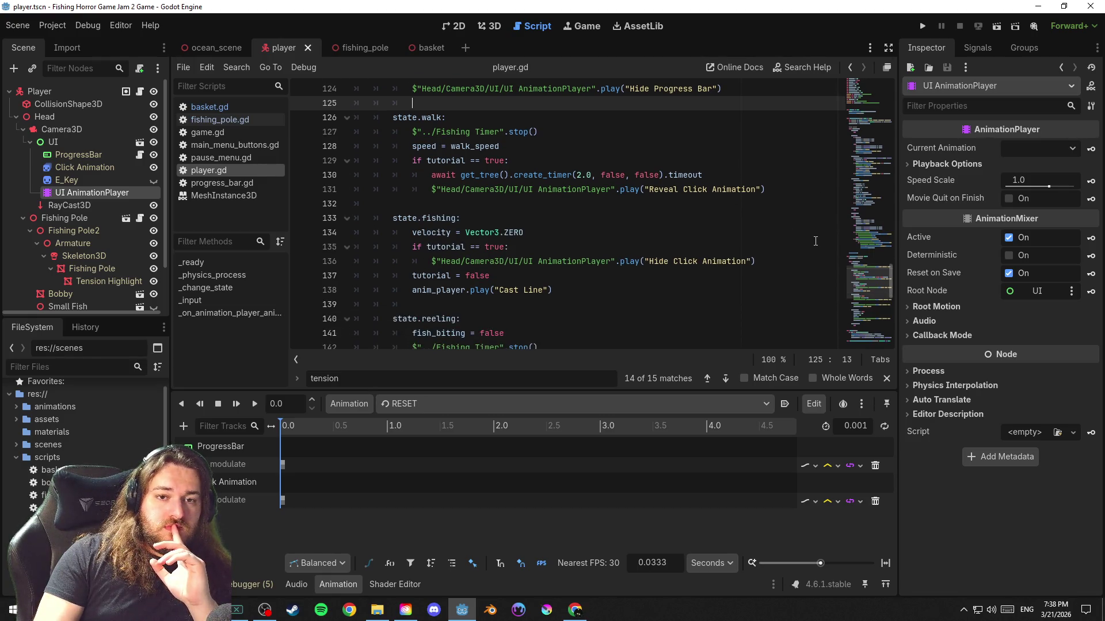
{"action": "scroll", "coordinate": [815, 241], "scroll_direction": "down", "scroll_amount": 1}
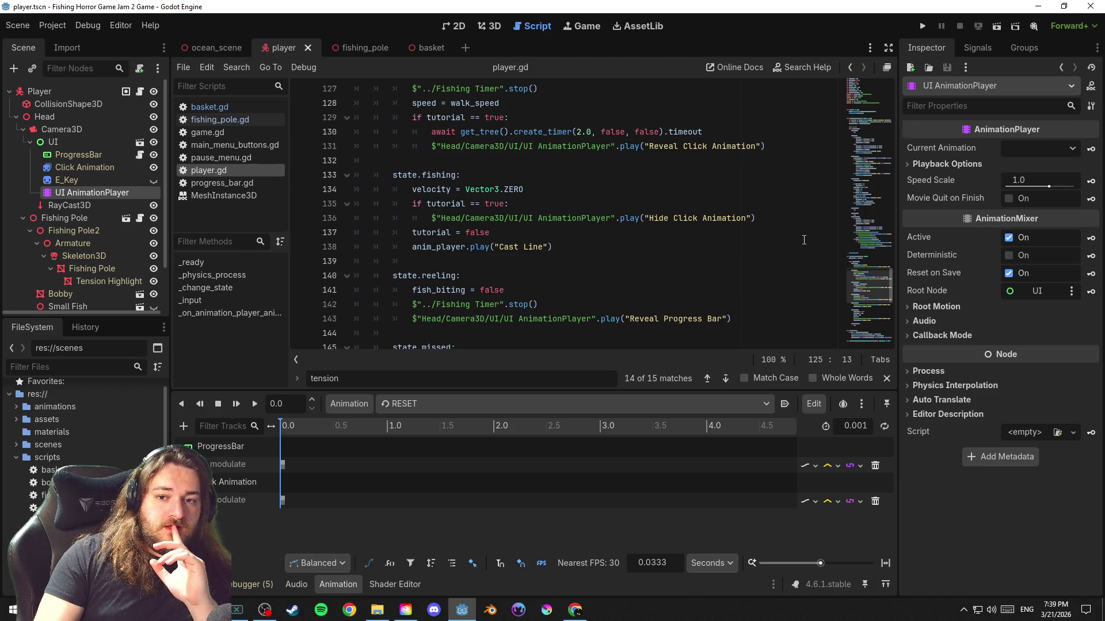
{"action": "scroll", "coordinate": [866, 279], "scroll_direction": "up", "scroll_amount": 1}
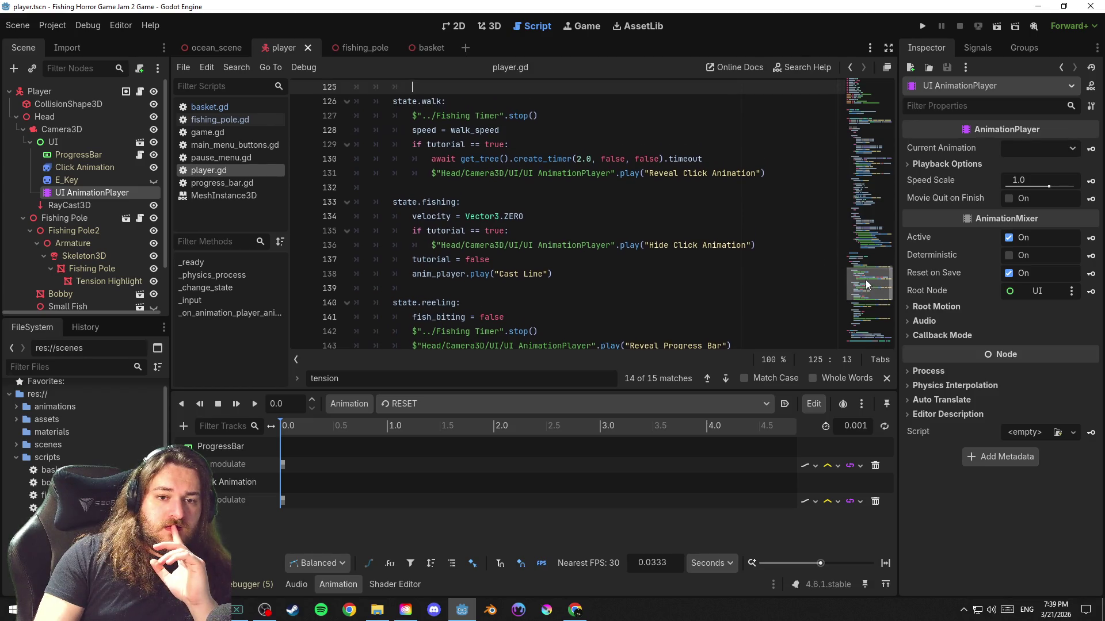
{"action": "left_click", "coordinate": [437, 281]}
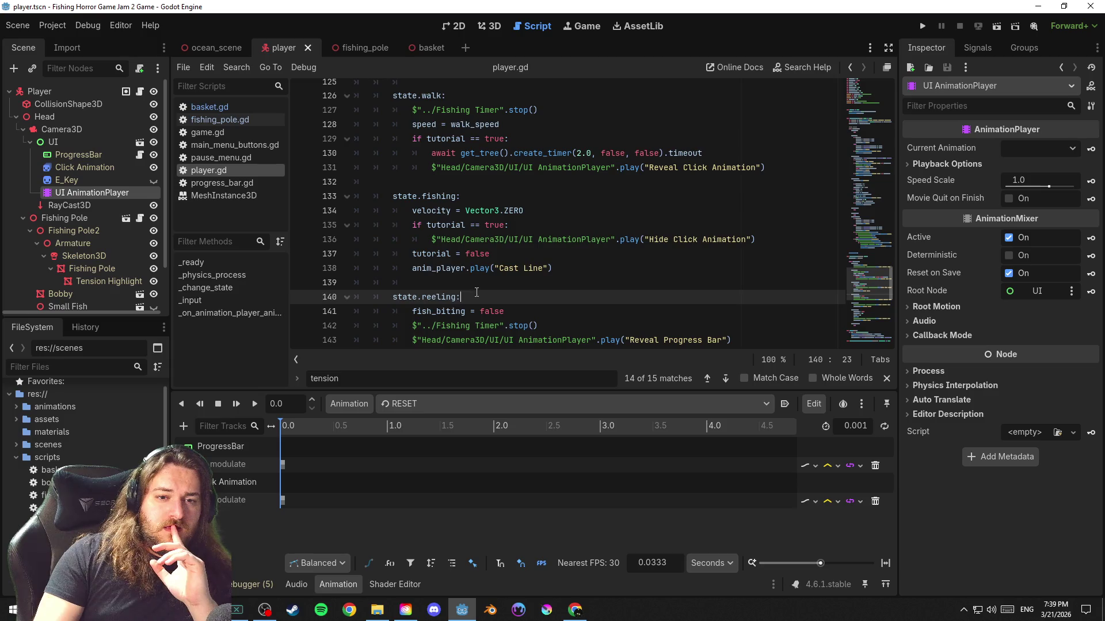
{"action": "left_click", "coordinate": [17, 26]}
{"action": "left_click", "coordinate": [548, 305]}
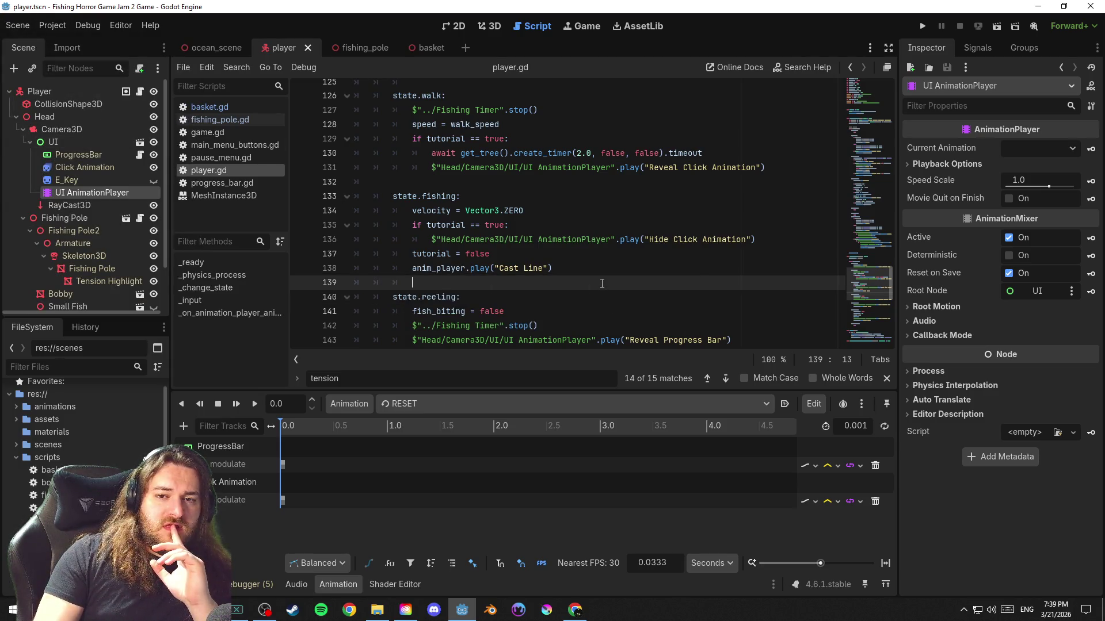
{"action": "left_click_drag", "start_coordinate": [858, 278], "coordinate": [870, 282]}
{"action": "left_click", "coordinate": [577, 179]}
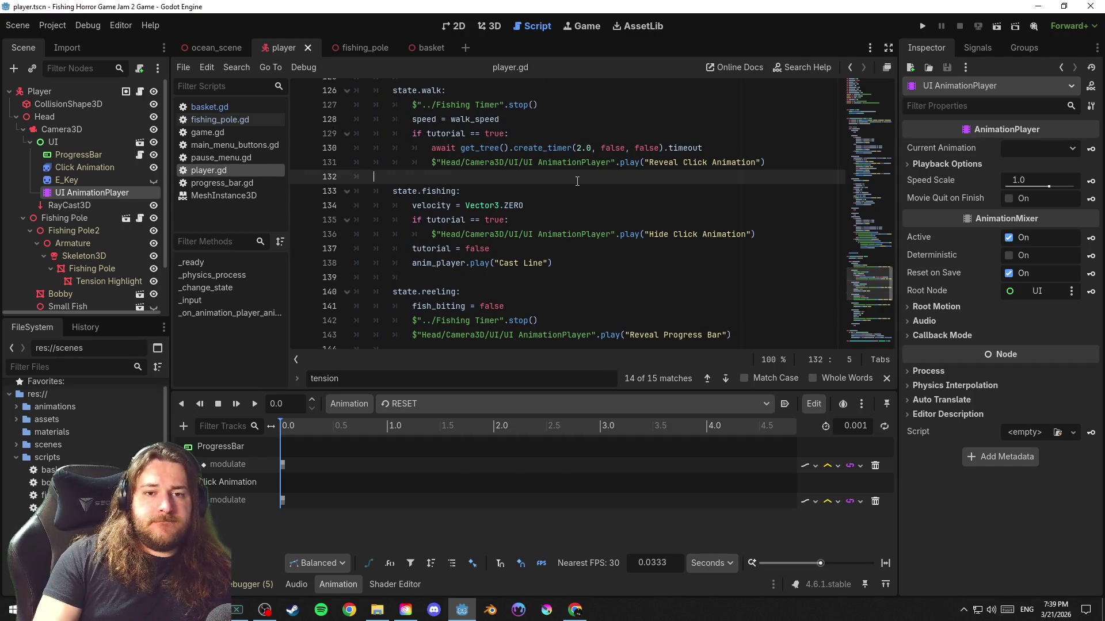
Step: Search player.gd for 'reveal' and step through its matches
{"action": "key", "text": "ctrl+f"}
{"action": "type", "text": "reveall"}
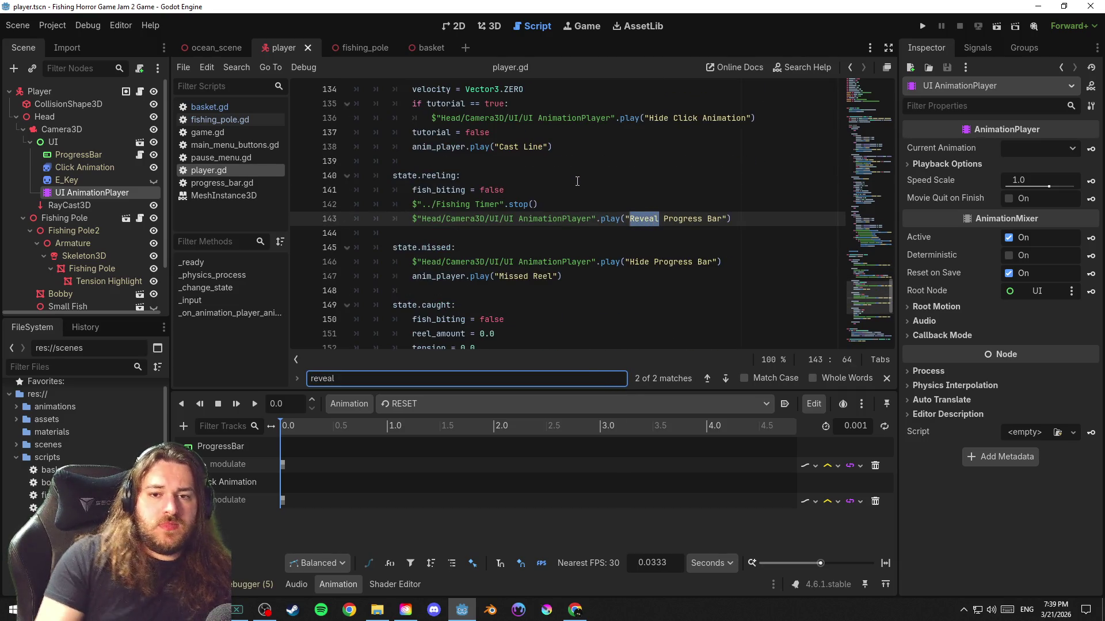
{"action": "left_click", "coordinate": [706, 375]}
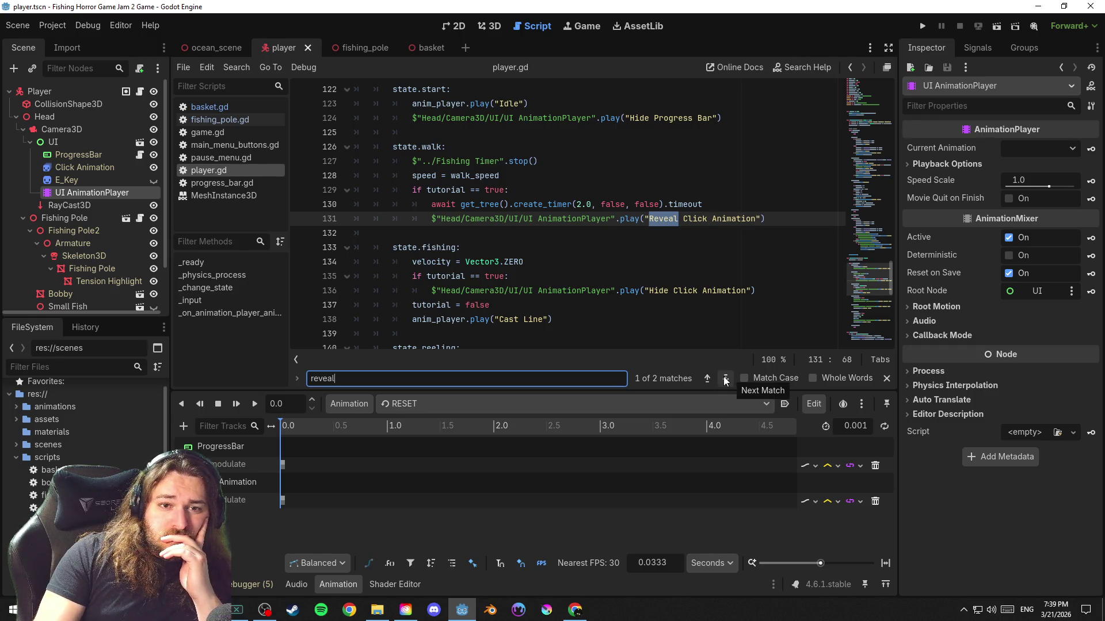
{"action": "left_click", "coordinate": [725, 379]}
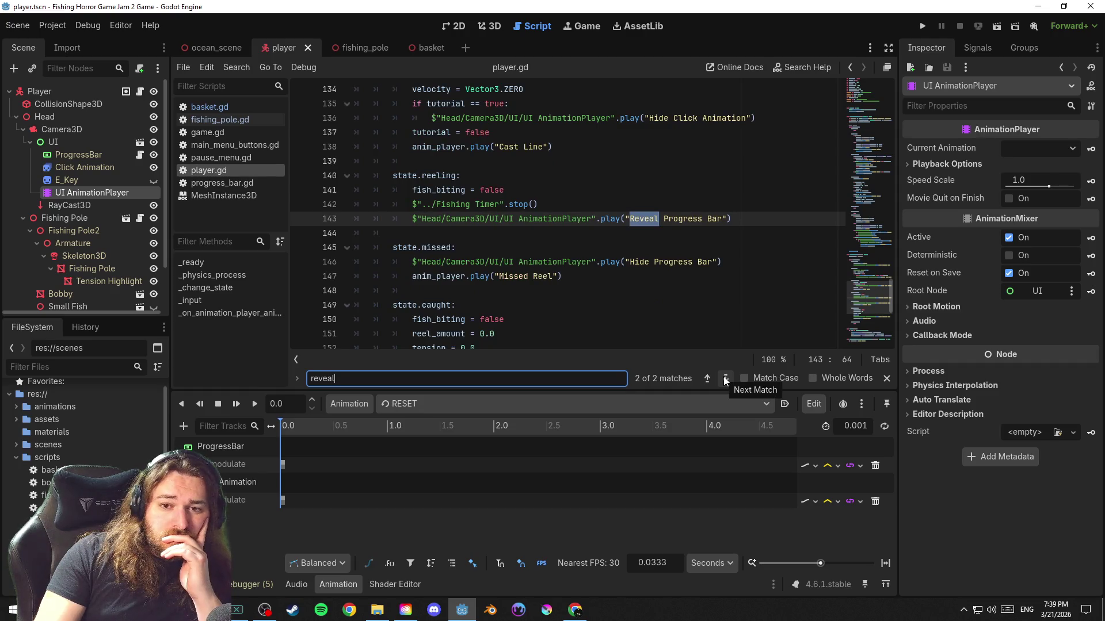
Step: Search 'progress' and step back to the Reveal Progress Bar match at line 143, then save the scene
{"action": "left_click", "coordinate": [552, 380]}
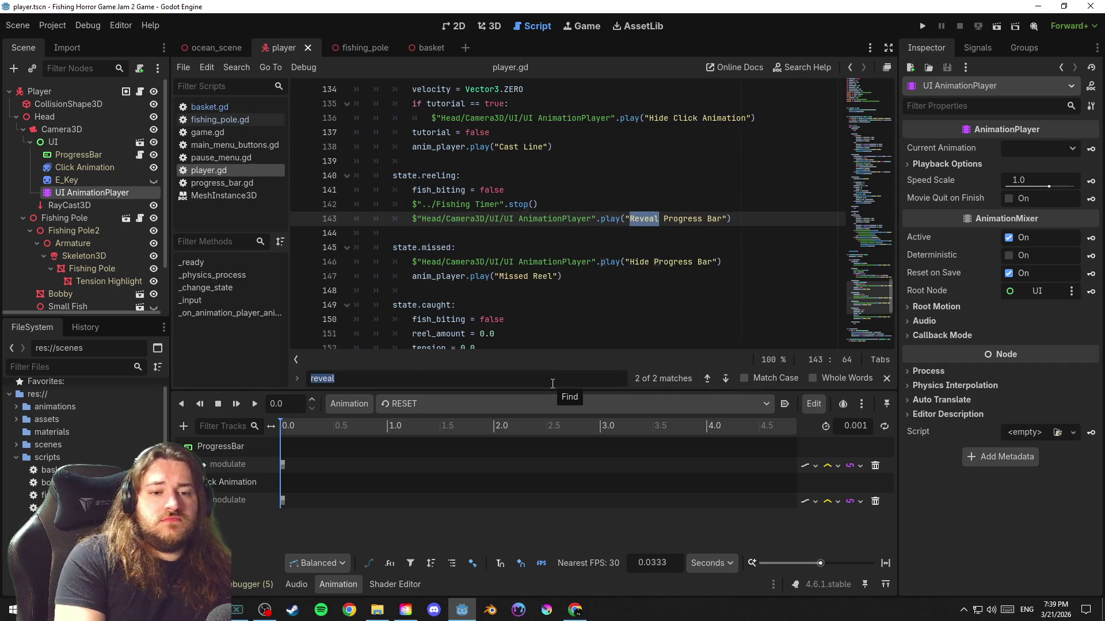
{"action": "type", "text": "progress"}
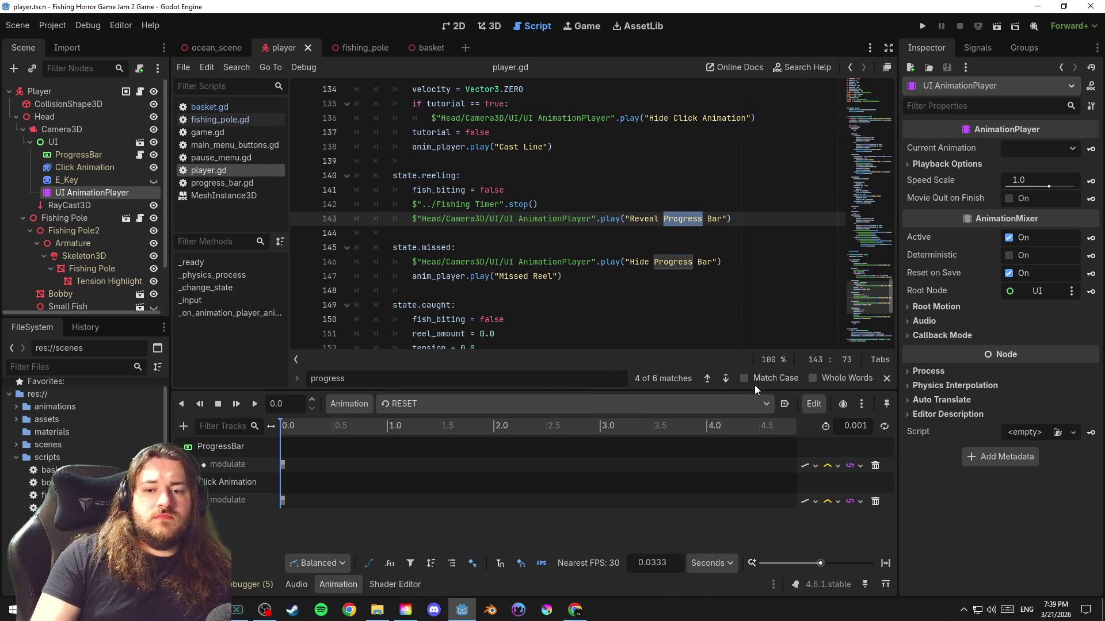
{"action": "left_click", "coordinate": [726, 379]}
{"action": "left_click", "coordinate": [726, 378]}
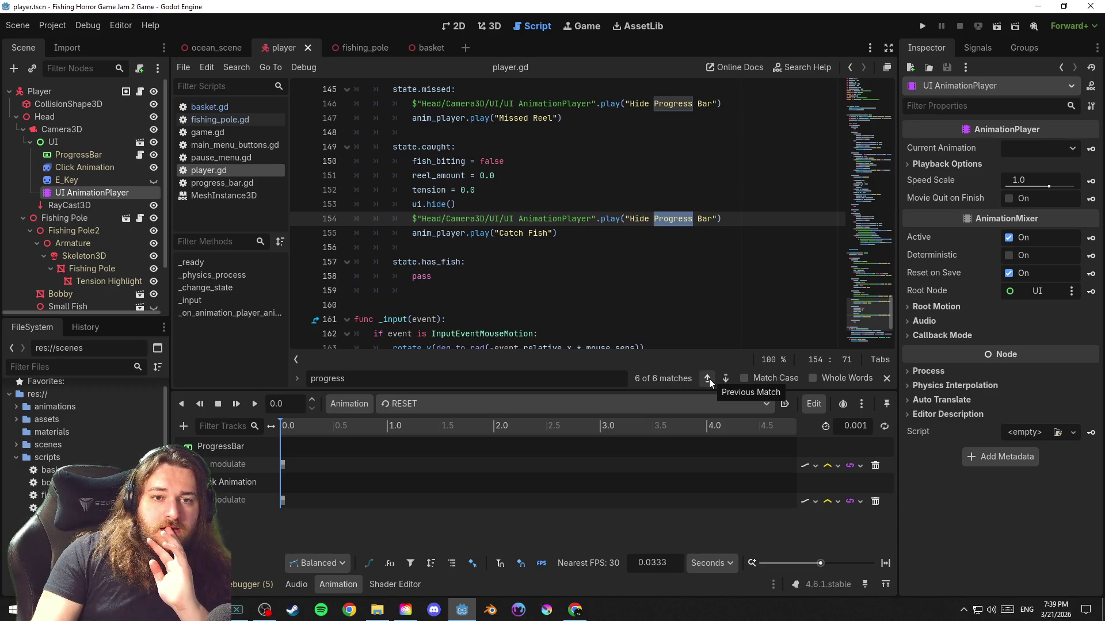
{"action": "left_click", "coordinate": [709, 378]}
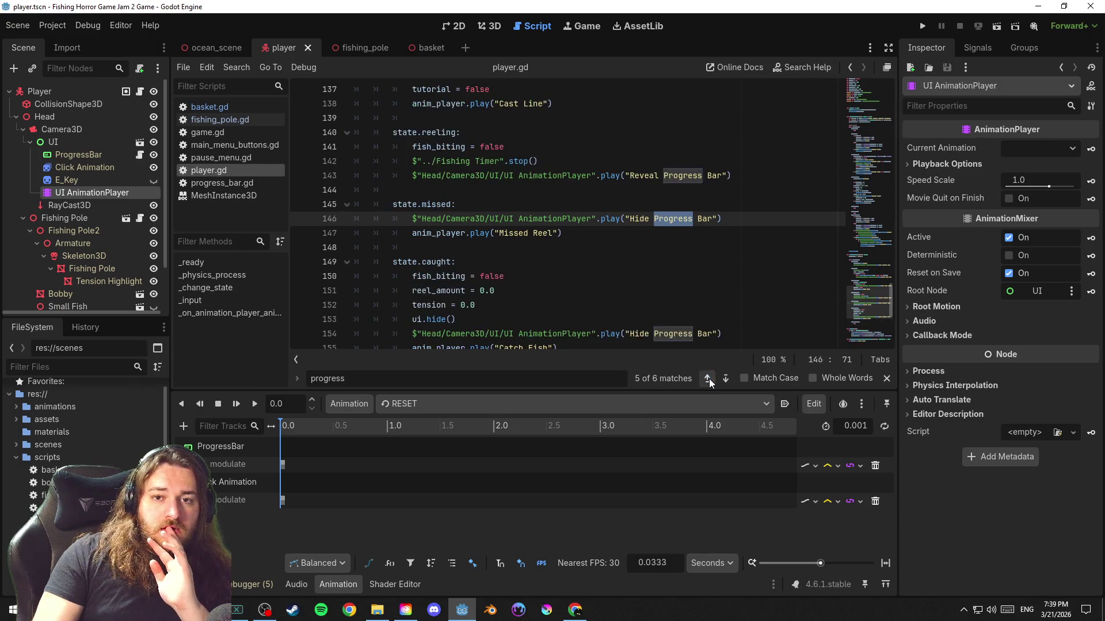
{"action": "left_click", "coordinate": [709, 378]}
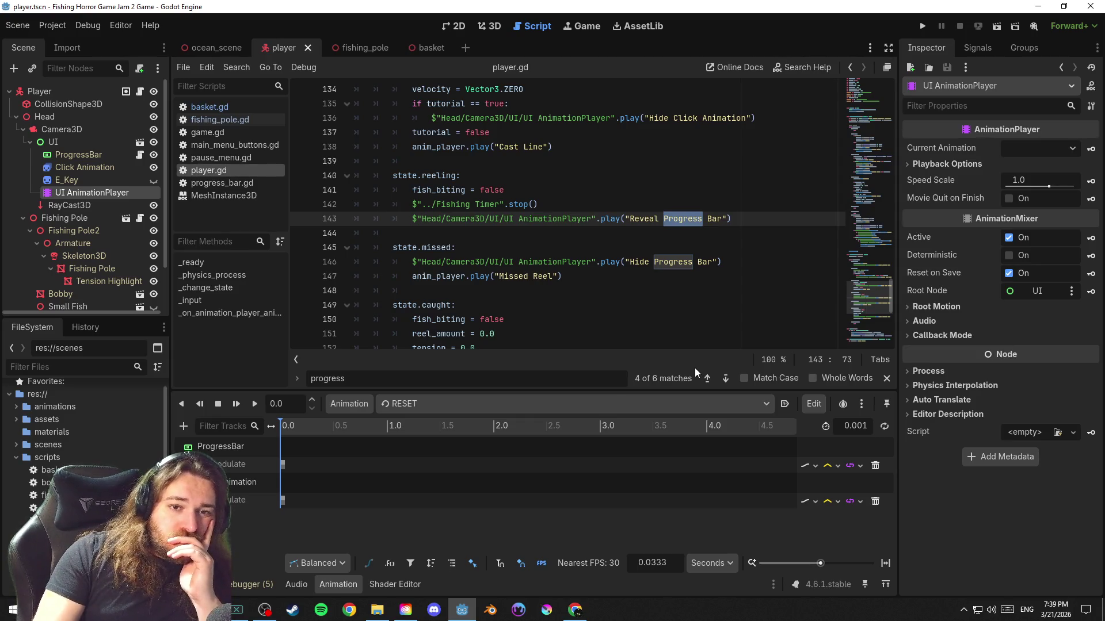
{"action": "left_click", "coordinate": [752, 223]}
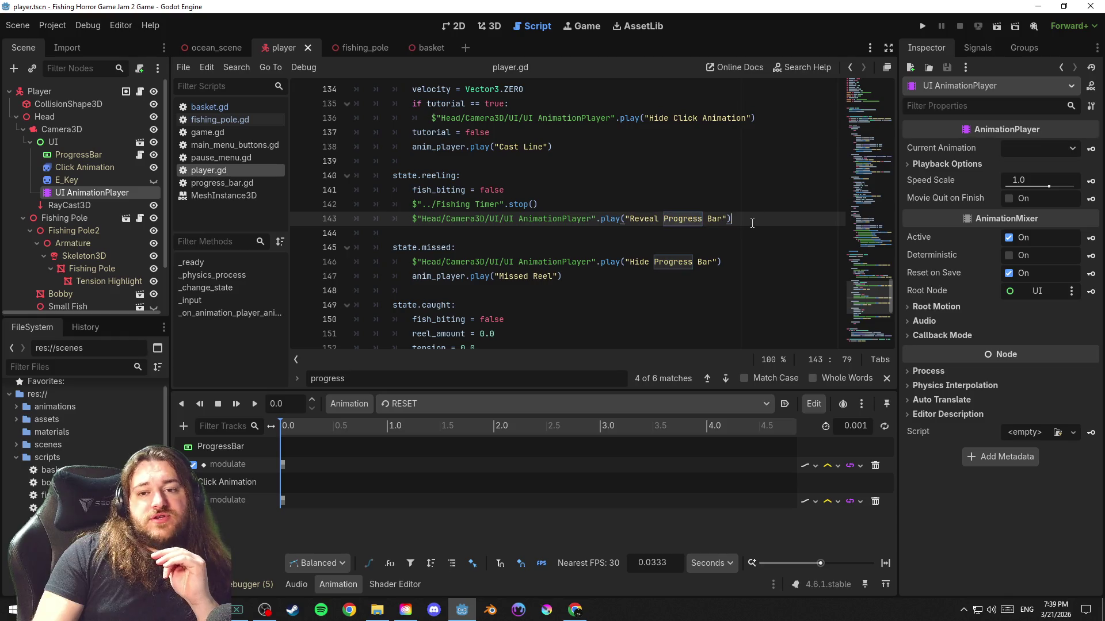
{"action": "left_click", "coordinate": [17, 25]}
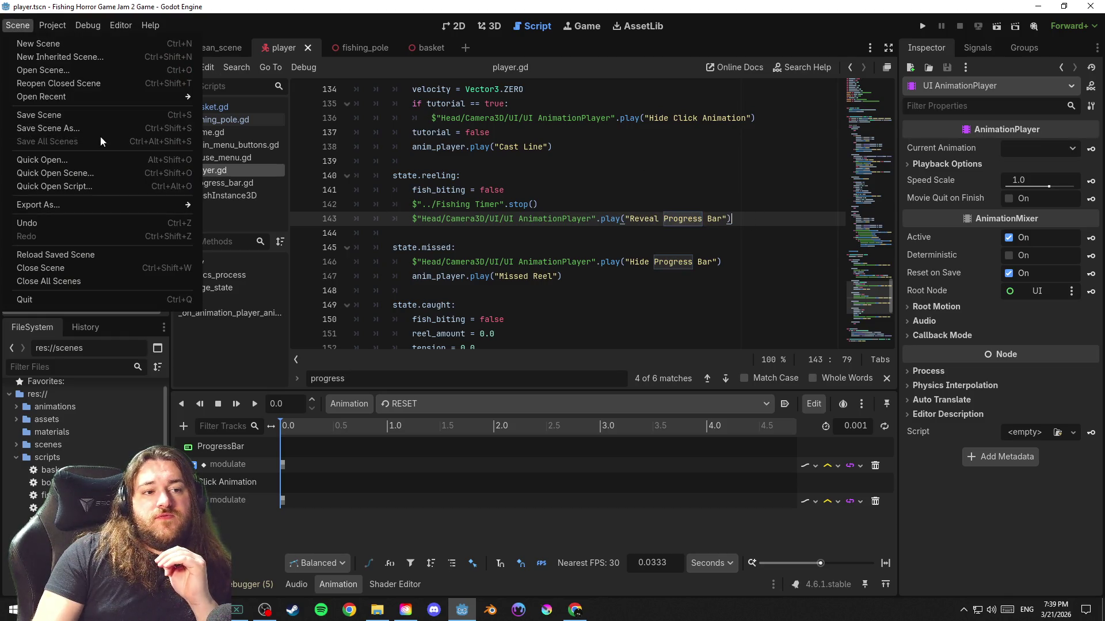
Step: Save the player scene and open the ProgressBar's script progress_bar.gd
{"action": "left_click", "coordinate": [103, 115]}
{"action": "left_click", "coordinate": [96, 154]}
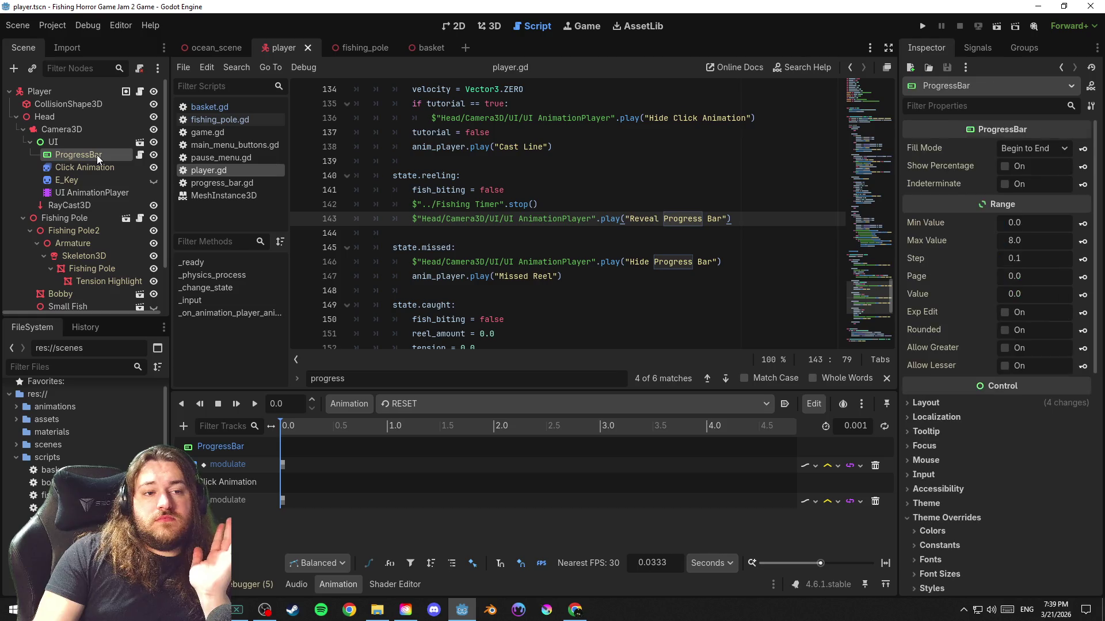
{"action": "left_click", "coordinate": [141, 155]}
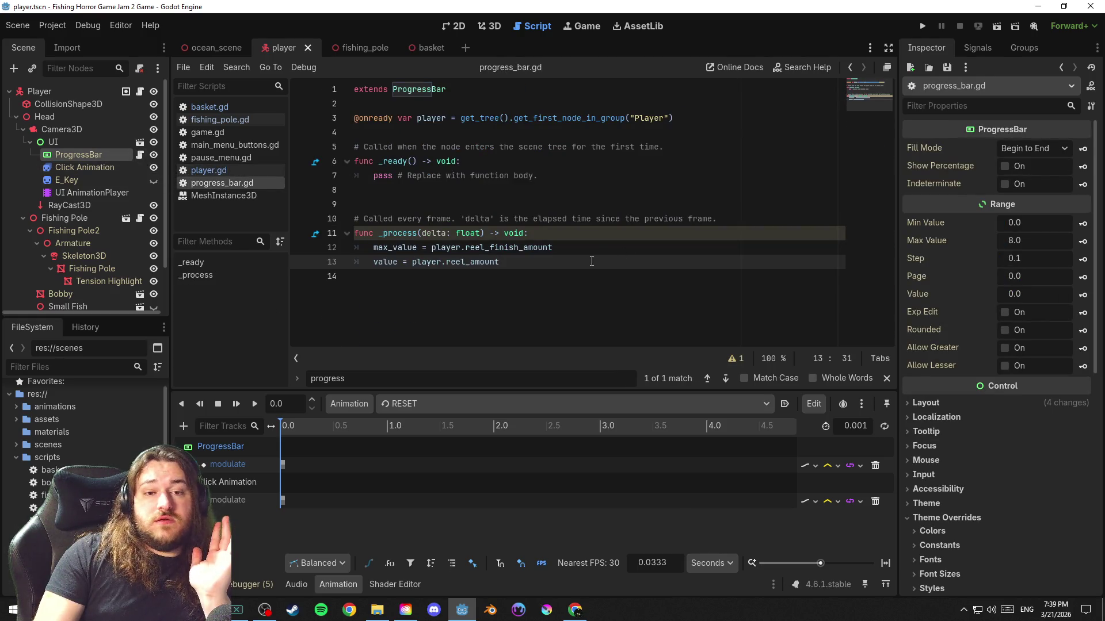
{"action": "left_click", "coordinate": [25, 29]}
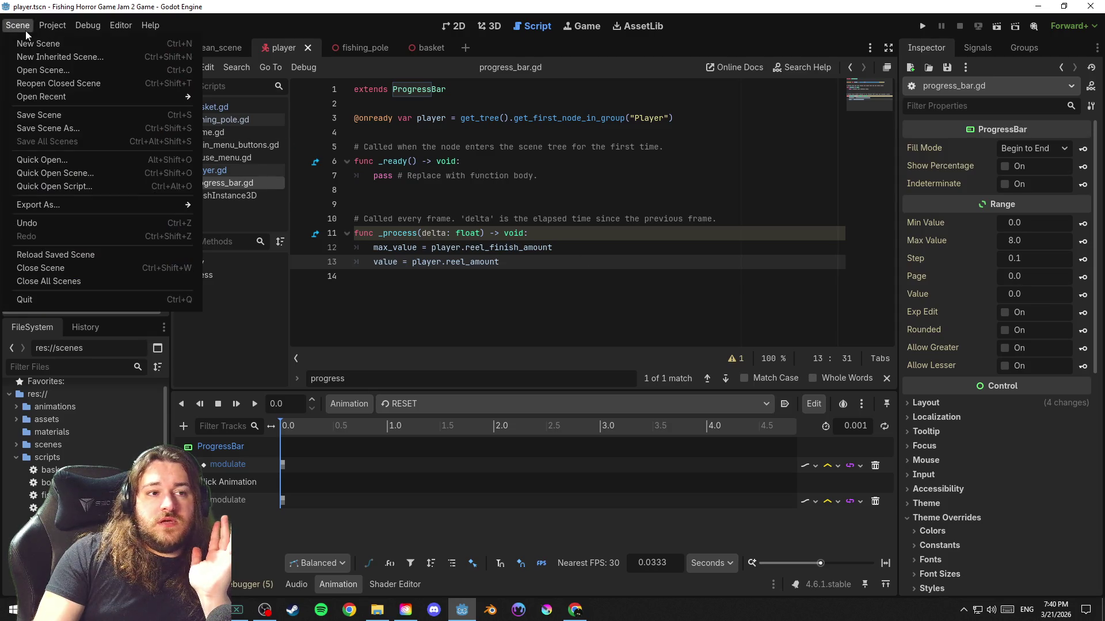
{"action": "left_click", "coordinate": [84, 115]}
{"action": "left_click", "coordinate": [357, 204]}
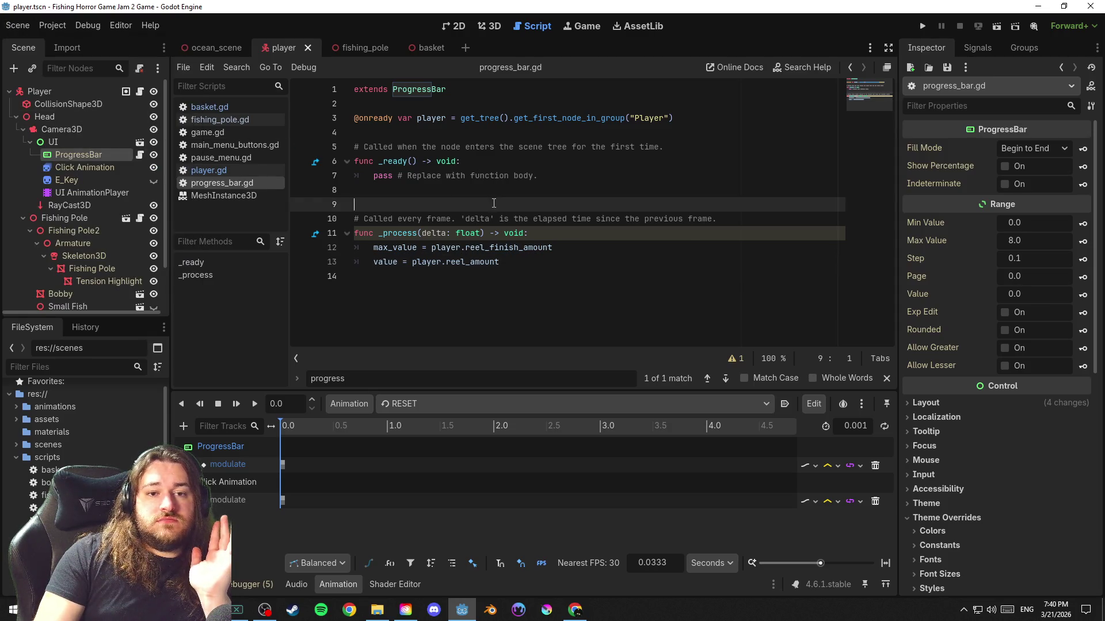
Step: Check the ProgressBar's Visibility Modulate colour, leaving it fully transparent white
{"action": "left_click", "coordinate": [91, 153]}
{"action": "scroll", "coordinate": [930, 362], "scroll_direction": "down", "scroll_amount": 5}
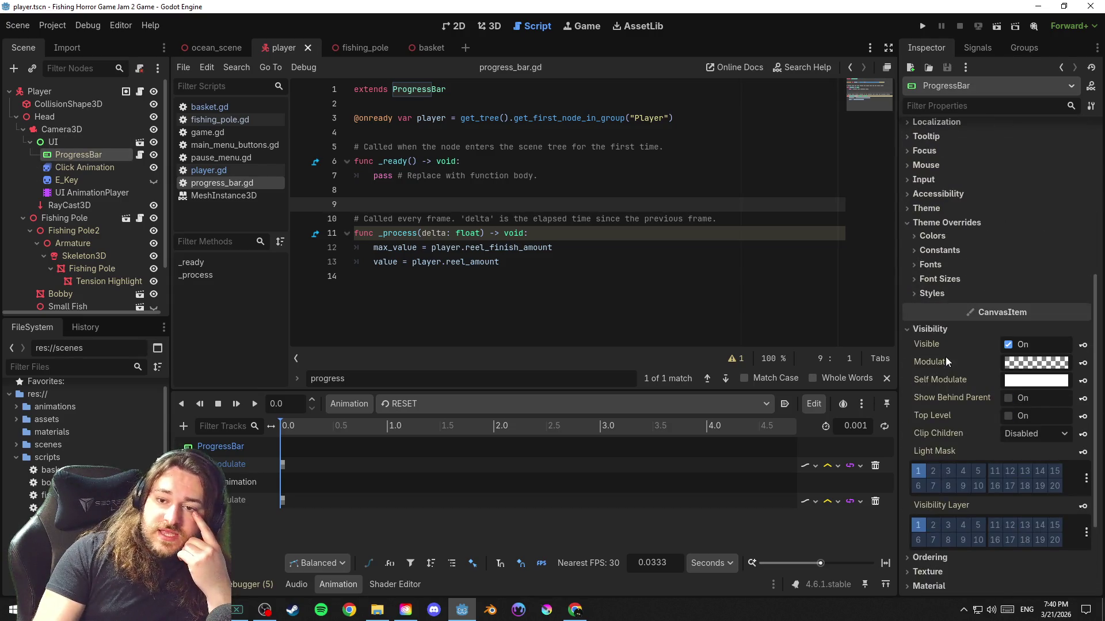
{"action": "left_click", "coordinate": [1037, 364]}
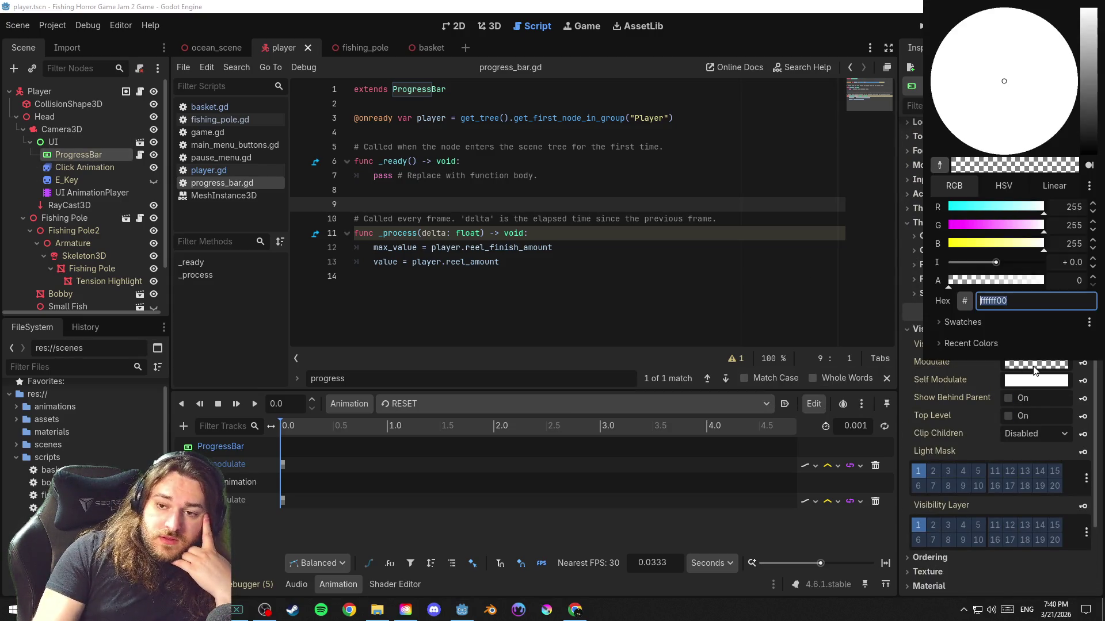
{"action": "left_click", "coordinate": [1039, 371]}
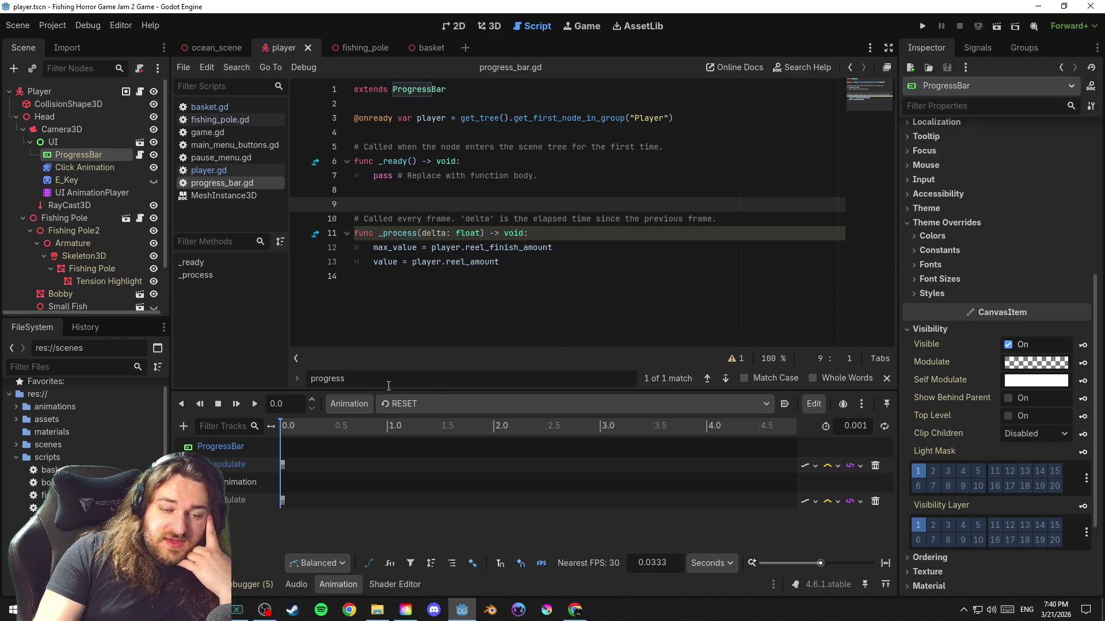
{"action": "left_click", "coordinate": [430, 403]}
Step: Move Reveal Progress Bar's first modulate key to 0.0 s, save, and check the 1.0 s key colour
{"action": "left_click", "coordinate": [454, 479]}
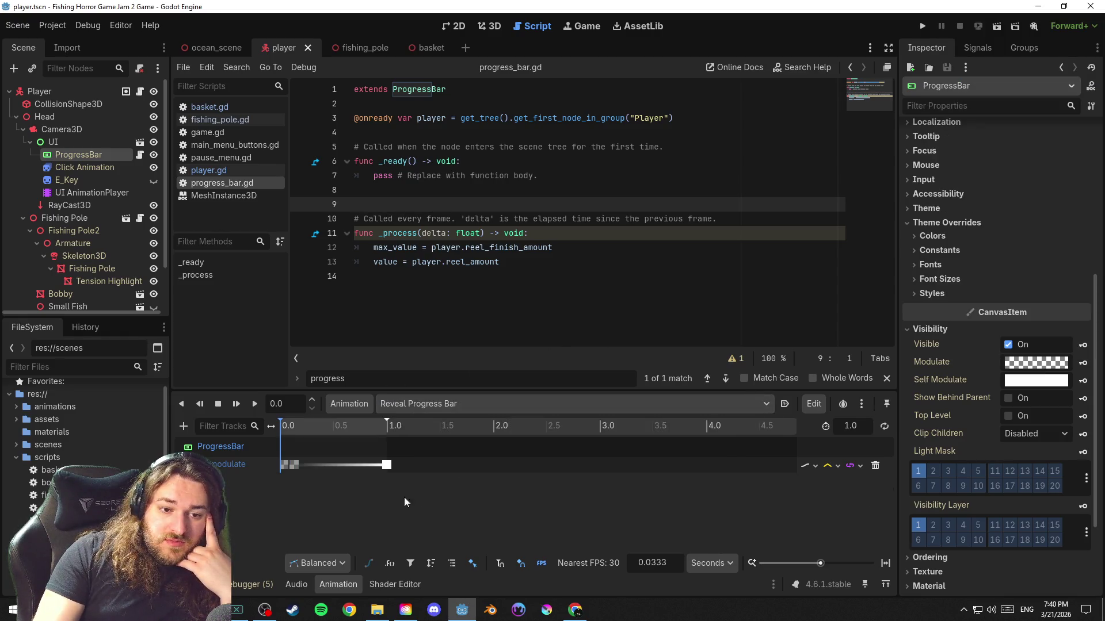
{"action": "left_click", "coordinate": [288, 466]}
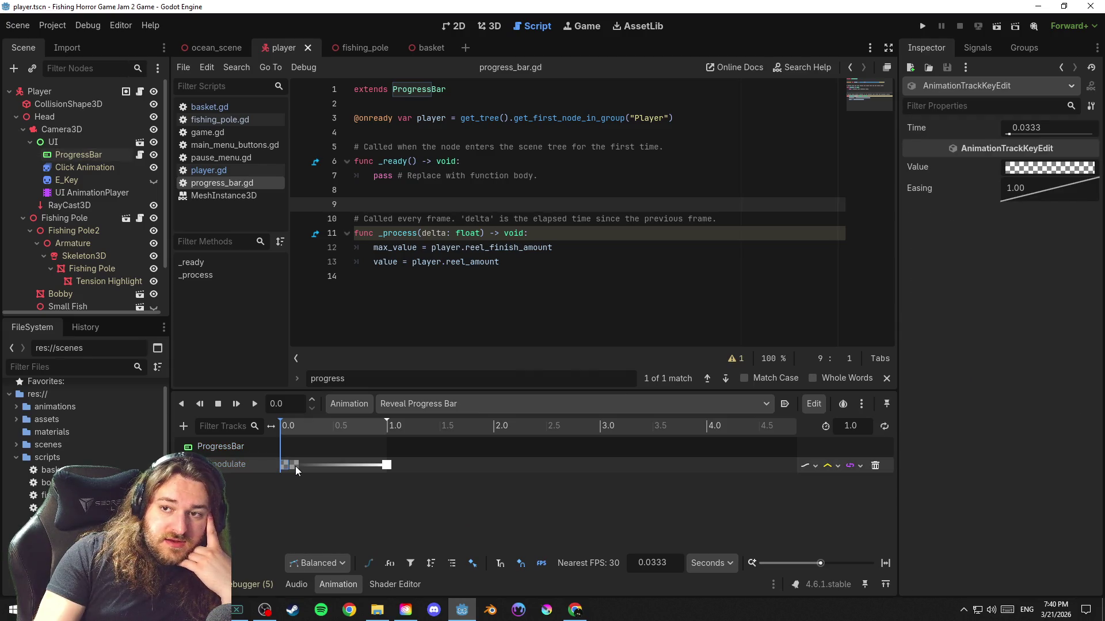
{"action": "left_click_drag", "start_coordinate": [284, 465], "coordinate": [281, 466]}
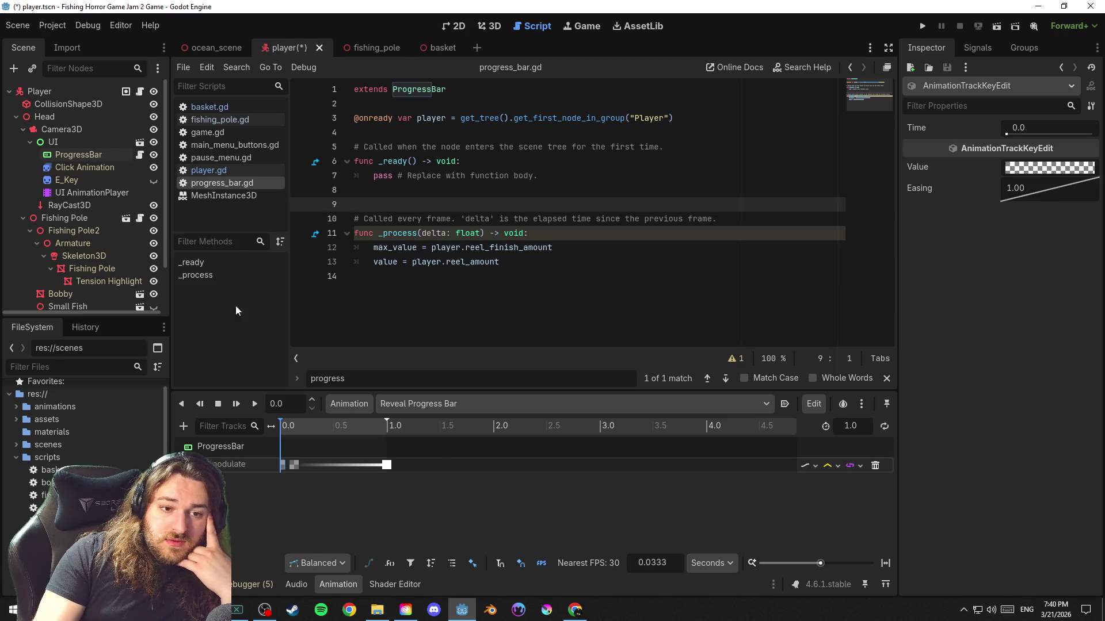
{"action": "left_click", "coordinate": [17, 25]}
{"action": "left_click", "coordinate": [74, 115]}
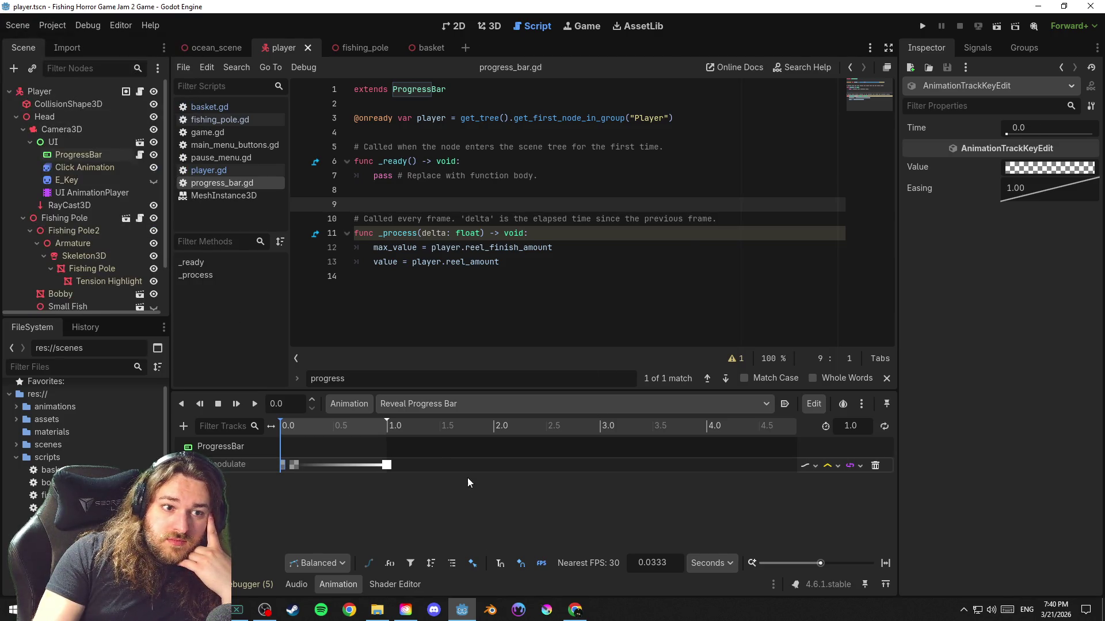
{"action": "left_click", "coordinate": [455, 510]}
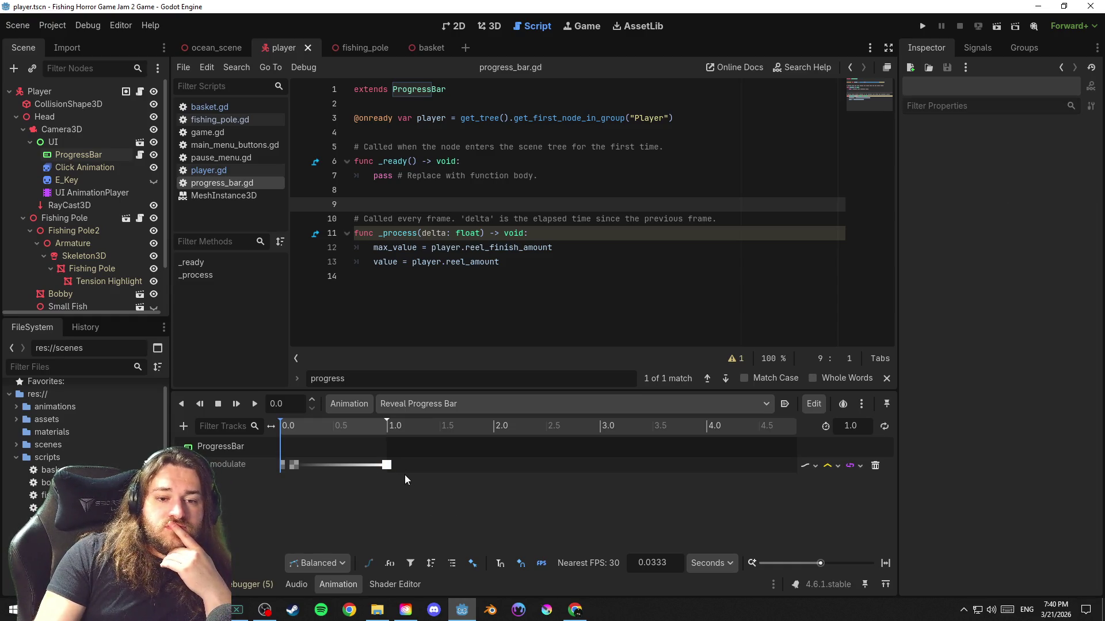
{"action": "left_click", "coordinate": [386, 465]}
{"action": "left_click", "coordinate": [1066, 170]}
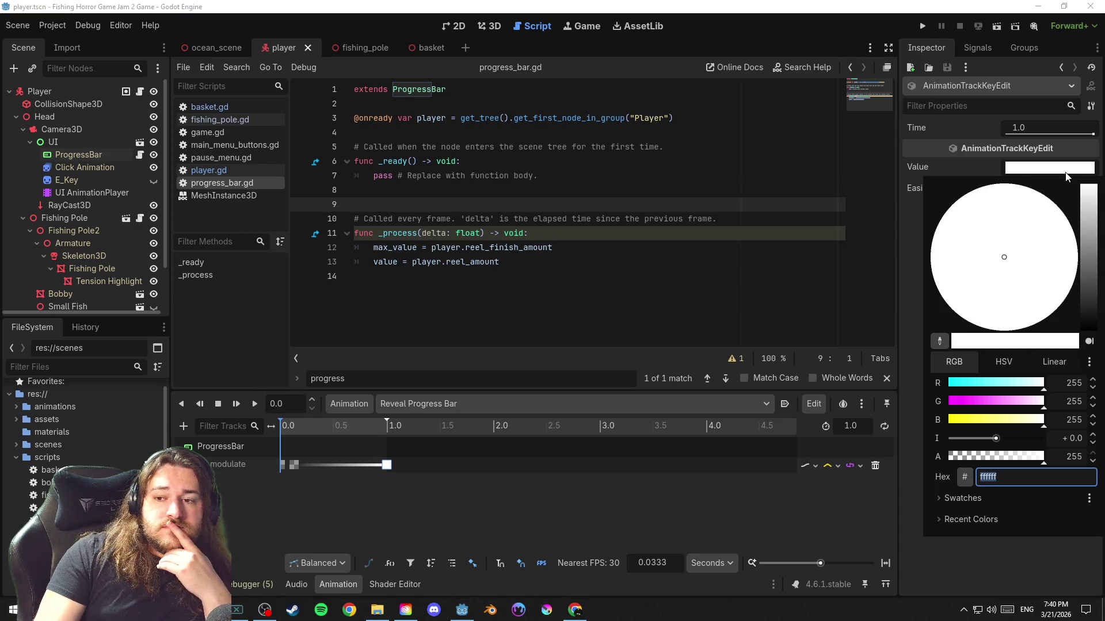
{"action": "left_click", "coordinate": [989, 562]}
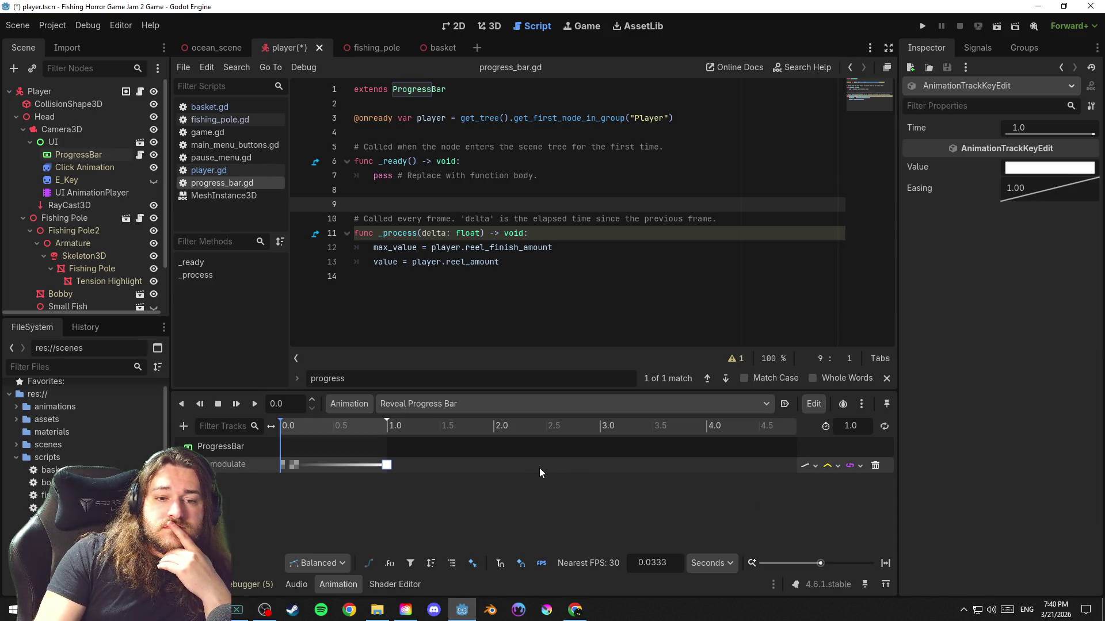
Step: Move Hide Progress Bar's transparent end keyframe to 1.0 s and save the scene
{"action": "left_click", "coordinate": [438, 398]}
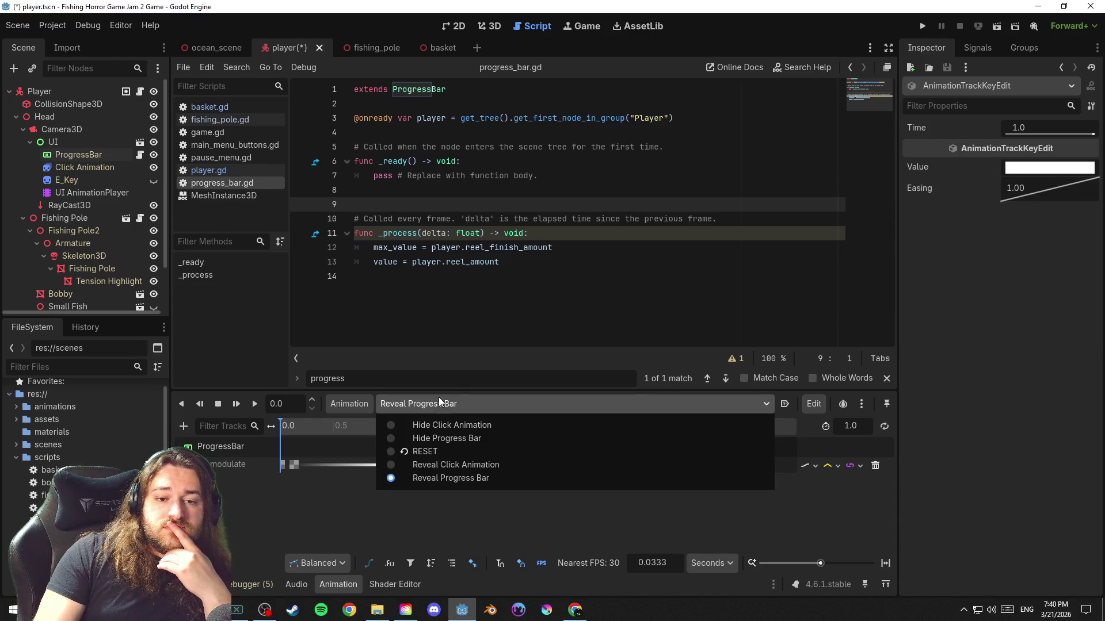
{"action": "left_click", "coordinate": [468, 438]}
{"action": "left_click", "coordinate": [290, 465]}
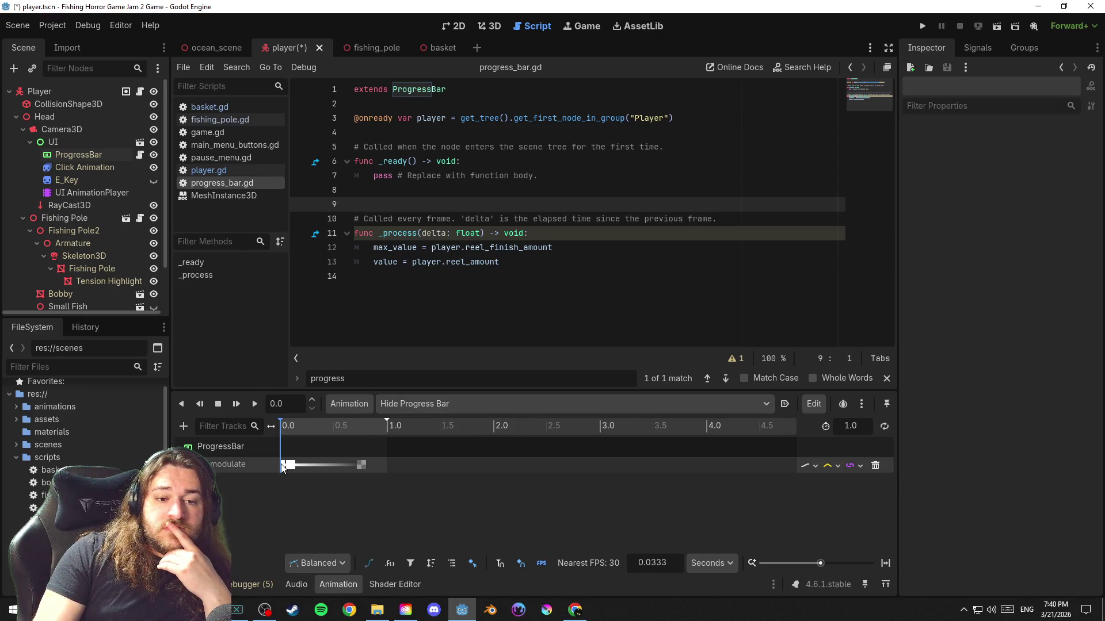
{"action": "left_click", "coordinate": [361, 463]}
{"action": "left_click_drag", "start_coordinate": [362, 466], "coordinate": [389, 469]}
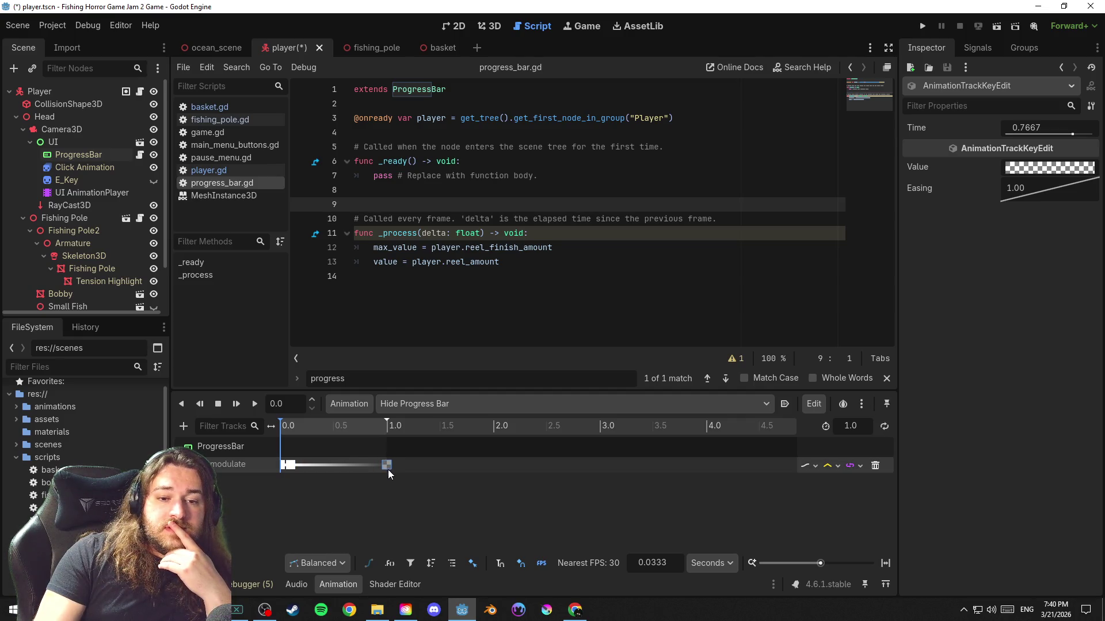
{"action": "left_click", "coordinate": [18, 26]}
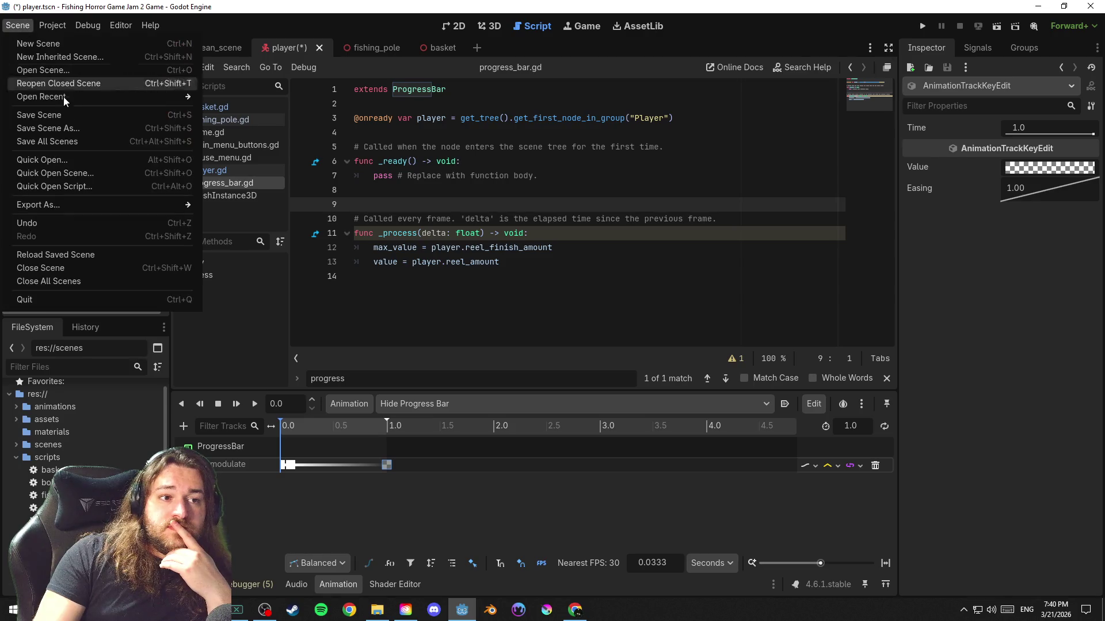
{"action": "left_click", "coordinate": [74, 115]}
Step: Cycle through the UI animations to review them, ending on RESET
{"action": "left_click", "coordinate": [428, 405]}
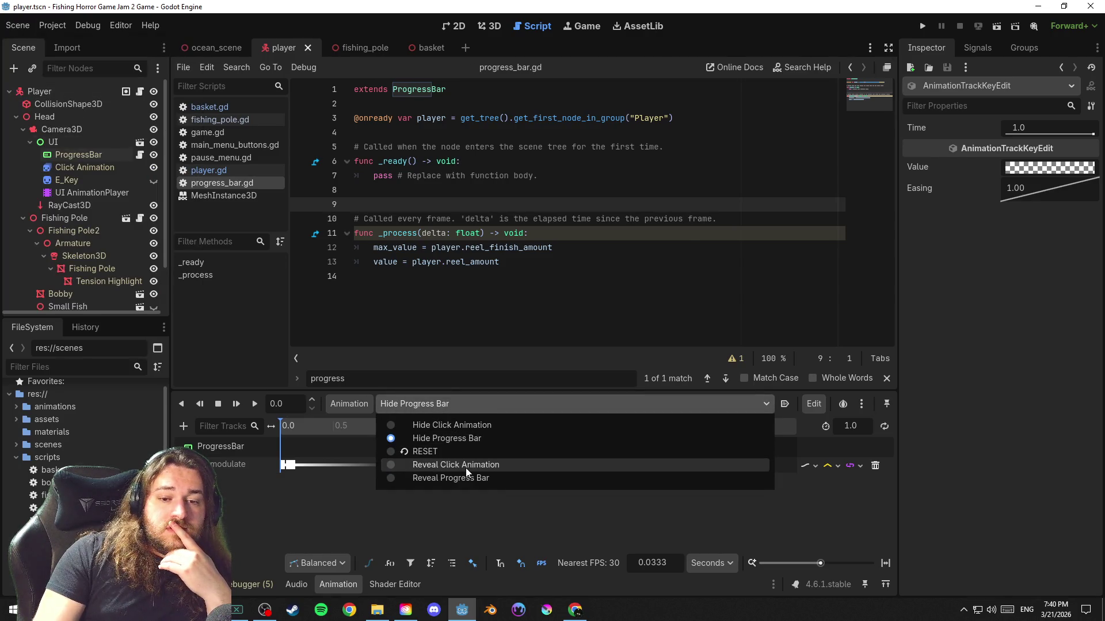
{"action": "left_click", "coordinate": [471, 468]}
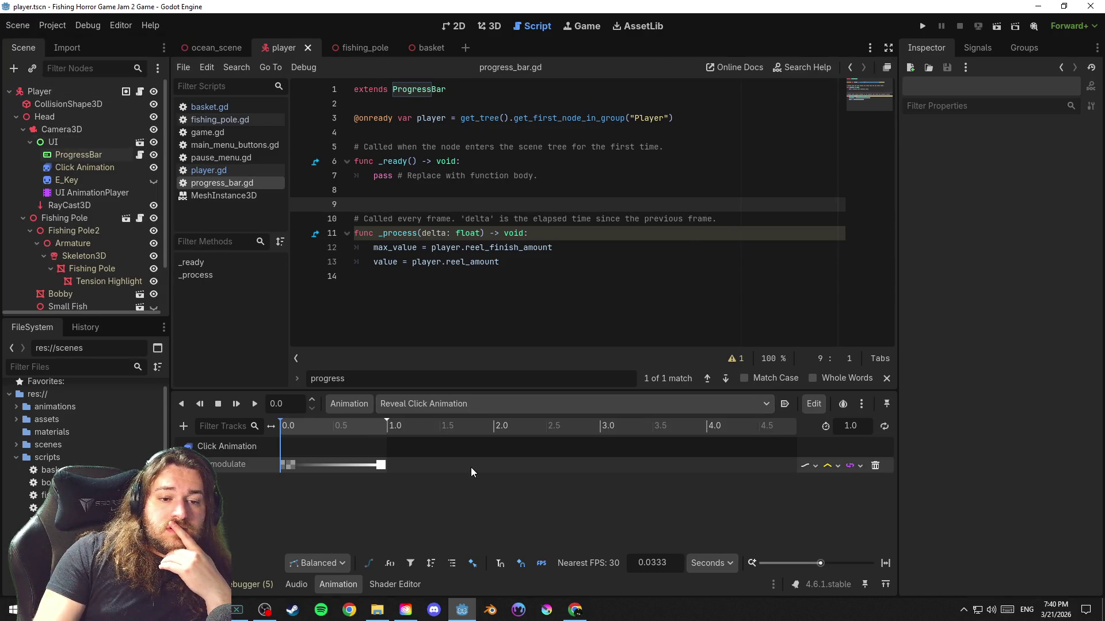
{"action": "left_click", "coordinate": [444, 407]}
{"action": "left_click", "coordinate": [450, 438]}
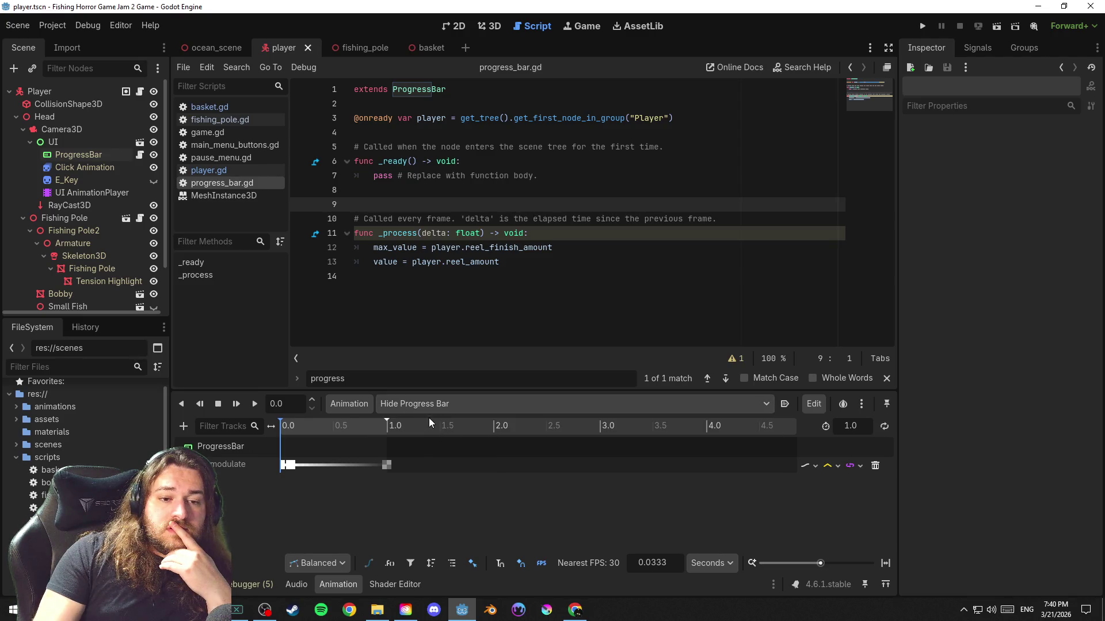
{"action": "left_click", "coordinate": [440, 404]}
{"action": "left_click", "coordinate": [457, 475]}
{"action": "left_click", "coordinate": [444, 410]}
{"action": "left_click", "coordinate": [458, 426]}
{"action": "left_click", "coordinate": [431, 403]}
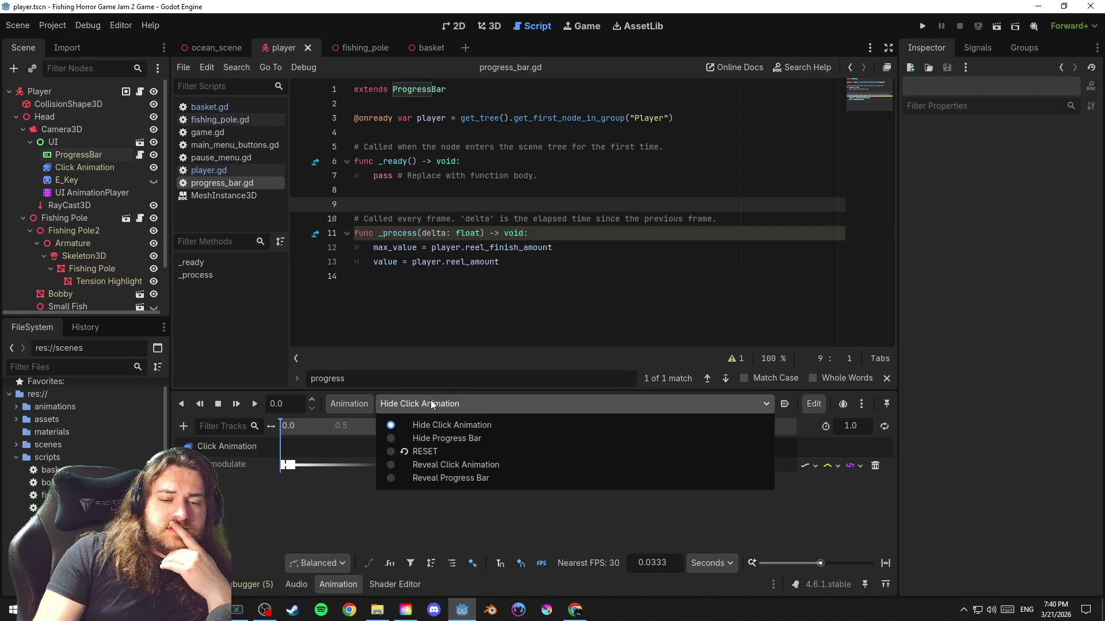
{"action": "left_click", "coordinate": [443, 452]}
Step: Save the player scene with Ctrl+S and return to the player.gd script
{"action": "left_click", "coordinate": [18, 26]}
{"action": "left_click", "coordinate": [95, 112]}
{"action": "left_click", "coordinate": [18, 25]}
{"action": "left_click", "coordinate": [102, 115]}
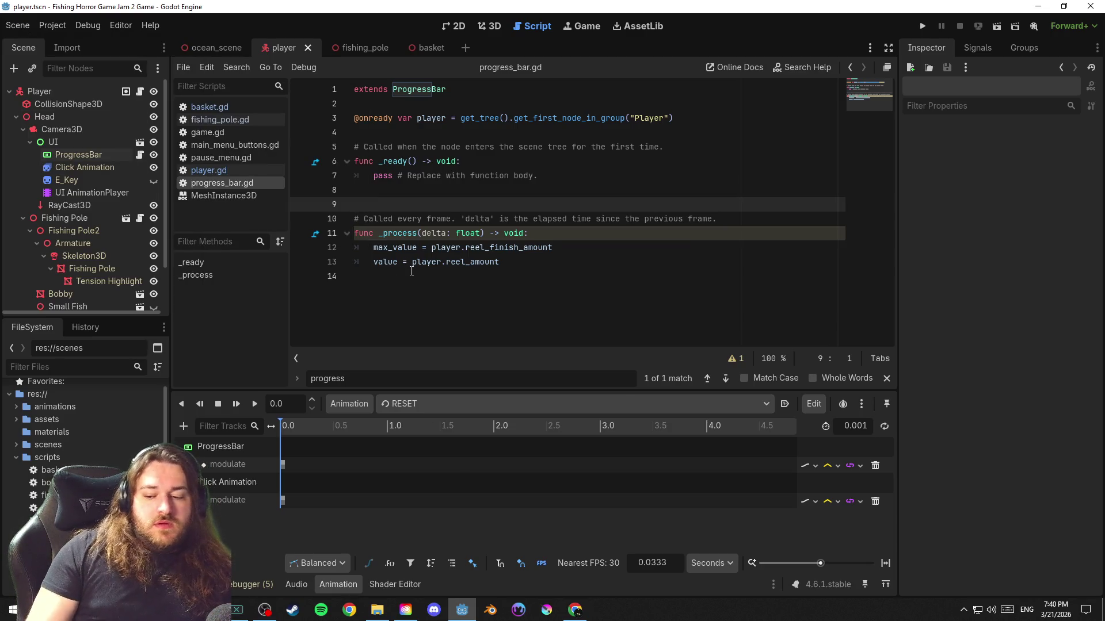
{"action": "key", "text": "ctrl+s"}
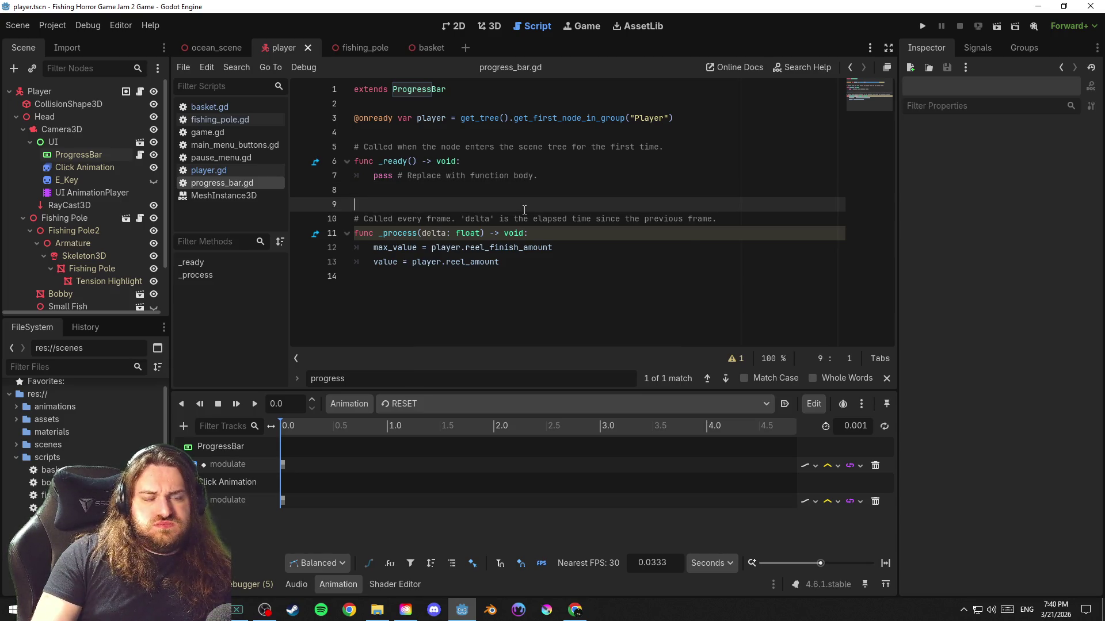
{"action": "left_click", "coordinate": [251, 170]}
{"action": "scroll", "coordinate": [752, 245], "scroll_direction": "down", "scroll_amount": 5}
{"action": "scroll", "coordinate": [751, 245], "scroll_direction": "up", "scroll_amount": 15}
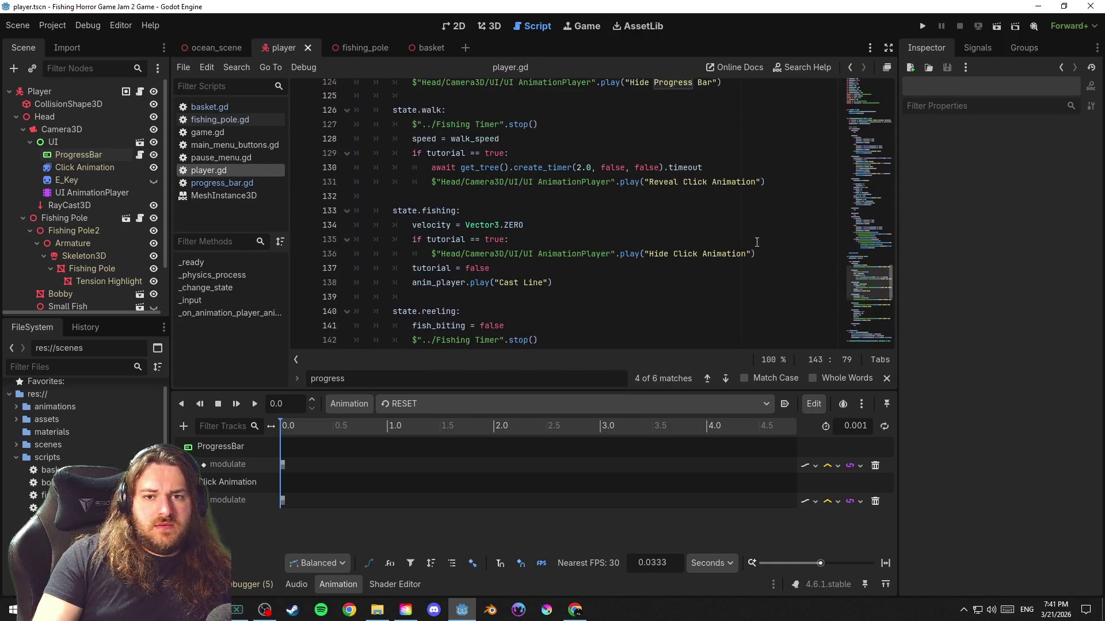
{"action": "scroll", "coordinate": [755, 252], "scroll_direction": "up", "scroll_amount": 3}
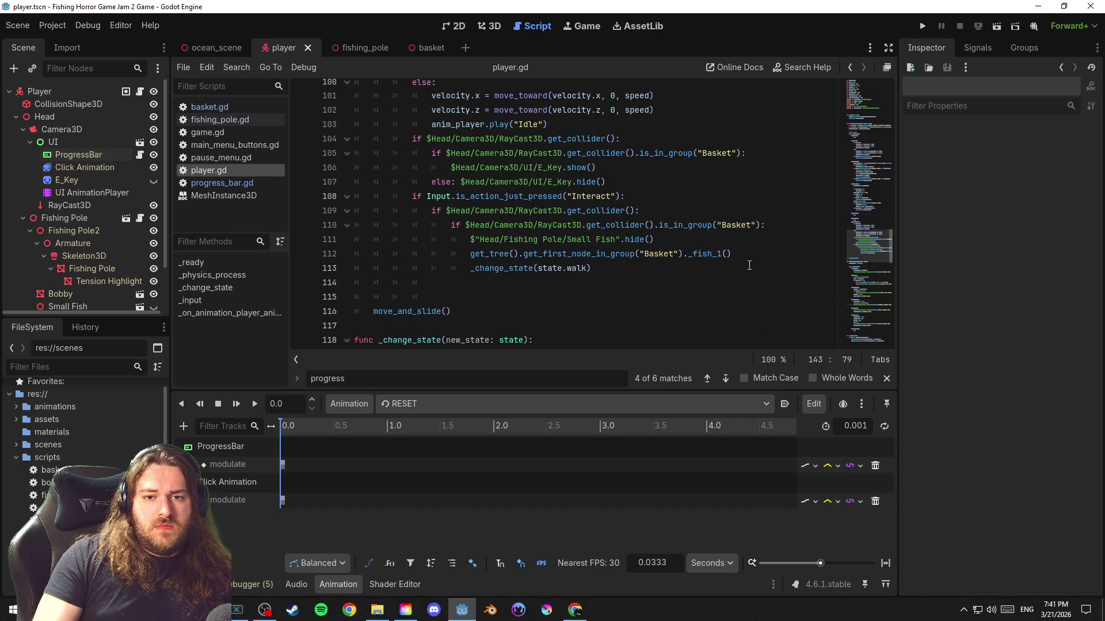
{"action": "scroll", "coordinate": [713, 268], "scroll_direction": "down", "scroll_amount": 3}
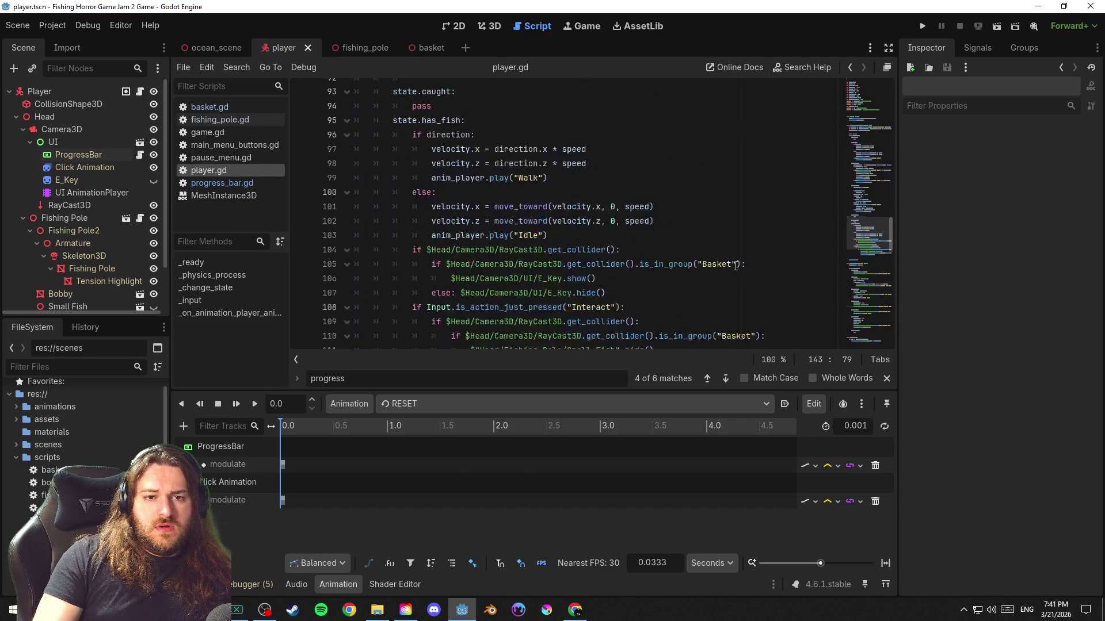
{"action": "left_click", "coordinate": [686, 257]}
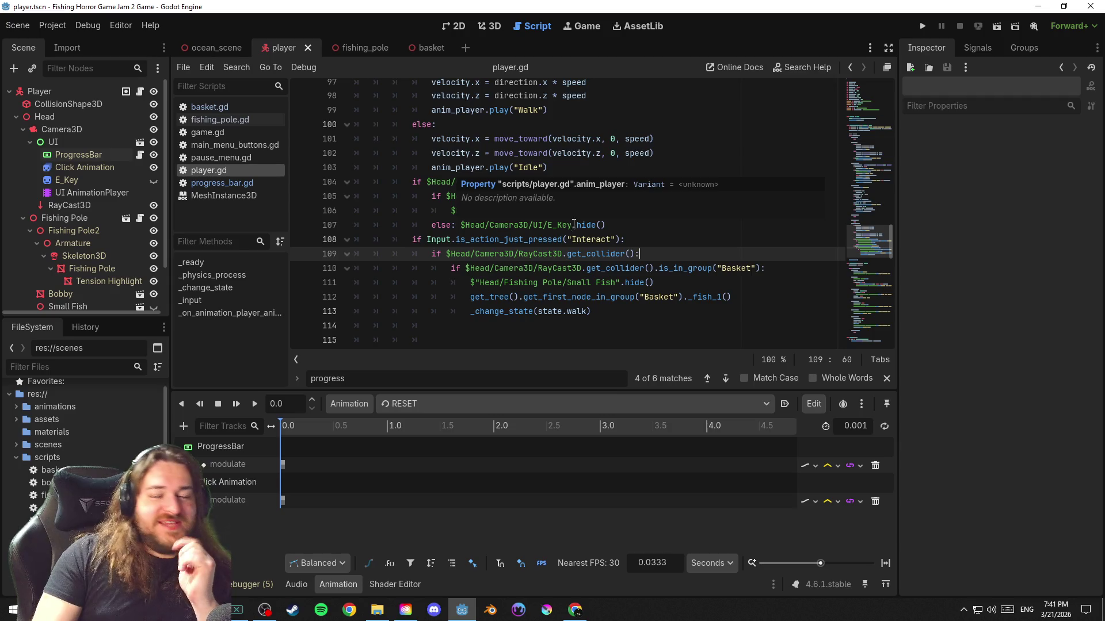
{"action": "key", "text": "Down"}
{"action": "key", "text": "Down"}
{"action": "key", "text": "Down"}
{"action": "scroll", "coordinate": [621, 236], "scroll_direction": "down", "scroll_amount": 5}
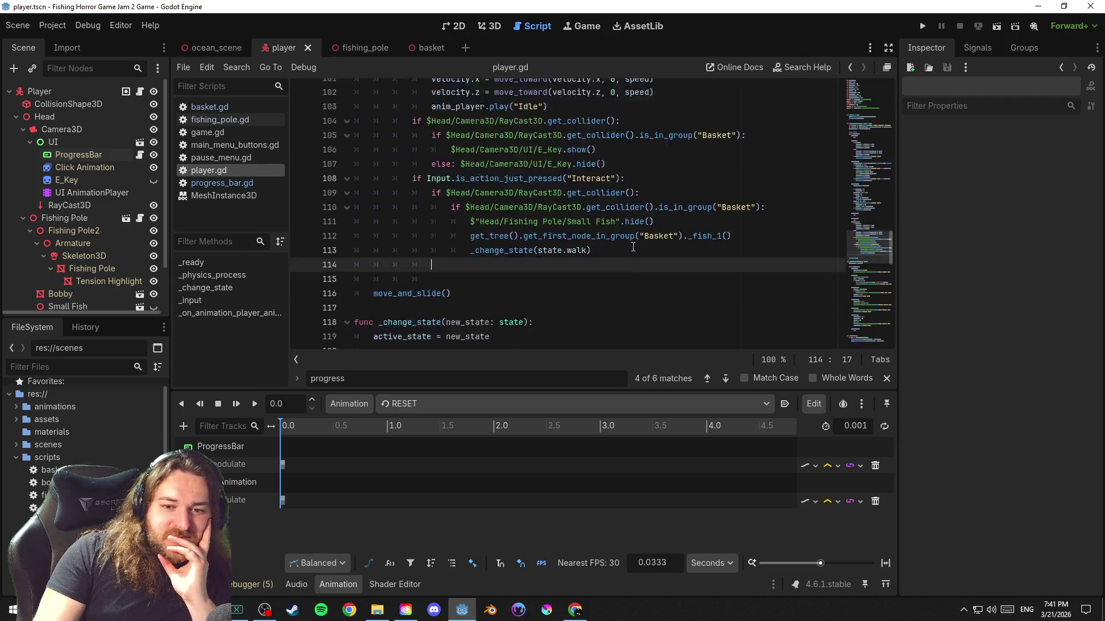
{"action": "scroll", "coordinate": [622, 235], "scroll_direction": "down", "scroll_amount": 1}
{"action": "left_click", "coordinate": [18, 26]}
{"action": "left_click", "coordinate": [99, 112]}
{"action": "left_click_drag", "start_coordinate": [880, 263], "coordinate": [893, 343]}
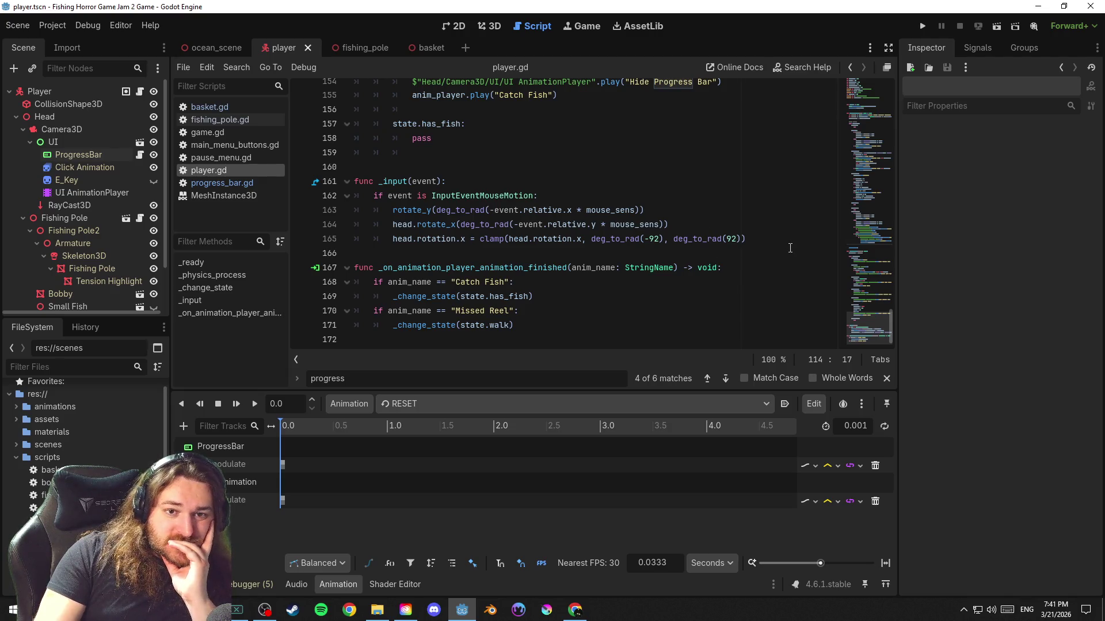
{"action": "scroll", "coordinate": [782, 259], "scroll_direction": "up", "scroll_amount": 2}
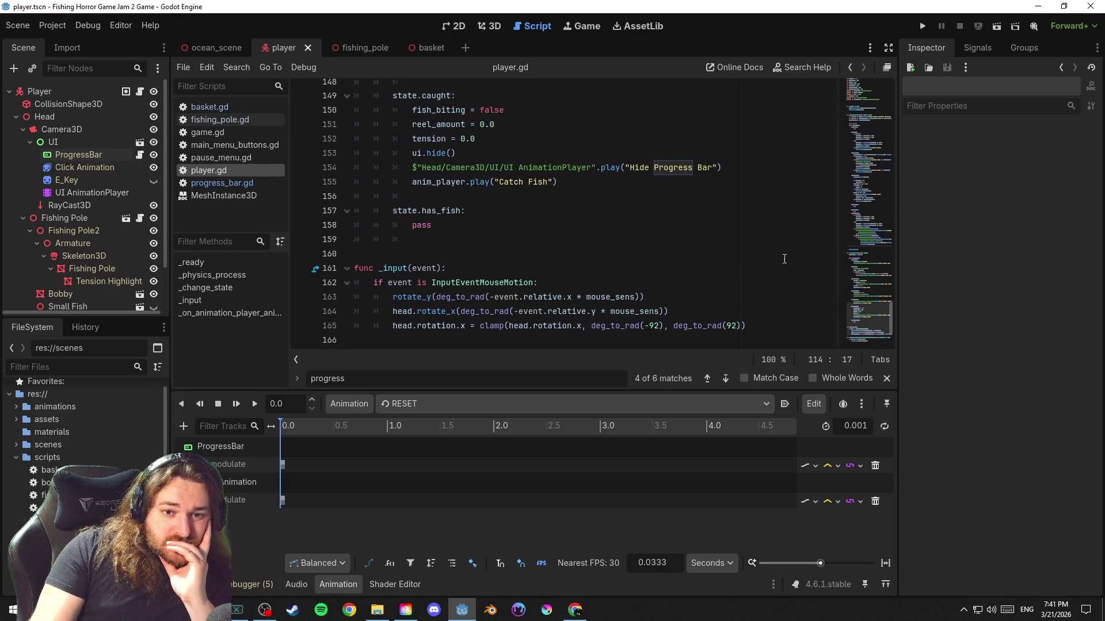
{"action": "mouse_move", "coordinate": [880, 318]}
{"action": "left_mouse_down"}
{"action": "mouse_move", "coordinate": [879, 336]}
{"action": "mouse_move", "coordinate": [892, 306]}
{"action": "mouse_move", "coordinate": [891, 322]}
{"action": "left_mouse_up"}
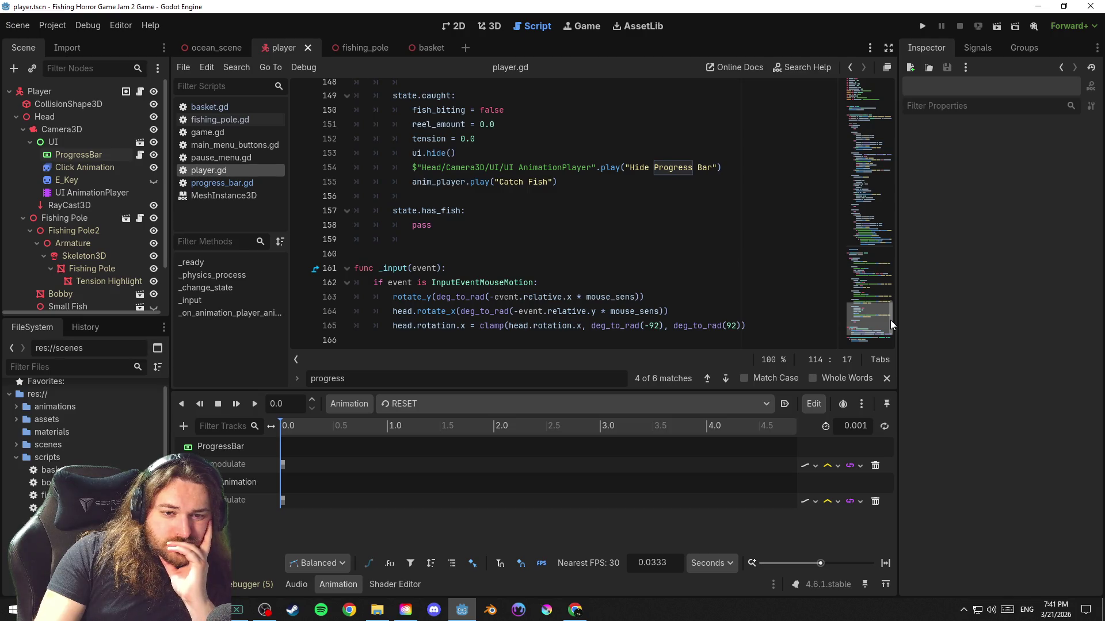
{"action": "mouse_move", "coordinate": [890, 320]}
{"action": "left_mouse_down"}
{"action": "mouse_move", "coordinate": [874, 219]}
{"action": "mouse_move", "coordinate": [876, 230]}
{"action": "left_mouse_up"}
{"action": "scroll", "coordinate": [714, 248], "scroll_direction": "up", "scroll_amount": 2}
{"action": "scroll", "coordinate": [714, 248], "scroll_direction": "up", "scroll_amount": 6}
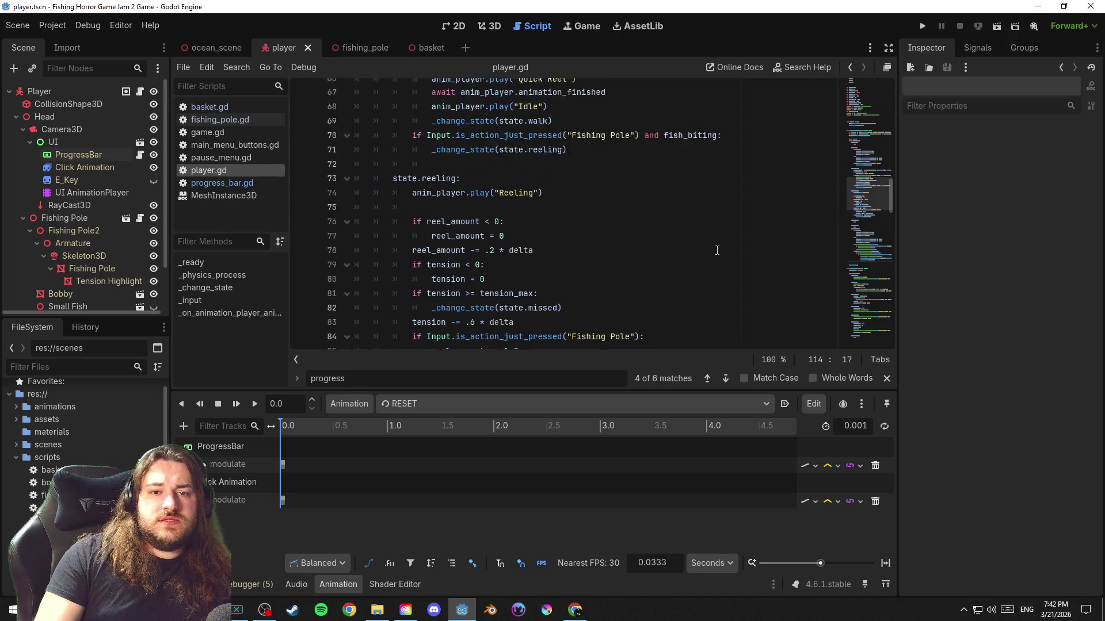
{"action": "scroll", "coordinate": [717, 251], "scroll_direction": "up", "scroll_amount": 4}
{"action": "left_click_drag", "start_coordinate": [774, 193], "coordinate": [332, 188]}
{"action": "key", "text": "ctrl+c"}
{"action": "right_click", "coordinate": [506, 190]}
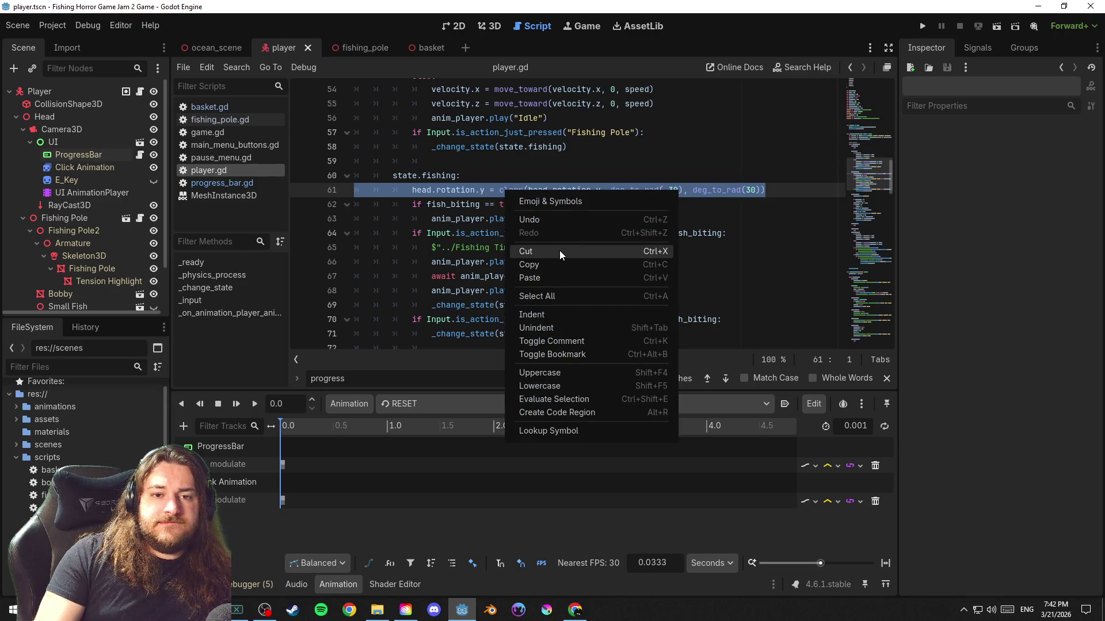
Step: Cut the head.rotation.y clamp line out of the fishing state and save
{"action": "left_click", "coordinate": [559, 250]}
{"action": "key", "text": "BackSpace"}
{"action": "key", "text": "ctrl+s"}
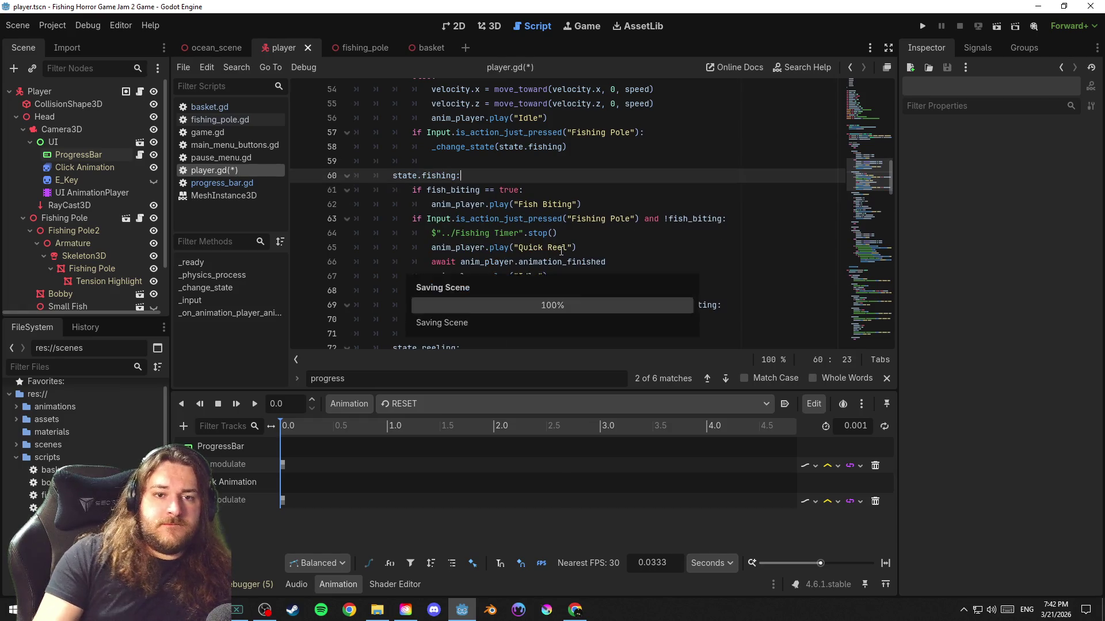
{"action": "scroll", "coordinate": [570, 250], "scroll_direction": "down", "scroll_amount": 20}
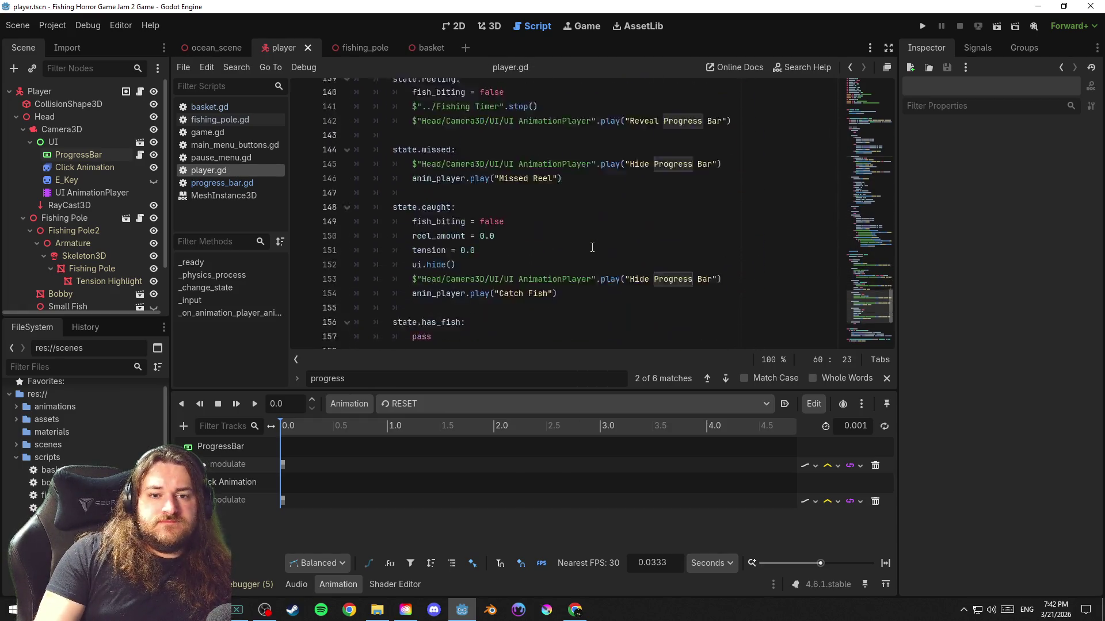
{"action": "scroll", "coordinate": [592, 247], "scroll_direction": "down", "scroll_amount": 5}
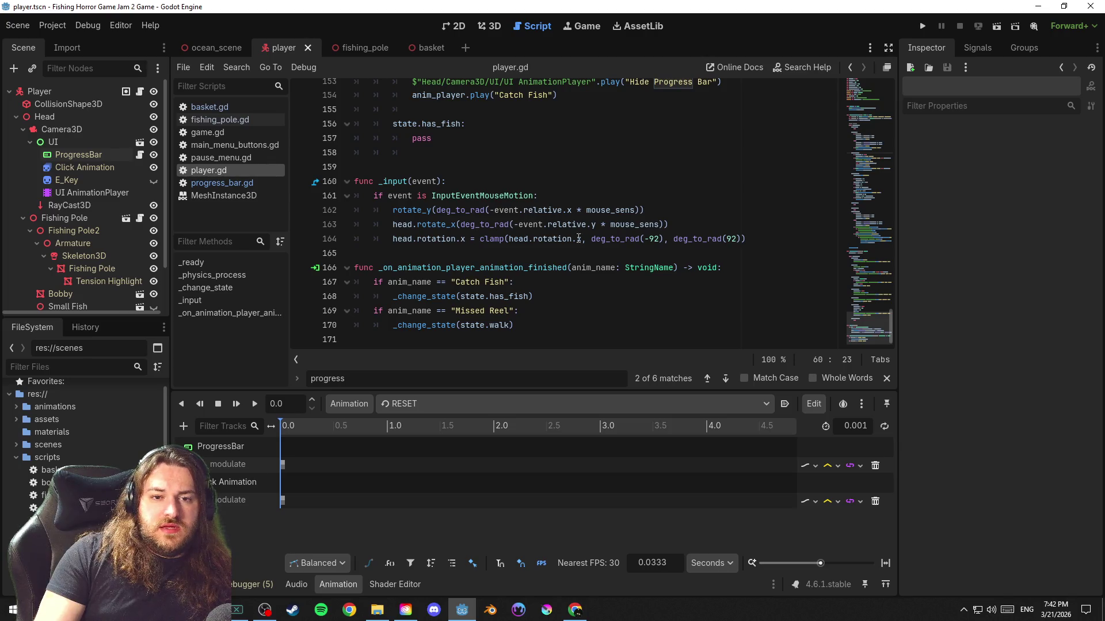
Step: Add 'if active_state == state.fishing or state.reeling:' to _input after the x-rotation clamp
{"action": "left_click", "coordinate": [772, 239]}
{"action": "key", "text": "Return"}
{"action": "type", "text": "if"}
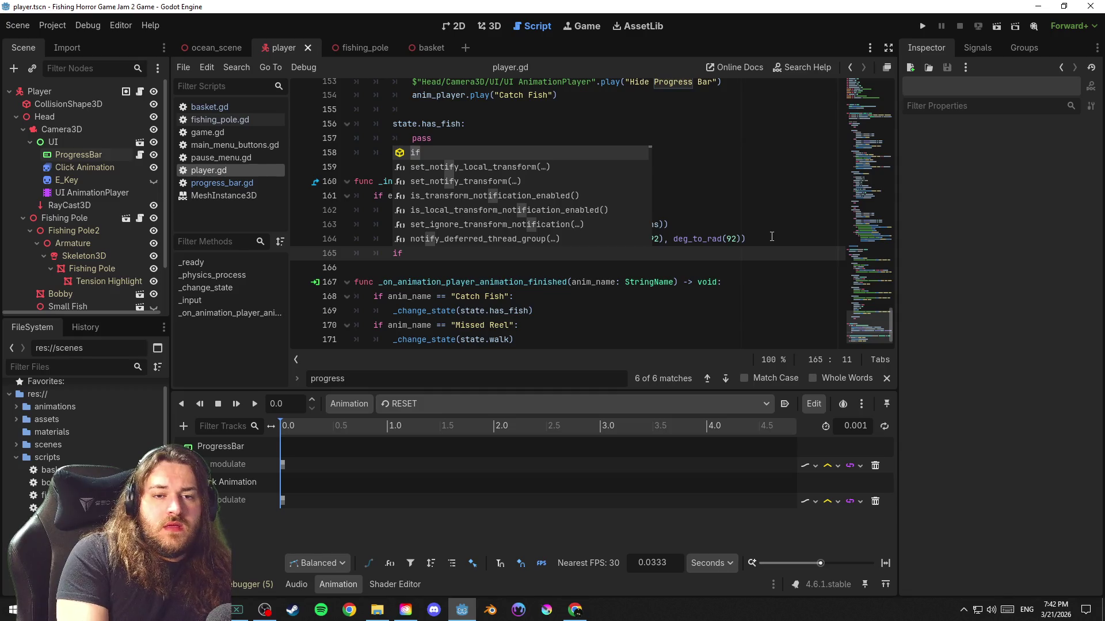
{"action": "type", "text": " a"}
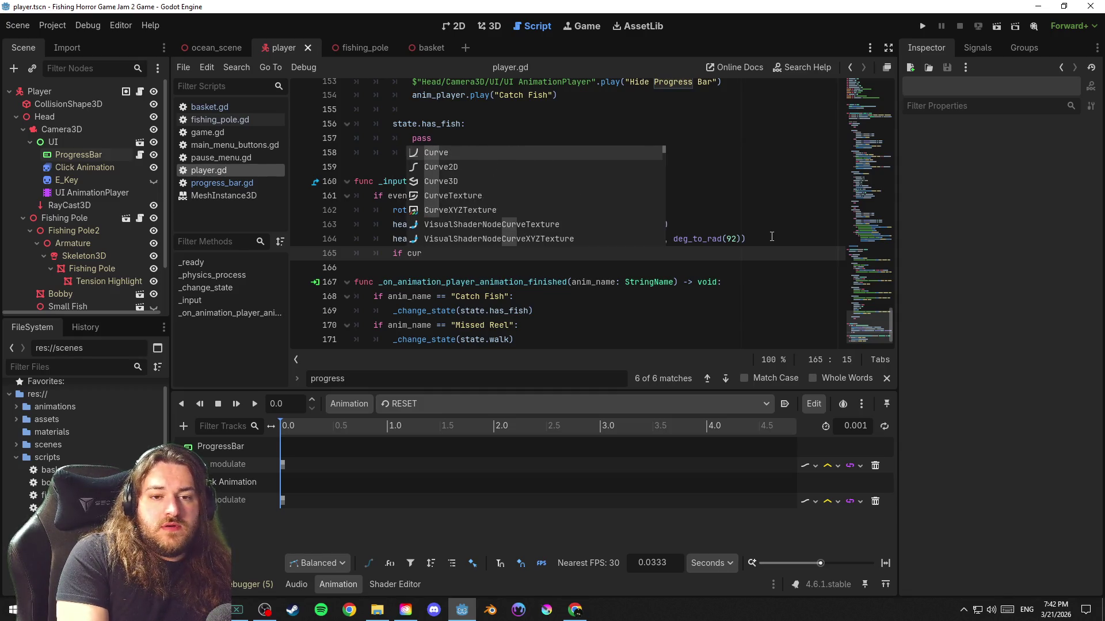
{"action": "type", "text": "cti"}
{"action": "key", "text": "Return"}
{"action": "type", "text": "= stat"}
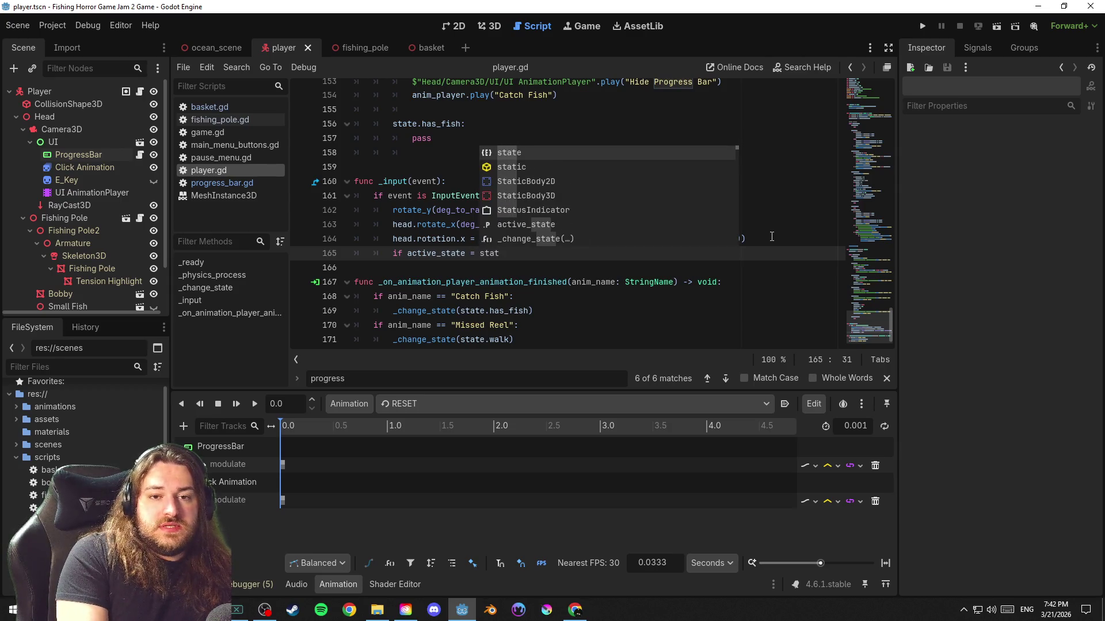
{"action": "type", "text": "e."}
{"action": "key", "text": "Down"}
{"action": "key", "text": "Down"}
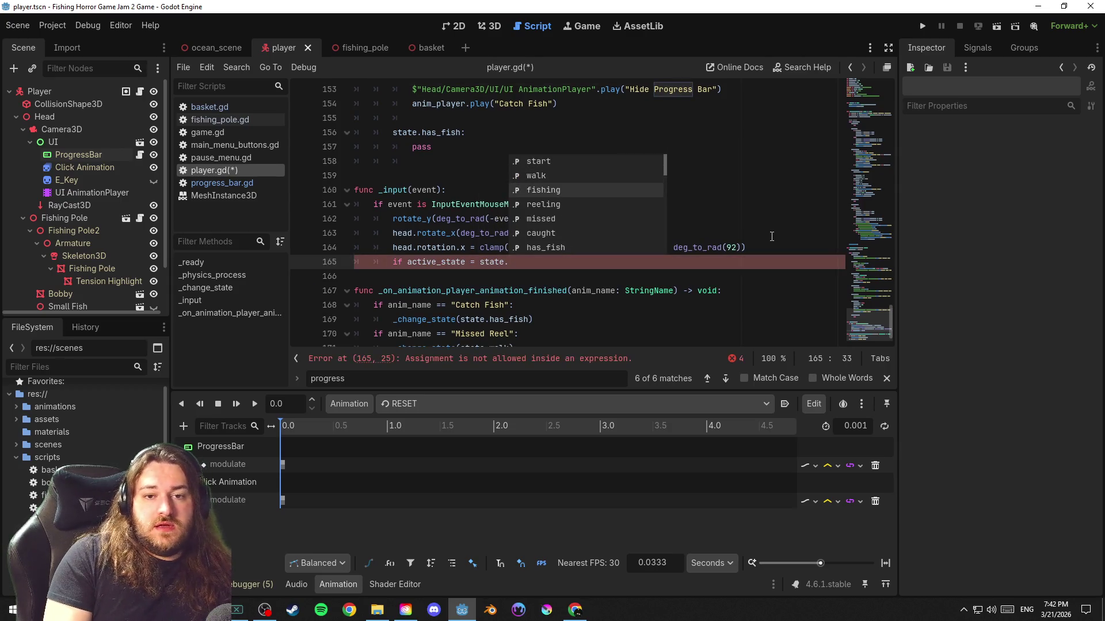
{"action": "key", "text": "Return"}
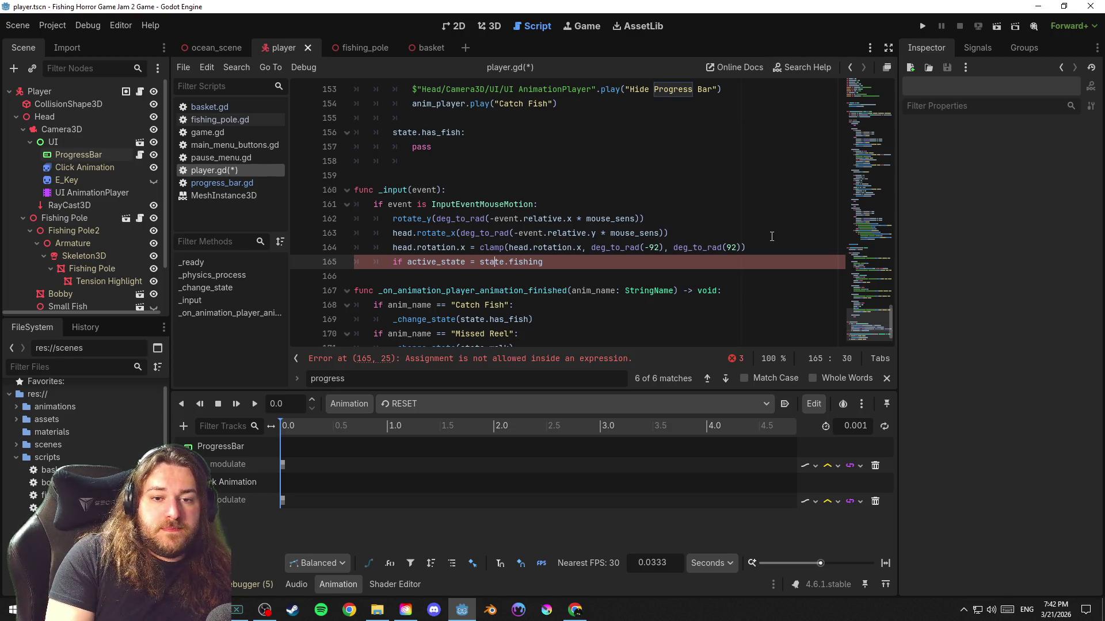
{"action": "type", "text": "="}
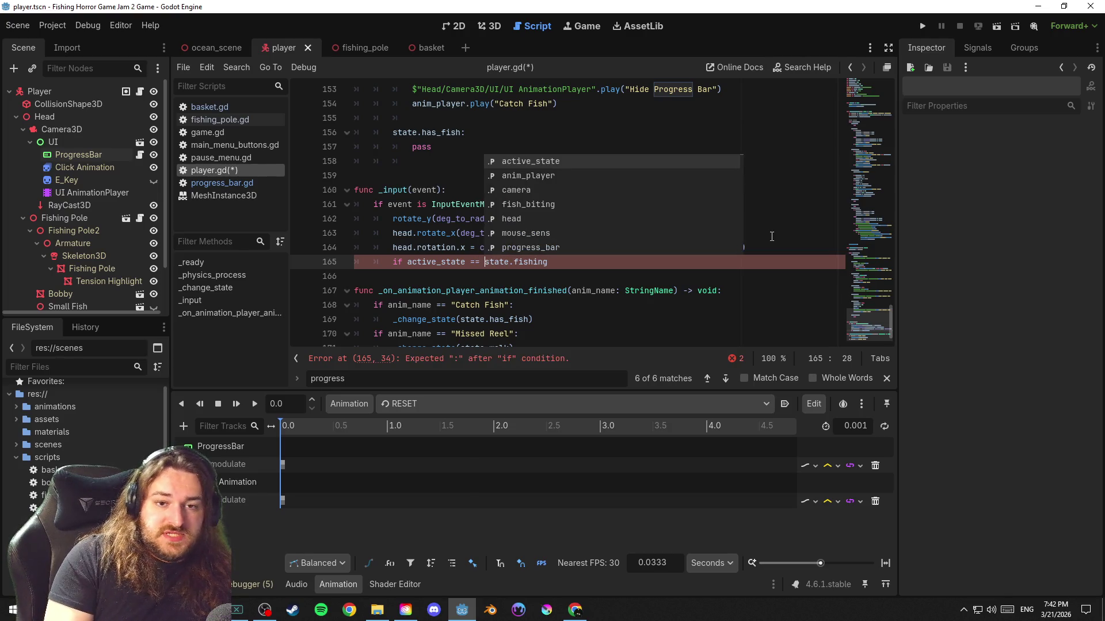
{"action": "key", "text": "End"}
{"action": "type", "text": "or state."}
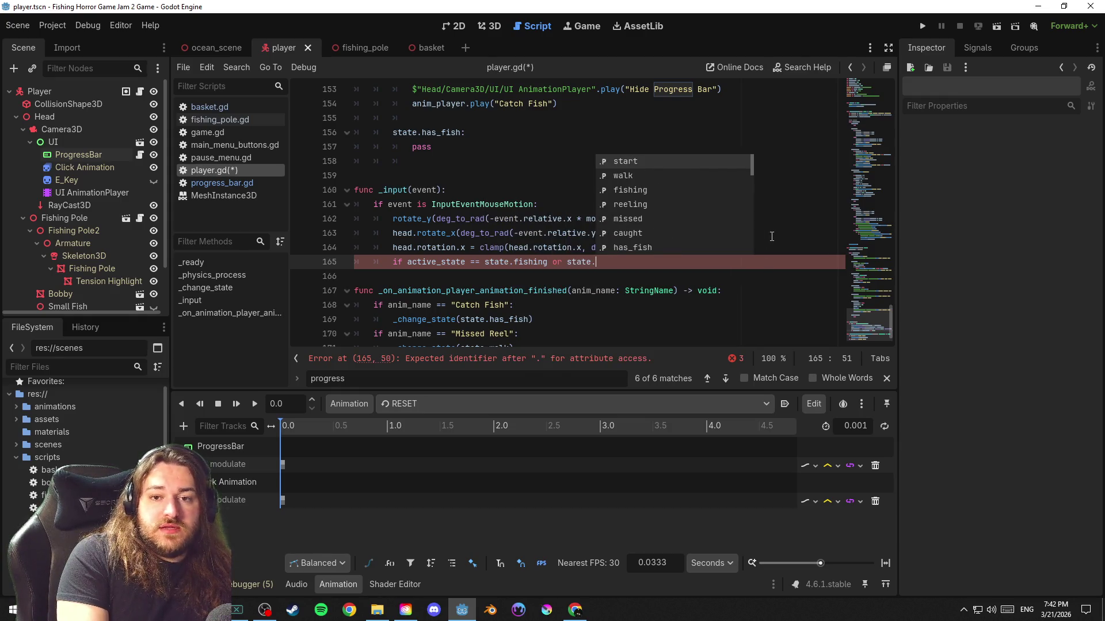
{"action": "key", "text": "Down"}
{"action": "key", "text": "Down"}
{"action": "key", "text": "Down"}
{"action": "key", "text": "Return"}
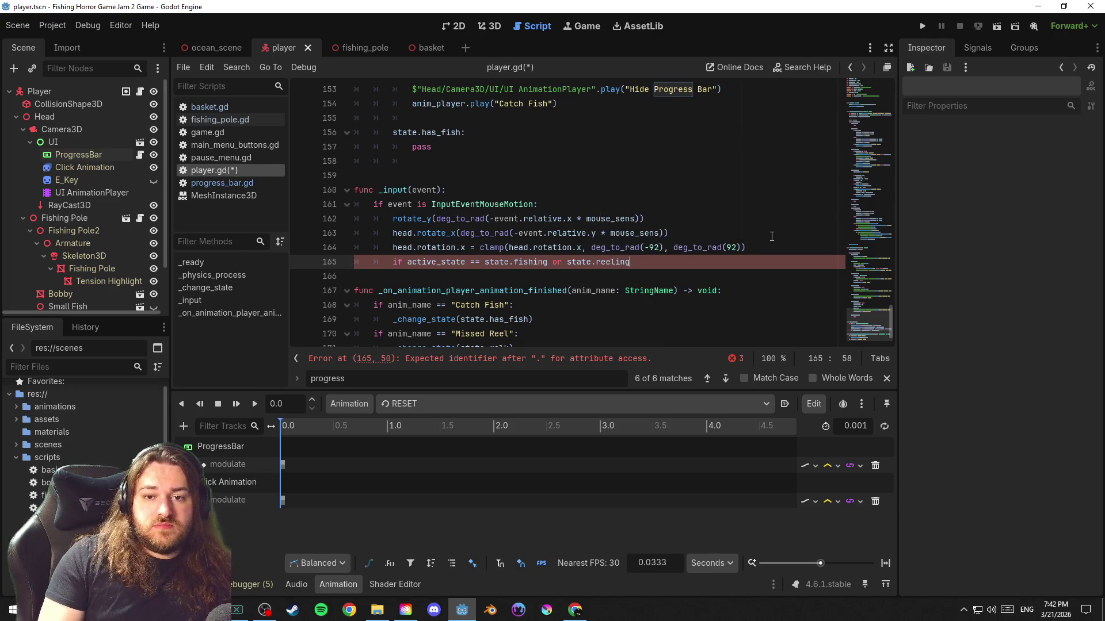
Step: Under it, write head.rotation.y = clamp(head.rotation.y, deg_to_rad(-30), deg_to_rad(30)) and save player.gd
{"action": "key", "text": "ctrl+v"}
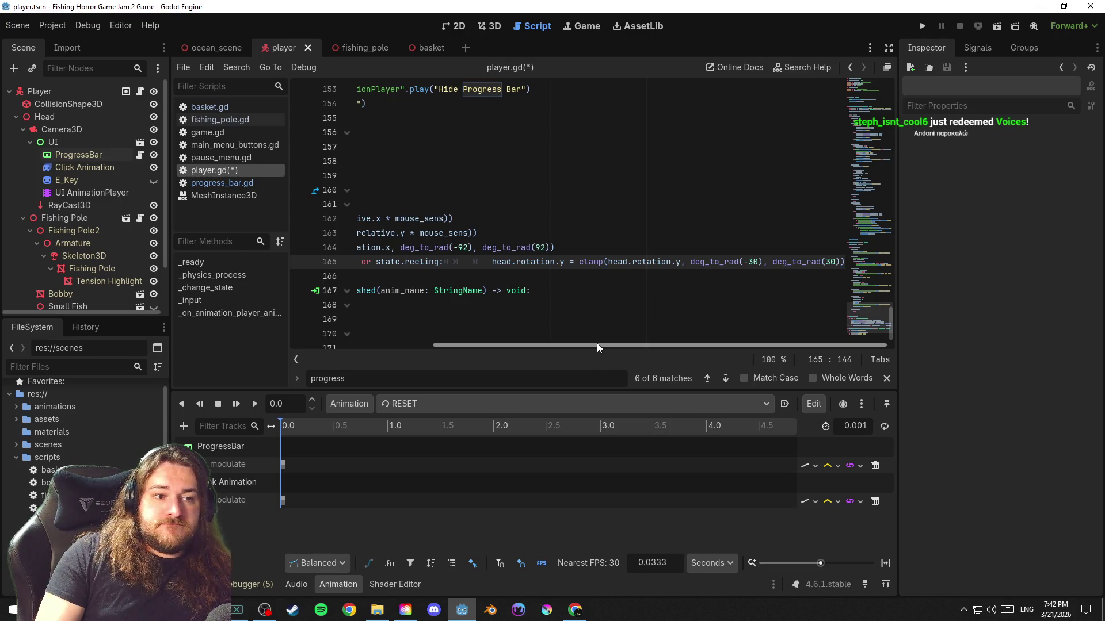
{"action": "key", "text": "ctrl+z"}
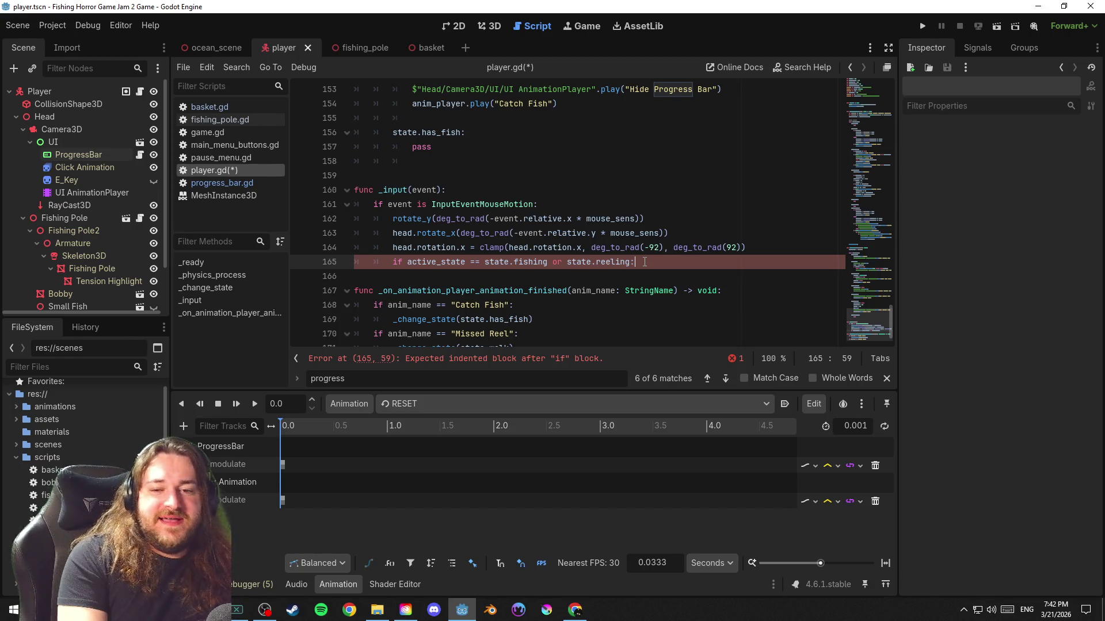
{"action": "key", "text": "Return"}
{"action": "type", "text": "head.rotation.y = clamp(head.rotation.y, deg_to_rad(-30), deg_to_rad(30))"}
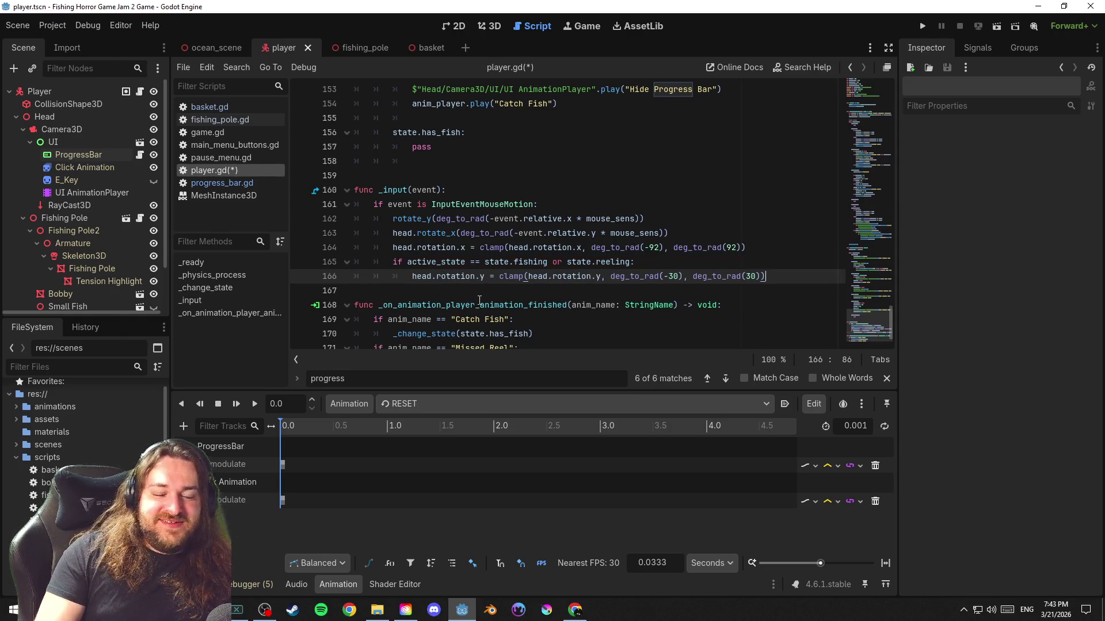
{"action": "key", "text": "ctrl+s"}
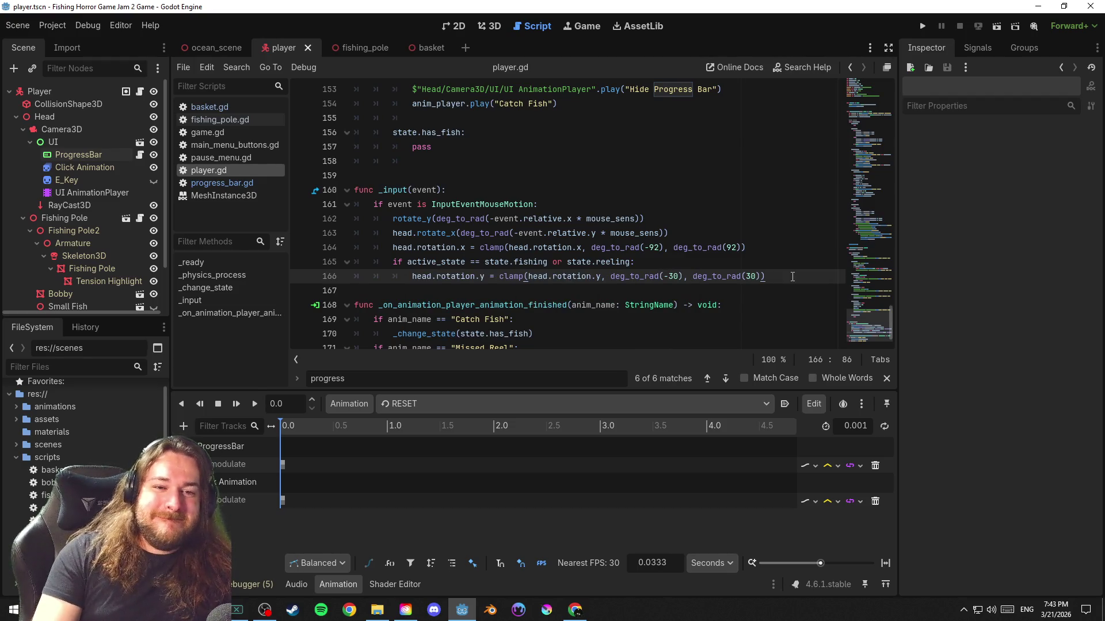
Step: Save the player scene via Scene > Save Scene
{"action": "mouse_move", "coordinate": [873, 328]}
{"action": "left_mouse_down"}
{"action": "mouse_move", "coordinate": [901, 171]}
{"action": "mouse_move", "coordinate": [904, 77]}
{"action": "left_mouse_up"}
{"action": "left_click", "coordinate": [506, 247]}
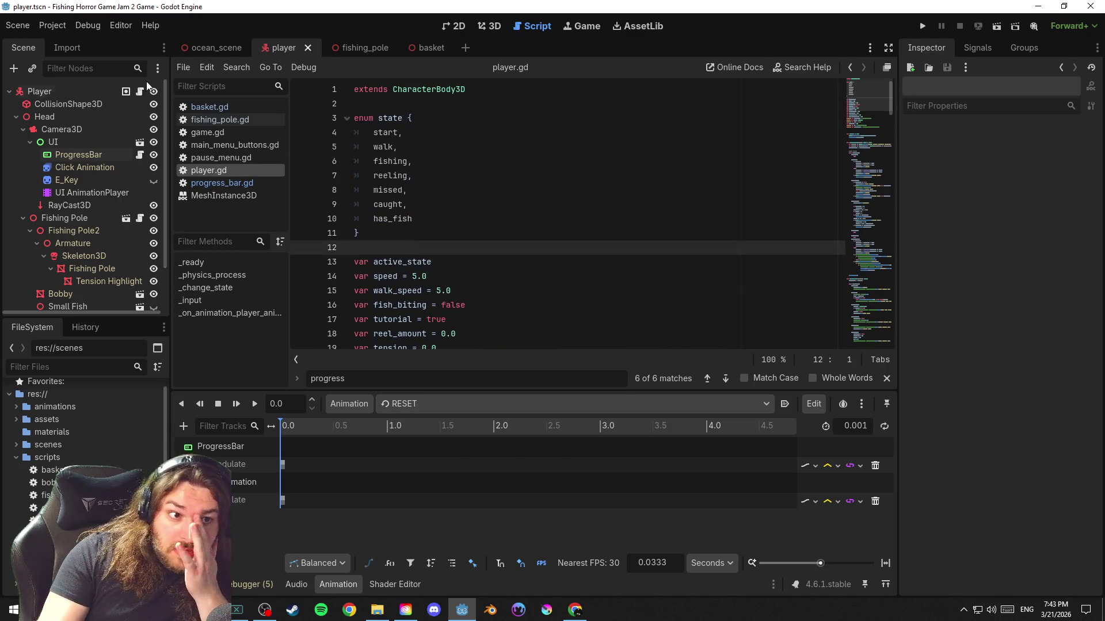
{"action": "left_click", "coordinate": [23, 26]}
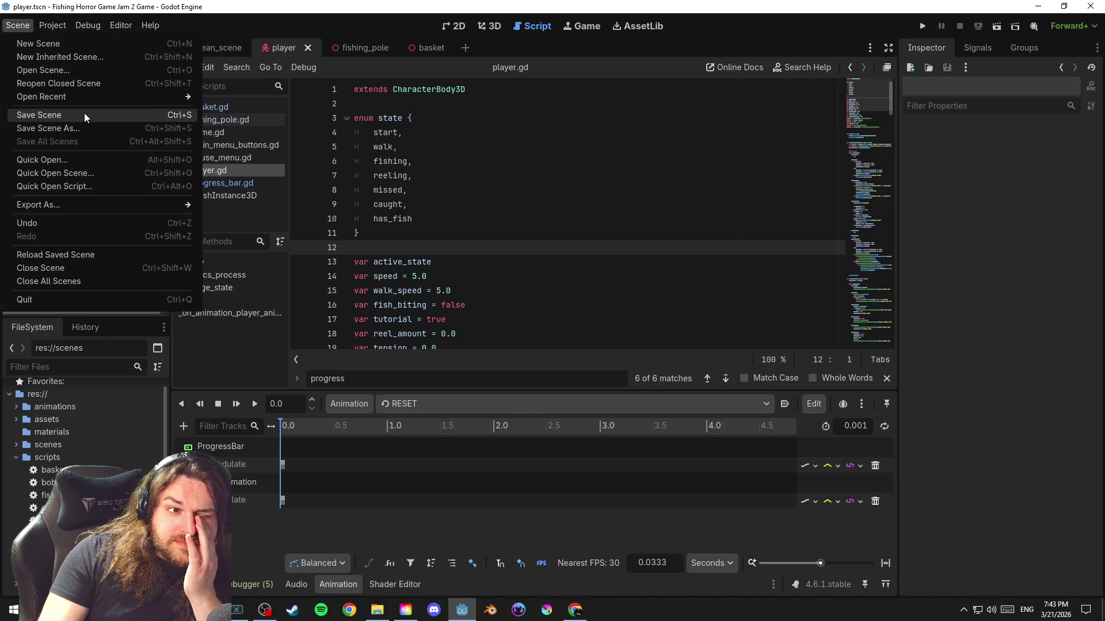
{"action": "left_click", "coordinate": [84, 112]}
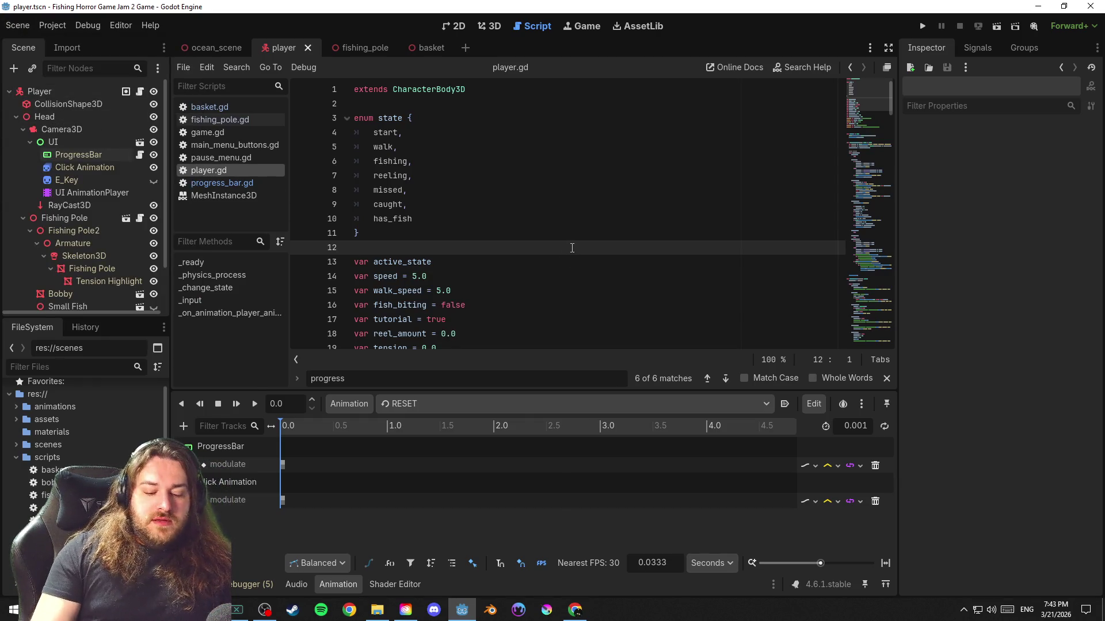
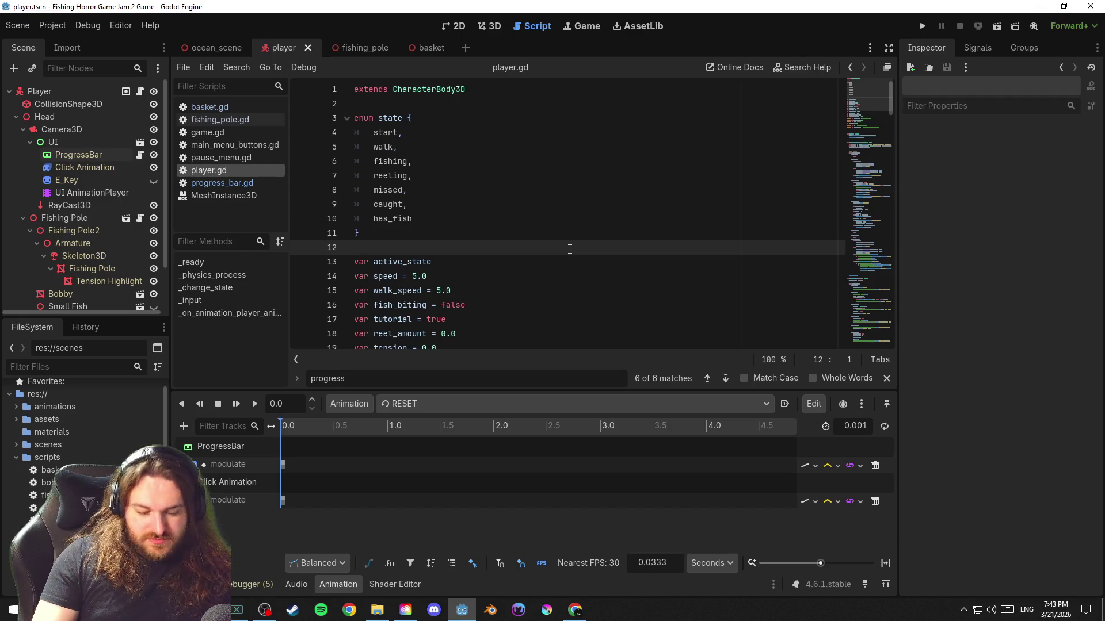
Step: Save the scene with Ctrl+S and Scene > Save Scene while scrolling through player.gd
{"action": "key", "text": "ctrl+s"}
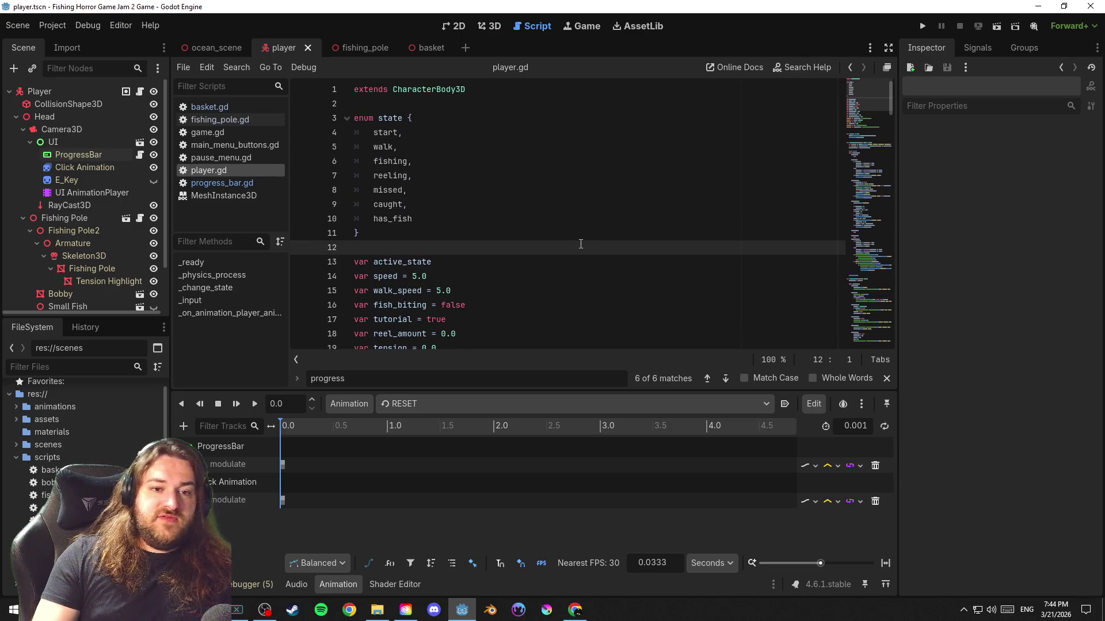
{"action": "mouse_move", "coordinate": [855, 99]}
{"action": "left_mouse_down"}
{"action": "mouse_move", "coordinate": [872, 154]}
{"action": "mouse_move", "coordinate": [863, 86]}
{"action": "left_mouse_up"}
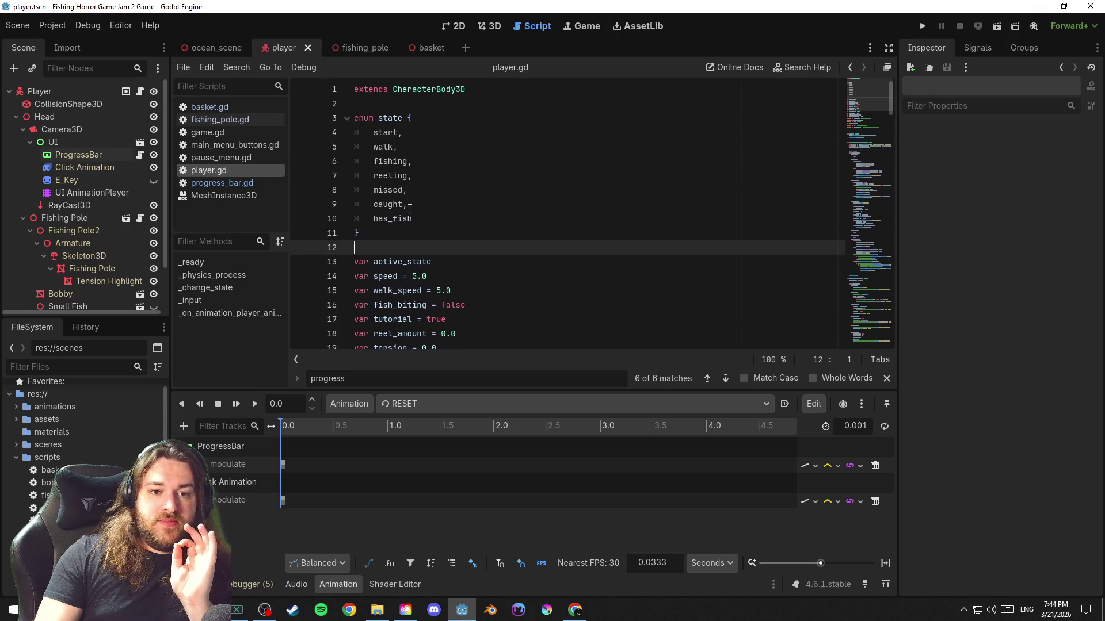
{"action": "left_click", "coordinate": [18, 25]}
{"action": "left_click", "coordinate": [95, 115]}
{"action": "scroll", "coordinate": [550, 270], "scroll_direction": "down", "scroll_amount": 7}
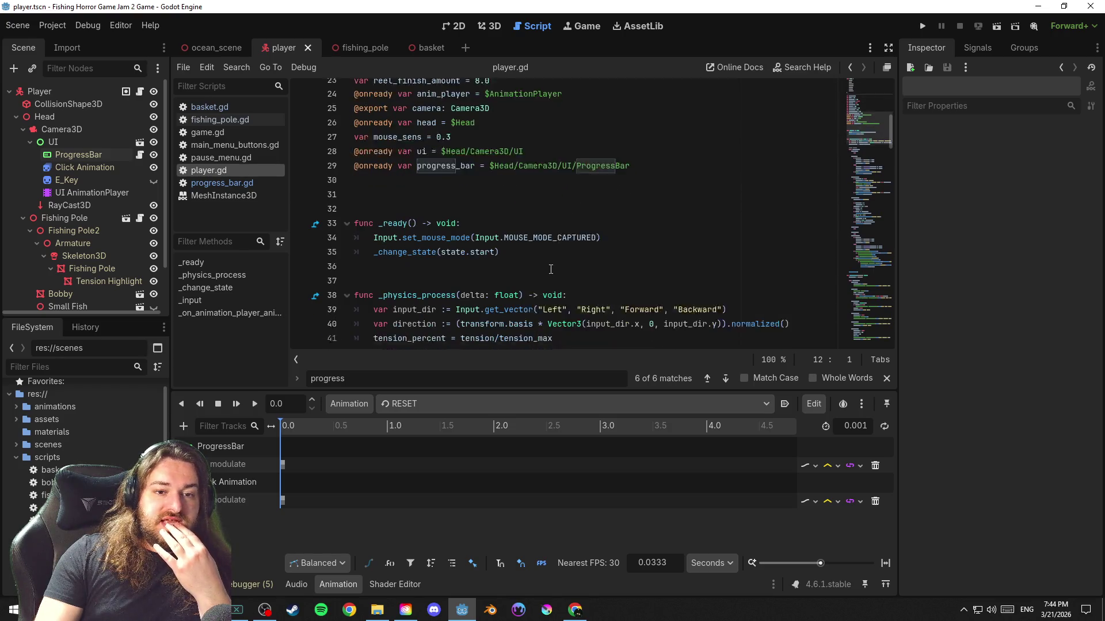
{"action": "scroll", "coordinate": [551, 269], "scroll_direction": "down", "scroll_amount": 4}
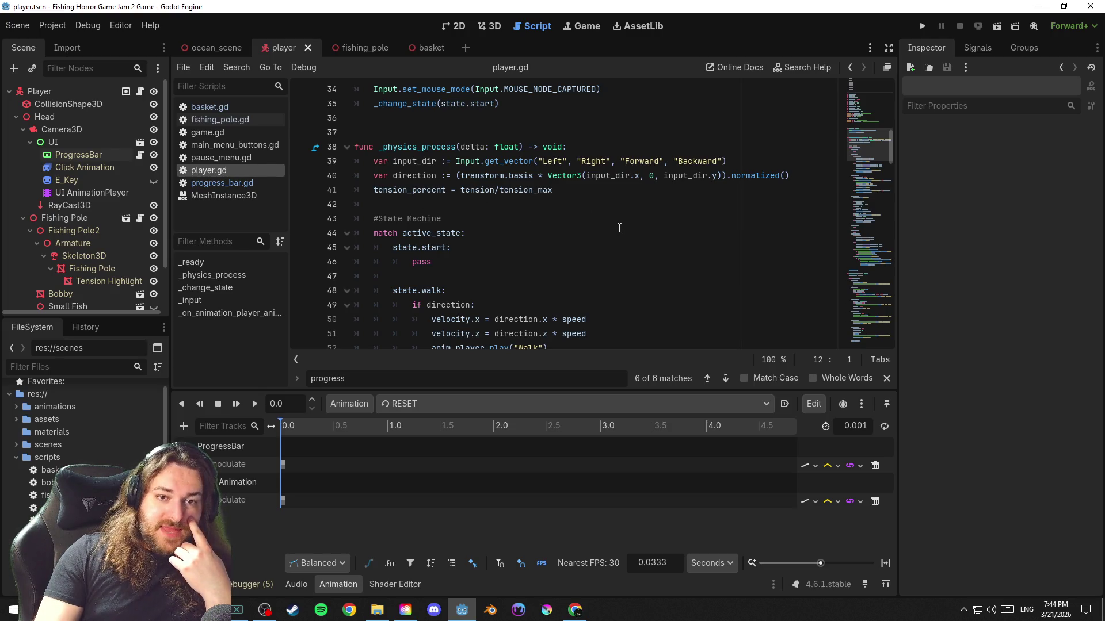
{"action": "scroll", "coordinate": [468, 305], "scroll_direction": "up", "scroll_amount": 3}
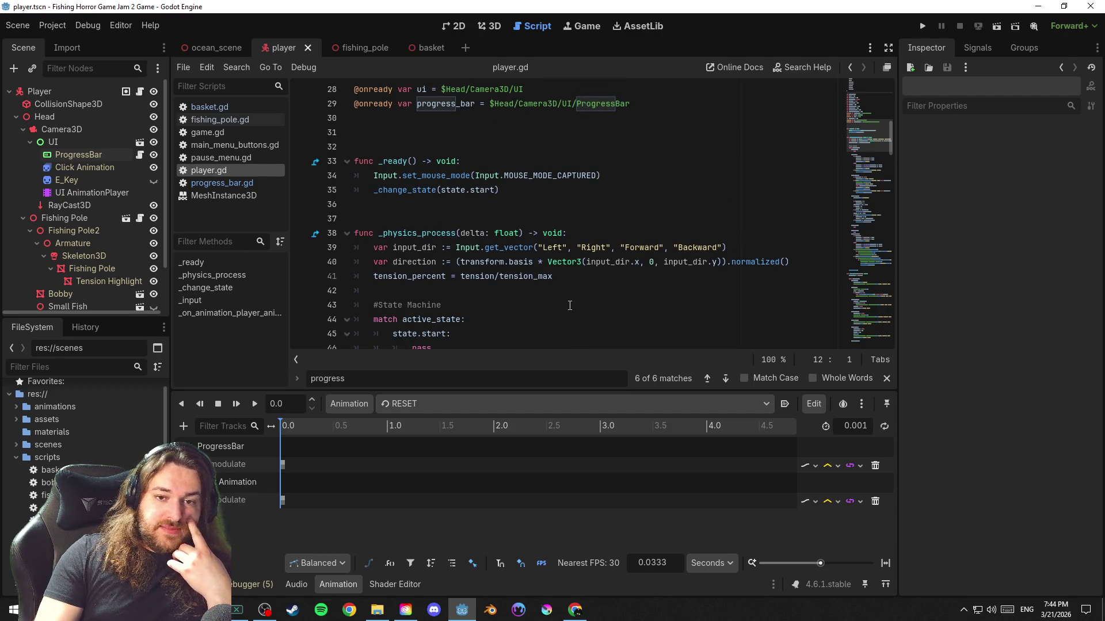
{"action": "scroll", "coordinate": [625, 282], "scroll_direction": "up", "scroll_amount": 4}
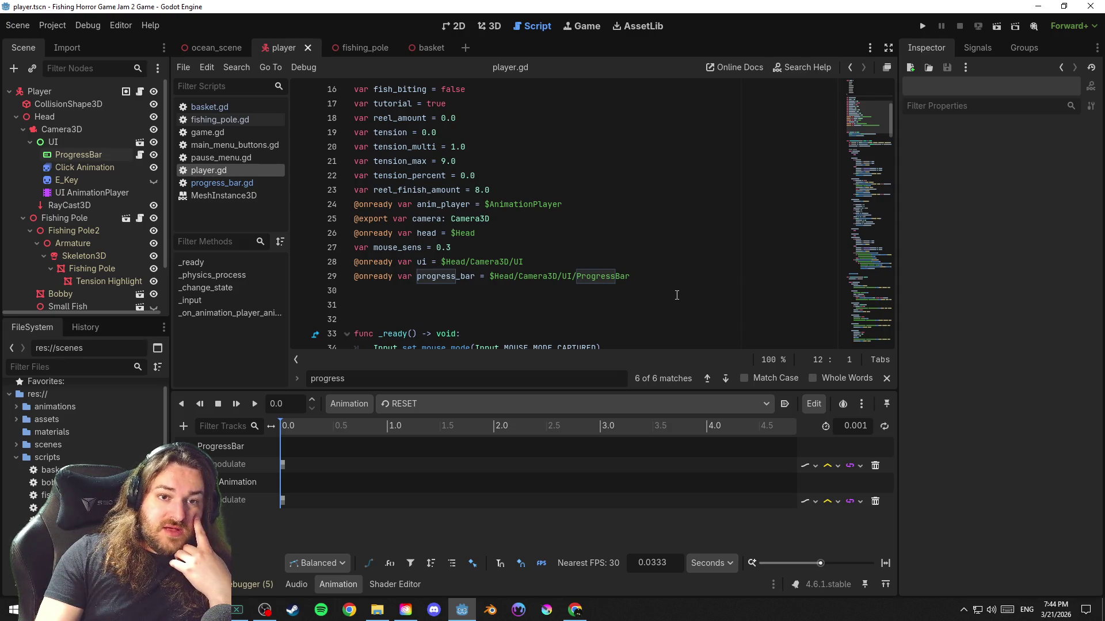
{"action": "scroll", "coordinate": [676, 295], "scroll_direction": "down", "scroll_amount": 5}
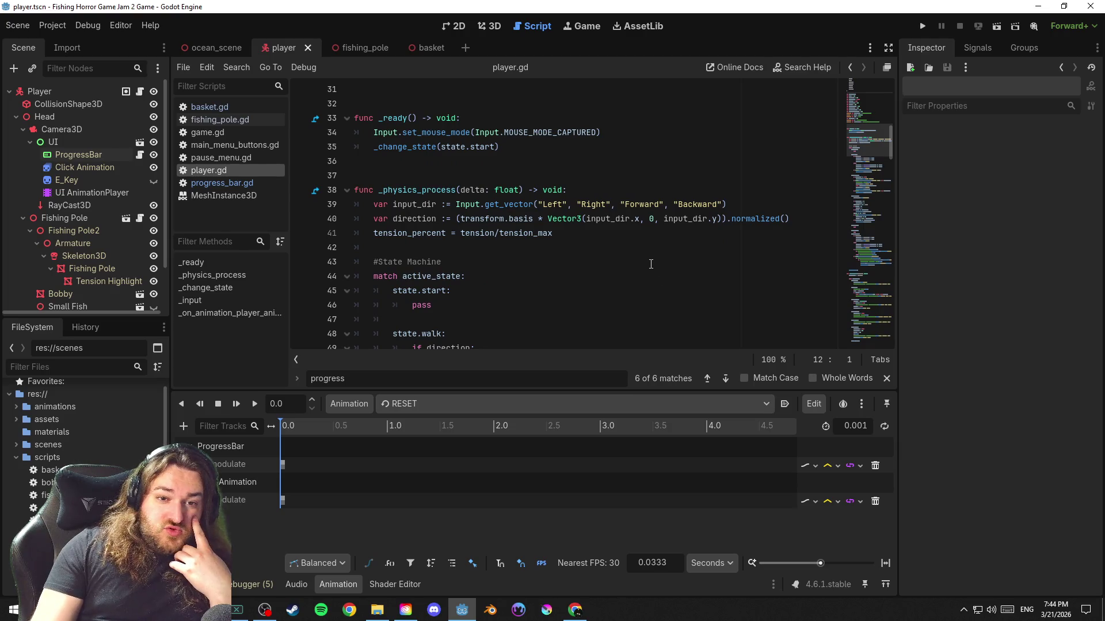
{"action": "left_click", "coordinate": [508, 247]}
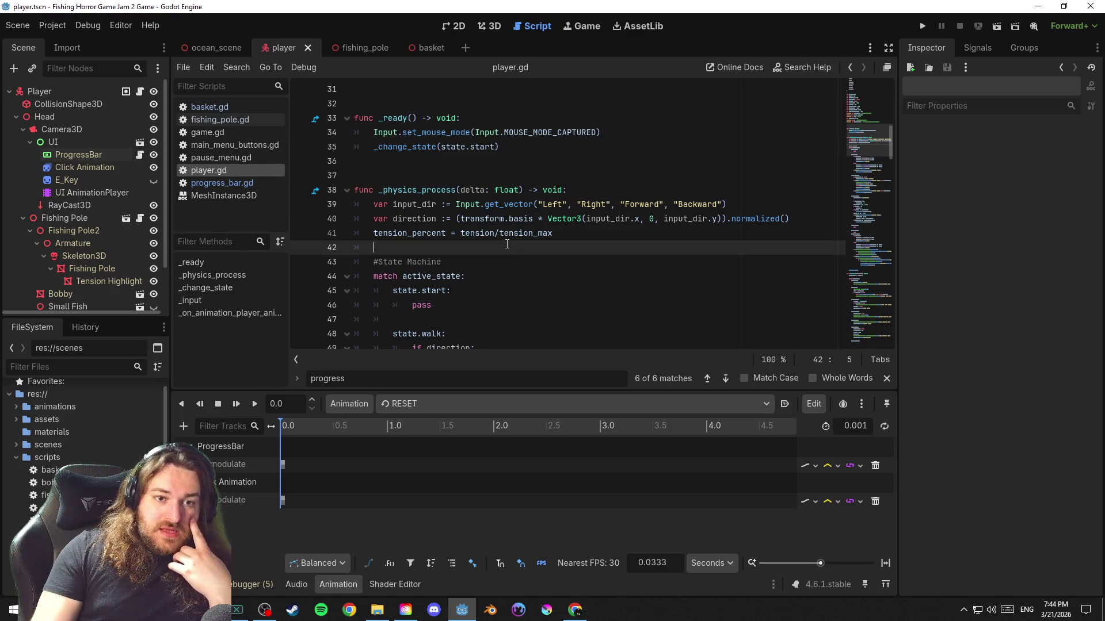
{"action": "left_click", "coordinate": [18, 27]}
{"action": "left_click", "coordinate": [90, 119]}
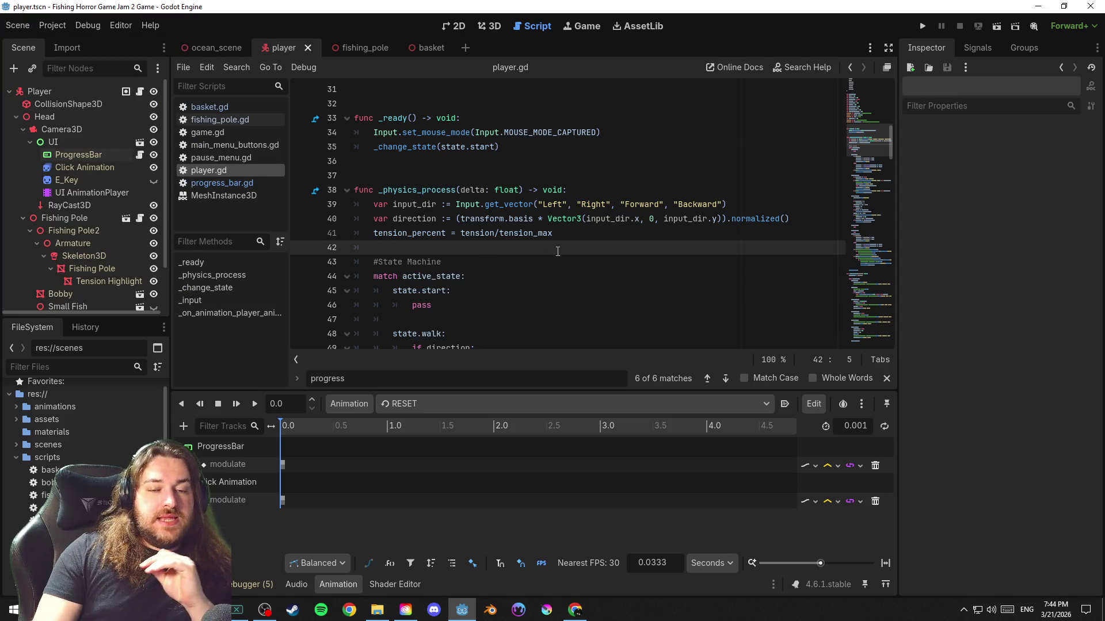
Step: Review the reeling section of player.gd around line 66 and save the scene again
{"action": "scroll", "coordinate": [557, 251], "scroll_direction": "down", "scroll_amount": 4}
{"action": "scroll", "coordinate": [559, 230], "scroll_direction": "up", "scroll_amount": 3}
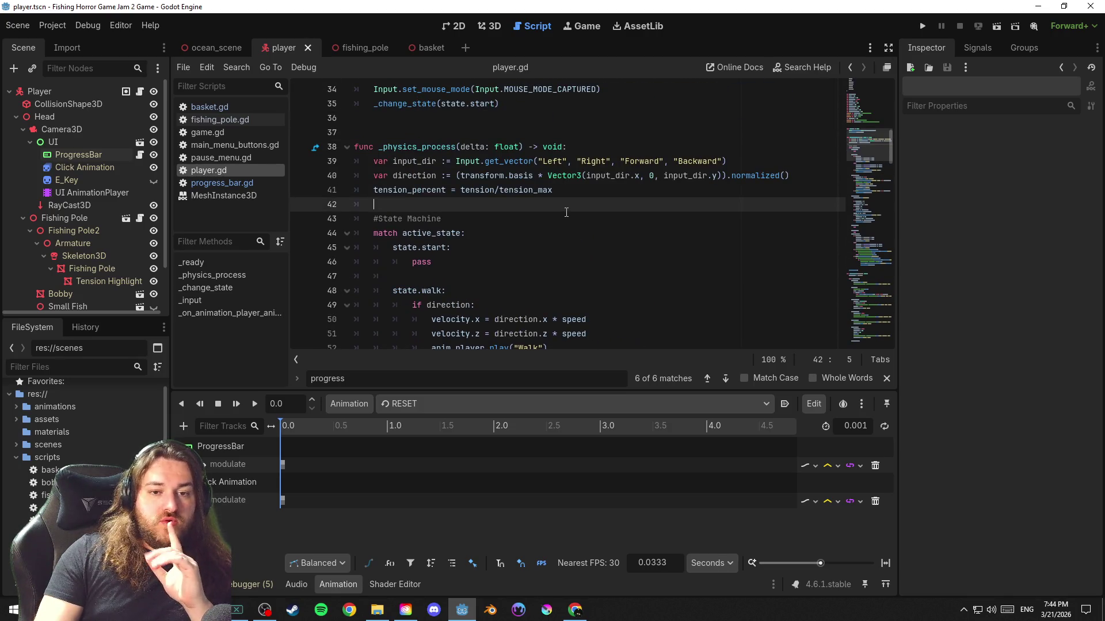
{"action": "scroll", "coordinate": [567, 212], "scroll_direction": "down", "scroll_amount": 5}
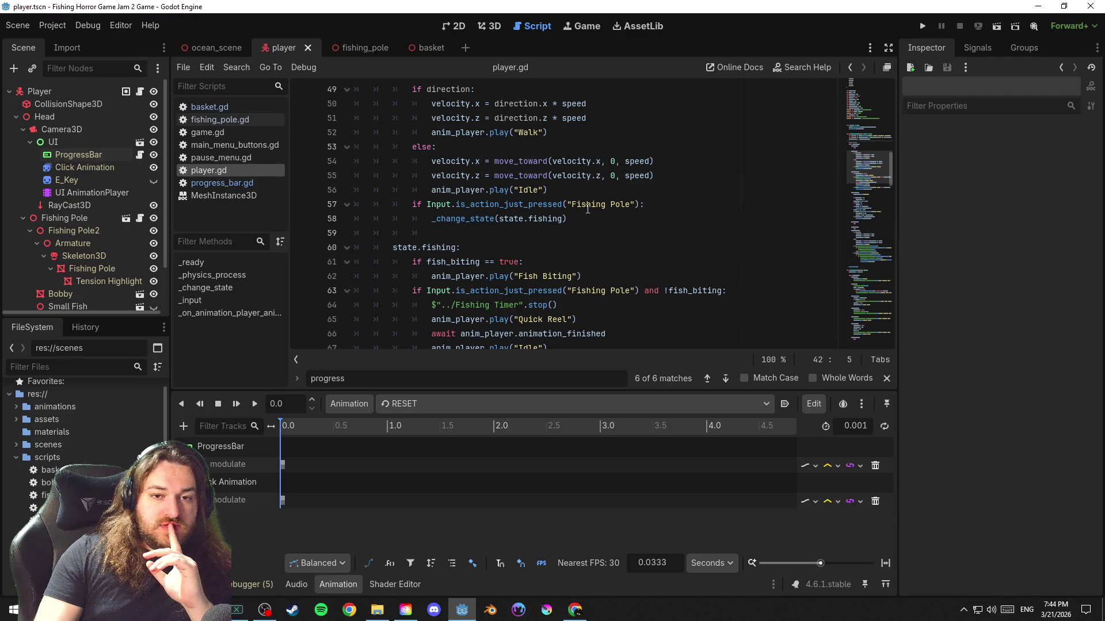
{"action": "left_click_drag", "start_coordinate": [874, 177], "coordinate": [880, 192]}
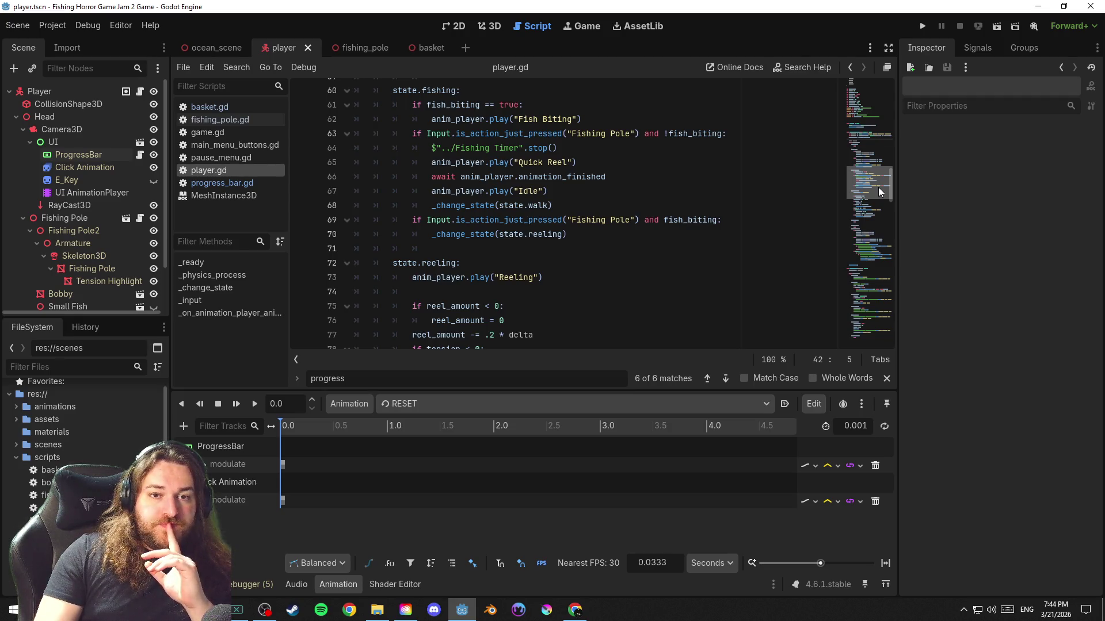
{"action": "scroll", "coordinate": [878, 193], "scroll_direction": "down", "scroll_amount": 1}
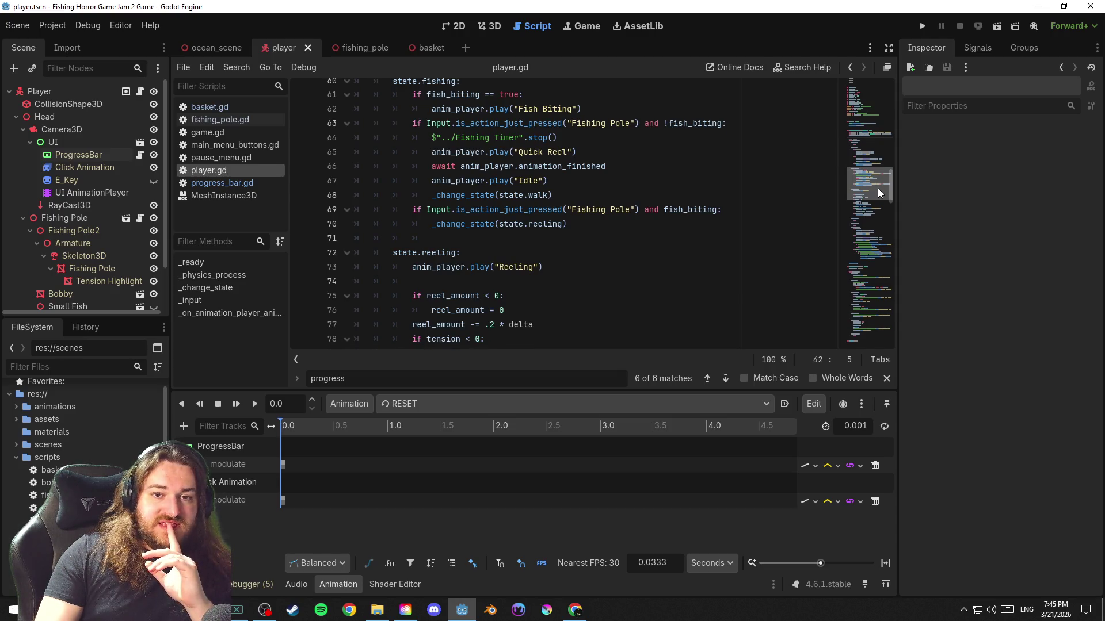
{"action": "scroll", "coordinate": [878, 189], "scroll_direction": "up", "scroll_amount": 1}
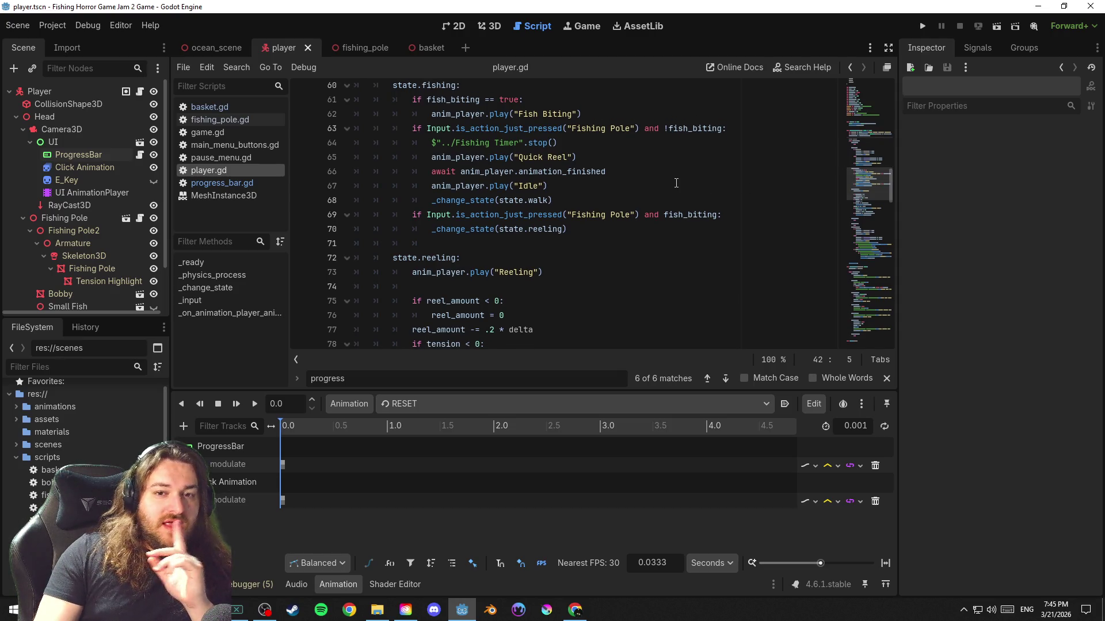
{"action": "left_click", "coordinate": [641, 171]}
{"action": "left_click", "coordinate": [21, 29]}
{"action": "left_click", "coordinate": [94, 120]}
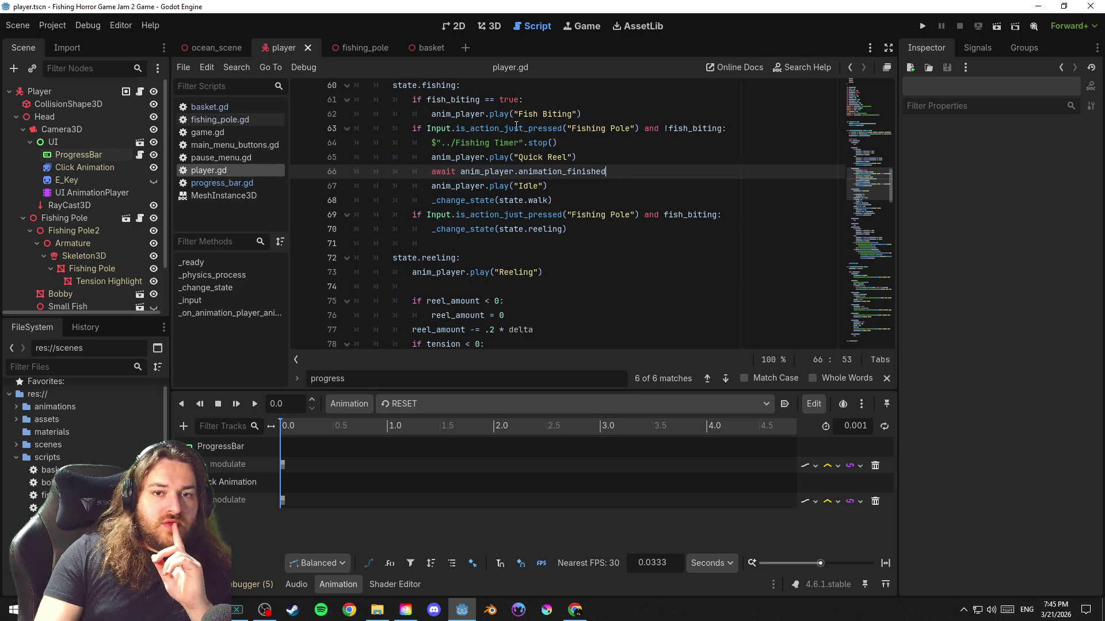
Step: Add a new indented line after anim_player.play("Reeling") on line 73
{"action": "left_click", "coordinate": [602, 114]}
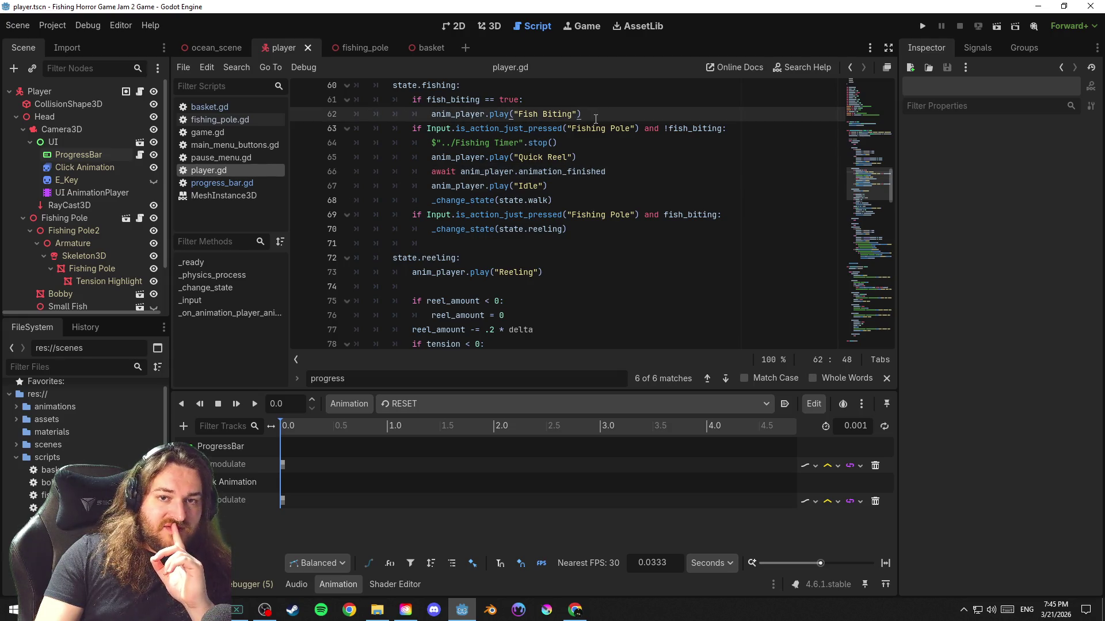
{"action": "left_click", "coordinate": [559, 107]}
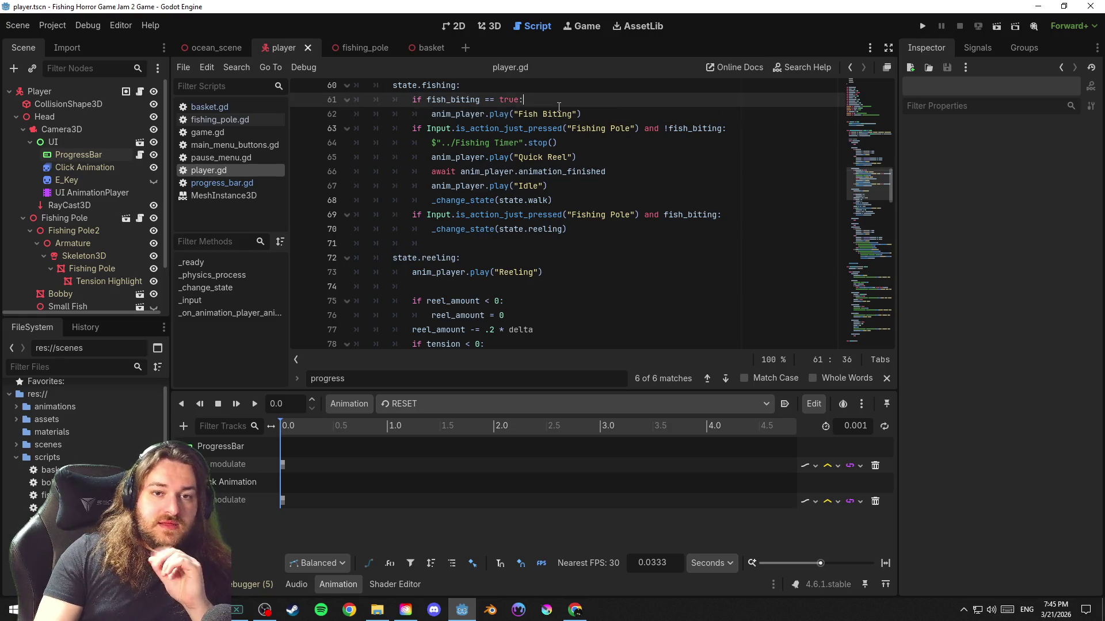
{"action": "left_click", "coordinate": [598, 114]}
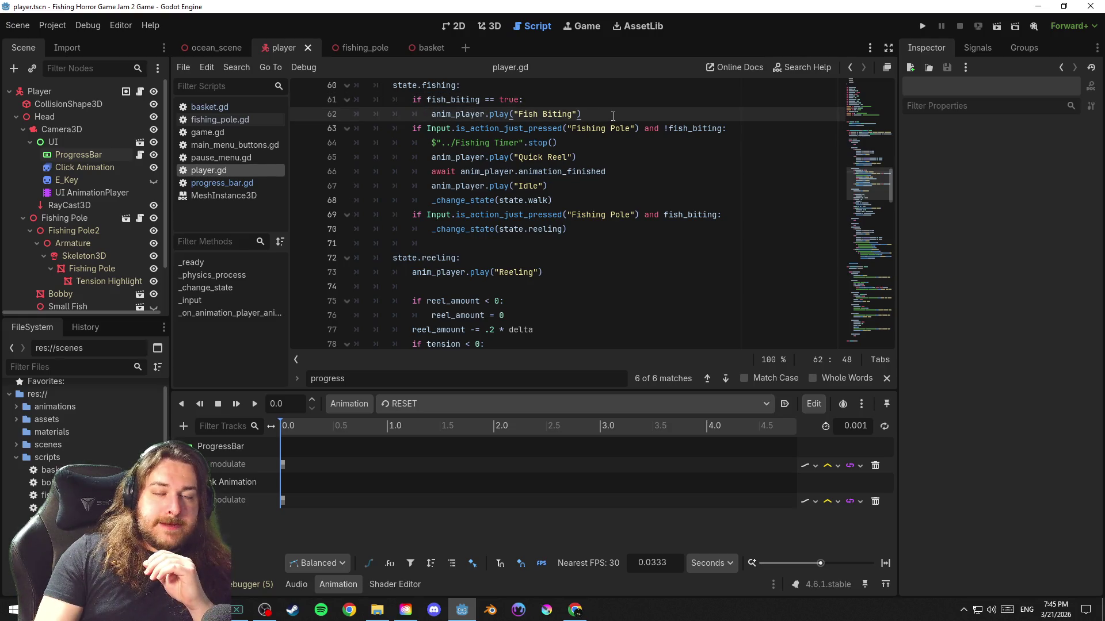
{"action": "scroll", "coordinate": [625, 138], "scroll_direction": "up", "scroll_amount": 1}
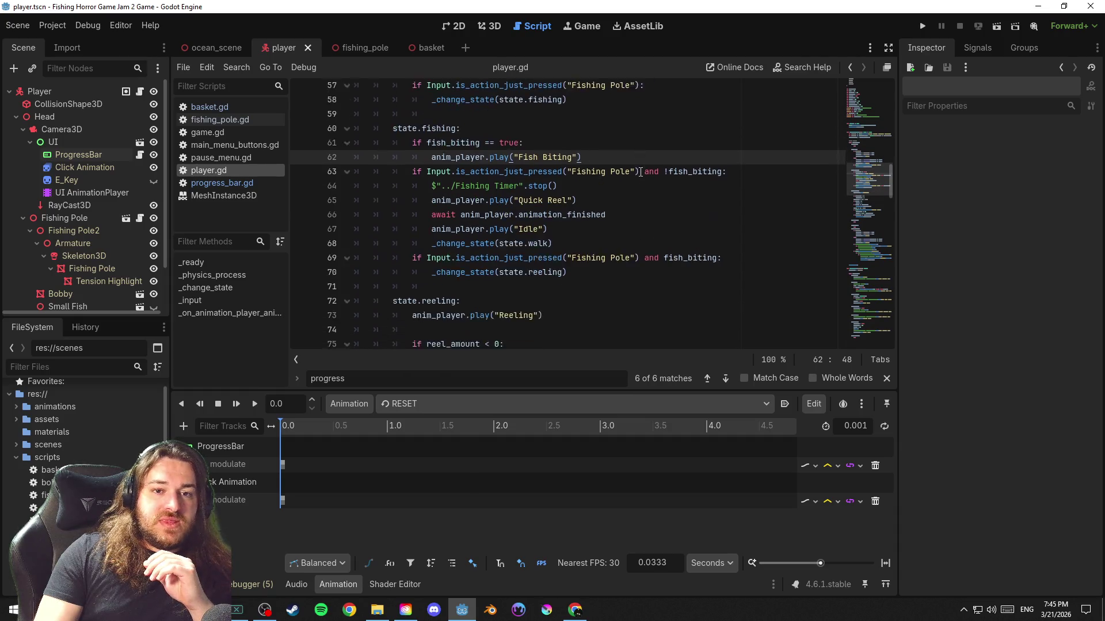
{"action": "scroll", "coordinate": [639, 167], "scroll_direction": "down", "scroll_amount": 1}
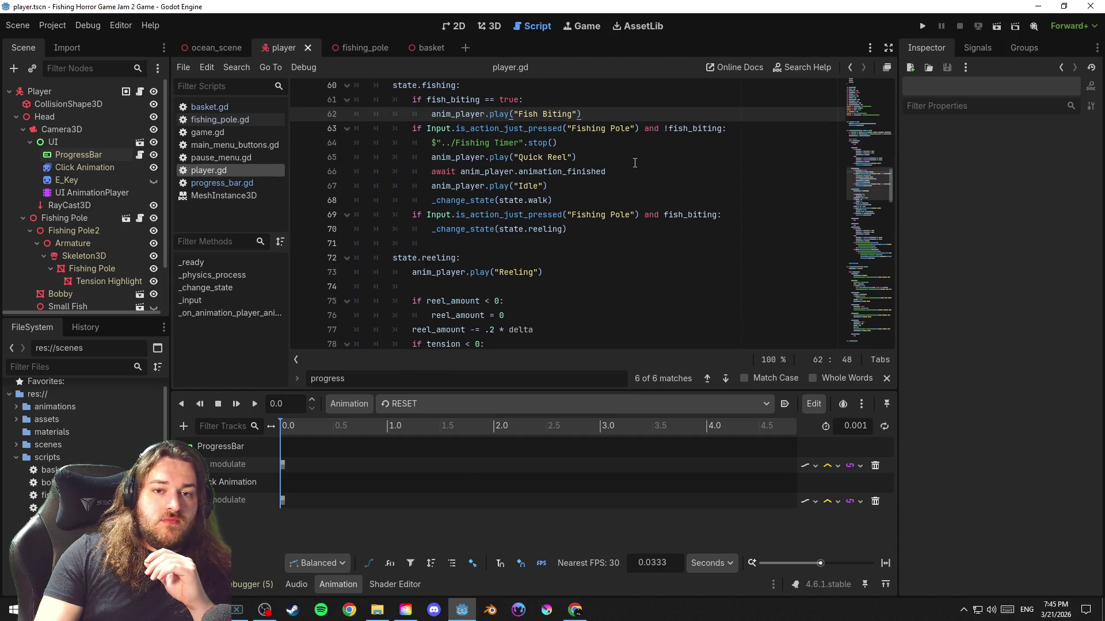
{"action": "scroll", "coordinate": [633, 163], "scroll_direction": "down", "scroll_amount": 5}
{"action": "scroll", "coordinate": [604, 162], "scroll_direction": "up", "scroll_amount": 3}
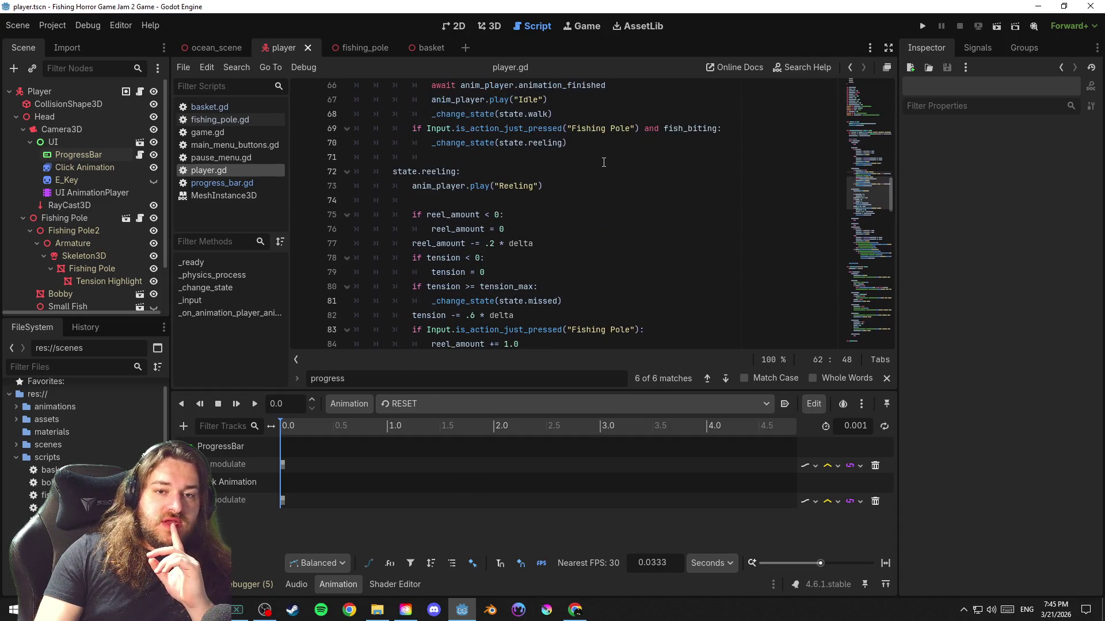
{"action": "left_click", "coordinate": [561, 186]}
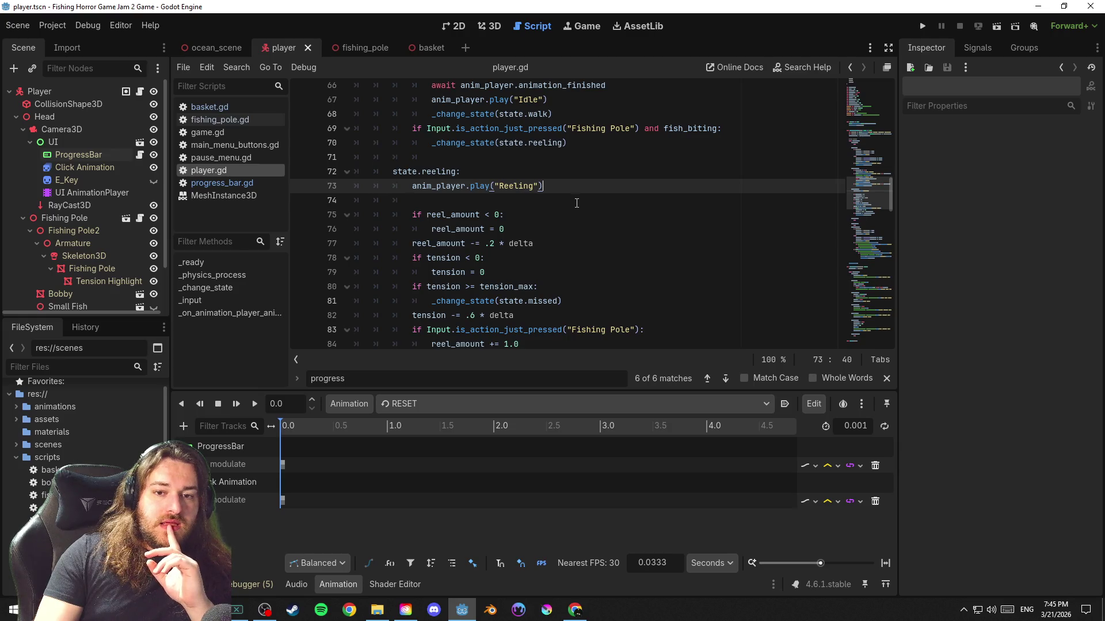
{"action": "key", "text": "Return"}
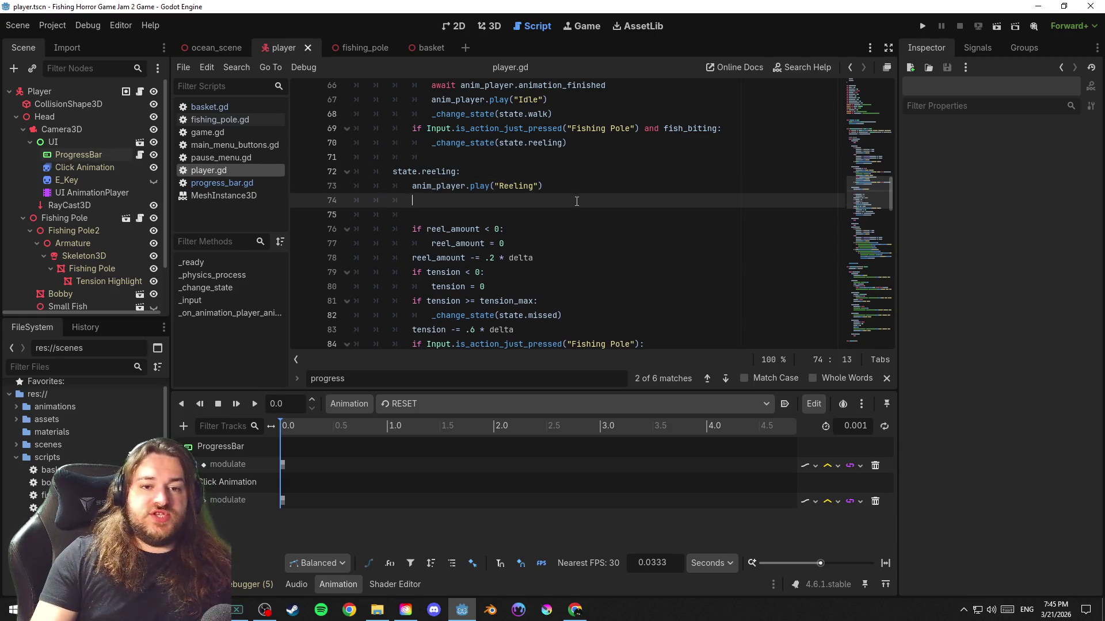
Step: Add a UI AnimationPlayer .play("Reveal Progress Bar") call on line 74 and save player.gd
{"action": "left_click_drag", "start_coordinate": [89, 192], "coordinate": [454, 198]}
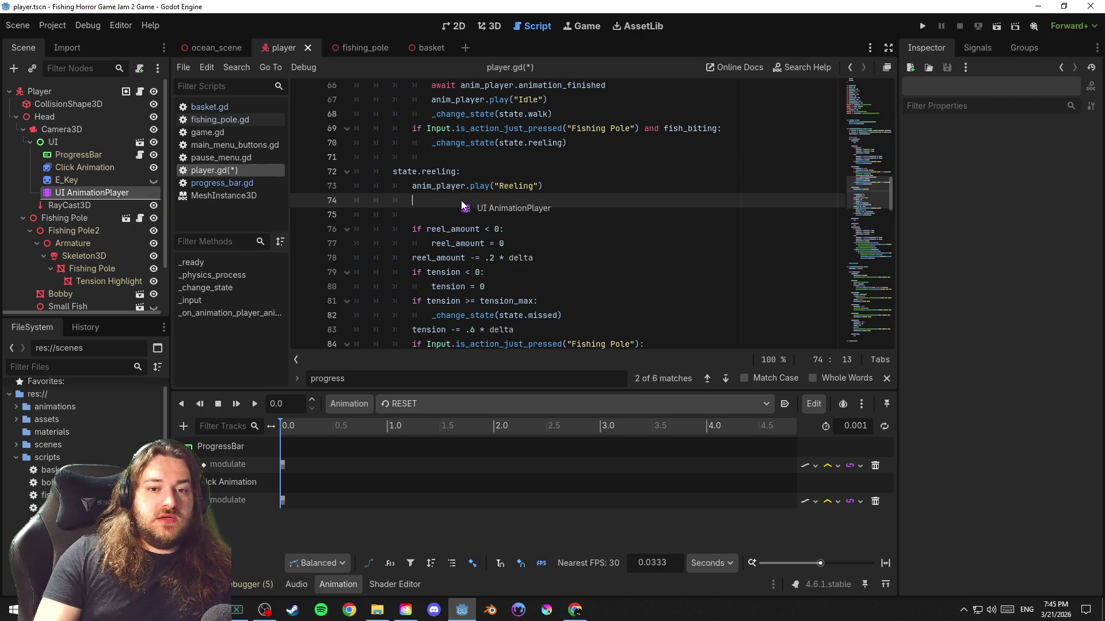
{"action": "type", "text": ".play(\"reve"}
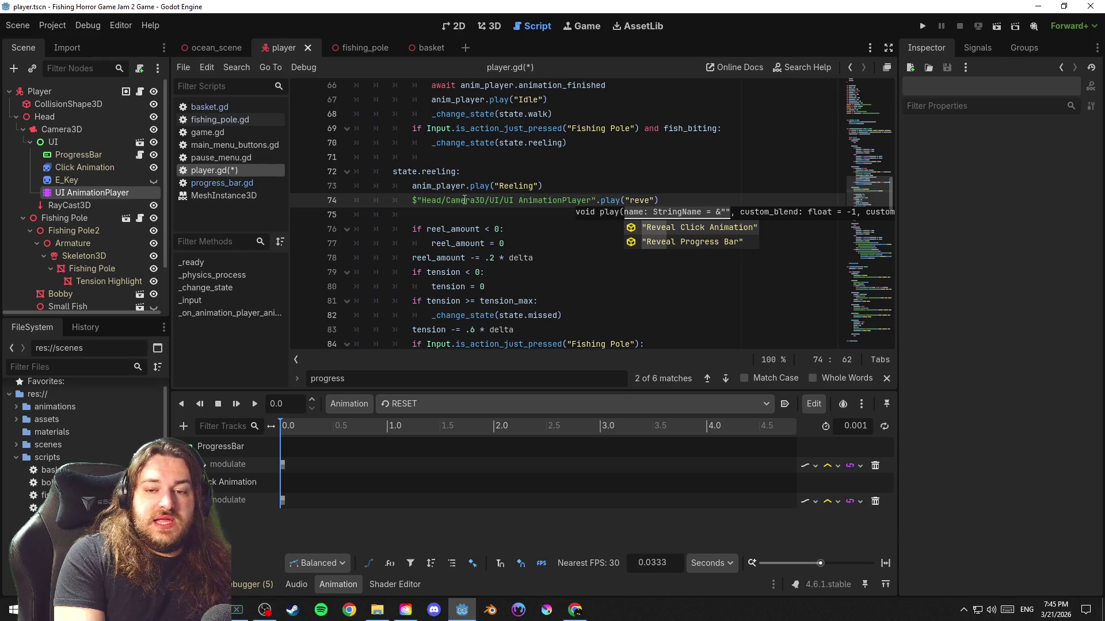
{"action": "key", "text": "Down"}
{"action": "key", "text": "Return"}
{"action": "left_click", "coordinate": [470, 215]}
{"action": "key", "text": "ctrl+s"}
Step: Preview the UI AnimationPlayer's Reveal Progress Bar and Reveal Click Animation animations
{"action": "scroll", "coordinate": [470, 215], "scroll_direction": "down", "scroll_amount": 9}
{"action": "scroll", "coordinate": [643, 214], "scroll_direction": "down", "scroll_amount": 2}
{"action": "scroll", "coordinate": [643, 214], "scroll_direction": "up", "scroll_amount": 9}
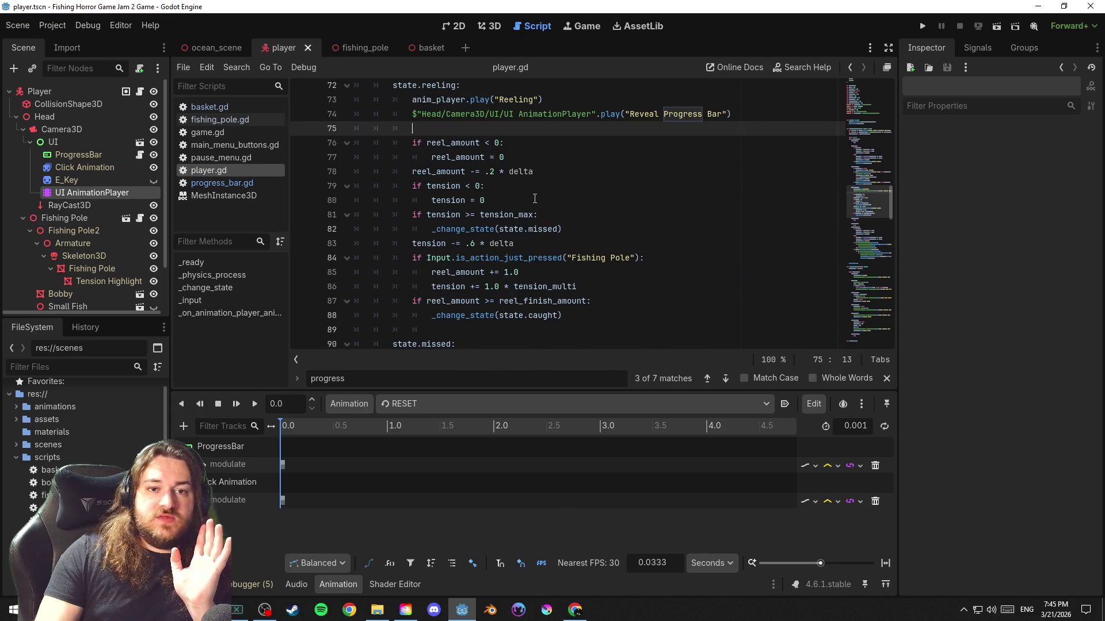
{"action": "scroll", "coordinate": [535, 198], "scroll_direction": "up", "scroll_amount": 2}
{"action": "scroll", "coordinate": [538, 195], "scroll_direction": "down", "scroll_amount": 2}
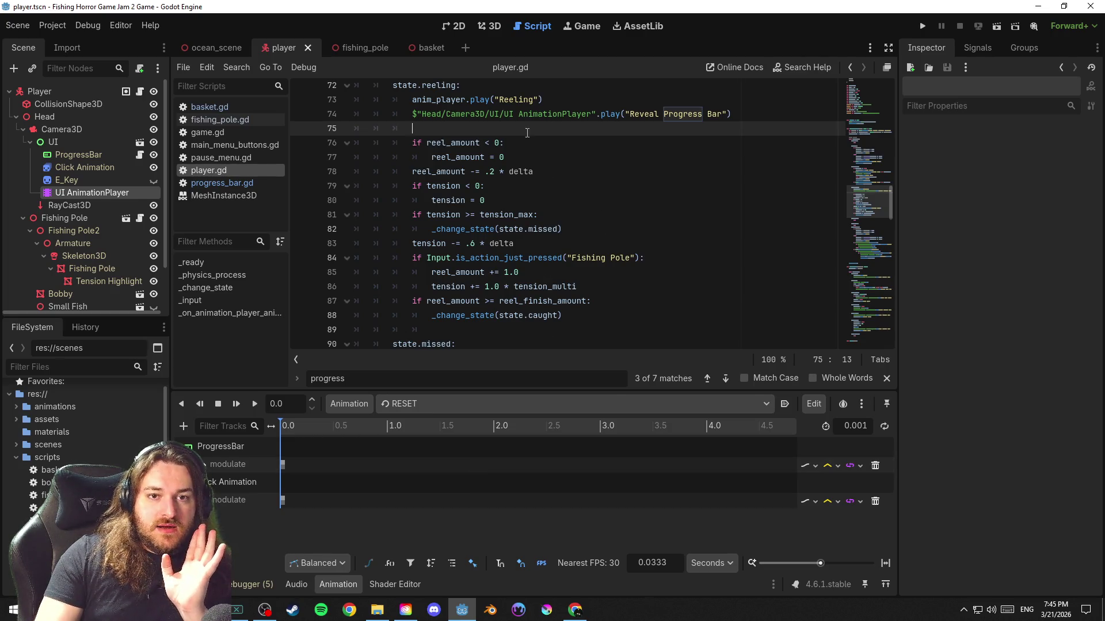
{"action": "left_click", "coordinate": [438, 403]}
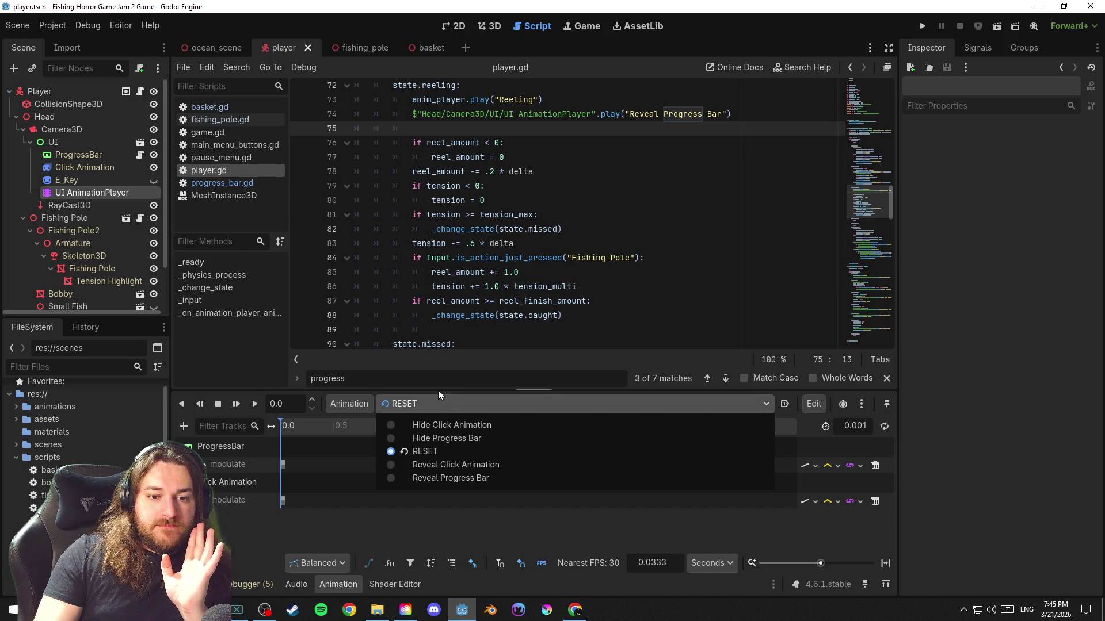
{"action": "left_click", "coordinate": [458, 477]}
{"action": "left_click", "coordinate": [486, 407]}
{"action": "left_click", "coordinate": [482, 464]}
Step: Look through the remaining UI animations, including Hide Click Animation, and reset to RESET
{"action": "left_click", "coordinate": [486, 411]}
{"action": "left_click", "coordinate": [482, 437]}
{"action": "left_click", "coordinate": [492, 405]}
{"action": "left_click", "coordinate": [488, 426]}
{"action": "left_click", "coordinate": [487, 406]}
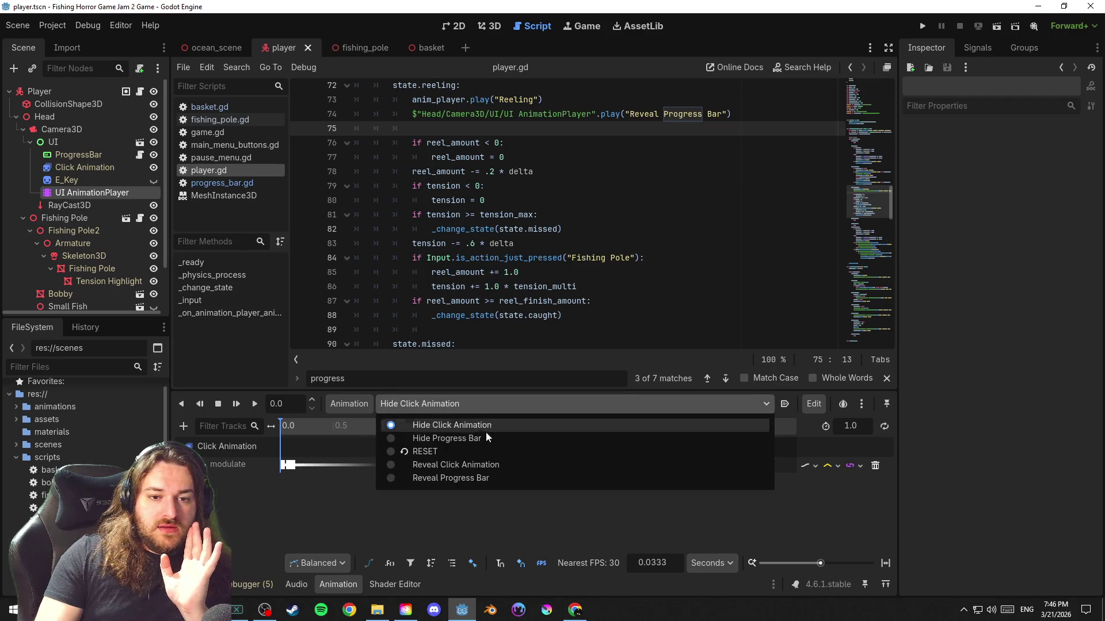
{"action": "left_click", "coordinate": [478, 451]}
Step: Save the player scene and inspect the E_Key and UI AnimationPlayer nodes
{"action": "left_click", "coordinate": [561, 172]}
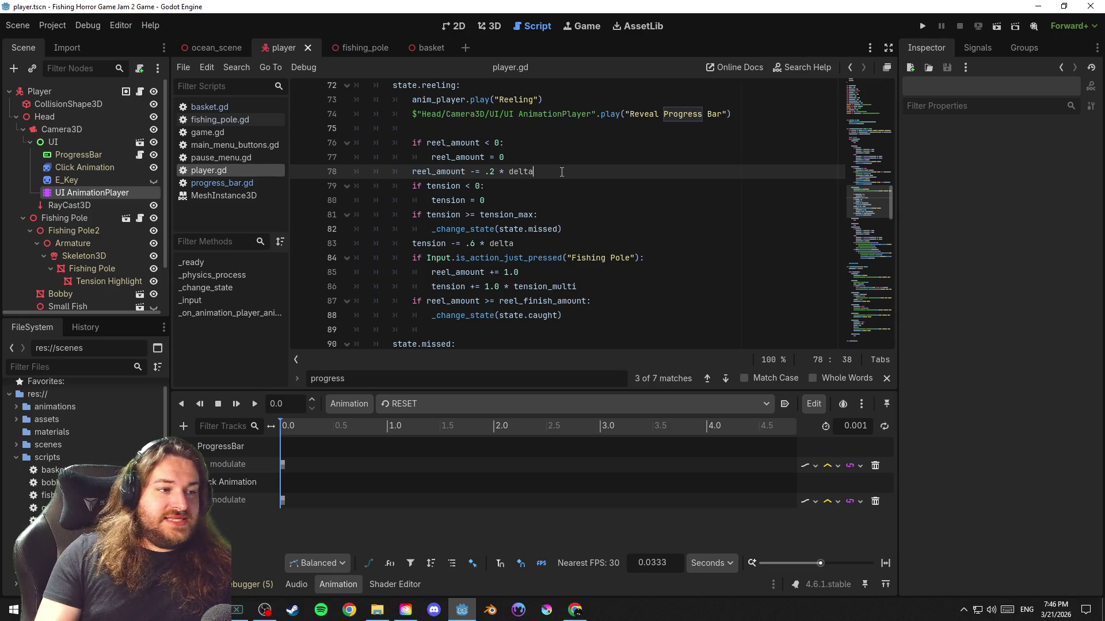
{"action": "key", "text": "Up"}
{"action": "key", "text": "Up"}
{"action": "key", "text": "Up"}
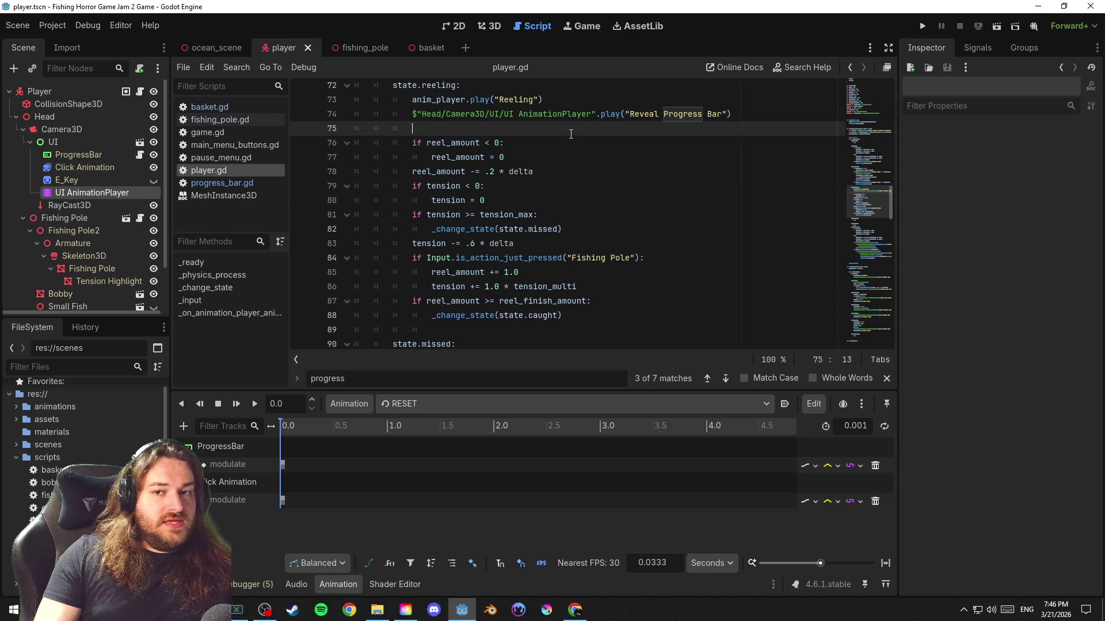
{"action": "key", "text": "ctrl+s"}
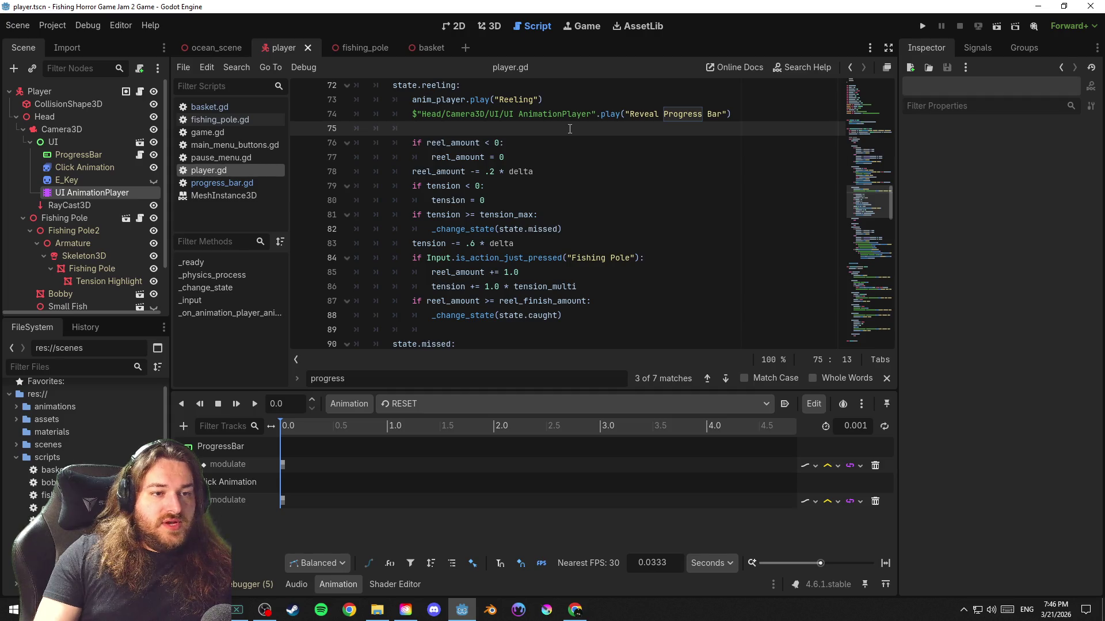
{"action": "key", "text": "ctrl+s"}
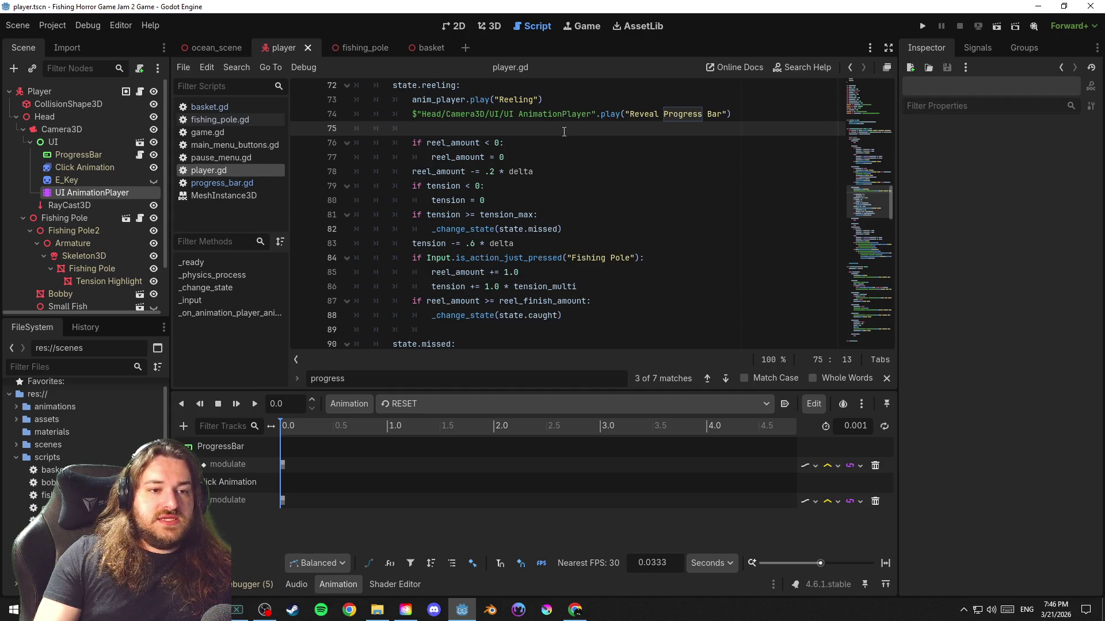
{"action": "left_click", "coordinate": [71, 180]}
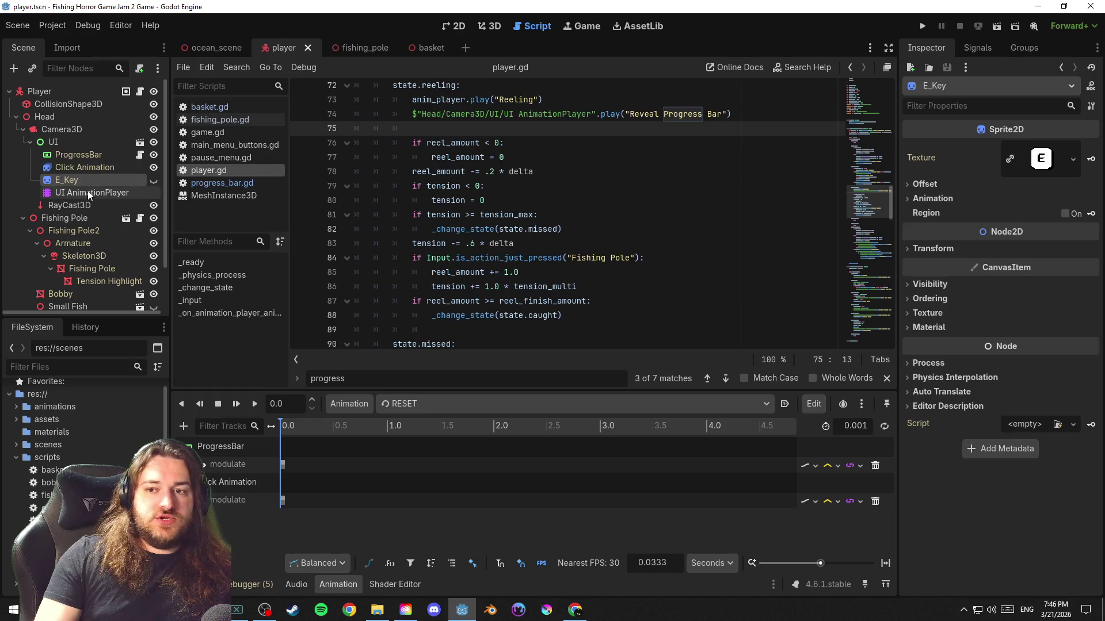
{"action": "left_click", "coordinate": [89, 195]}
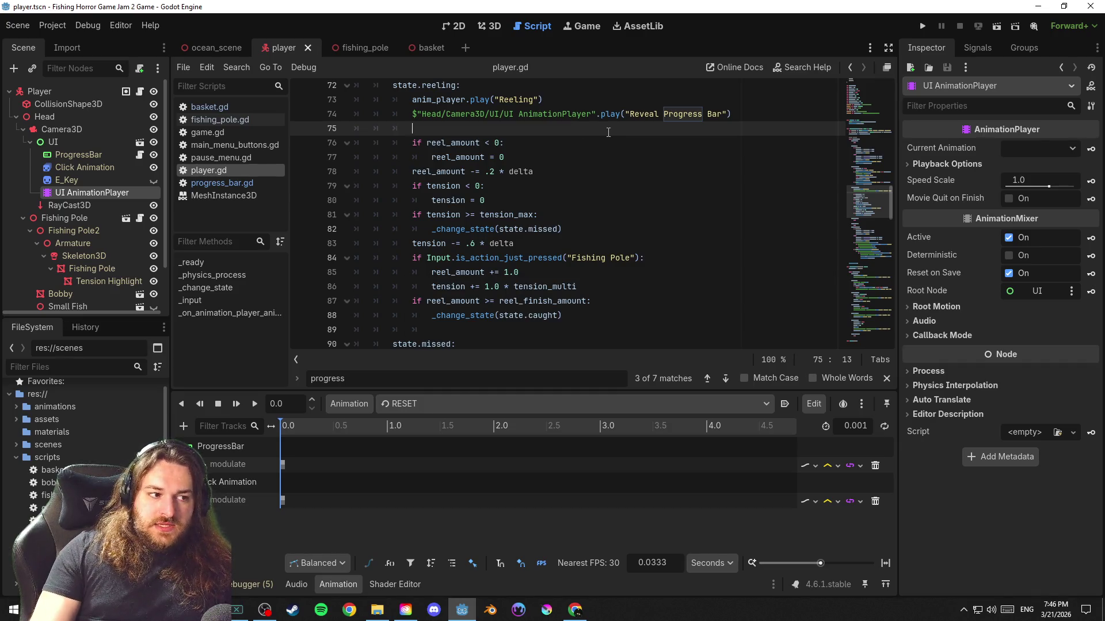
{"action": "key", "text": "ctrl+s"}
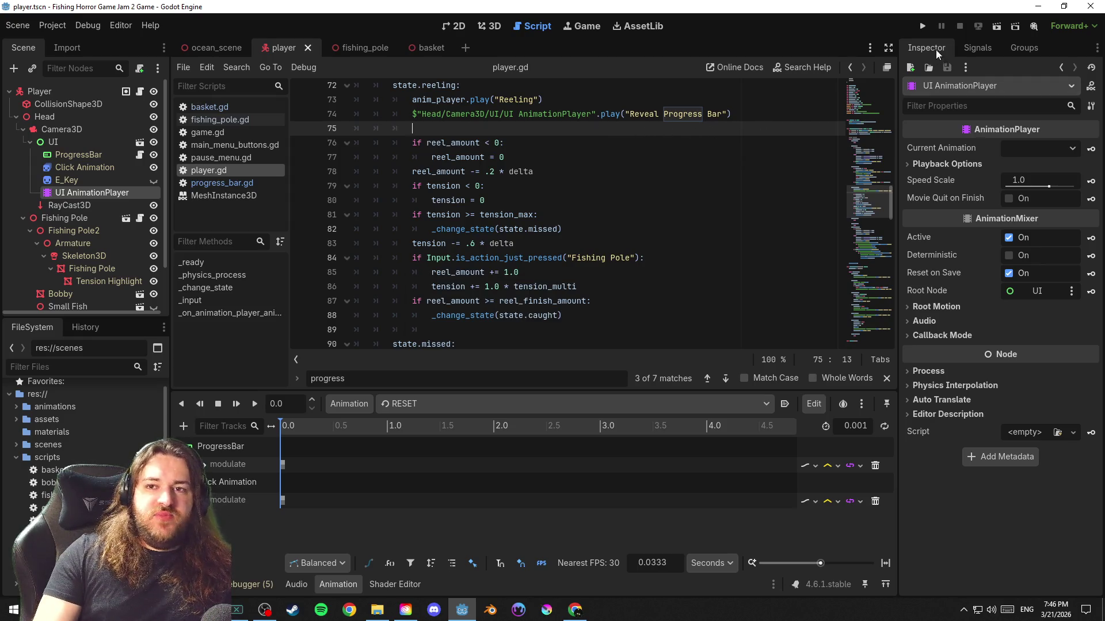
{"action": "left_click", "coordinate": [922, 26]}
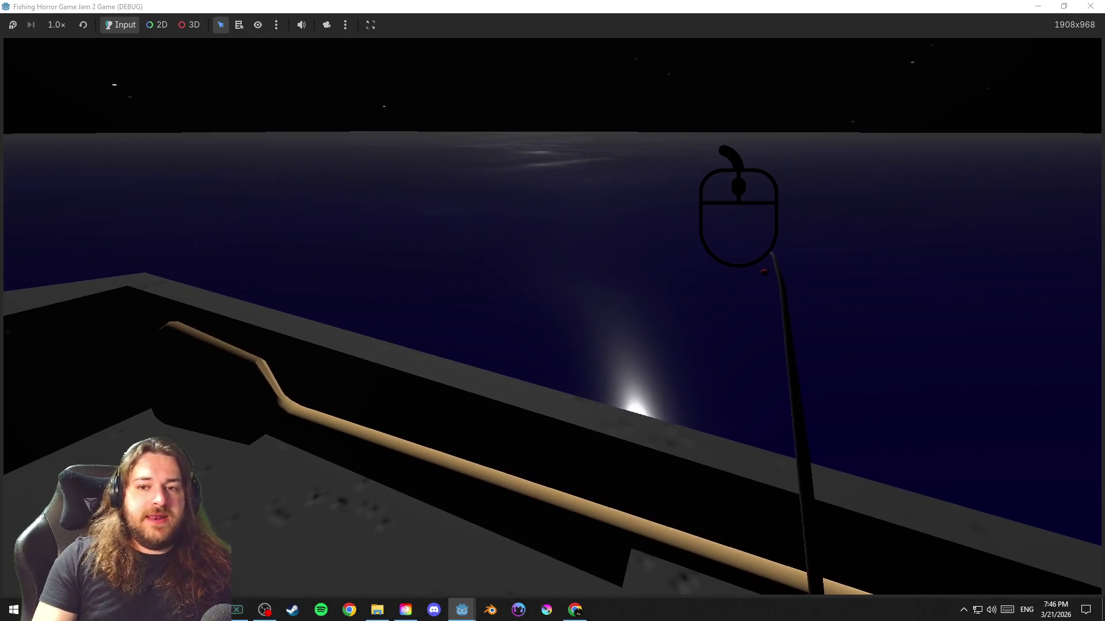
Step: Cast and reel in the running game, then return to the editor's basket scene
{"action": "left_click", "coordinate": [553, 311]}
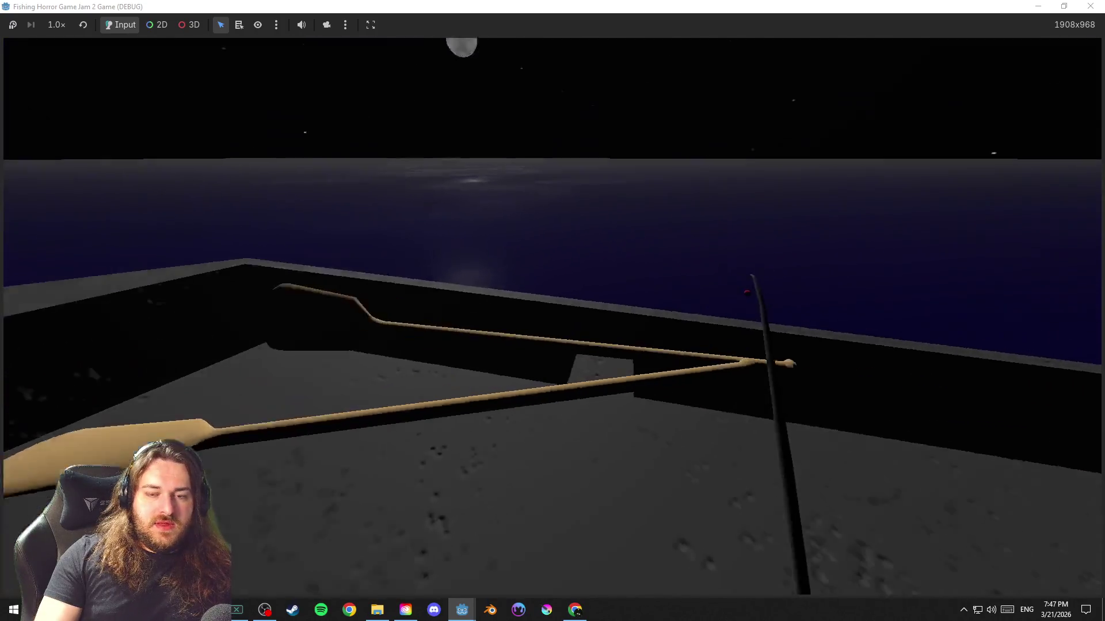
{"action": "key", "text": "alt+Tab"}
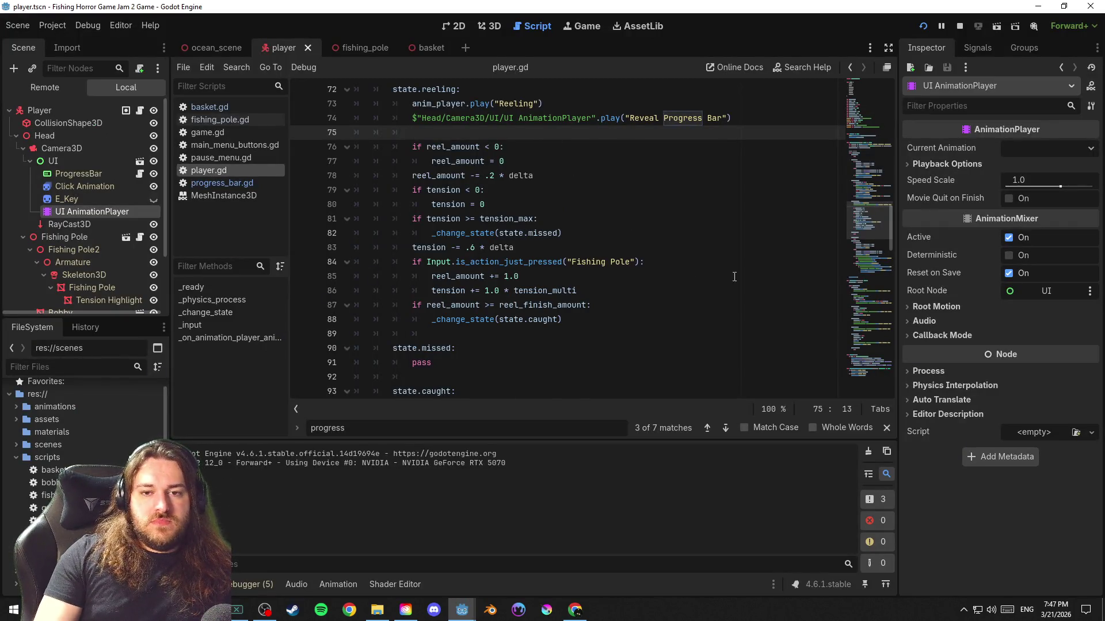
{"action": "mouse_move", "coordinate": [873, 219]}
{"action": "left_mouse_down"}
{"action": "mouse_move", "coordinate": [872, 177]}
{"action": "mouse_move", "coordinate": [872, 198]}
{"action": "left_mouse_up"}
{"action": "left_click", "coordinate": [624, 226]}
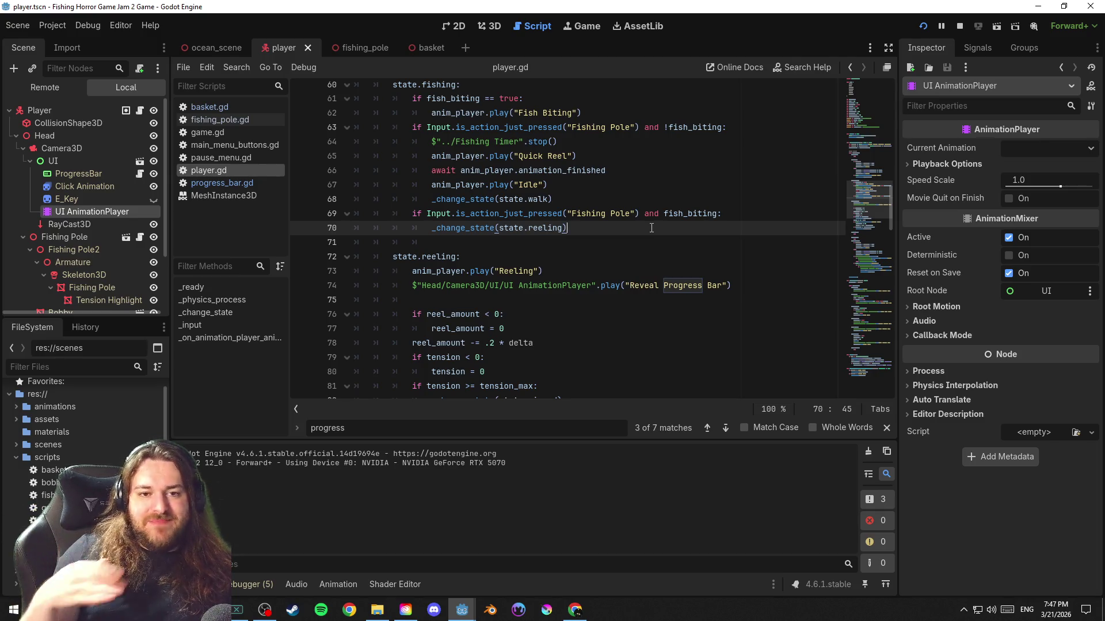
{"action": "left_click", "coordinate": [422, 47]}
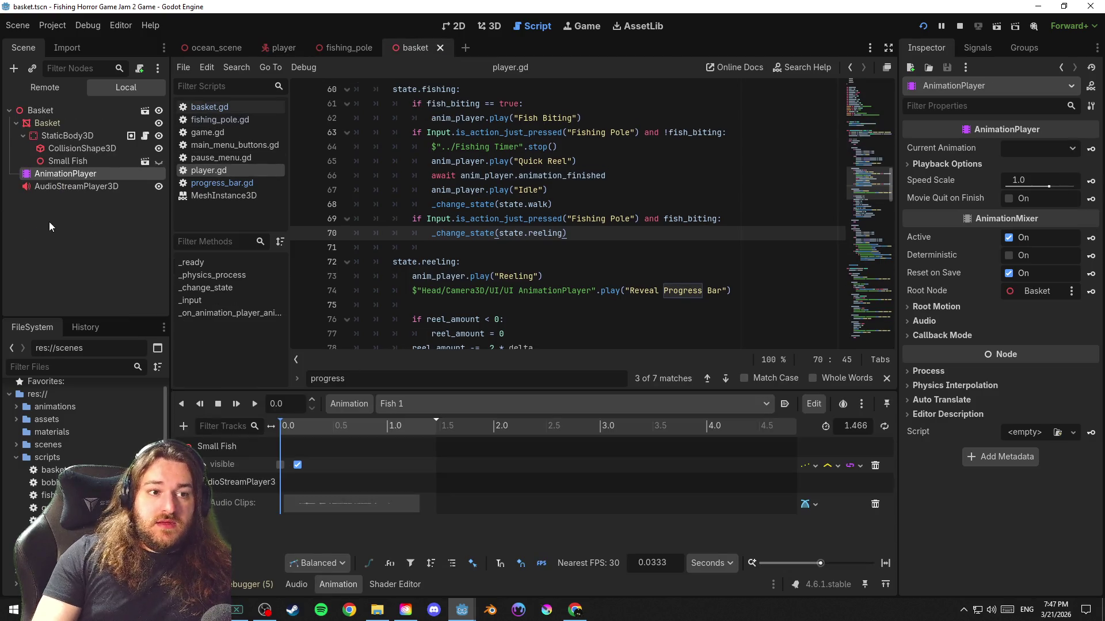
Step: Add a MeshInstance3D child under the root Basket node by searching 'mesh'
{"action": "left_click", "coordinate": [85, 111]}
{"action": "left_click", "coordinate": [82, 122]}
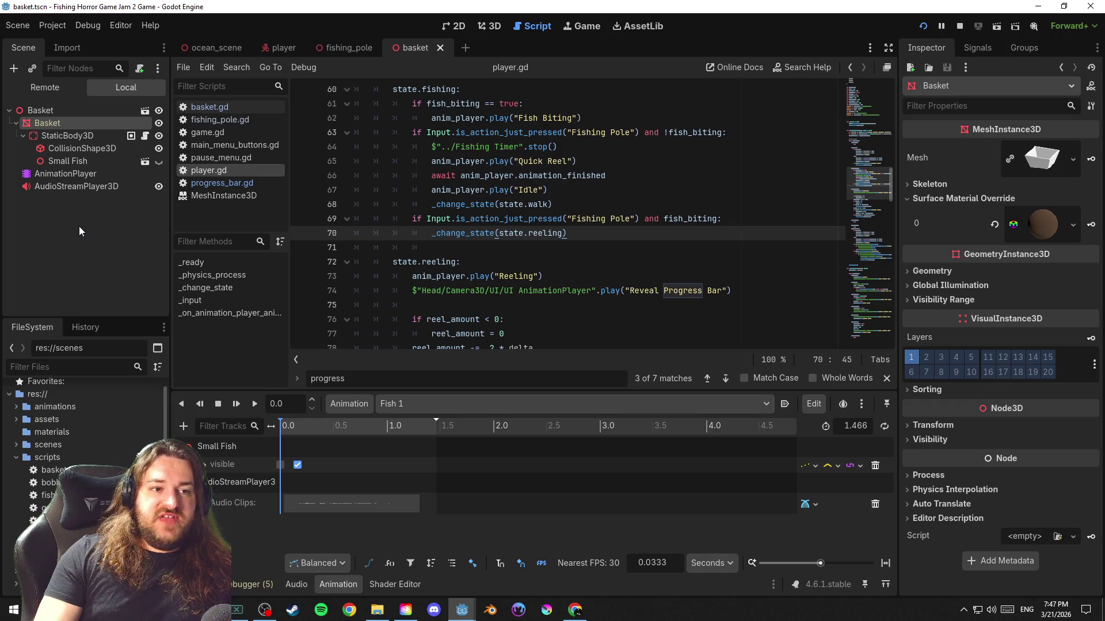
{"action": "left_click", "coordinate": [71, 136]}
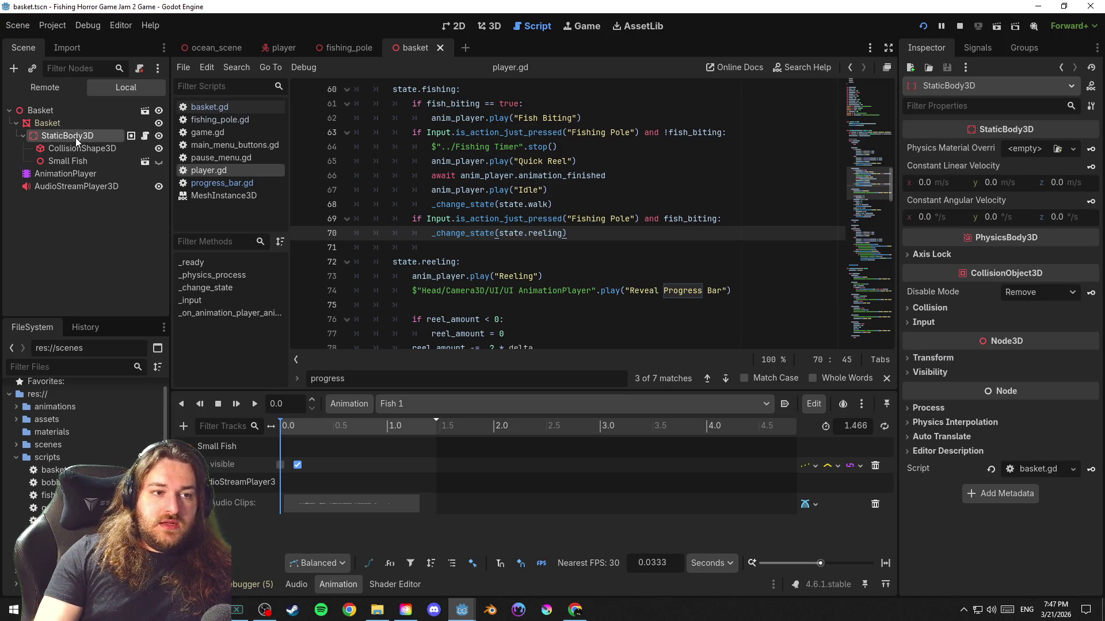
{"action": "right_click", "coordinate": [75, 137]}
{"action": "left_click", "coordinate": [60, 139]}
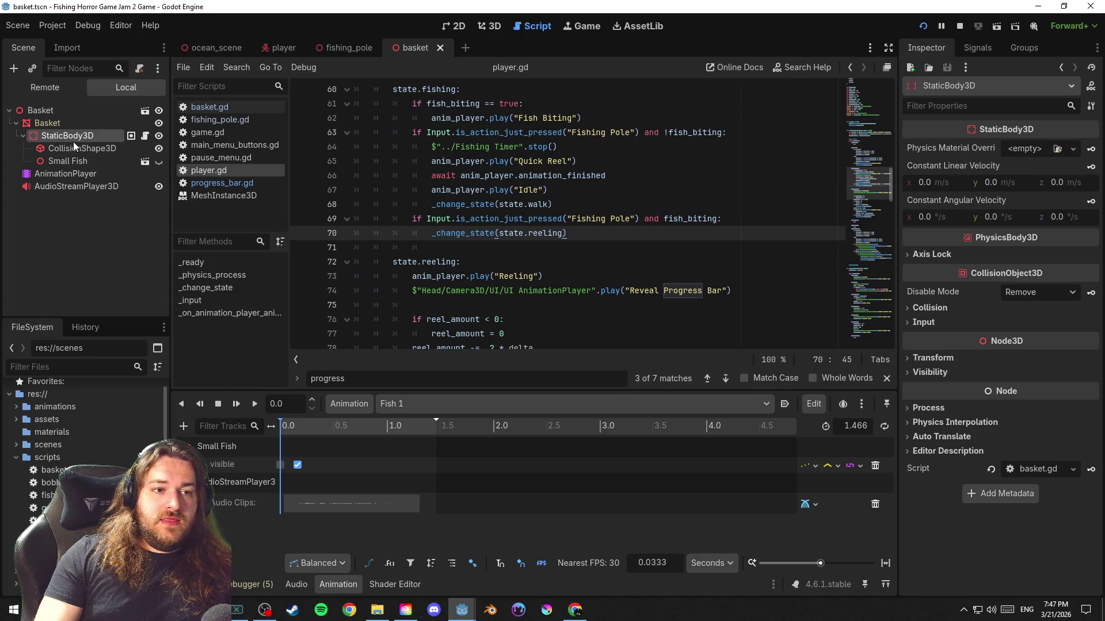
{"action": "left_click", "coordinate": [64, 114]}
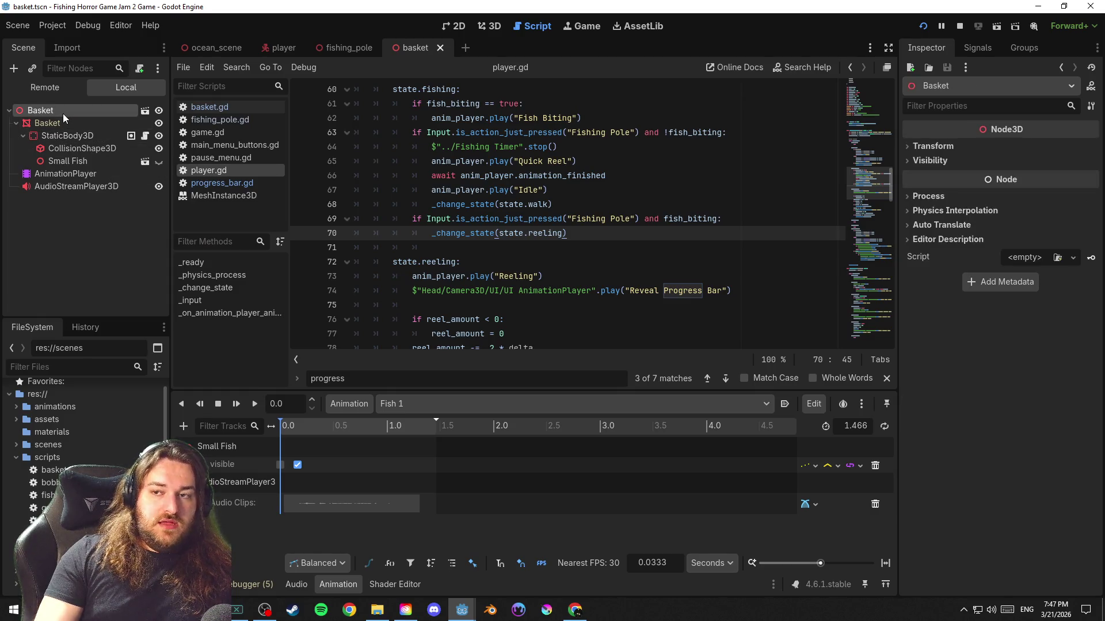
{"action": "right_click", "coordinate": [60, 112]}
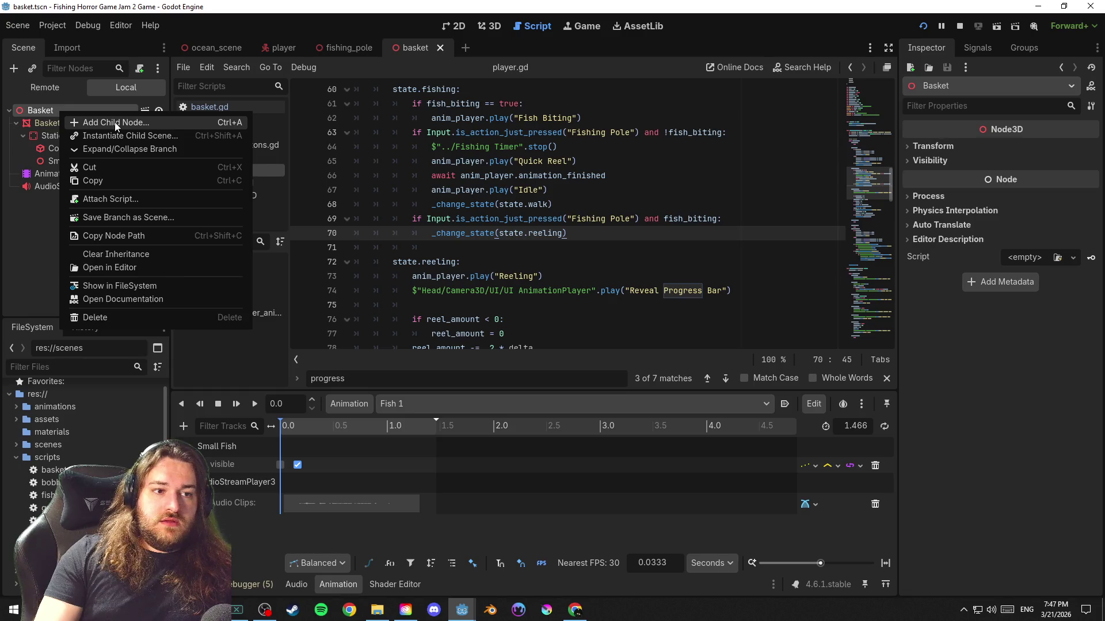
{"action": "left_click", "coordinate": [115, 122]}
{"action": "type", "text": "mesh"}
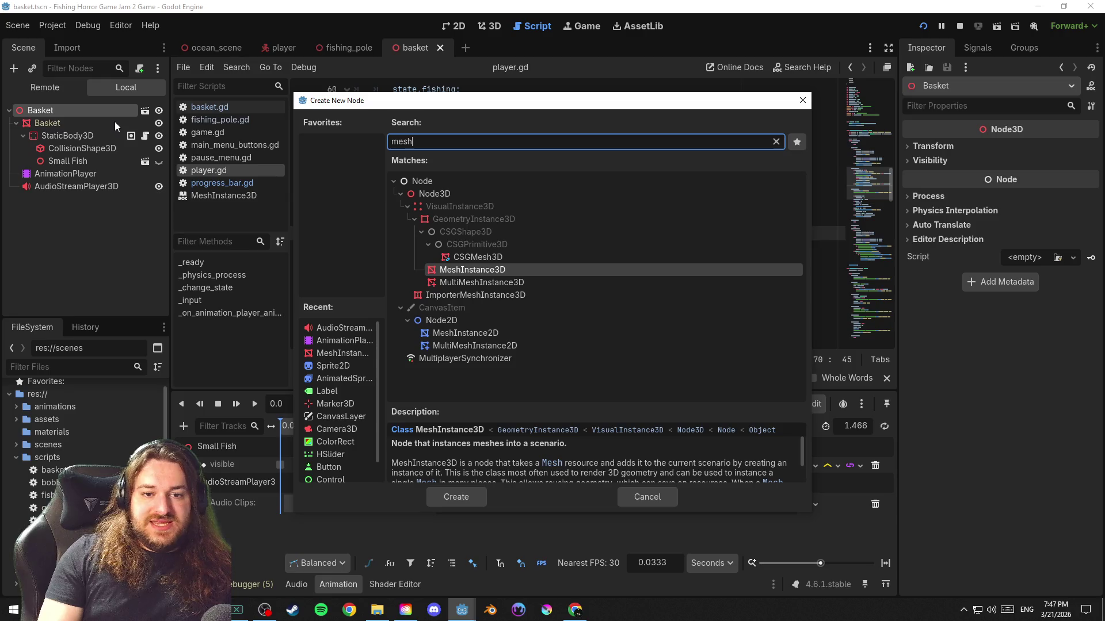
{"action": "key", "text": "Return"}
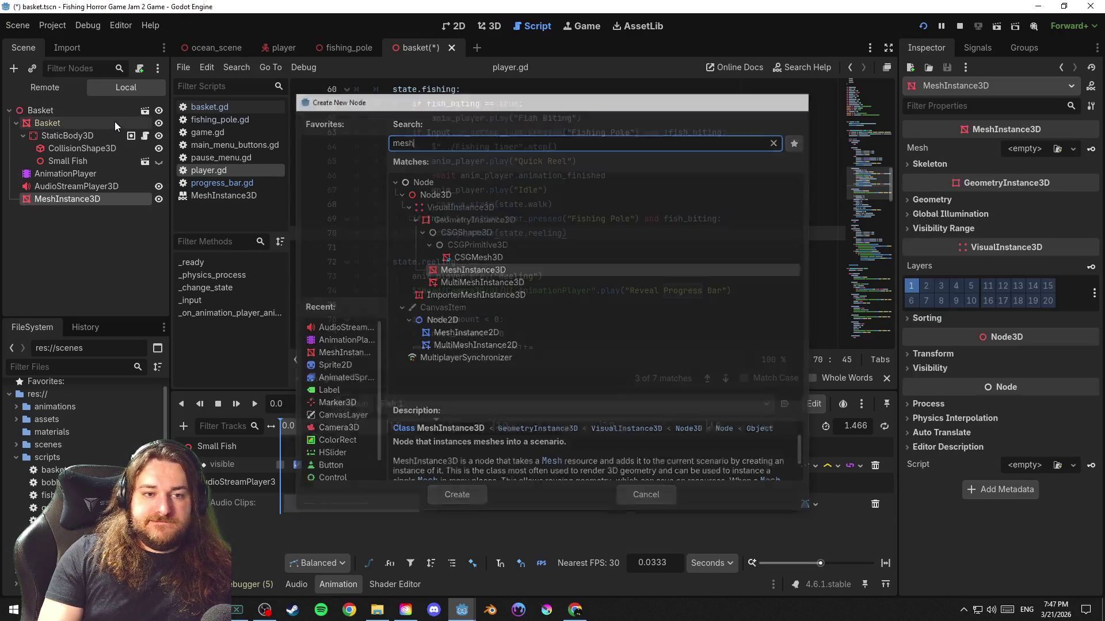
Step: Give the MeshInstance3D a new 1 × 1 QuadMesh and show its settings
{"action": "left_click", "coordinate": [17, 457]}
{"action": "left_click", "coordinate": [16, 428]}
{"action": "left_click", "coordinate": [55, 466]}
{"action": "left_click_drag", "start_coordinate": [55, 466], "coordinate": [1101, 265]}
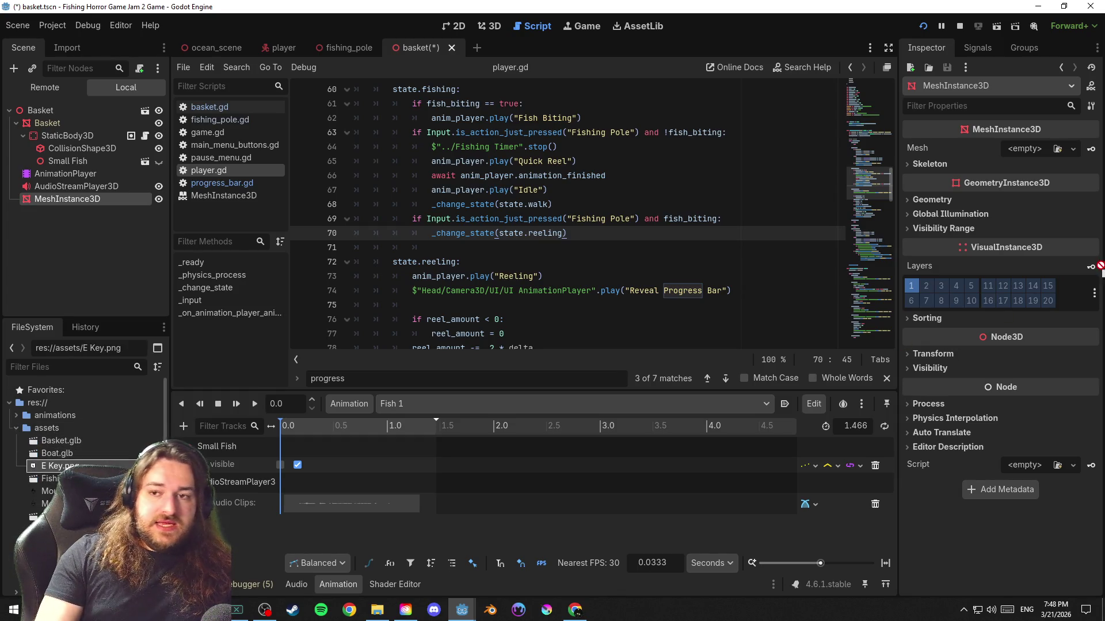
{"action": "left_click", "coordinate": [1024, 145]}
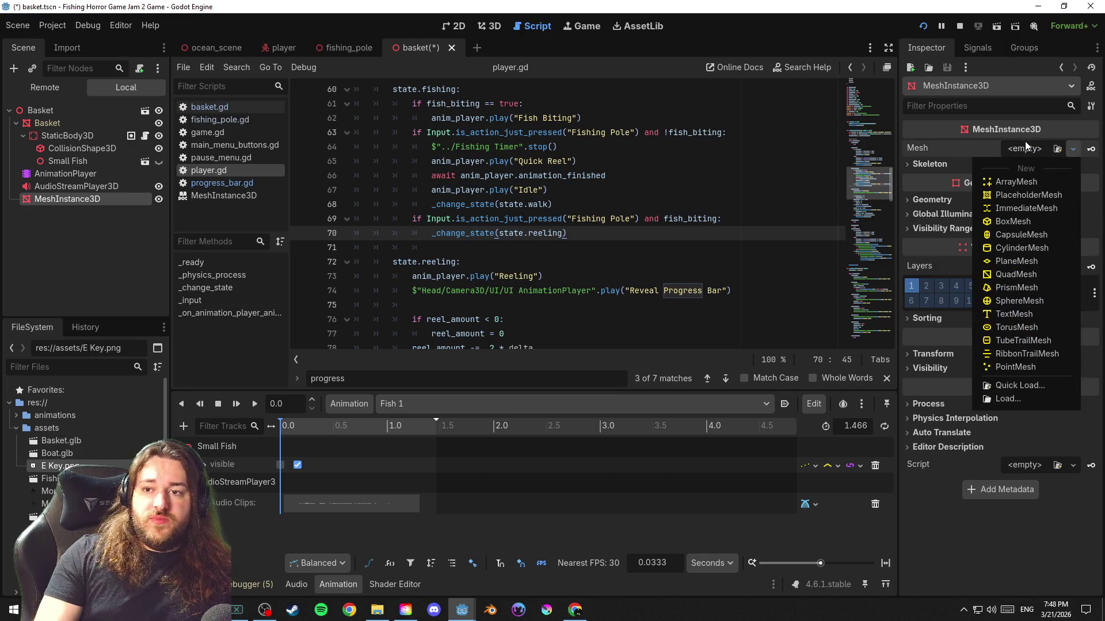
{"action": "left_click", "coordinate": [1023, 274]}
{"action": "left_click", "coordinate": [1047, 168]}
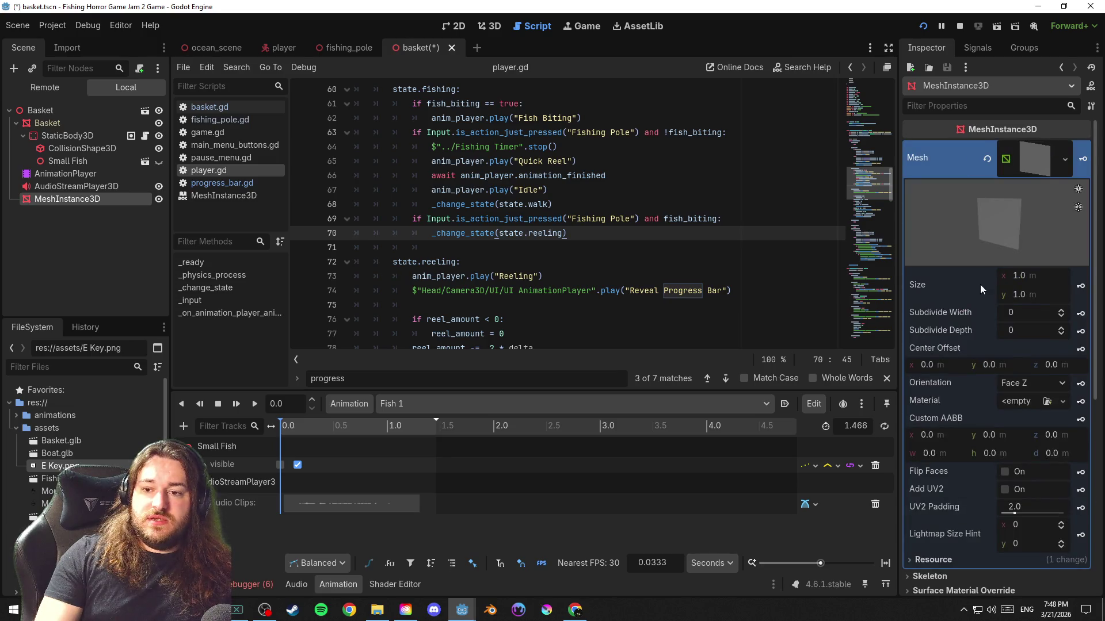
{"action": "scroll", "coordinate": [979, 285], "scroll_direction": "down", "scroll_amount": 2}
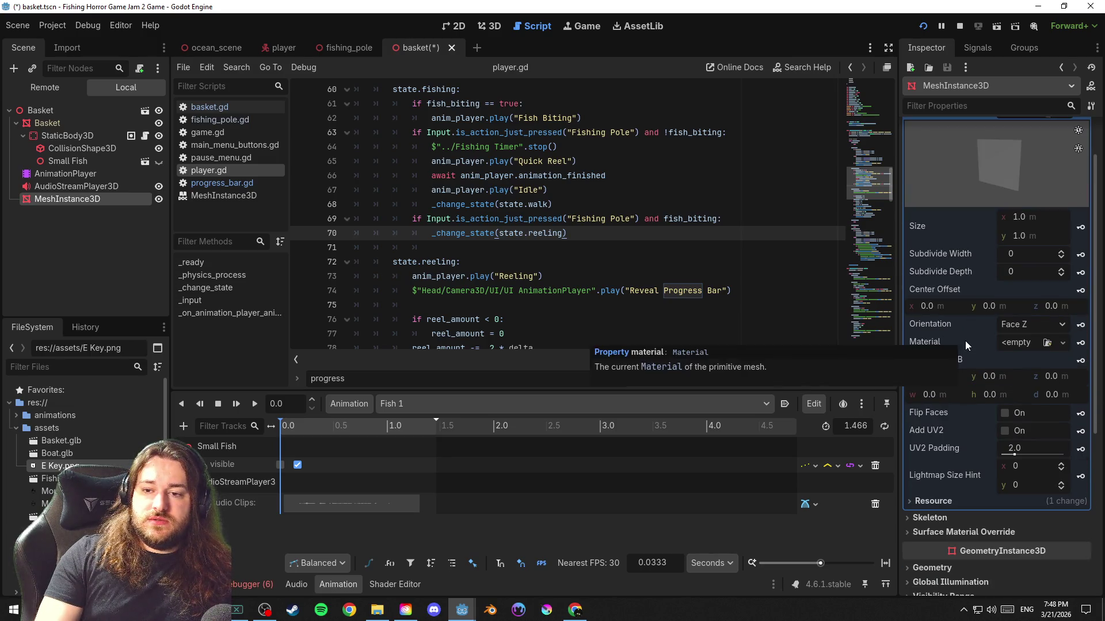